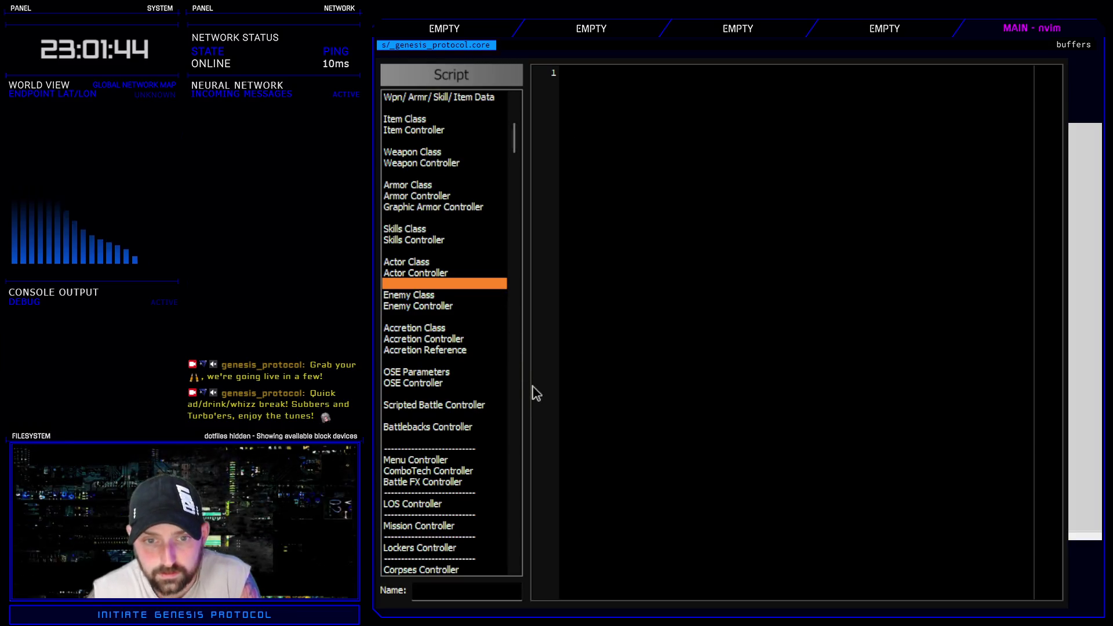
- Search all scripts for CMS and view the Window_Base icon code at line 582
{"action": "key", "text": "ctrl+f"}
{"action": "type", "text": "class"}
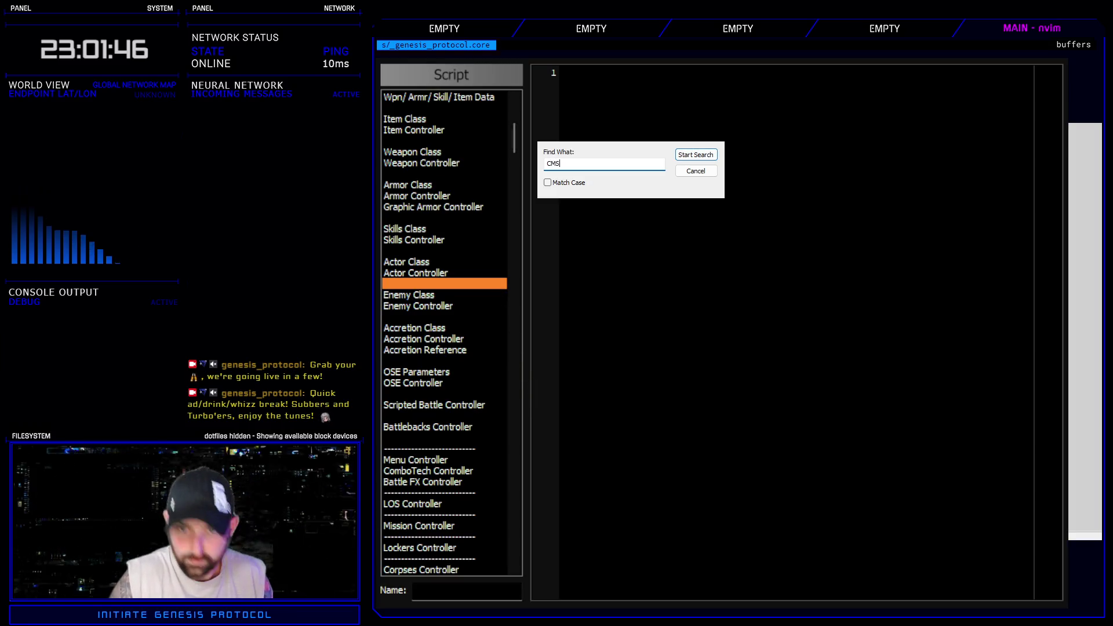
{"action": "key", "text": "Escape"}
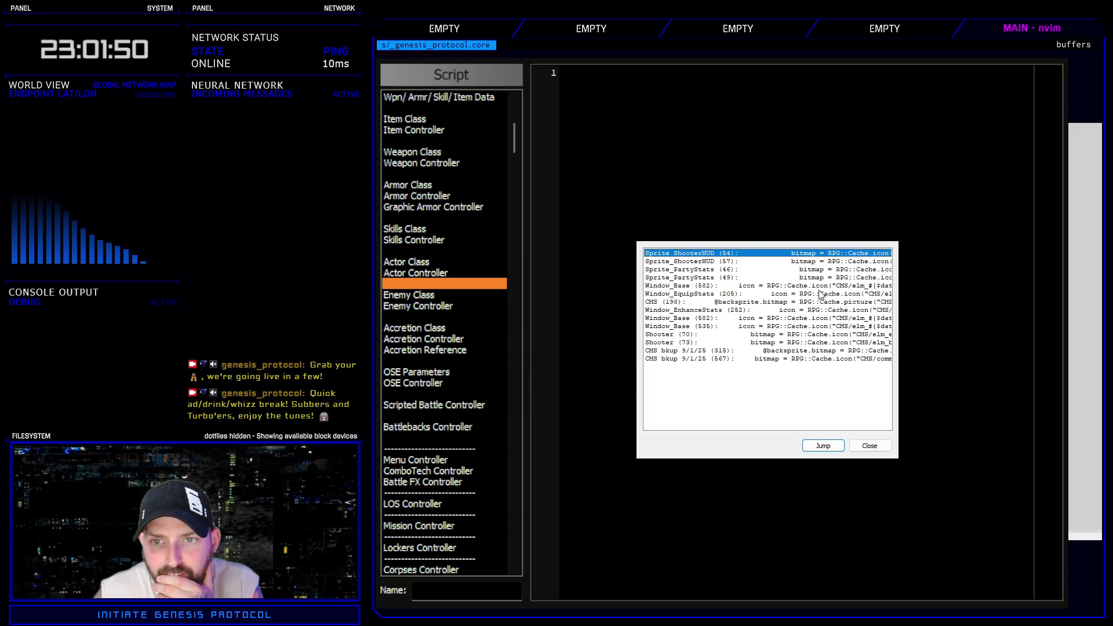
{"action": "double_click", "coordinate": [823, 286]}
{"action": "scroll", "coordinate": [803, 257], "scroll_direction": "up", "scroll_amount": 8}
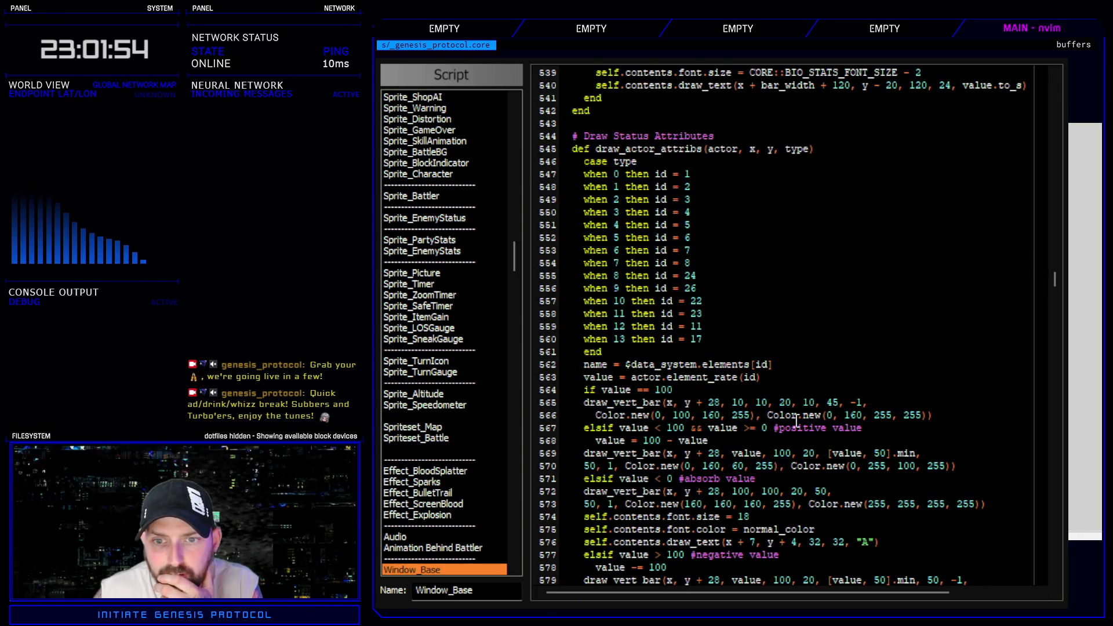
{"action": "scroll", "coordinate": [797, 420], "scroll_direction": "down", "scroll_amount": 6}
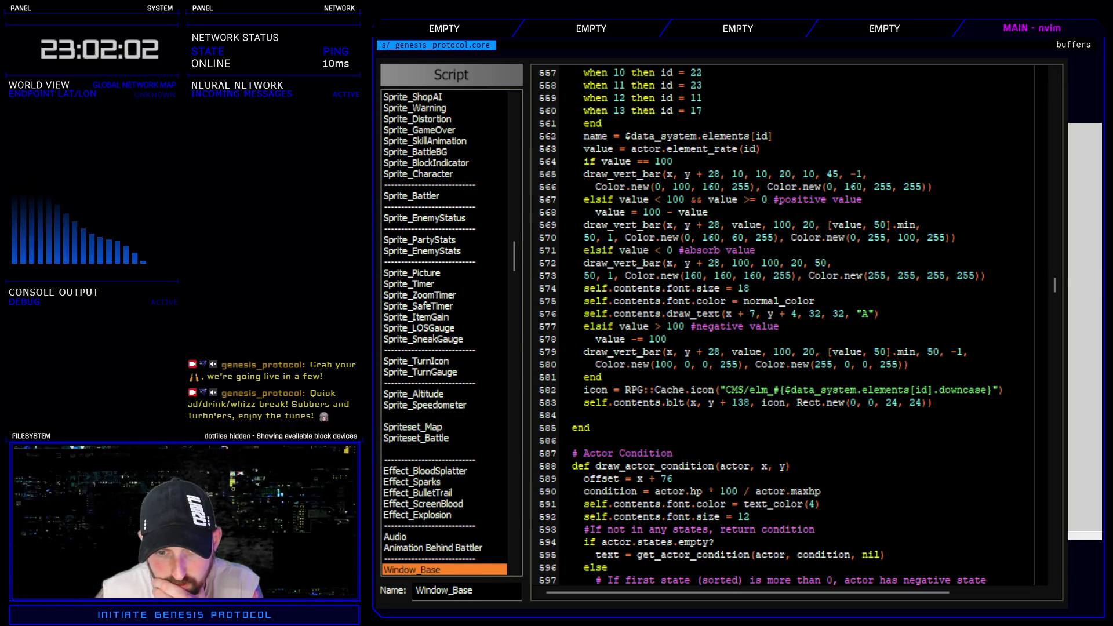
- Rerun the script search and jump to the Window_EnhanceStats result at line 252
{"action": "key", "text": "ctrl+f"}
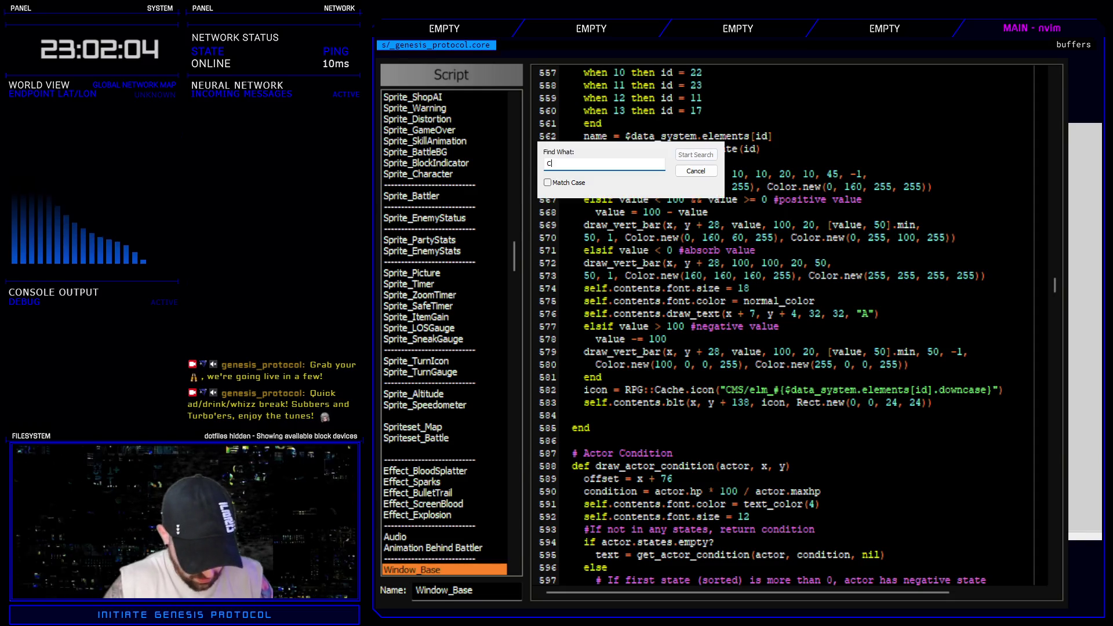
{"action": "key", "text": "Escape"}
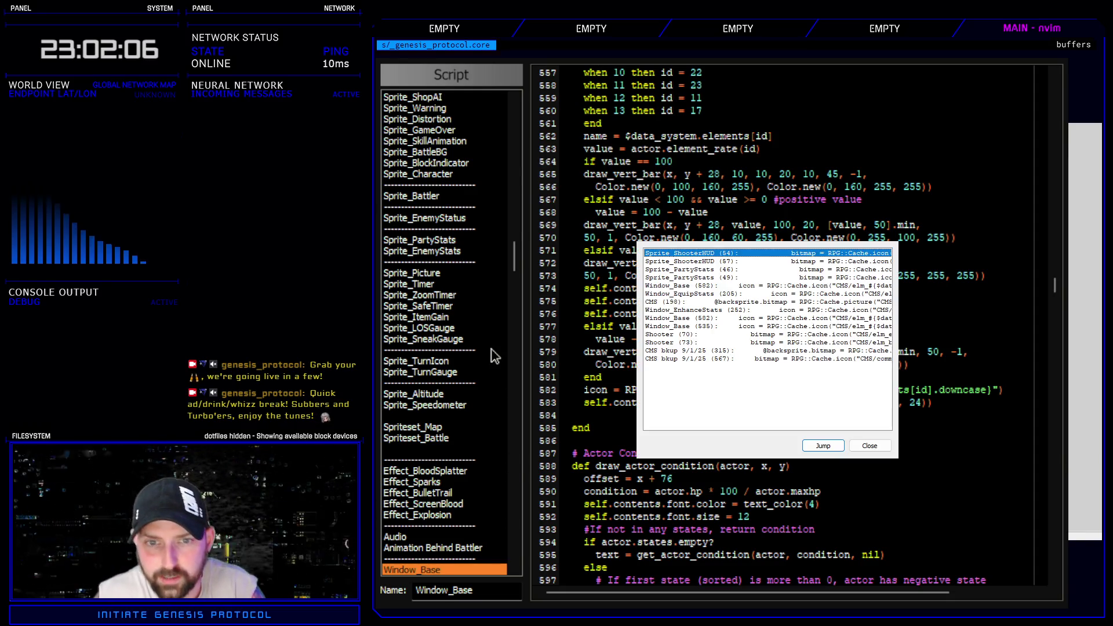
{"action": "double_click", "coordinate": [801, 312]}
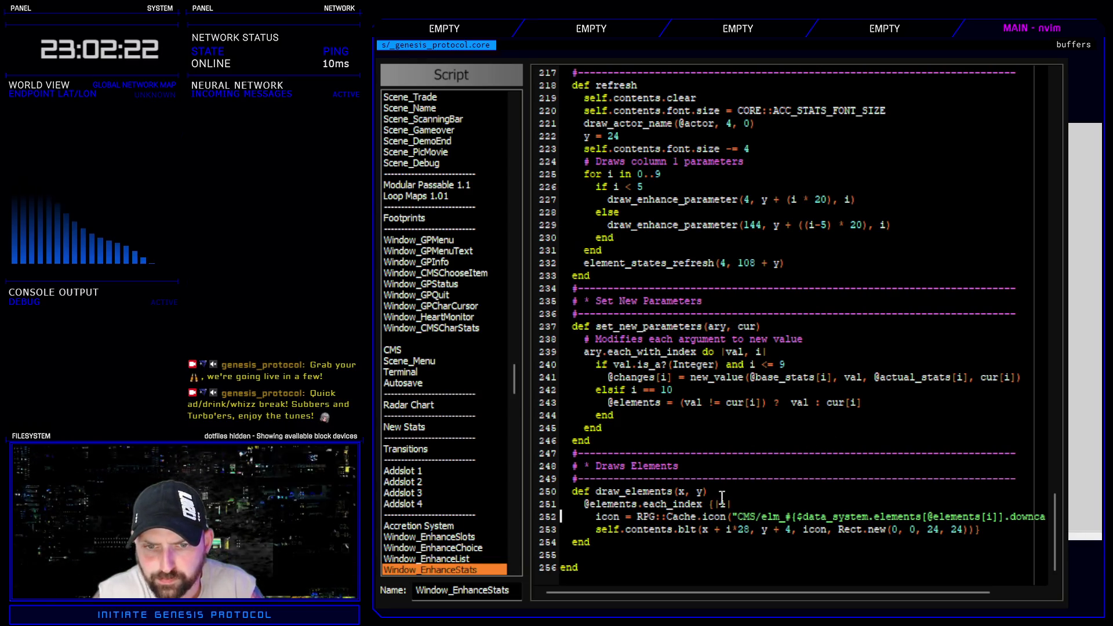
- Duplicate the element icon line and comment out the original copy with #
{"action": "key", "text": "y"}
{"action": "key", "text": "y"}
{"action": "key", "text": "P"}
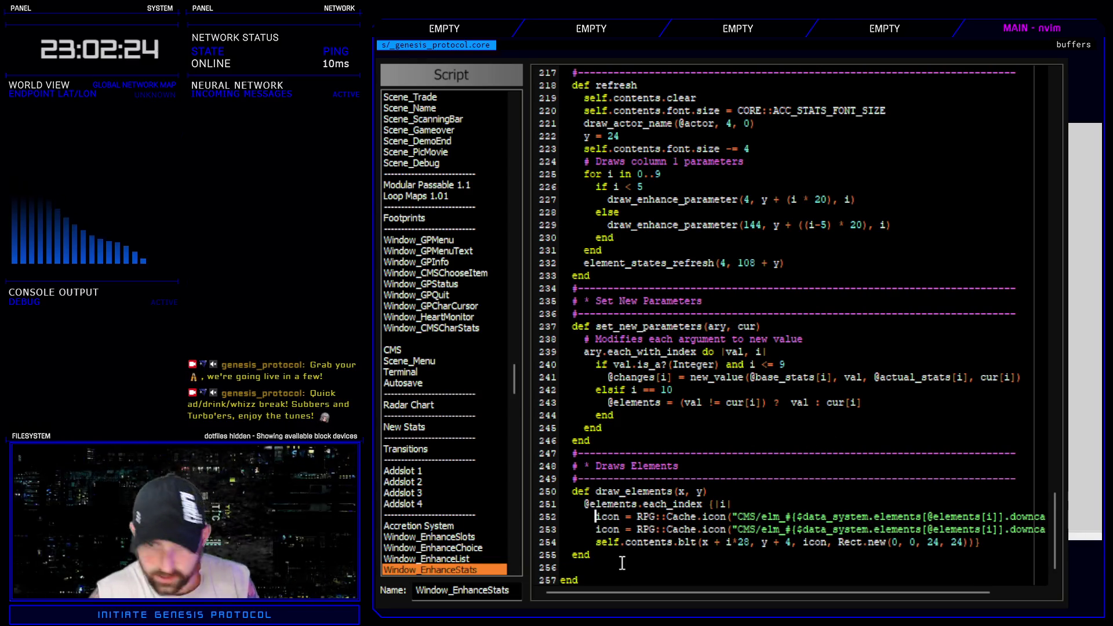
{"action": "type", "text": "i#"}
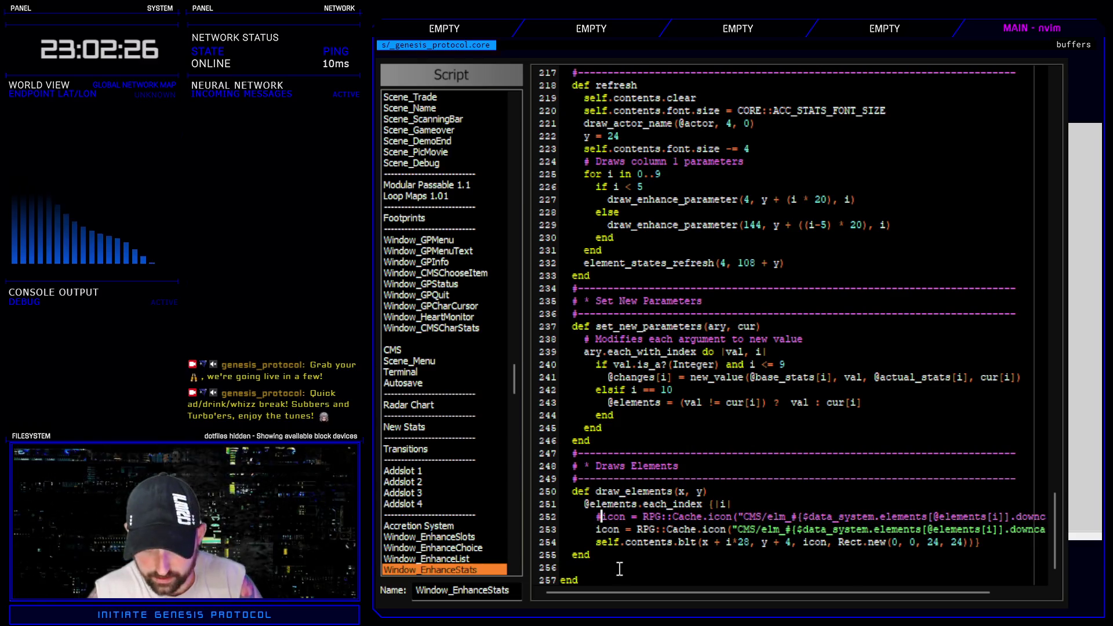
- Check the contents of the Elements icon folder
{"action": "key", "text": "F12"}
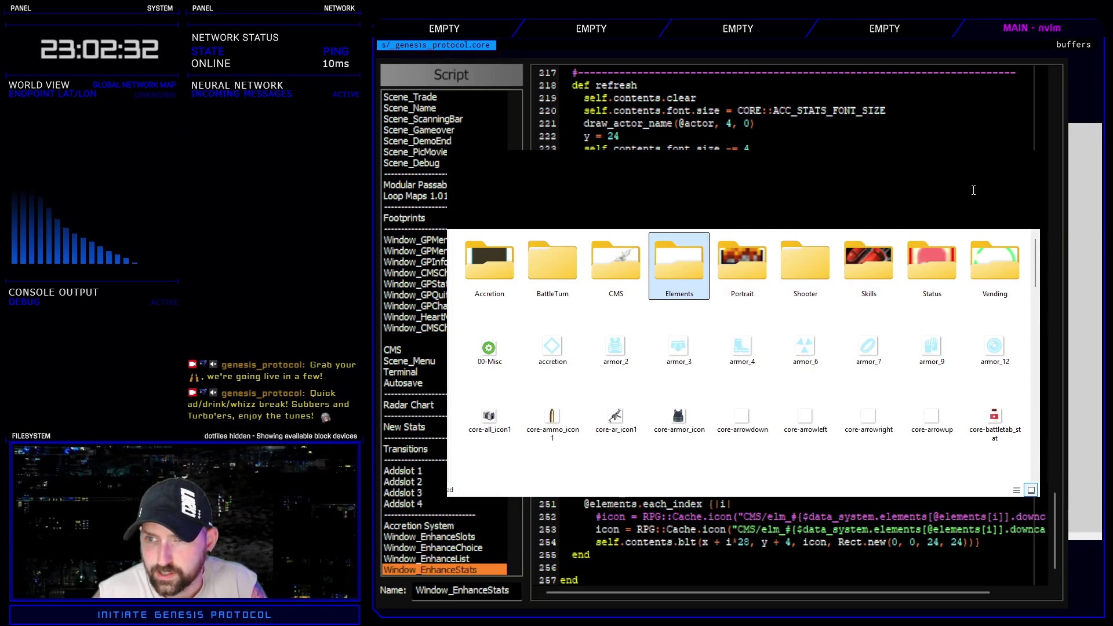
{"action": "double_click", "coordinate": [690, 263]}
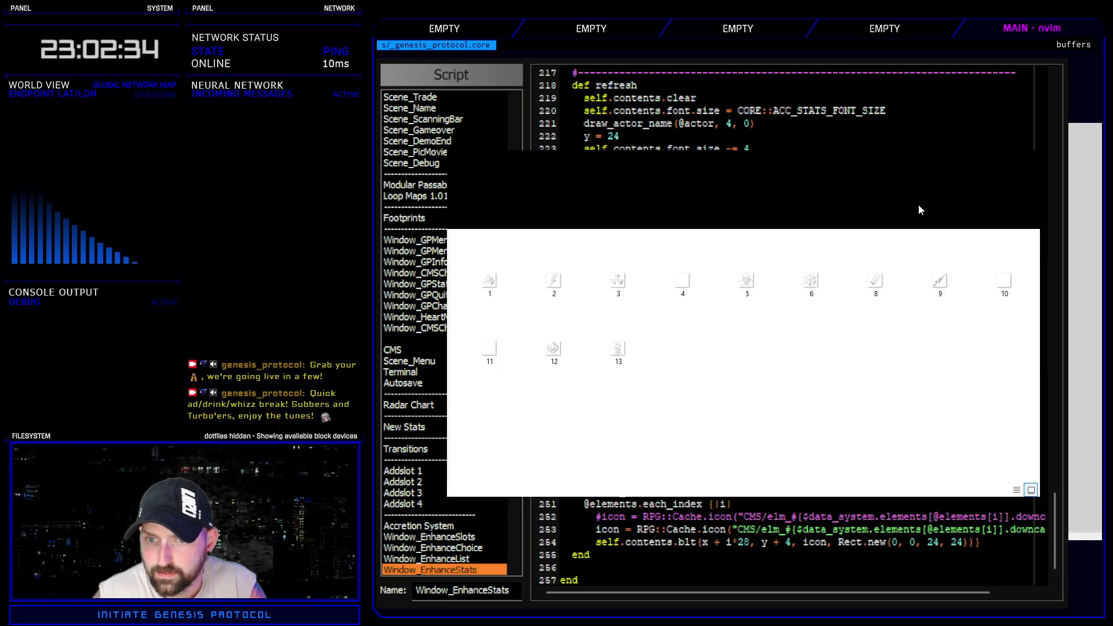
{"action": "key", "text": "Escape"}
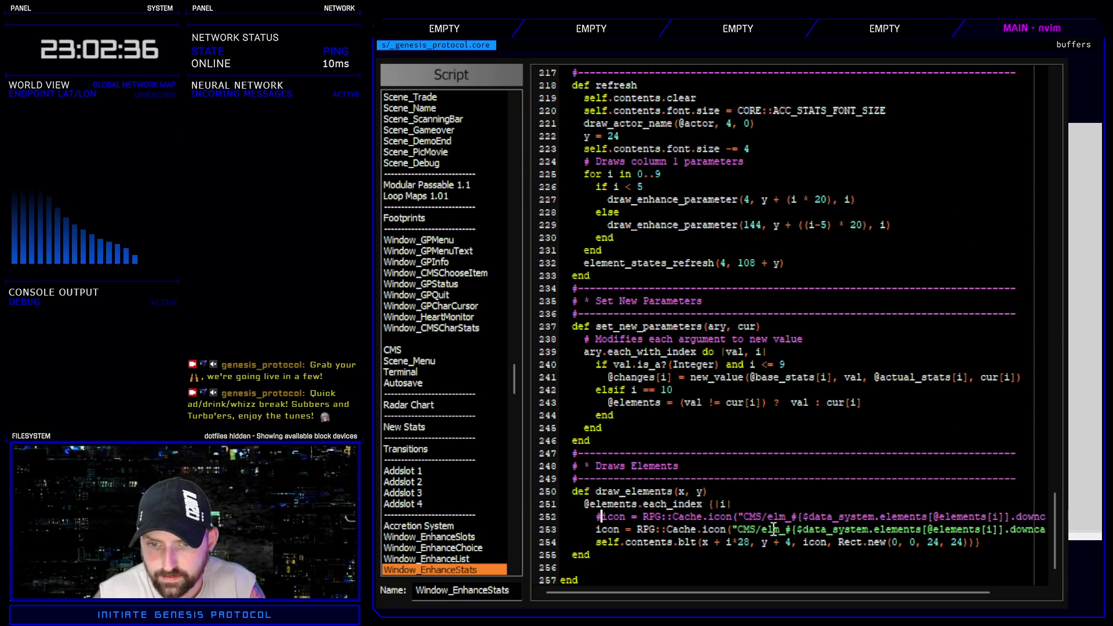
- Change the line 253 icon path from CMS to 'Elements/', deleting the old file-name part
{"action": "left_click", "coordinate": [759, 531]}
{"action": "key", "text": "BackSpace"}
{"action": "key", "text": "BackSpace"}
{"action": "key", "text": "BackSpace"}
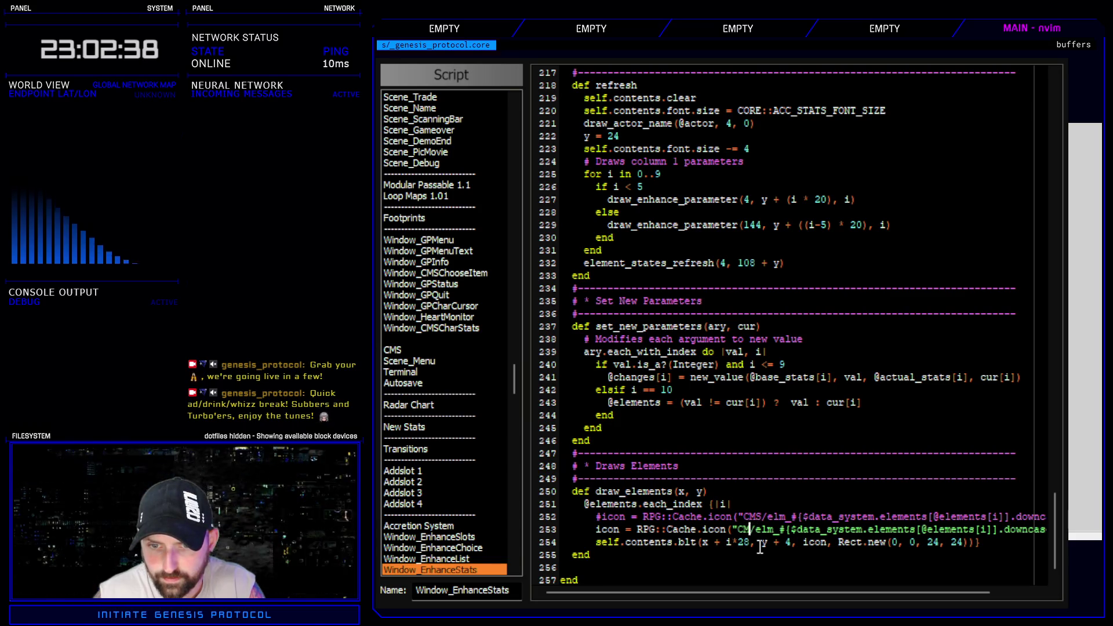
{"action": "type", "text": "Elements"}
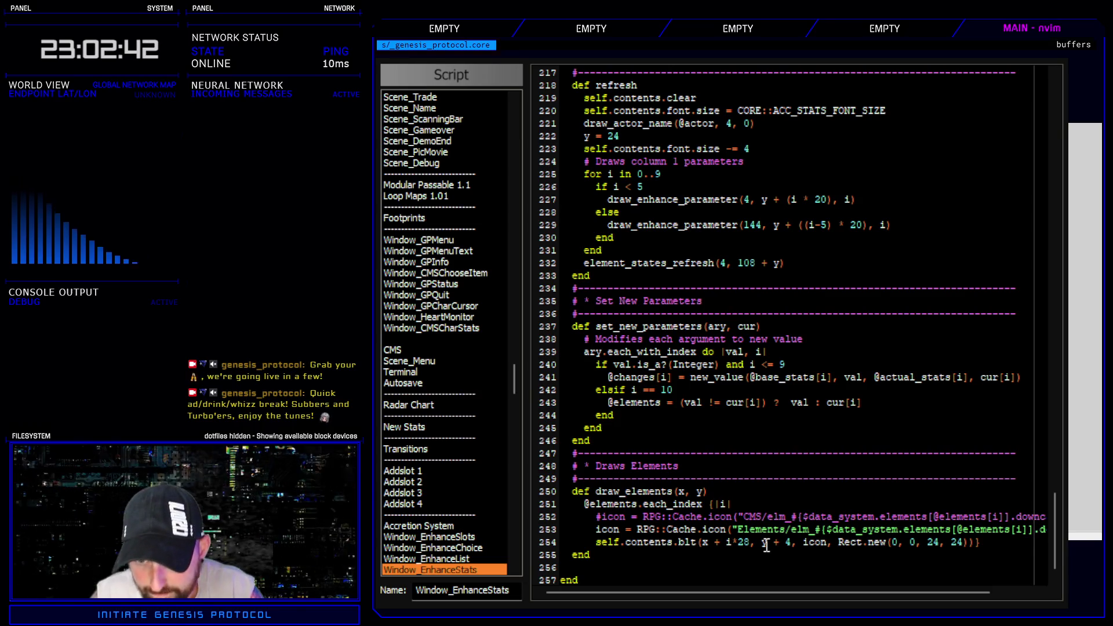
{"action": "left_click_drag", "start_coordinate": [789, 530], "coordinate": [1043, 529]}
{"action": "key", "text": "ctrl+c"}
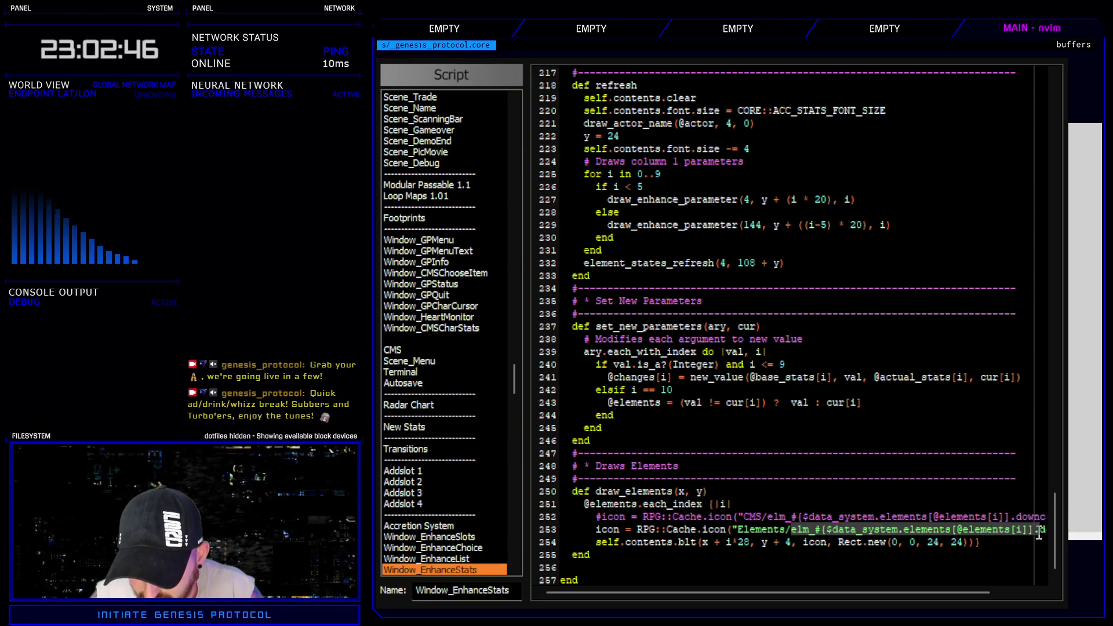
{"action": "key", "text": "c"}
{"action": "key", "text": "Delete"}
{"action": "key", "text": "Delete"}
{"action": "key", "text": "Delete"}
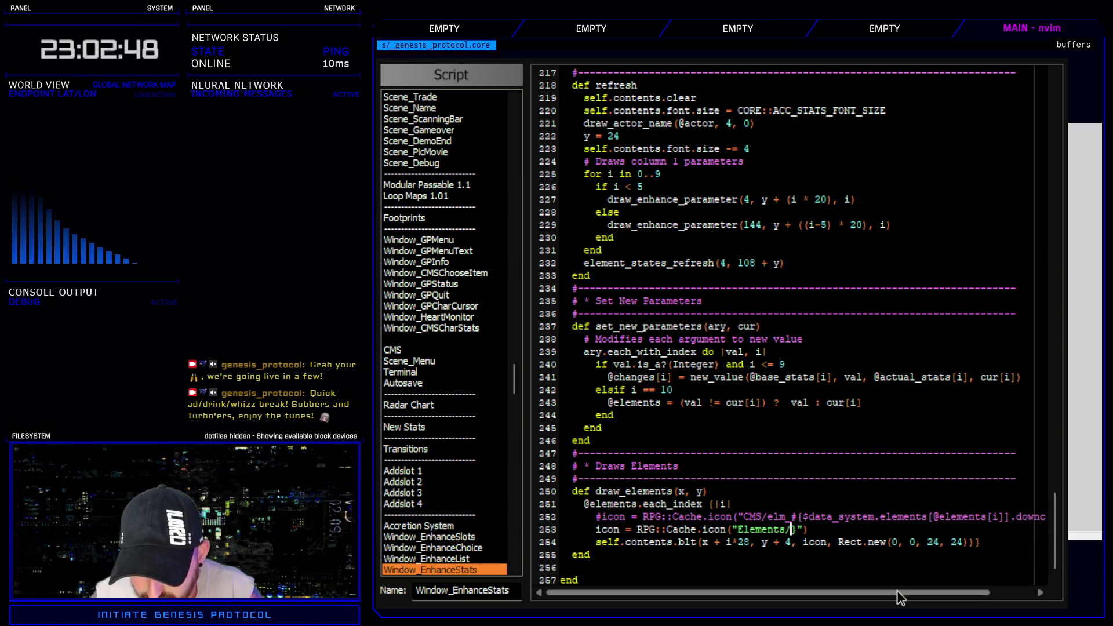
{"action": "key", "text": "Delete"}
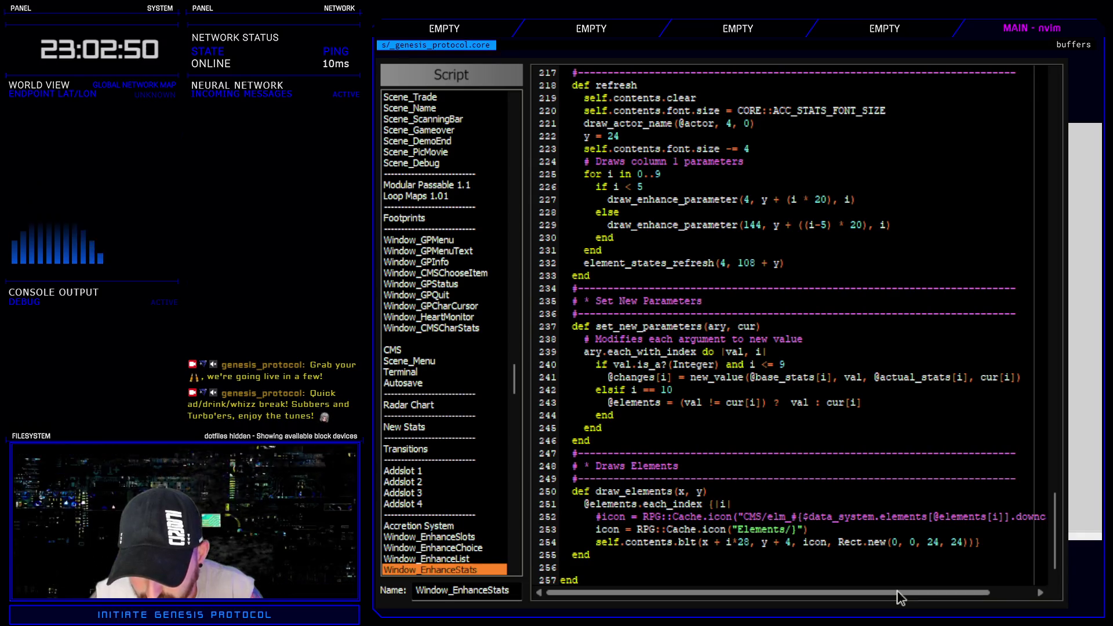
{"action": "left_click_drag", "start_coordinate": [803, 517], "coordinate": [1011, 514]}
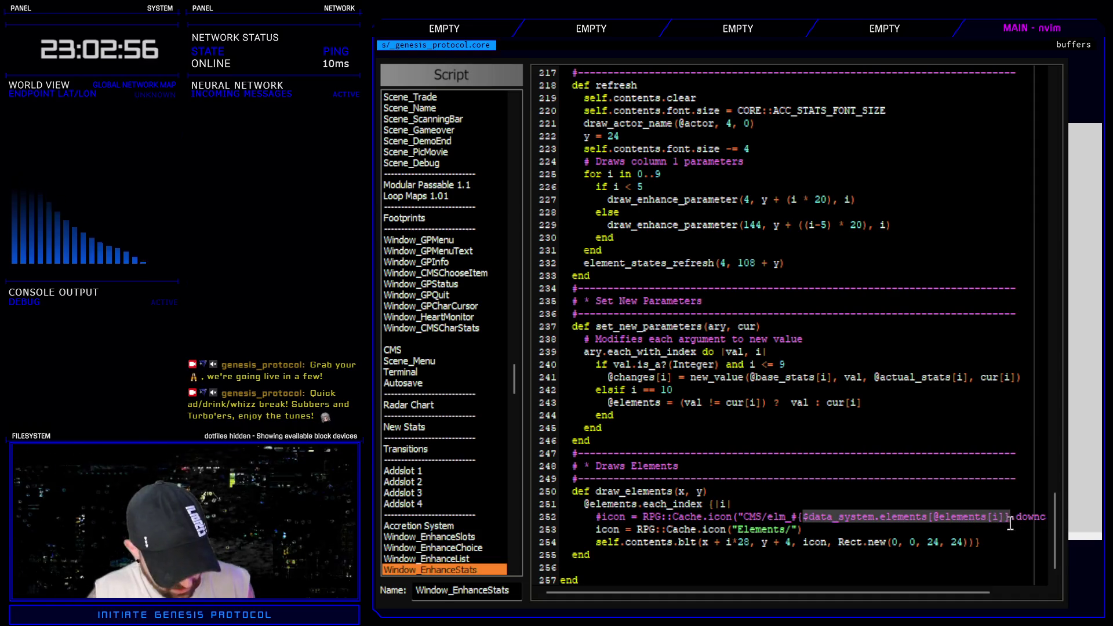
{"action": "left_click", "coordinate": [790, 516]}
{"action": "mouse_move", "coordinate": [791, 516]}
{"action": "left_mouse_down"}
{"action": "mouse_move", "coordinate": [804, 528]}
{"action": "mouse_move", "coordinate": [1011, 515]}
{"action": "left_mouse_up"}
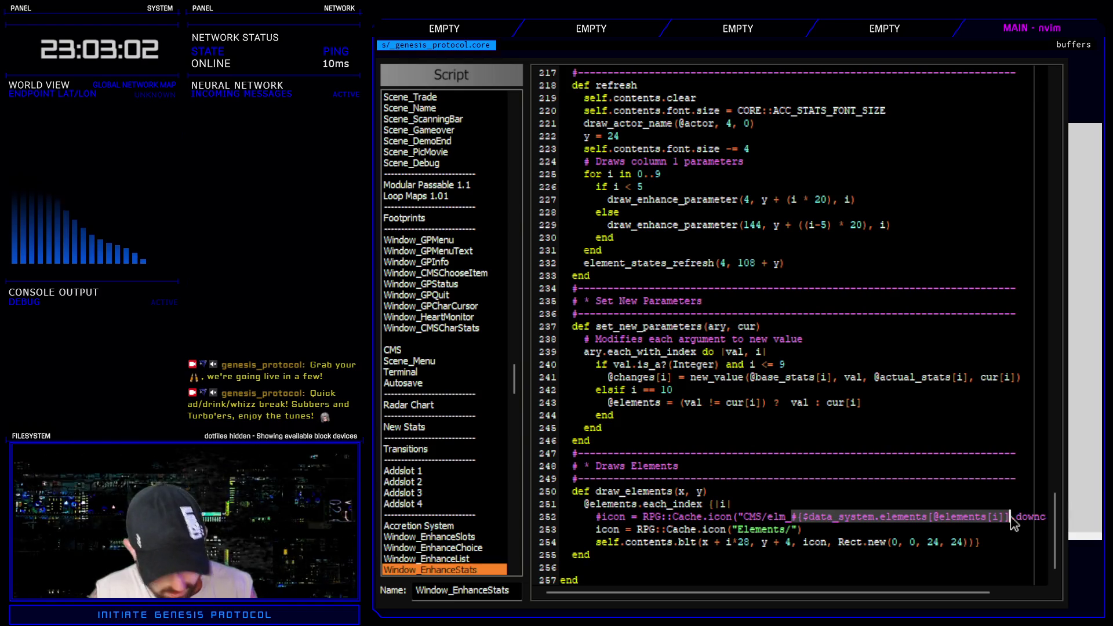
{"action": "middle_click", "coordinate": [793, 530]}
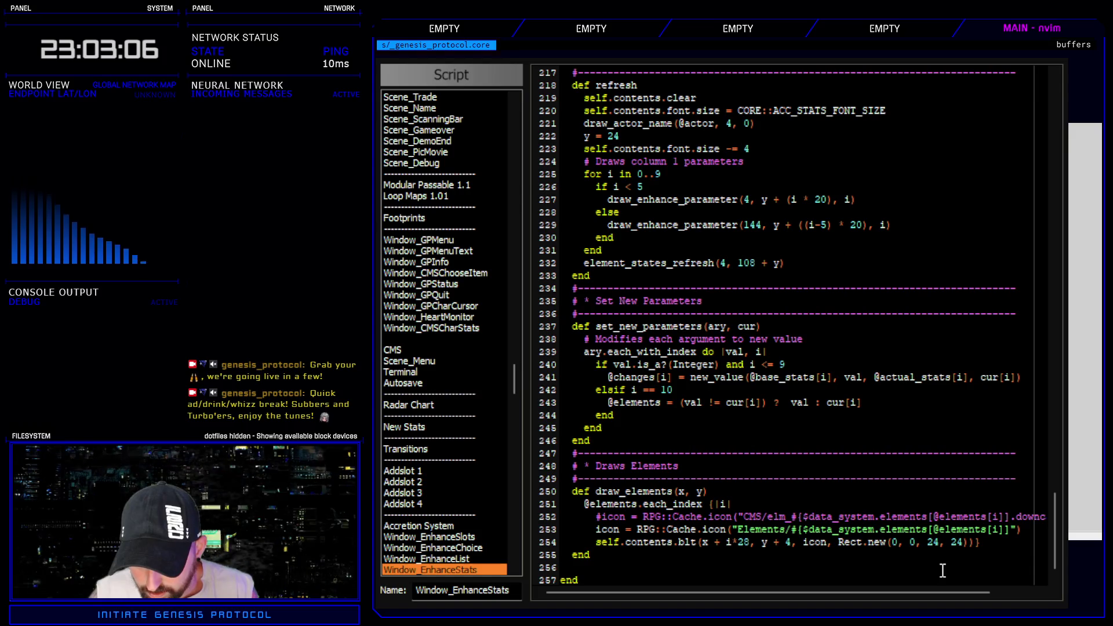
{"action": "type", "text": ".id"}
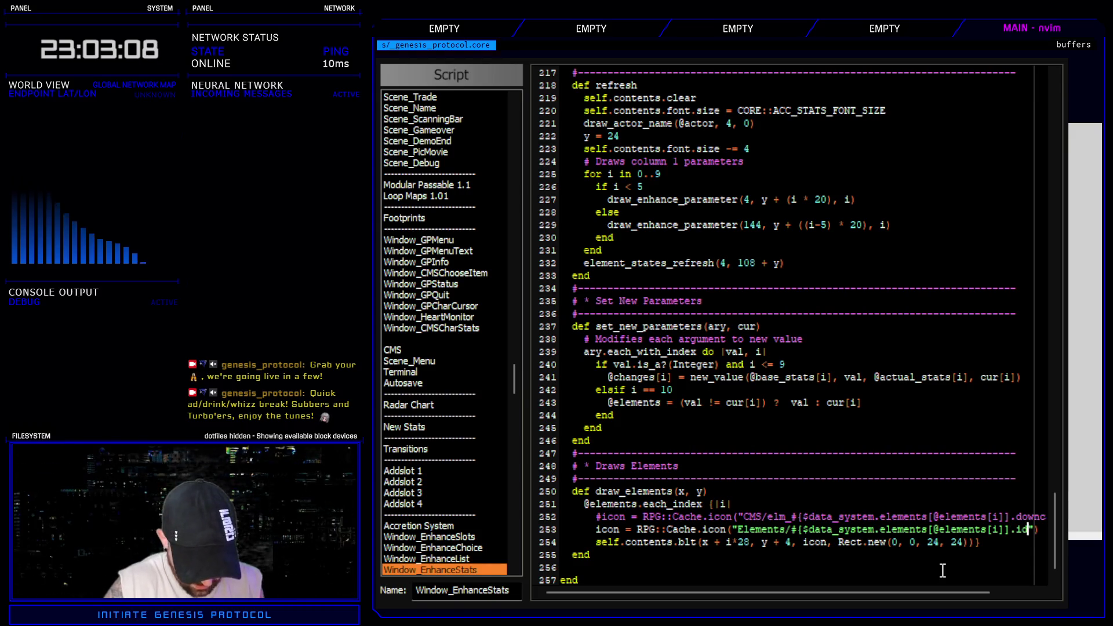
{"action": "key", "text": "F12"}
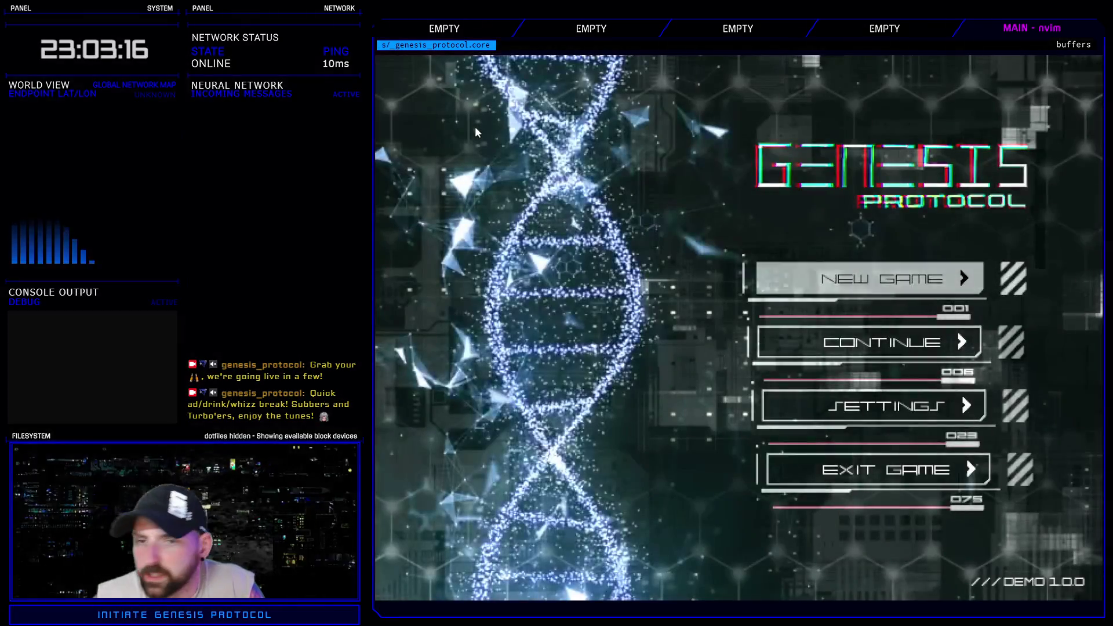
- Start a Normal-difficulty new game and open Kivos's Enhance screen to view the Cyberarms
{"action": "key", "text": "Return"}
{"action": "key", "text": "Return"}
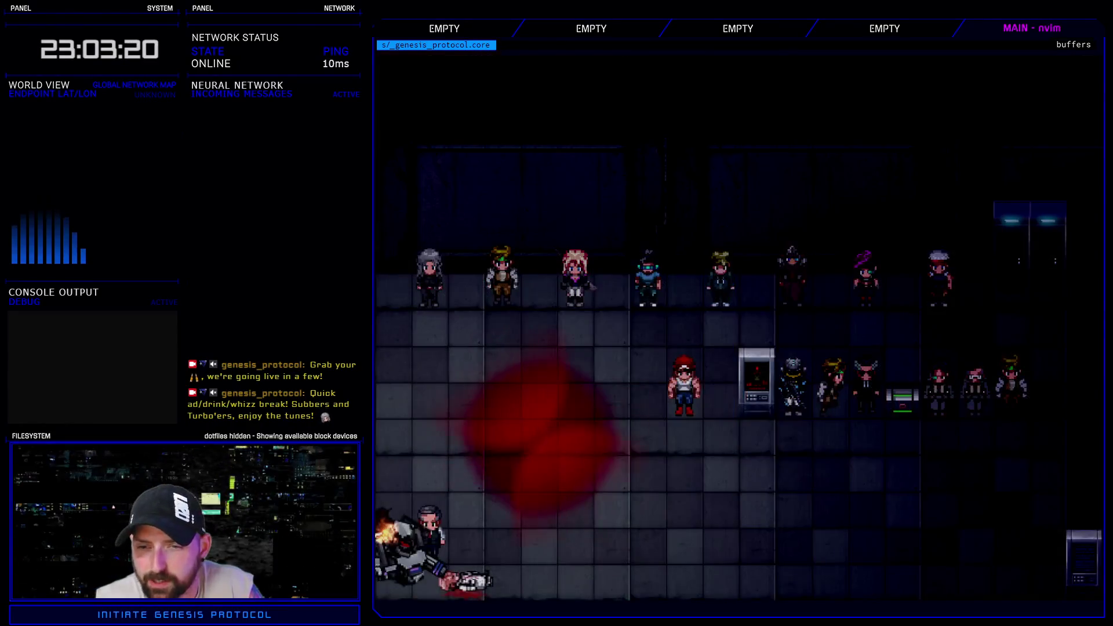
{"action": "key", "text": "Escape"}
{"action": "key", "text": "Down"}
{"action": "key", "text": "Return"}
{"action": "key", "text": "Right"}
{"action": "key", "text": "Return"}
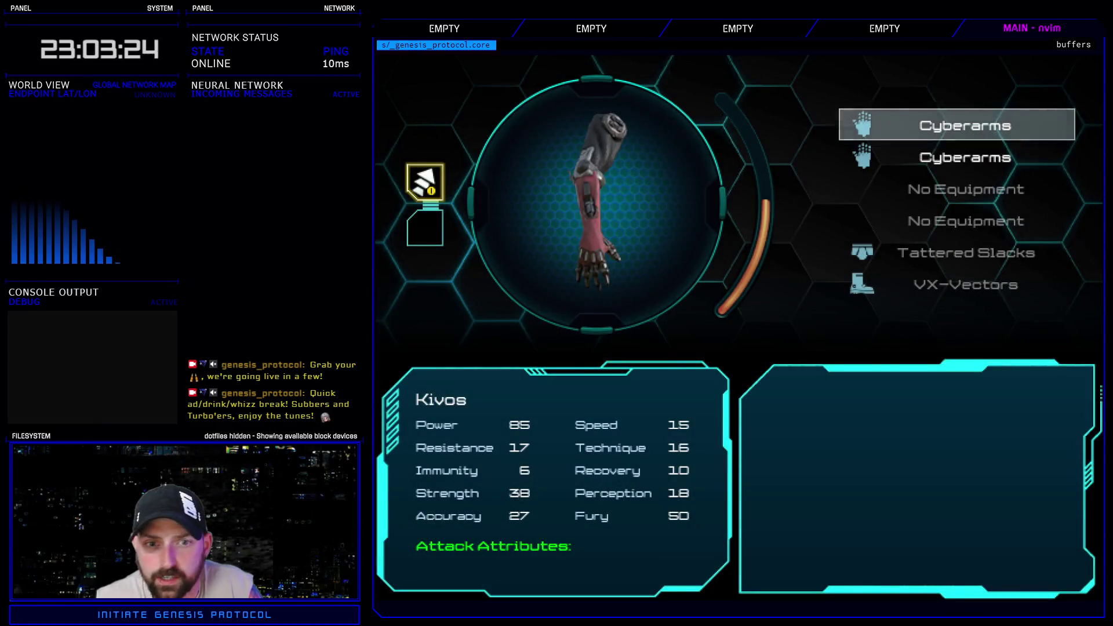
{"action": "key", "text": "Down"}
{"action": "key", "text": "Return"}
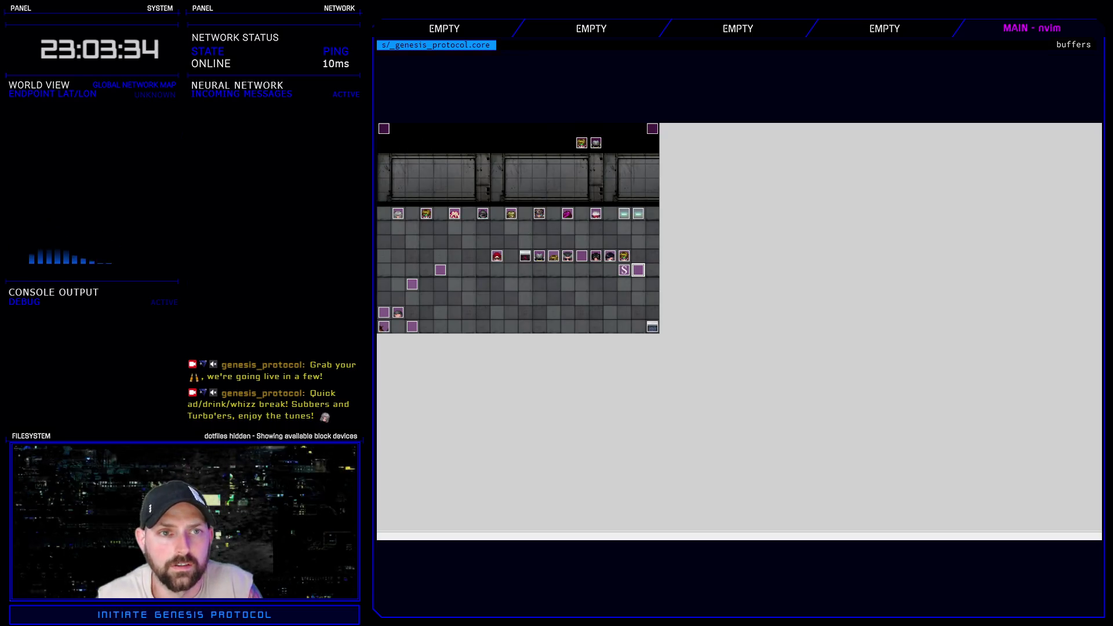
{"action": "key", "text": "alt+F4"}
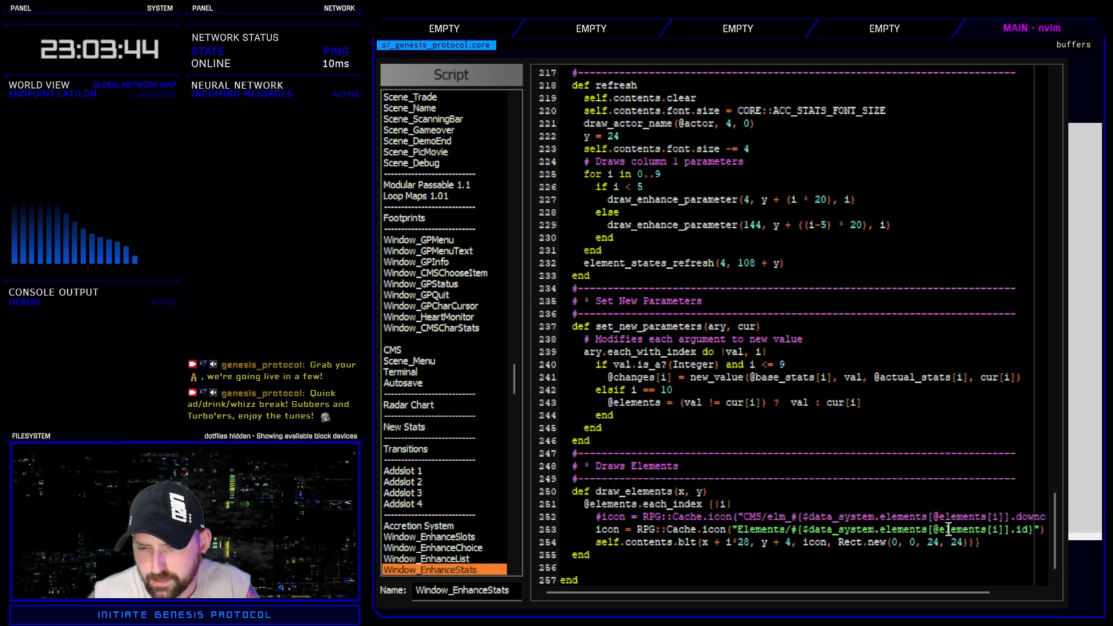
{"action": "left_click_drag", "start_coordinate": [933, 530], "coordinate": [1006, 531]}
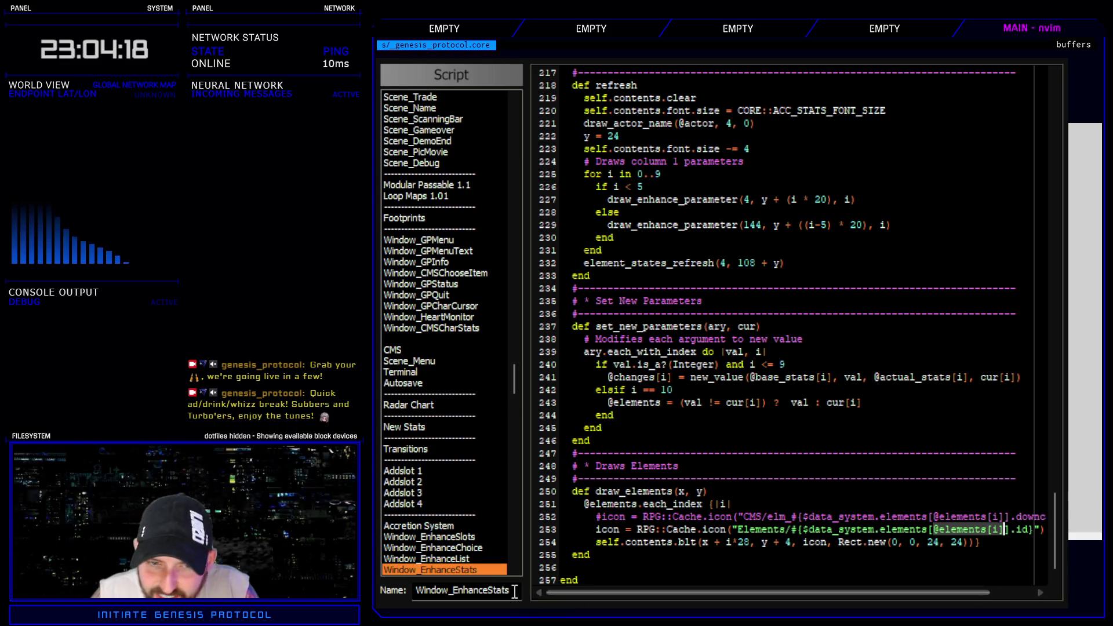
{"action": "left_click_drag", "start_coordinate": [513, 377], "coordinate": [530, 151]}
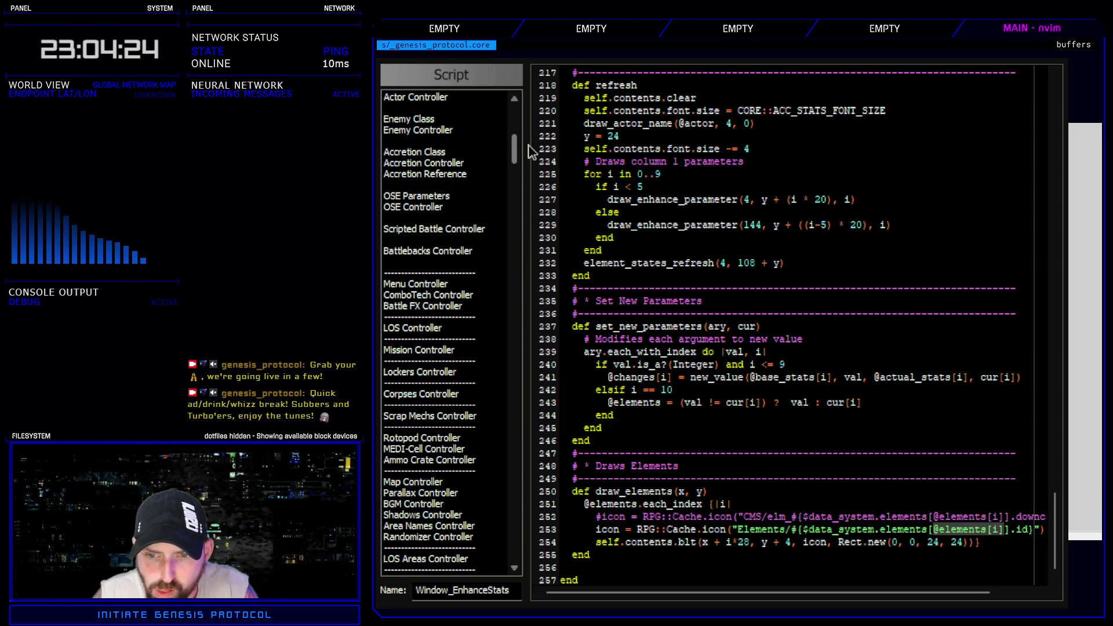
{"action": "left_click_drag", "start_coordinate": [528, 144], "coordinate": [513, 191]}
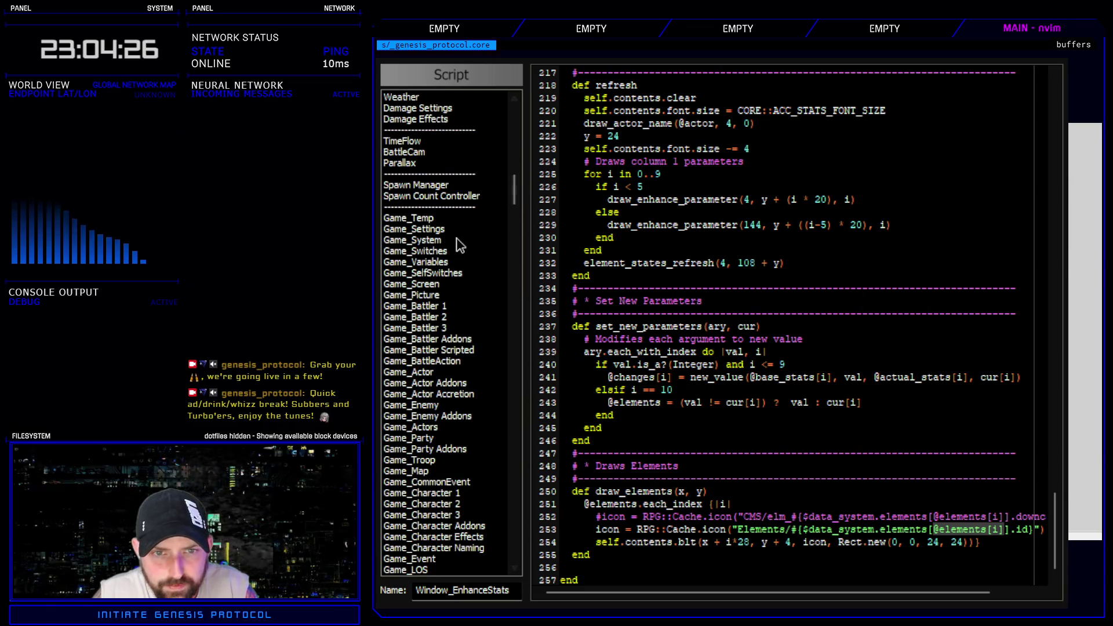
{"action": "left_click", "coordinate": [463, 240]}
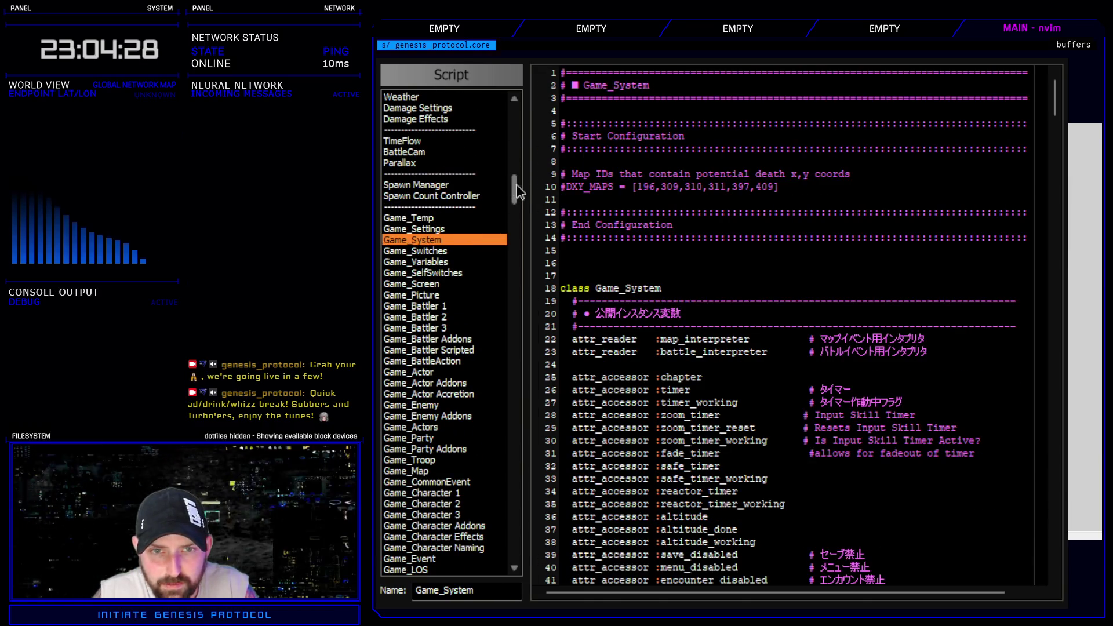
{"action": "key", "text": "Escape"}
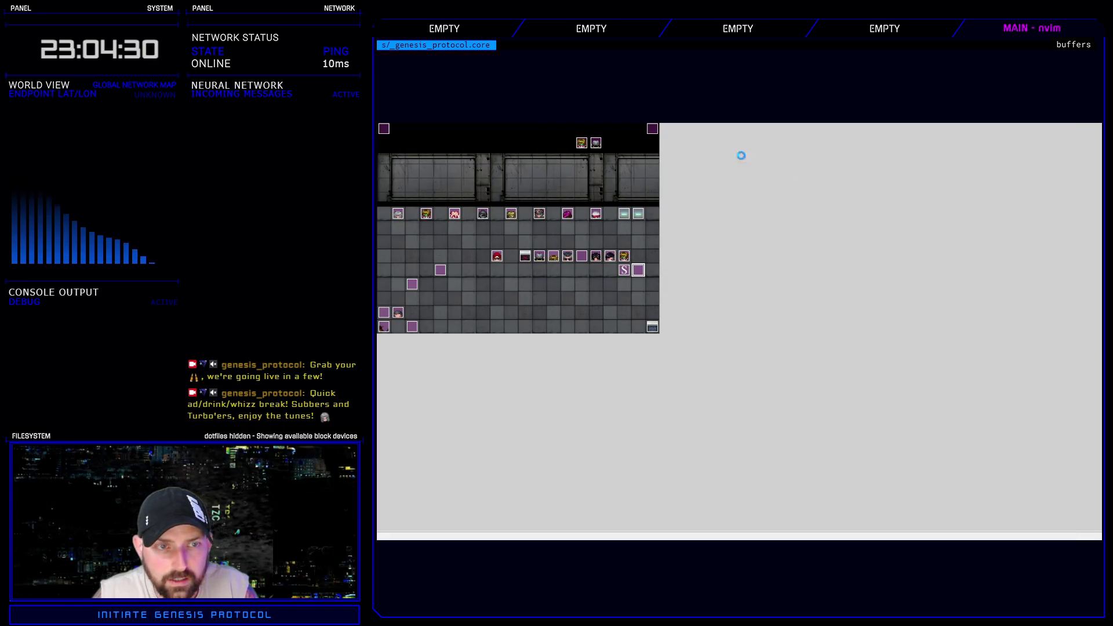
- Review element names on the Database System tab, then reopen the scripts at Game_System
{"action": "key", "text": "F9"}
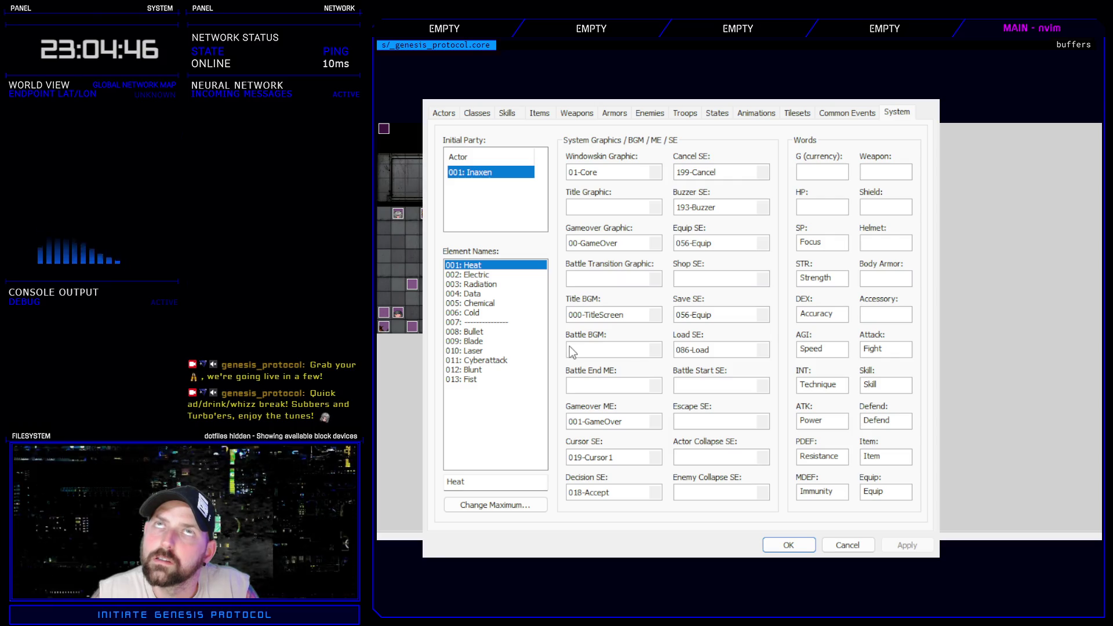
{"action": "left_click", "coordinate": [807, 542]}
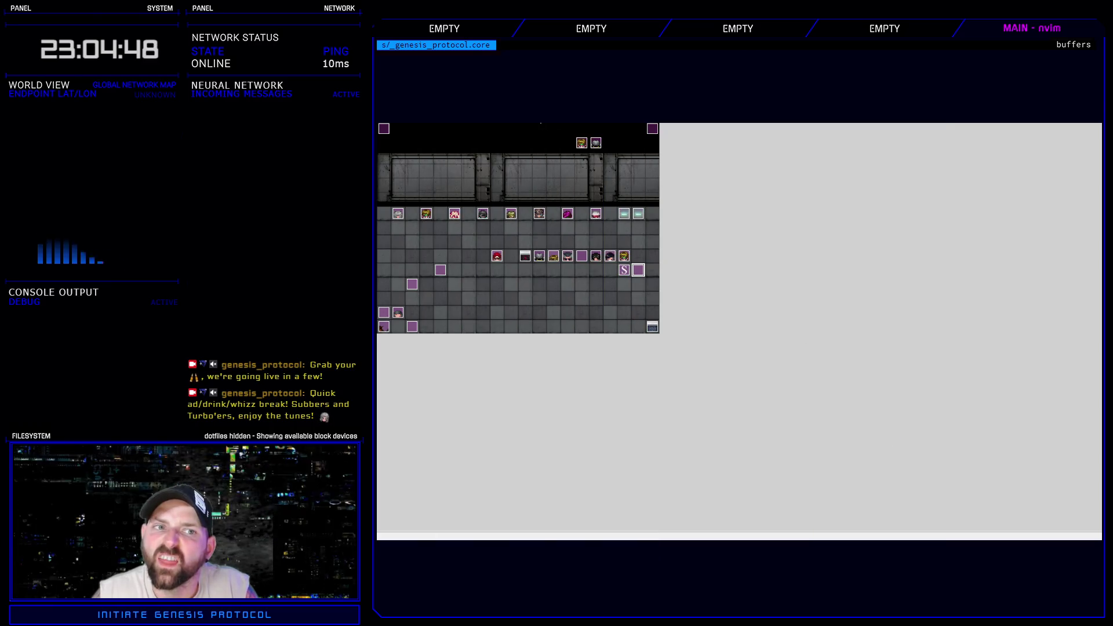
{"action": "key", "text": "F11"}
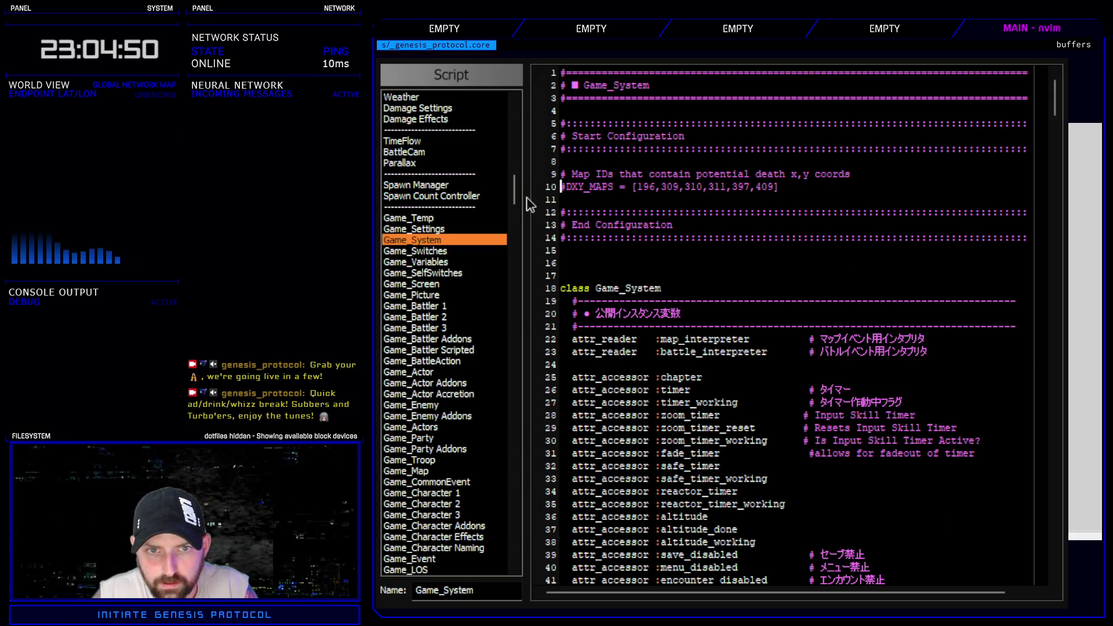
{"action": "scroll", "coordinate": [498, 261], "scroll_direction": "down", "scroll_amount": 20}
{"action": "scroll", "coordinate": [487, 325], "scroll_direction": "up", "scroll_amount": 12}
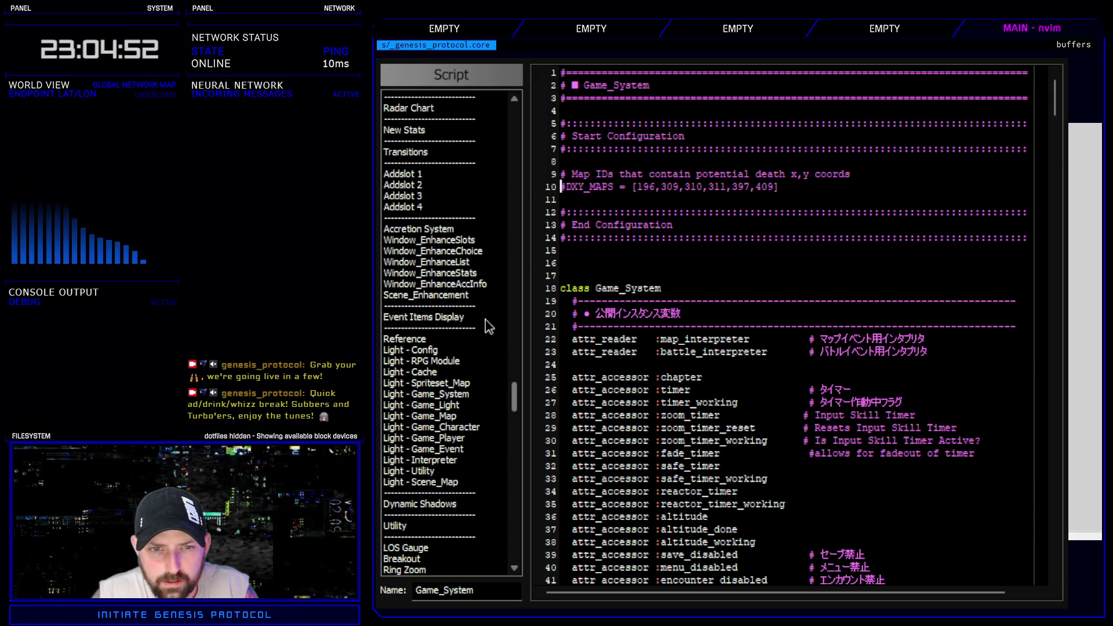
{"action": "left_click", "coordinate": [464, 272]}
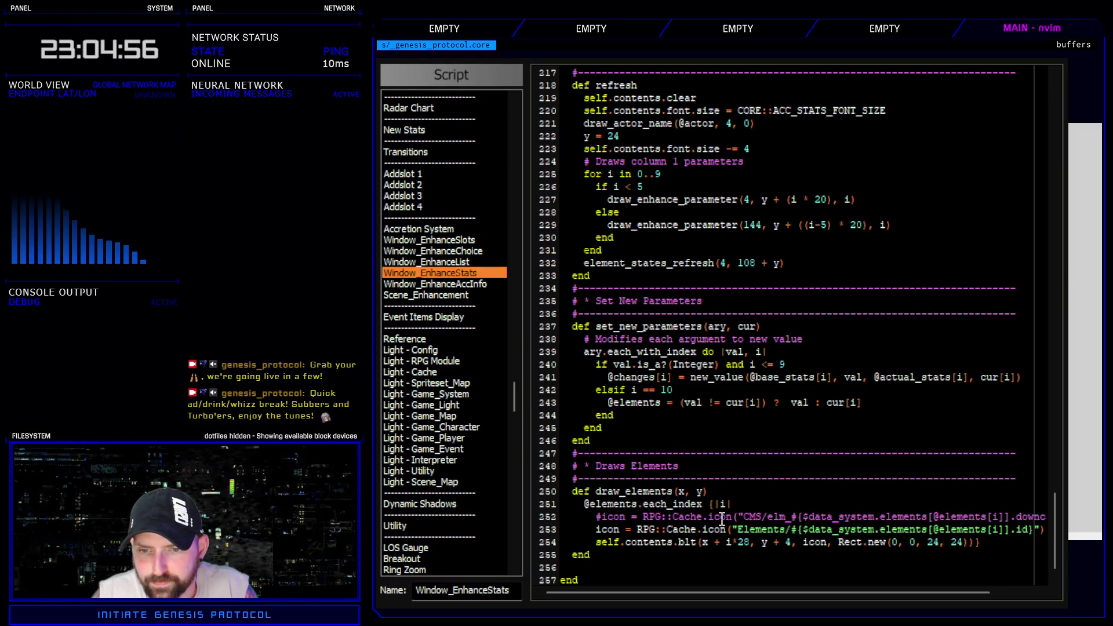
{"action": "key", "text": "Return"}
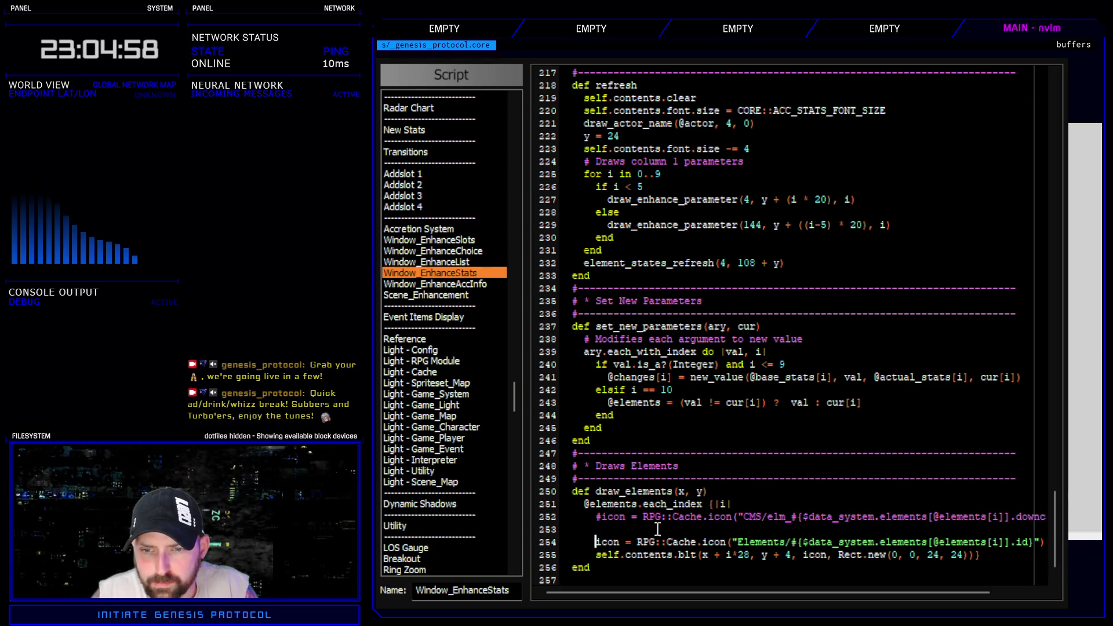
{"action": "mouse_move", "coordinate": [803, 542]}
{"action": "left_mouse_down"}
{"action": "mouse_move", "coordinate": [911, 555]}
{"action": "mouse_move", "coordinate": [1011, 545]}
{"action": "left_mouse_up"}
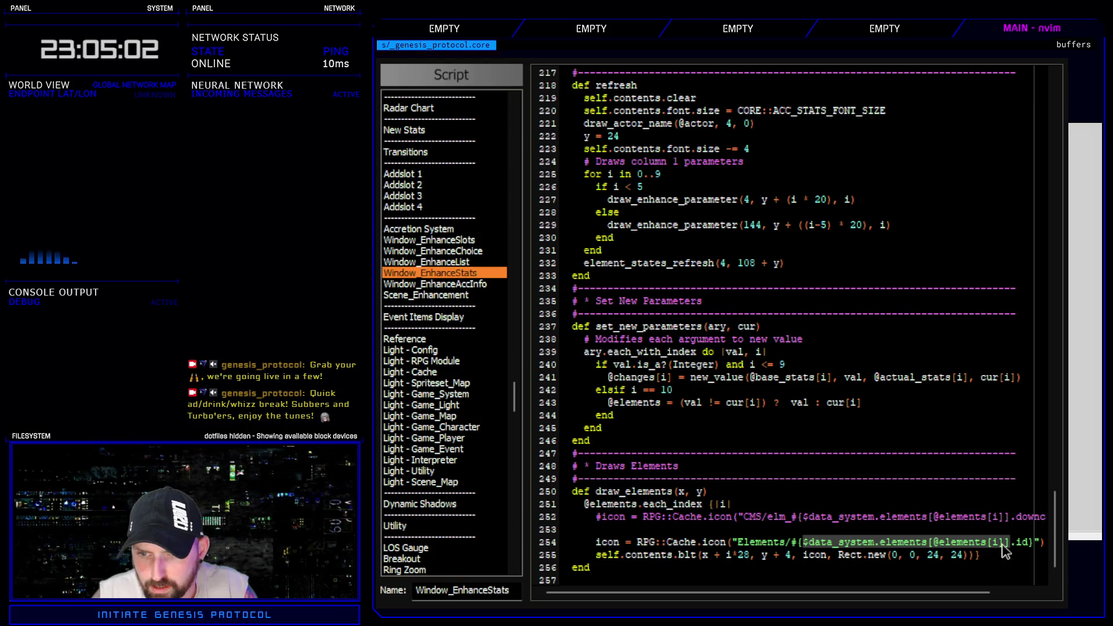
{"action": "left_click", "coordinate": [732, 523]}
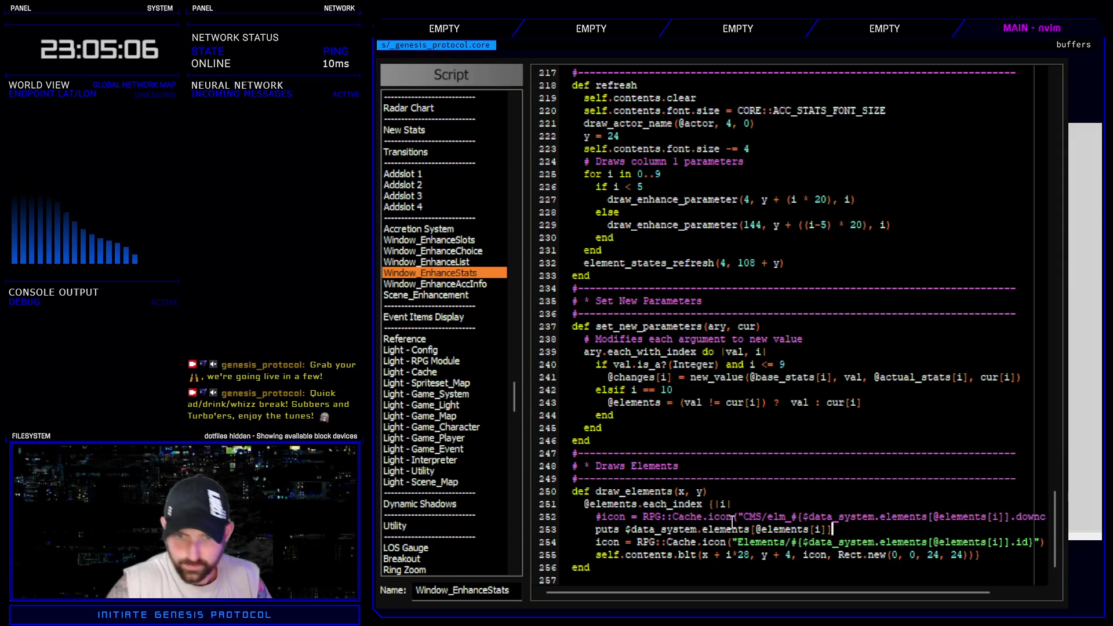
{"action": "type", "text": "s $data_system.elements[@elements[i]]"}
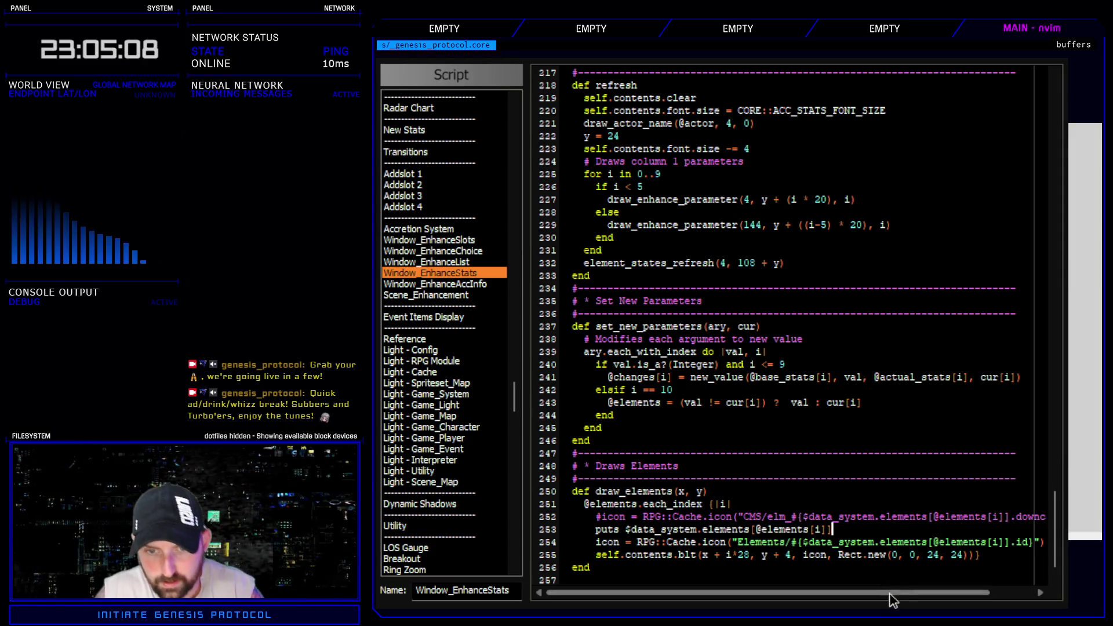
{"action": "key", "text": "F12"}
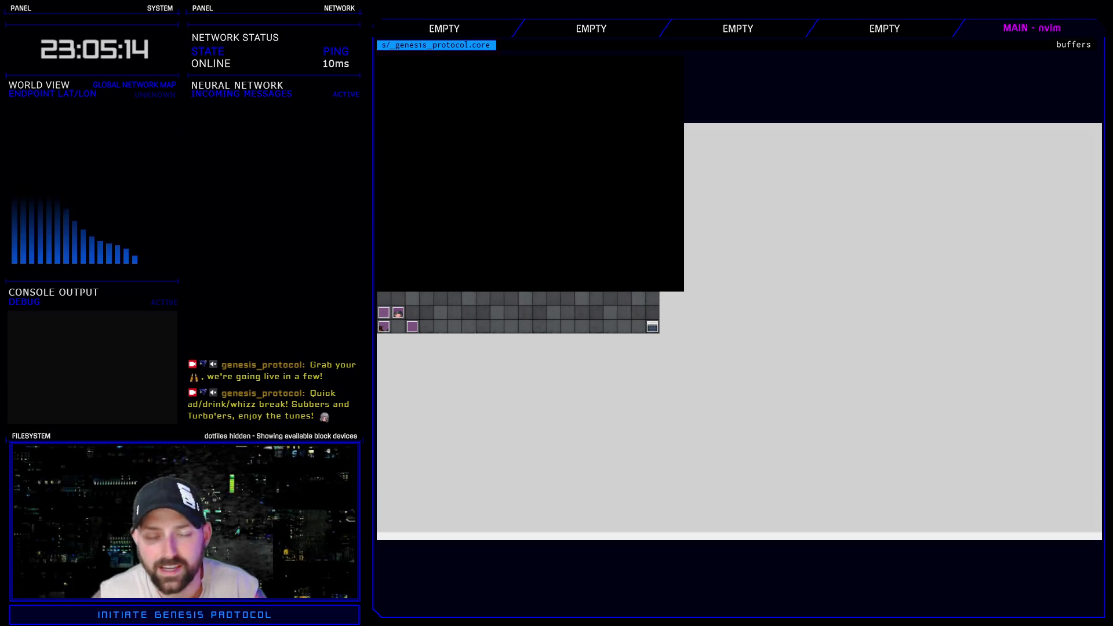
- Start on Normal difficulty and check the hero's Enhance screen for attack attributes
{"action": "key", "text": "Return"}
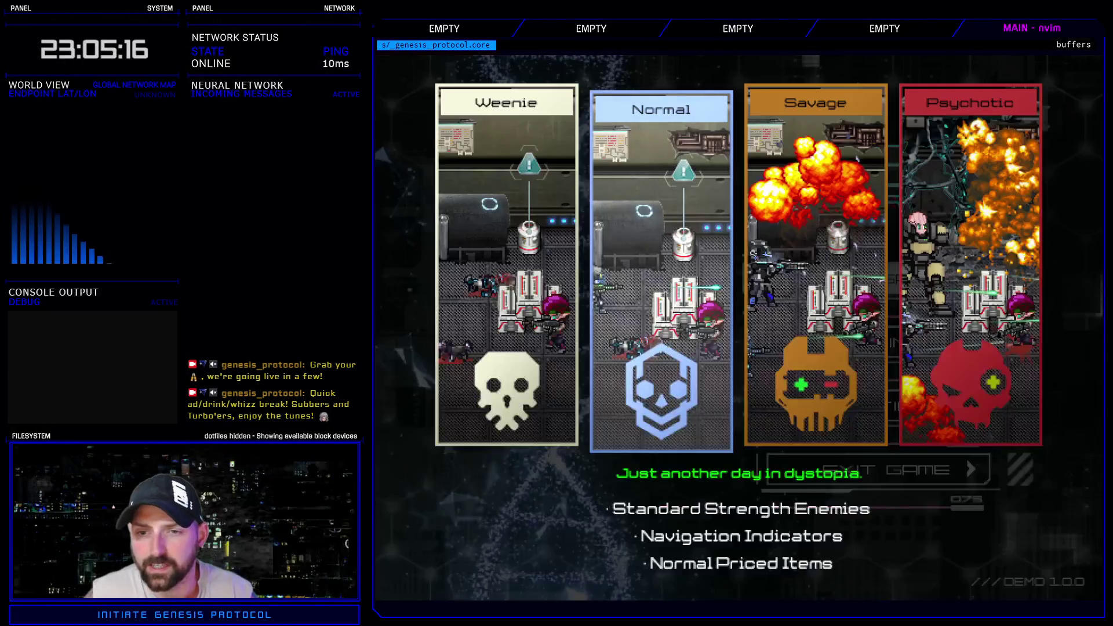
{"action": "key", "text": "Return"}
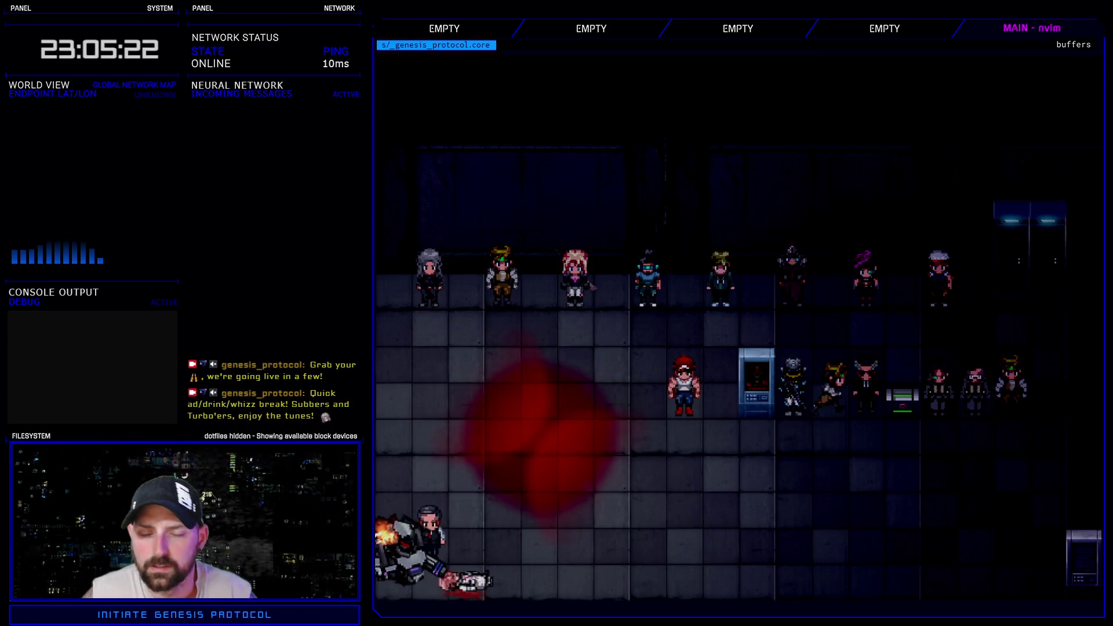
{"action": "key", "text": "Escape"}
{"action": "key", "text": "Down"}
{"action": "key", "text": "Return"}
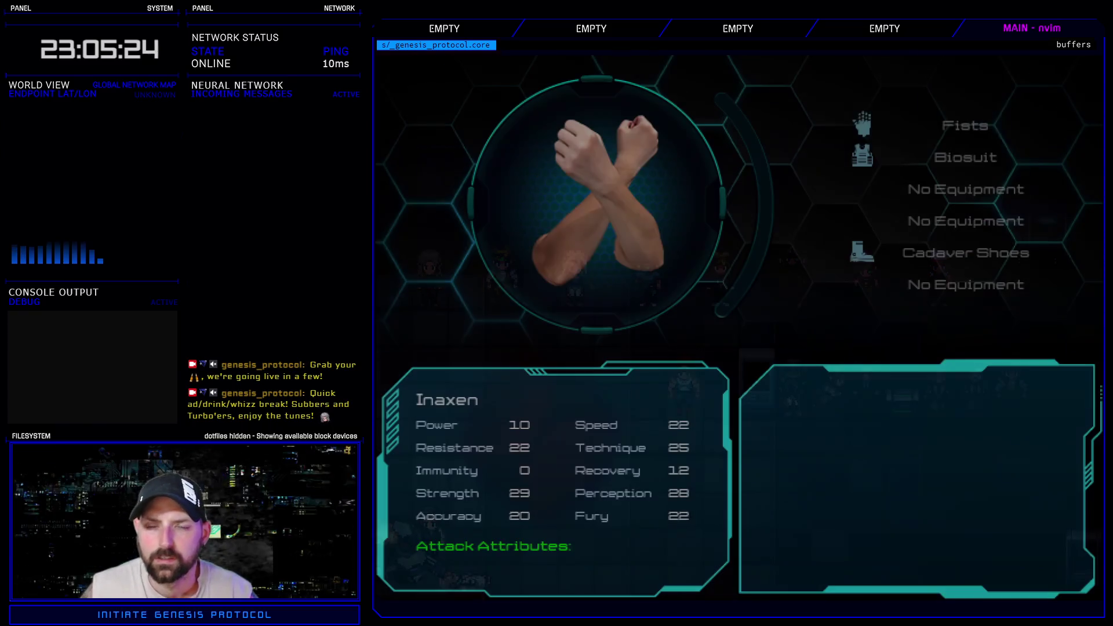
{"action": "key", "text": "Escape"}
{"action": "key", "text": "Escape"}
- Quit the game from the menu and reopen the Script Editor
{"action": "key", "text": "Escape"}
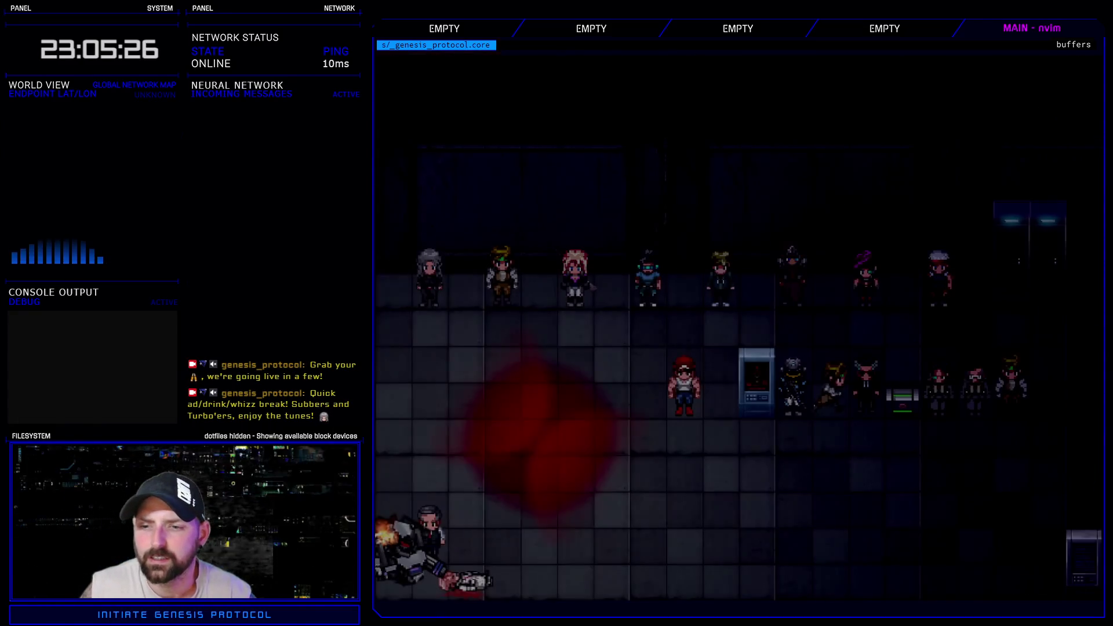
{"action": "key", "text": "Escape"}
{"action": "key", "text": "Up"}
{"action": "key", "text": "Up"}
{"action": "key", "text": "Down"}
{"action": "key", "text": "Return"}
{"action": "key", "text": "Return"}
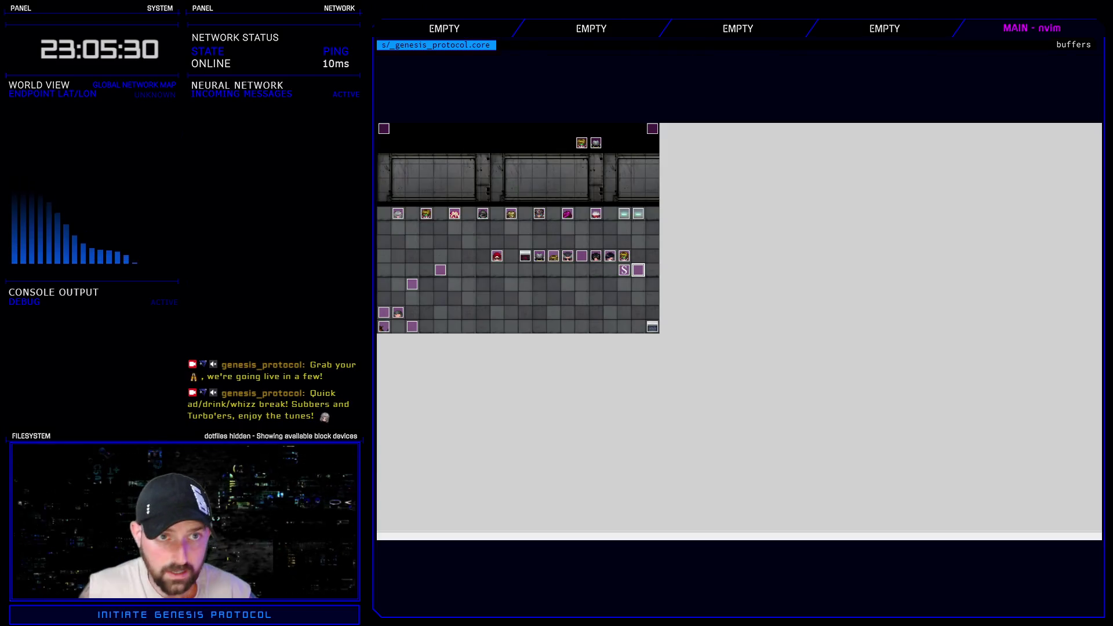
{"action": "key", "text": "F11"}
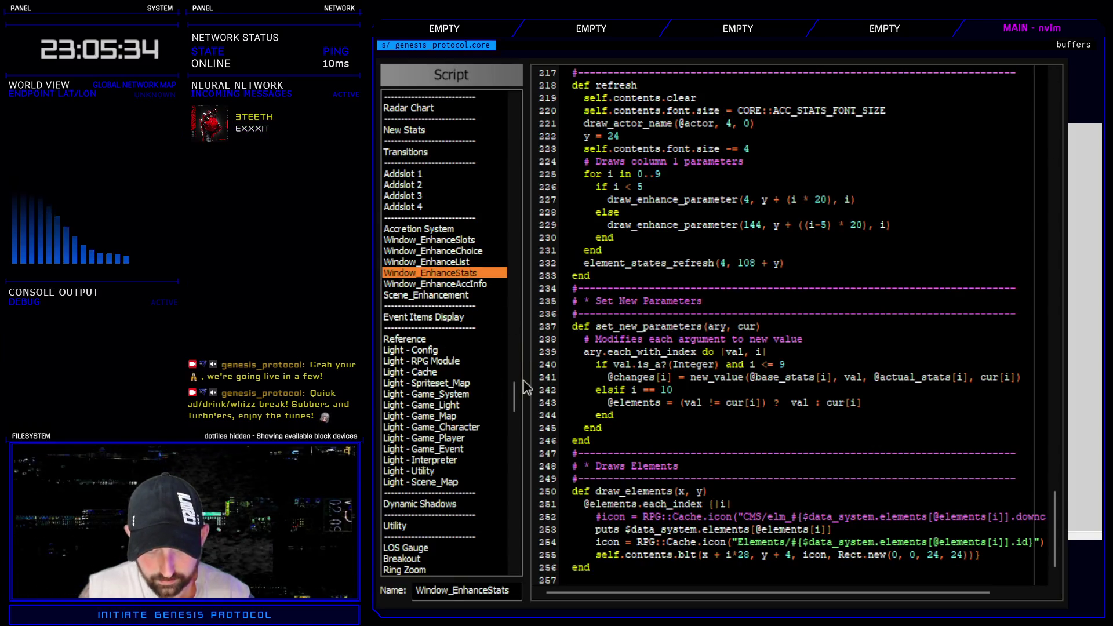
{"action": "key", "text": "ctrl+f"}
- Search all scripts for 'Elements/' and inspect Window_Base line 949, loading icons from Elements/#{i}
{"action": "type", "text": "Elements/"}
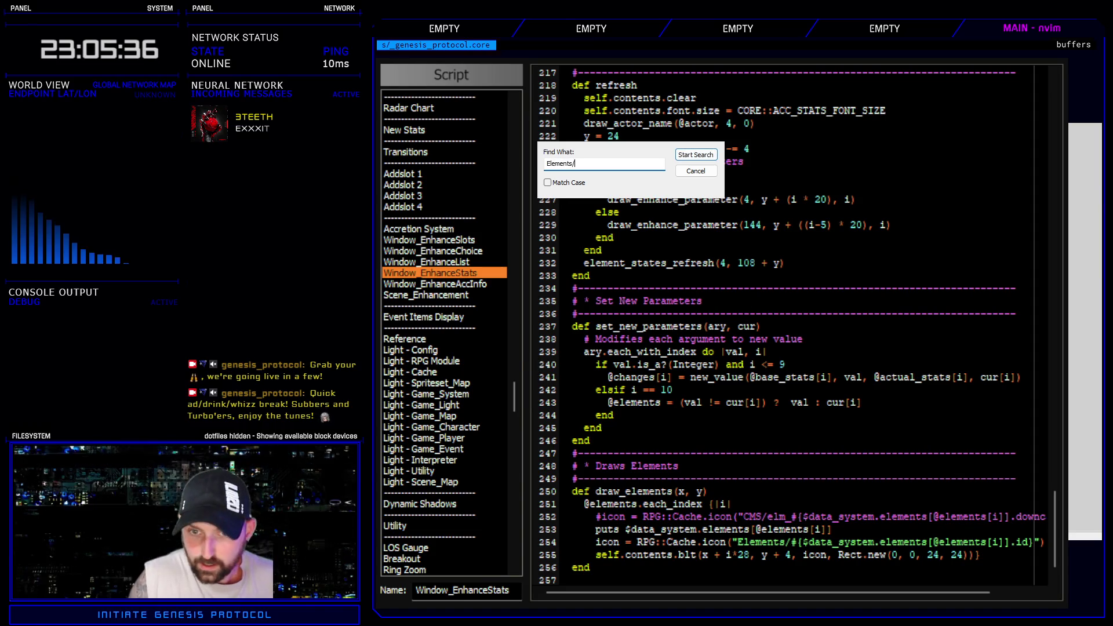
{"action": "key", "text": "Return"}
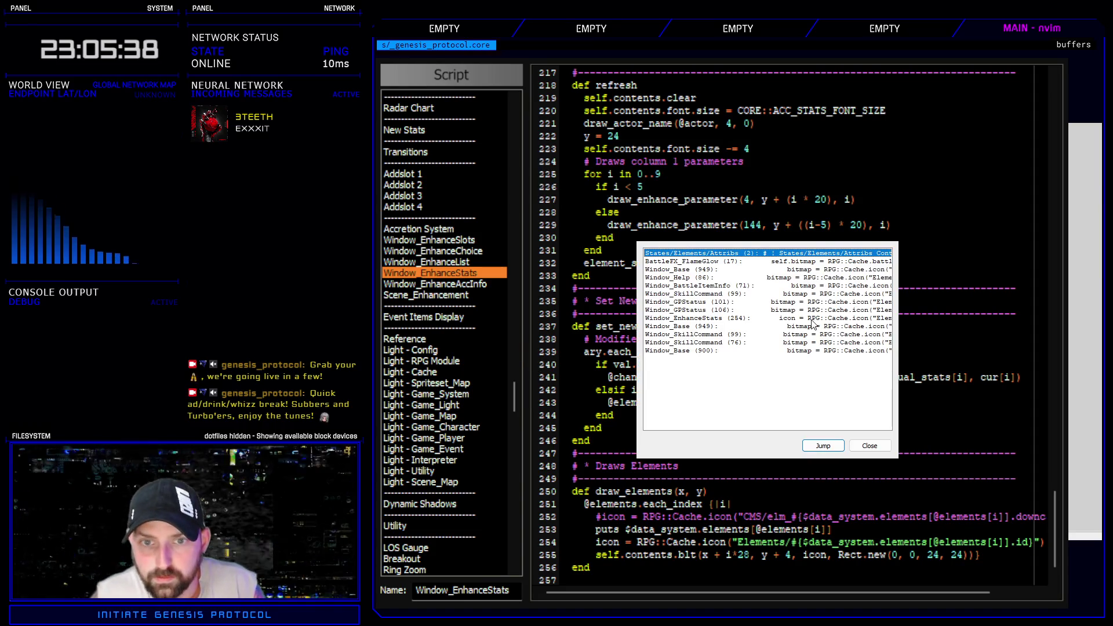
{"action": "double_click", "coordinate": [828, 271]}
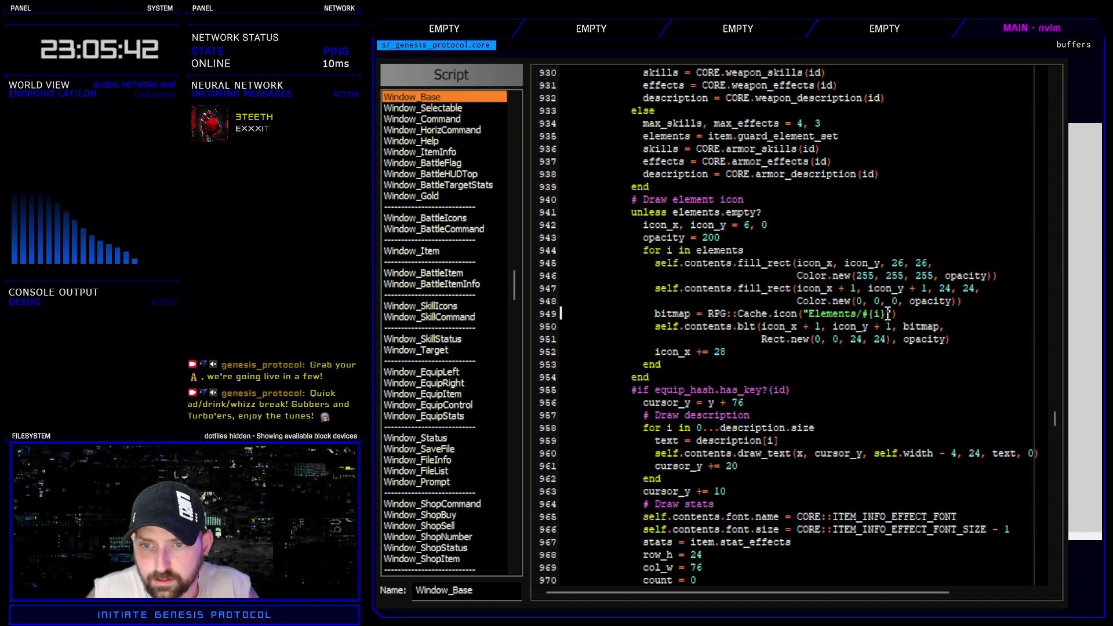
{"action": "left_click_drag", "start_coordinate": [887, 313], "coordinate": [797, 317]}
{"action": "scroll", "coordinate": [807, 333], "scroll_direction": "up", "scroll_amount": 6}
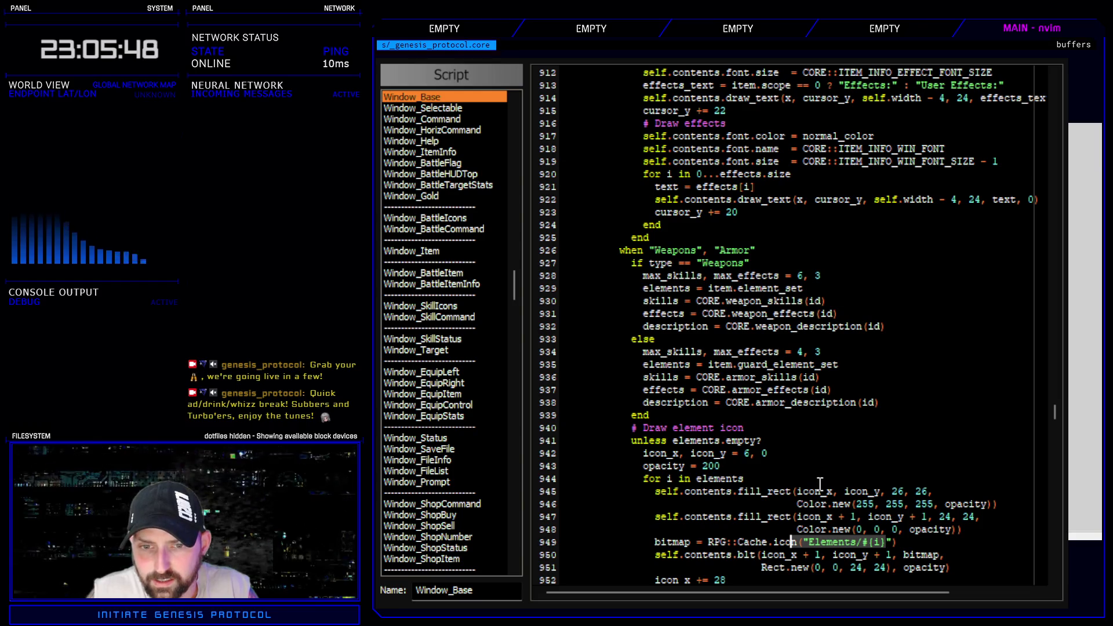
{"action": "scroll", "coordinate": [821, 481], "scroll_direction": "up", "scroll_amount": 10}
{"action": "scroll", "coordinate": [820, 485], "scroll_direction": "up", "scroll_amount": 4}
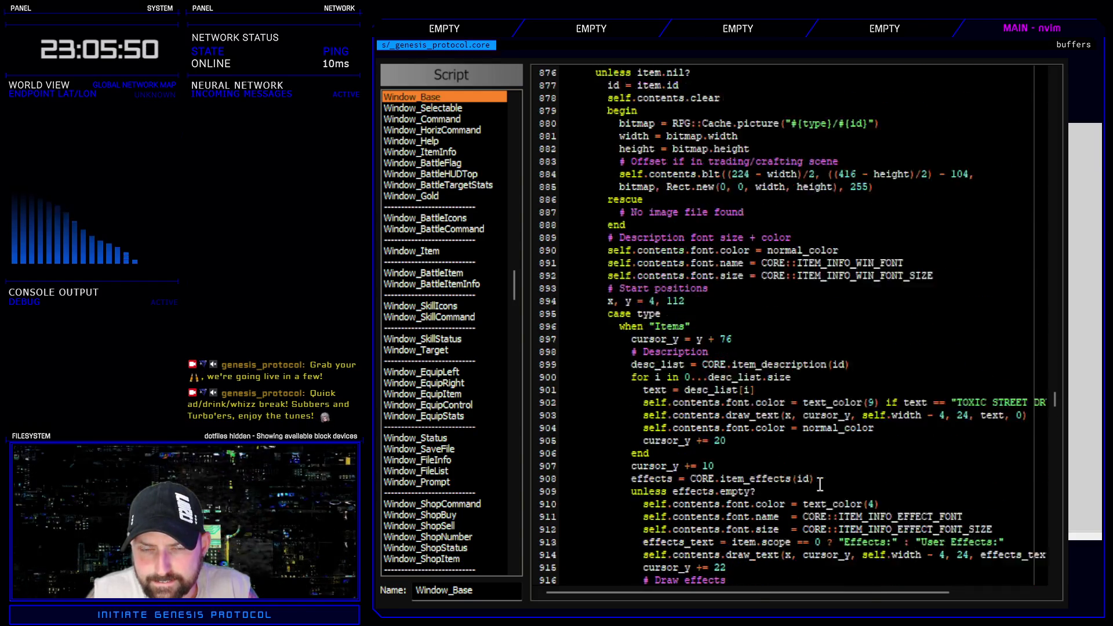
{"action": "scroll", "coordinate": [820, 485], "scroll_direction": "down", "scroll_amount": 4}
{"action": "scroll", "coordinate": [820, 484], "scroll_direction": "down", "scroll_amount": 6}
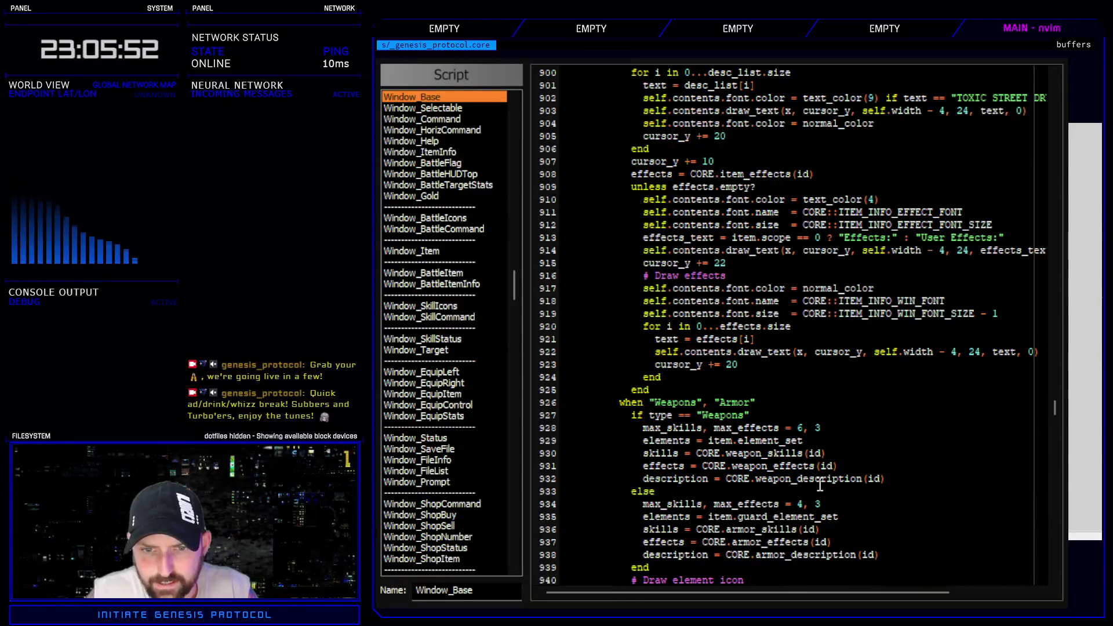
{"action": "scroll", "coordinate": [873, 469], "scroll_direction": "down", "scroll_amount": 6}
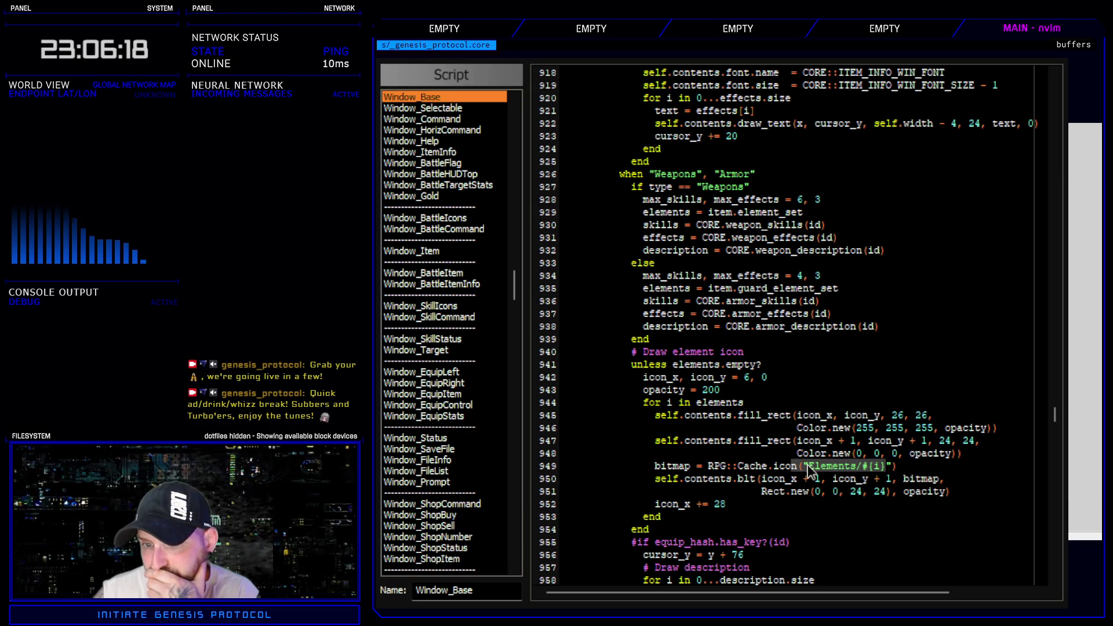
- Search all scripts for 'element' and jump to the Window_Help match near line 86
{"action": "left_click", "coordinate": [808, 469]}
{"action": "left_click_drag", "start_coordinate": [808, 466], "coordinate": [858, 466]}
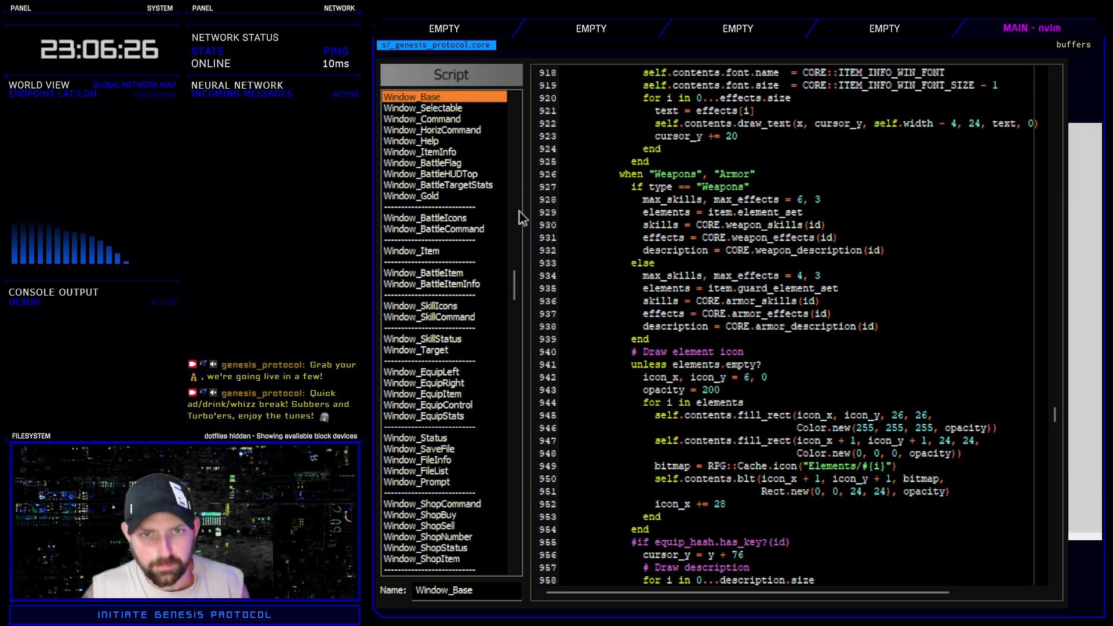
{"action": "key", "text": "ctrl+f"}
{"action": "type", "text": "element"}
{"action": "key", "text": "Escape"}
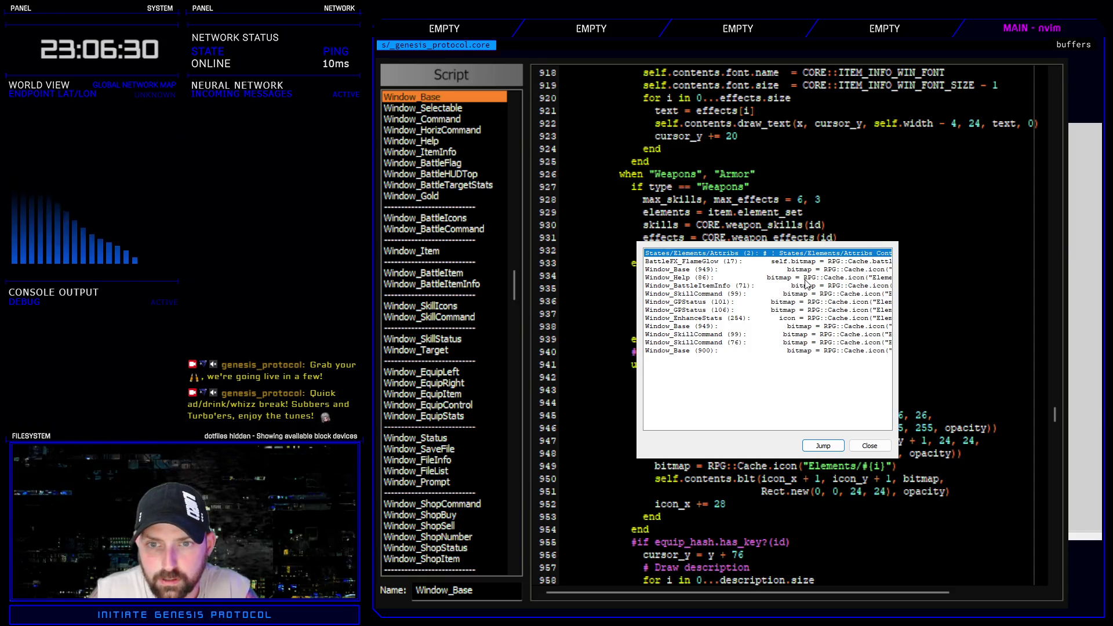
{"action": "double_click", "coordinate": [805, 278]}
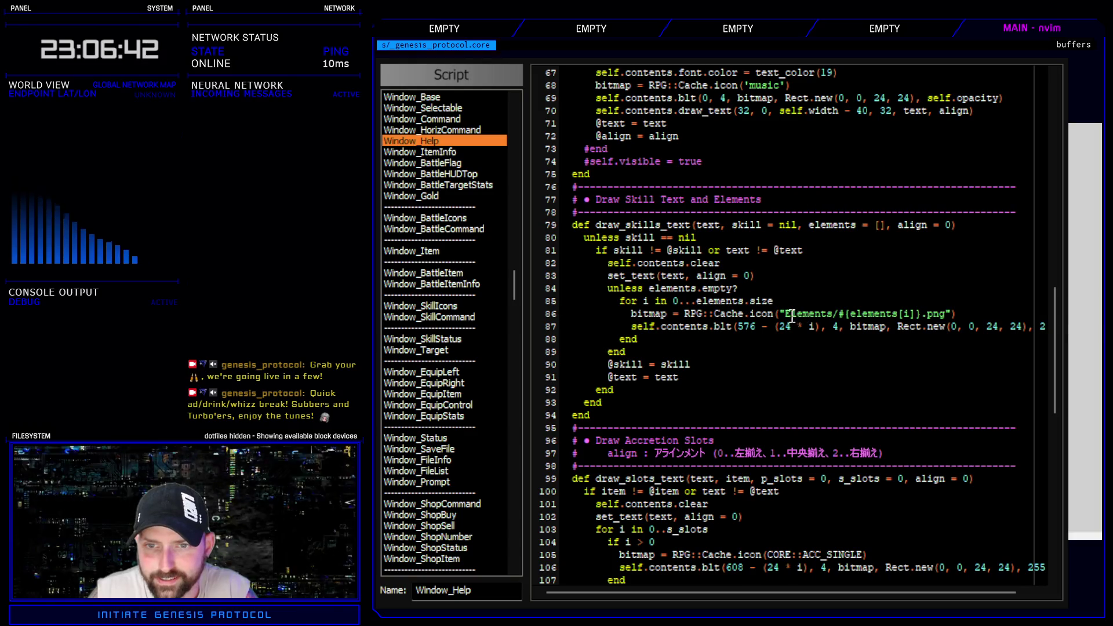
- Inspect the Elements/#{elements[i]} icon path in draw_skills_text and scroll up the script list
{"action": "left_click_drag", "start_coordinate": [787, 315], "coordinate": [922, 316]}
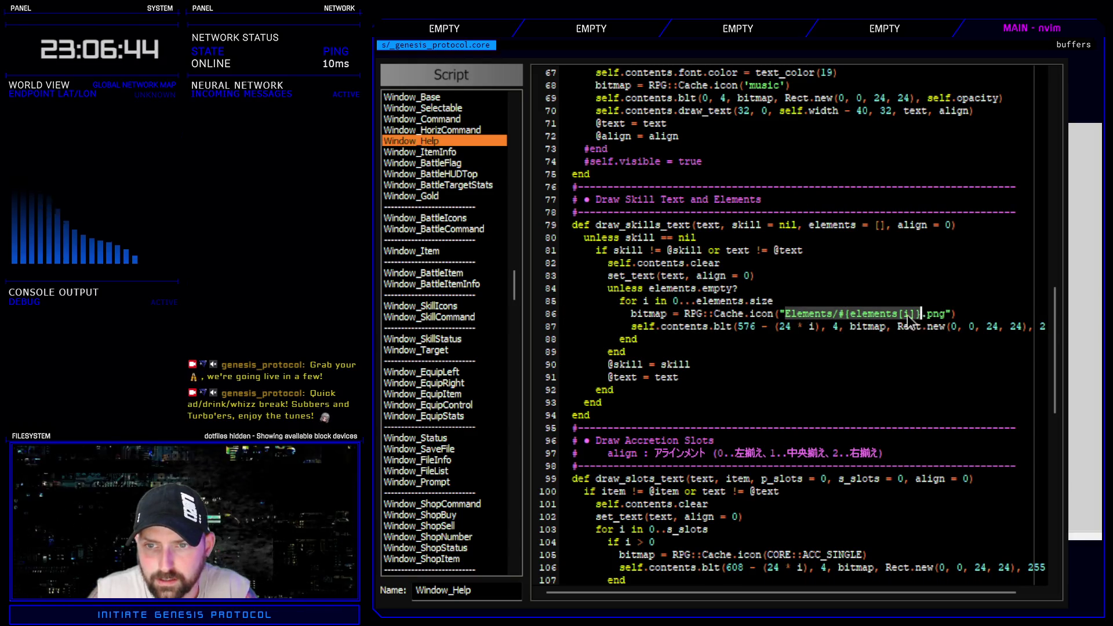
{"action": "left_click_drag", "start_coordinate": [512, 284], "coordinate": [534, 406]}
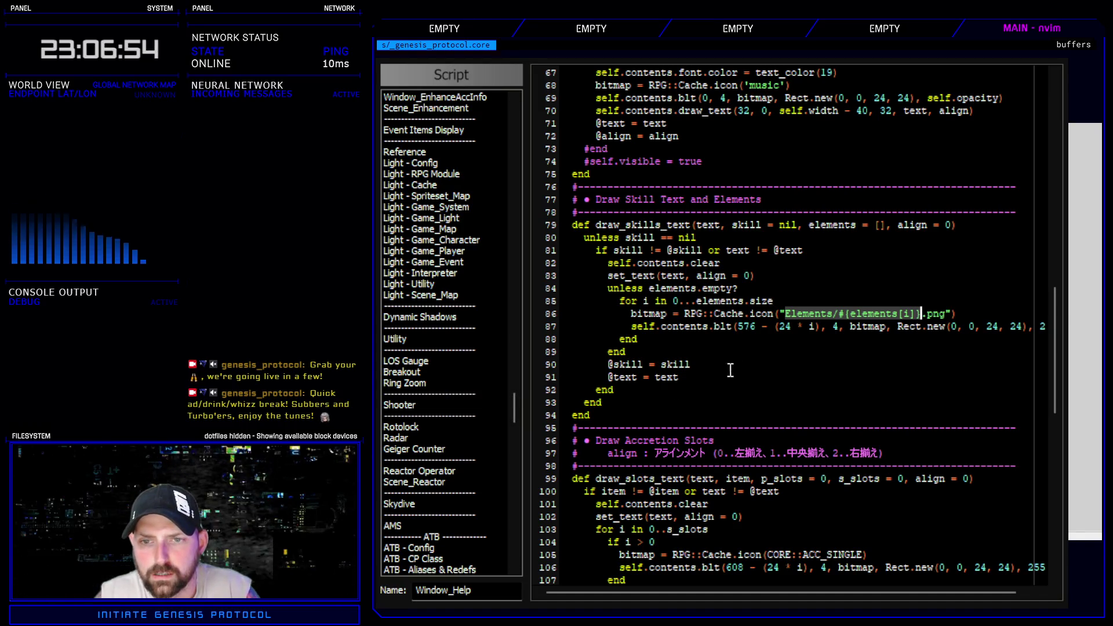
{"action": "left_click_drag", "start_coordinate": [785, 313], "coordinate": [837, 314]}
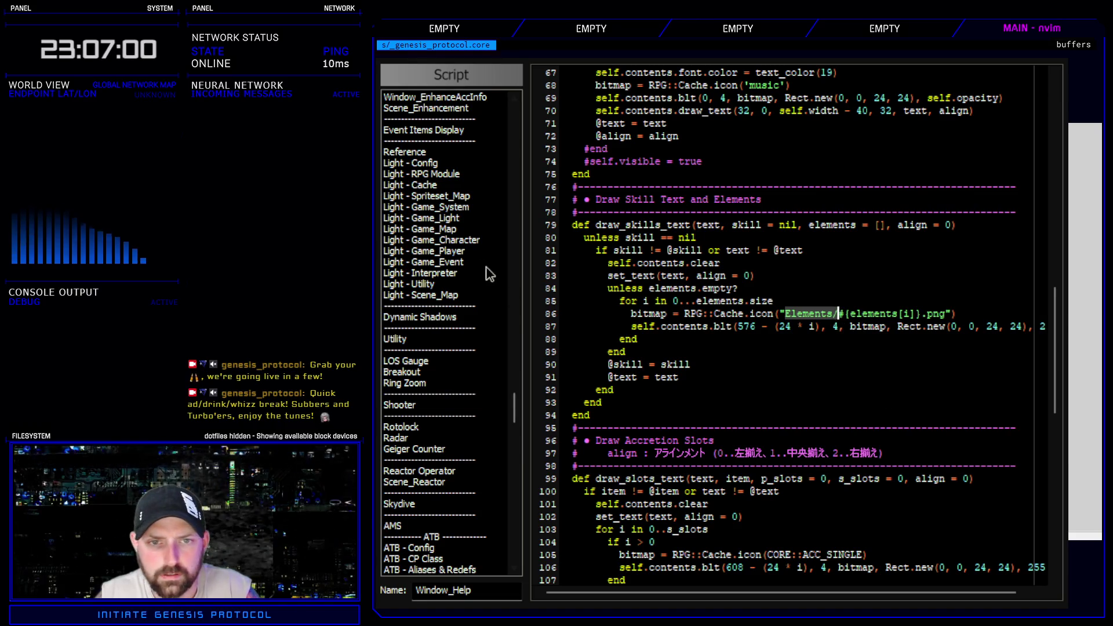
{"action": "scroll", "coordinate": [455, 396], "scroll_direction": "up", "scroll_amount": 6}
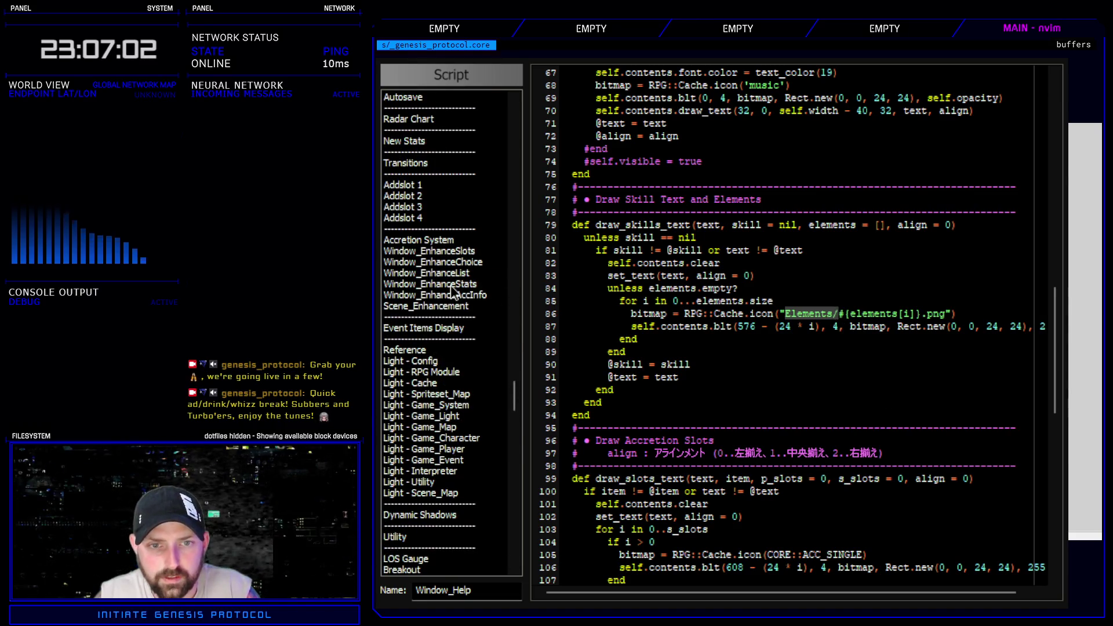
{"action": "left_click", "coordinate": [450, 284]}
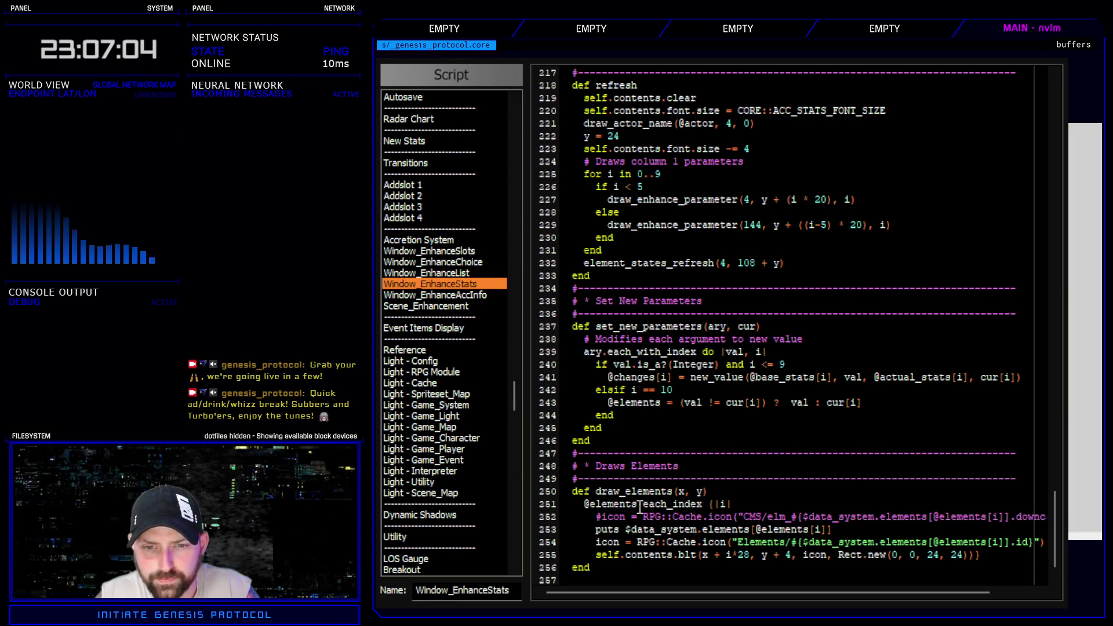
{"action": "scroll", "coordinate": [753, 504], "scroll_direction": "down", "scroll_amount": 1}
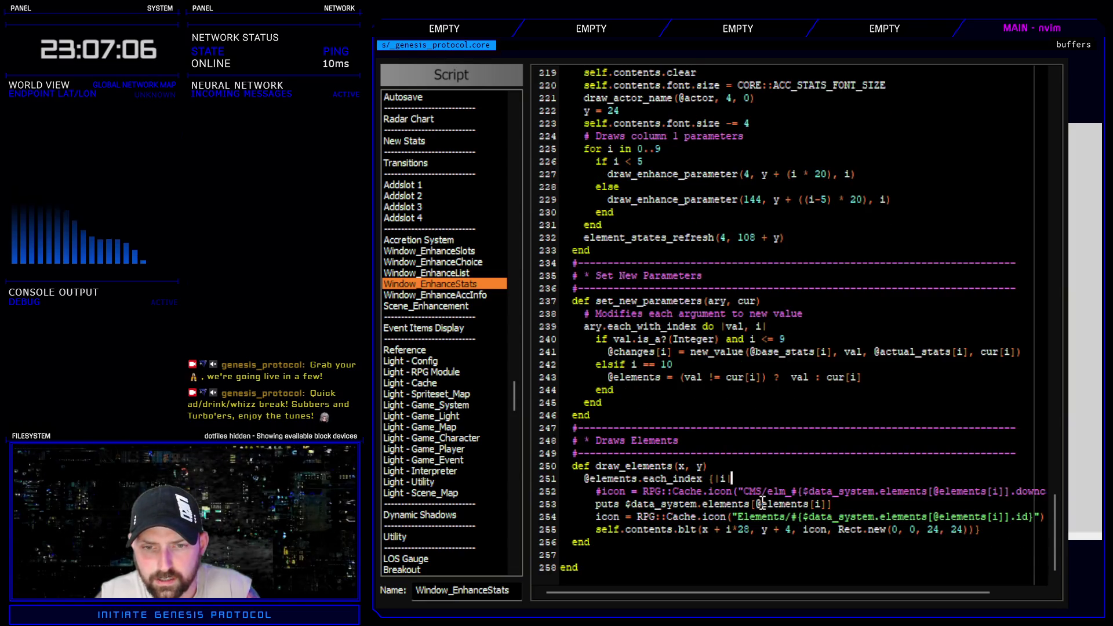
{"action": "left_click", "coordinate": [793, 476]}
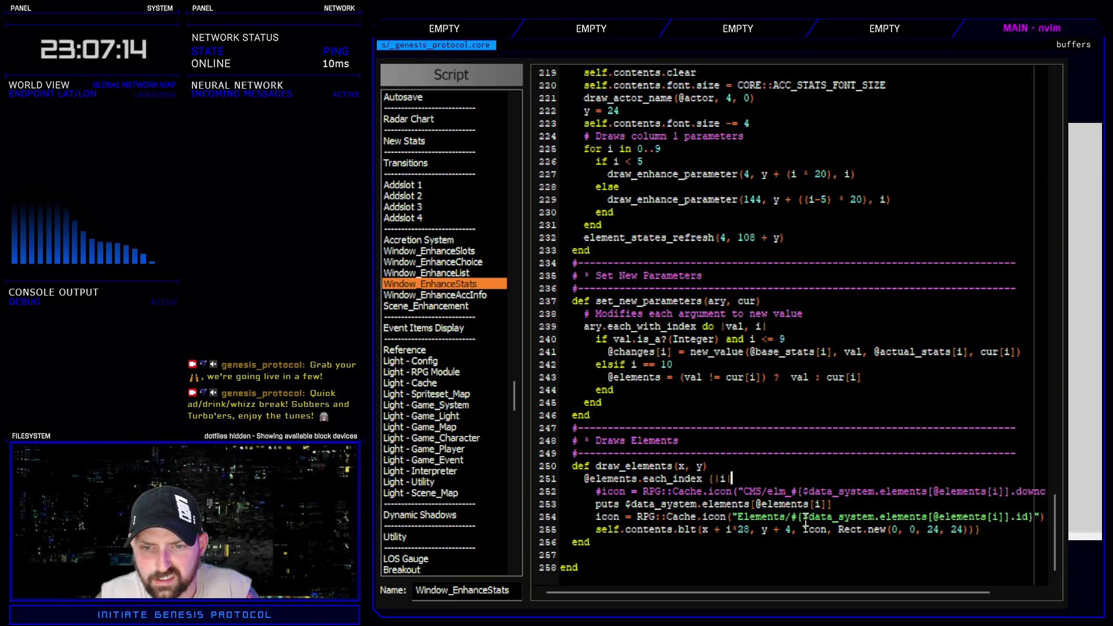
{"action": "mouse_move", "coordinate": [804, 517]}
{"action": "left_mouse_down"}
{"action": "mouse_move", "coordinate": [923, 516]}
{"action": "mouse_move", "coordinate": [893, 514]}
{"action": "left_mouse_up"}
{"action": "key", "text": "d"}
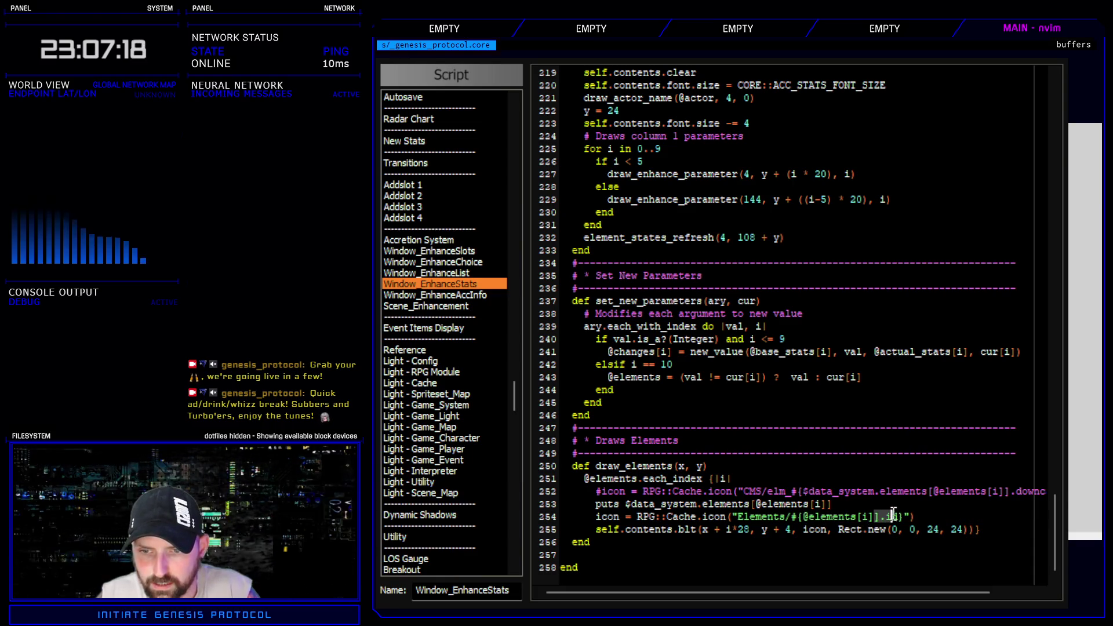
{"action": "key", "text": "d"}
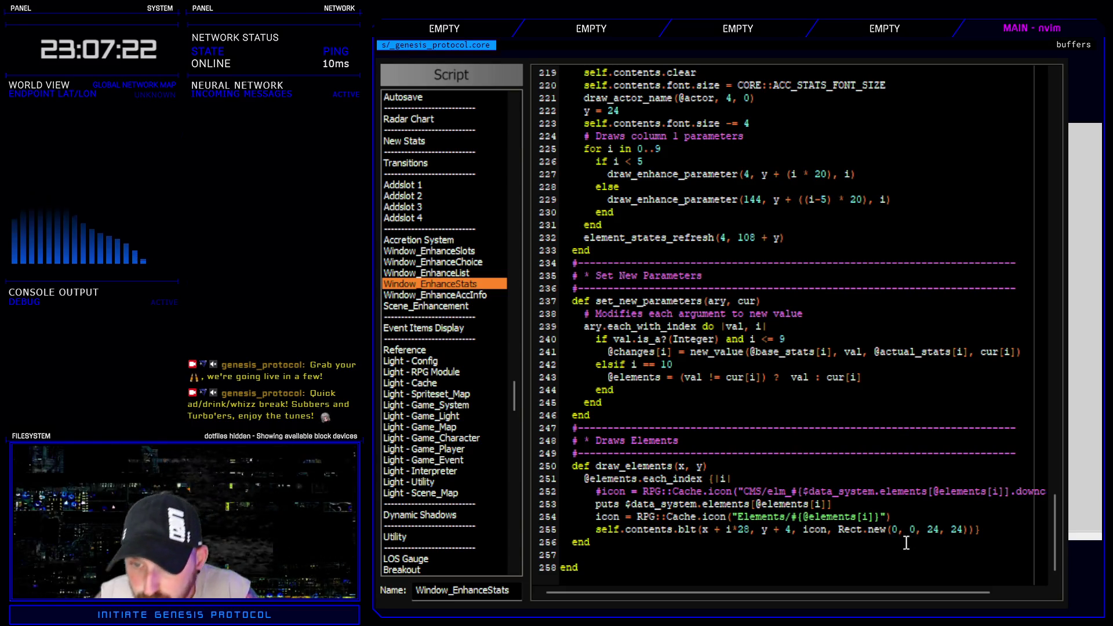
{"action": "key", "text": "alt+Tab"}
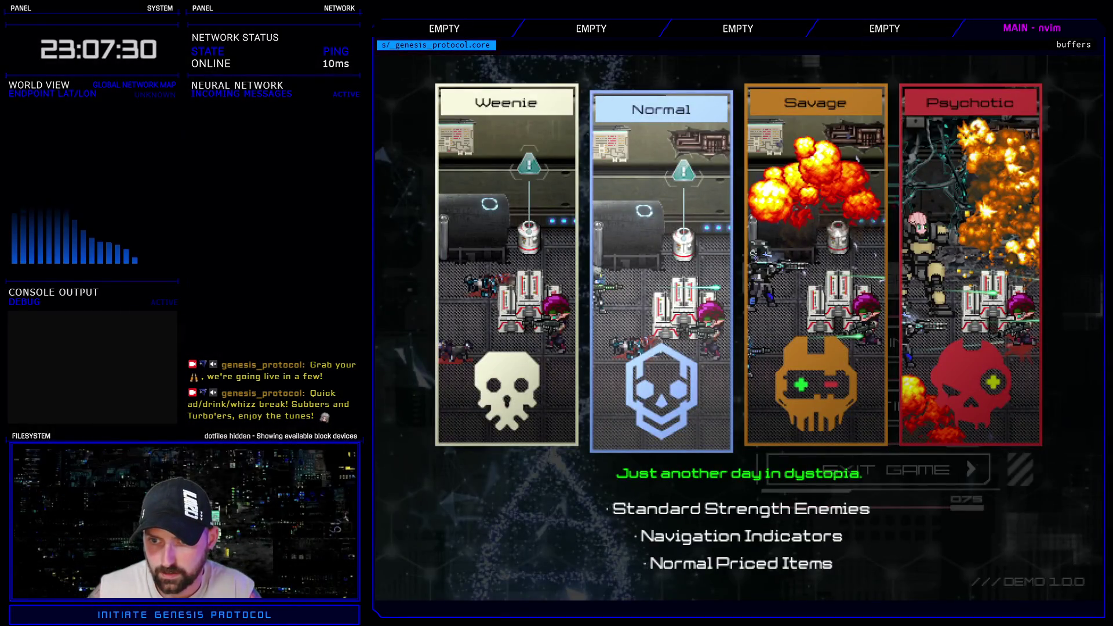
- Start a Normal game and open the Enhance screen's Cyberarms Heat Conduit slot
{"action": "key", "text": "Return"}
{"action": "key", "text": "Escape"}
{"action": "key", "text": "Down"}
{"action": "key", "text": "Return"}
{"action": "key", "text": "Return"}
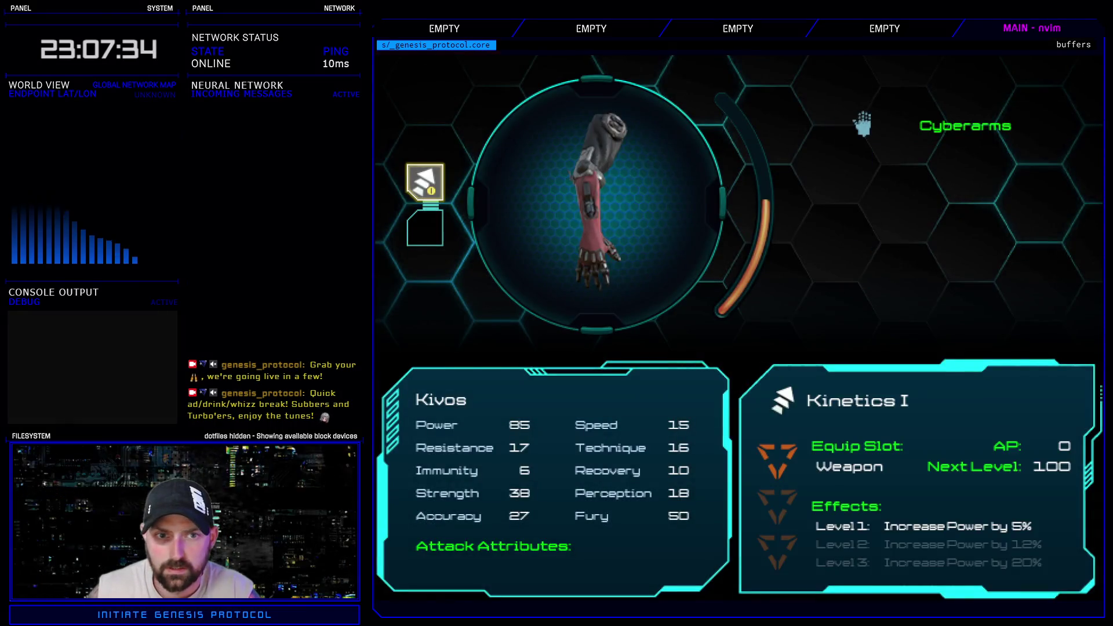
{"action": "key", "text": "Escape"}
{"action": "key", "text": "Return"}
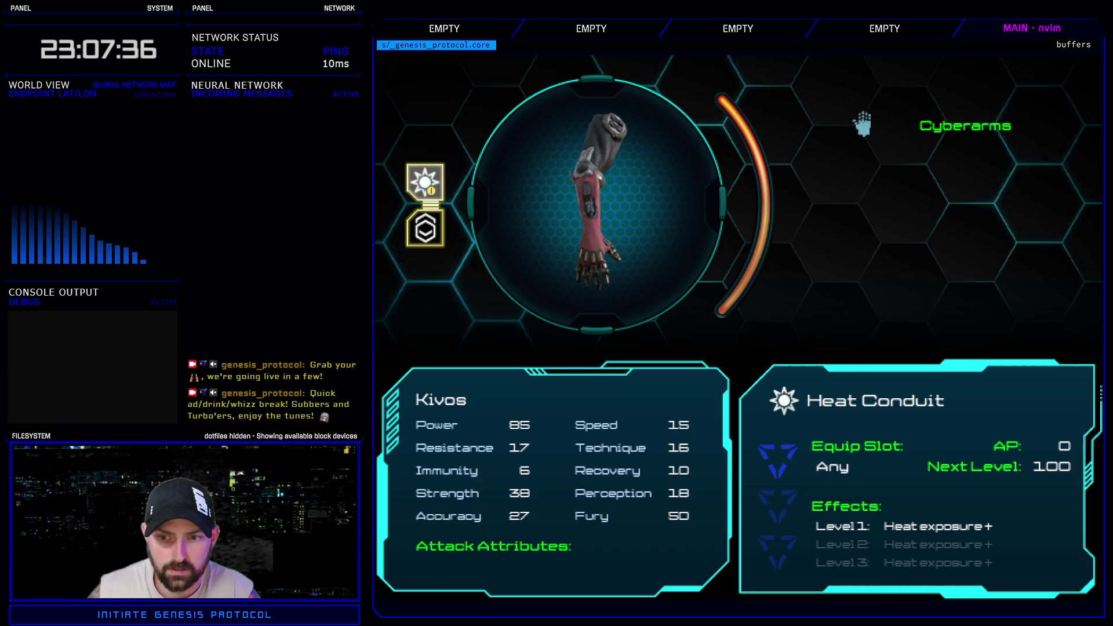
{"action": "key", "text": "Down"}
{"action": "key", "text": "Up"}
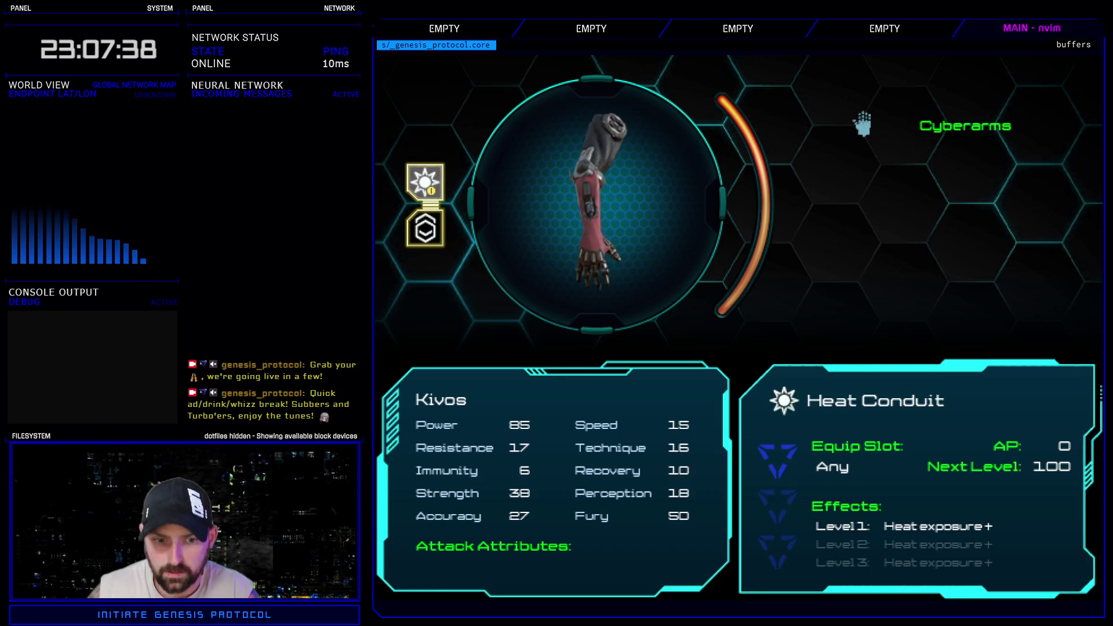
- Cycle through the conduit list checking the Heat, Electric, Rad, Data, Chem and Cold attack icons
{"action": "key", "text": "Return"}
{"action": "key", "text": "Down"}
{"action": "key", "text": "Down"}
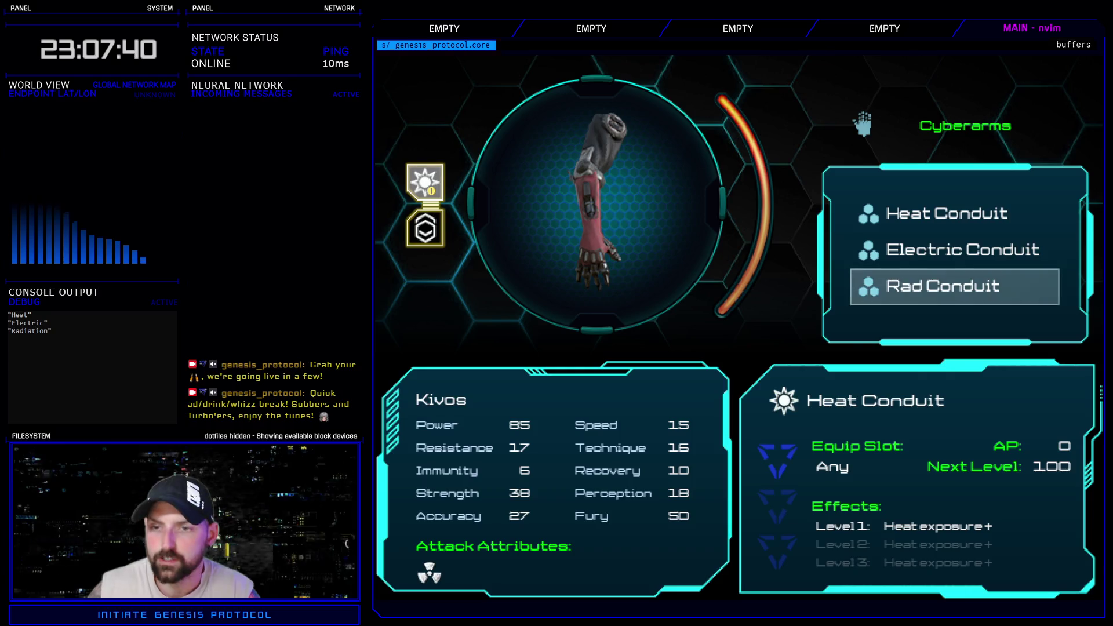
{"action": "key", "text": "Up"}
{"action": "key", "text": "Up"}
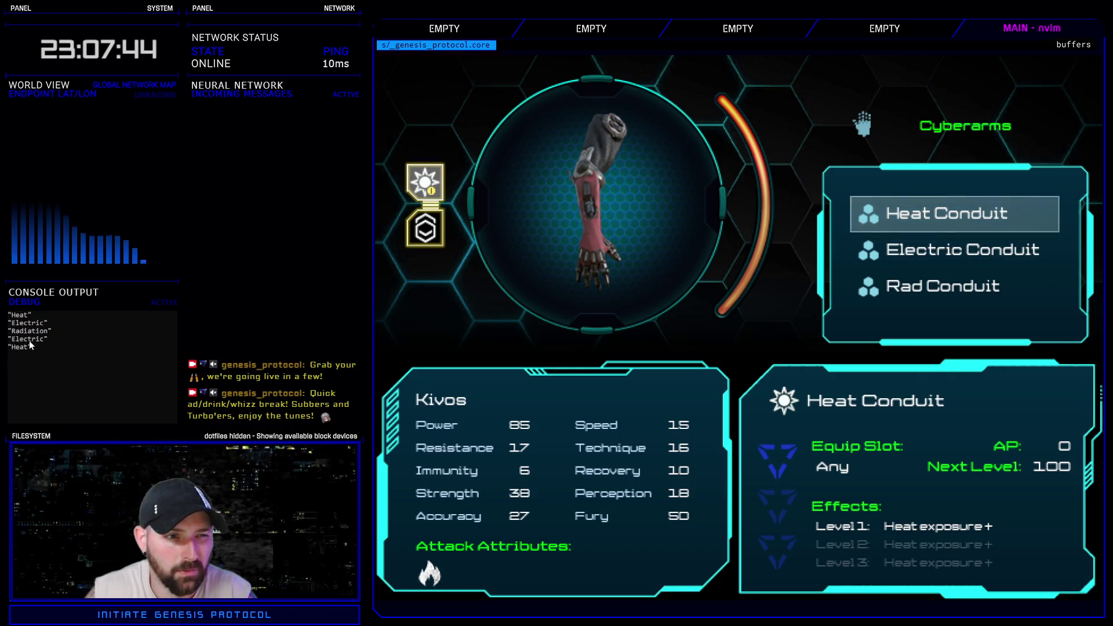
{"action": "key", "text": "Down"}
{"action": "key", "text": "Down"}
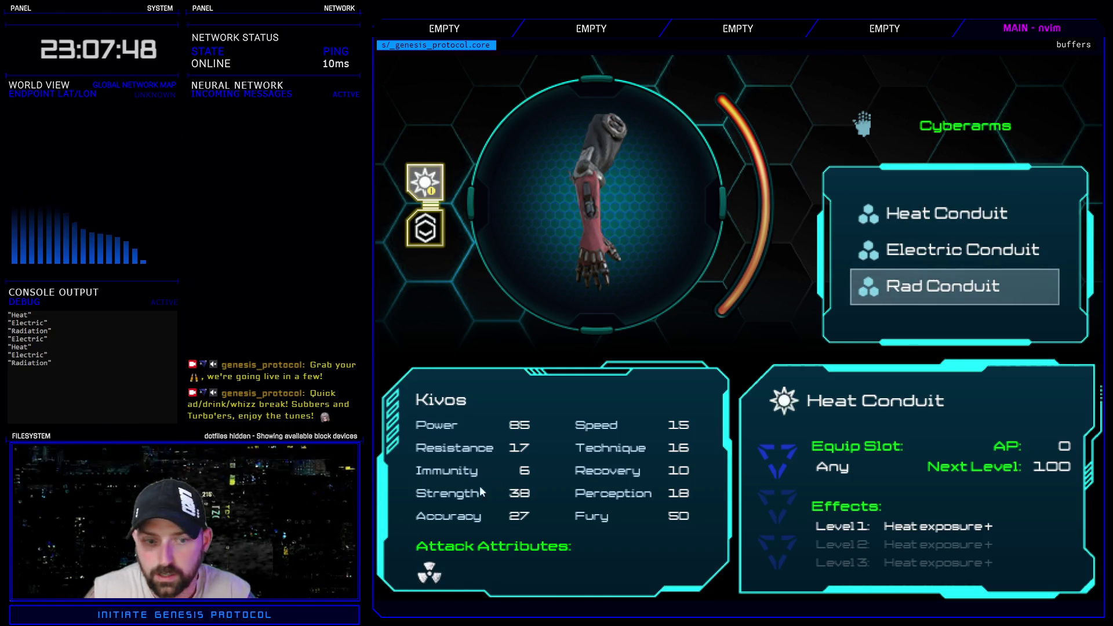
{"action": "key", "text": "Down"}
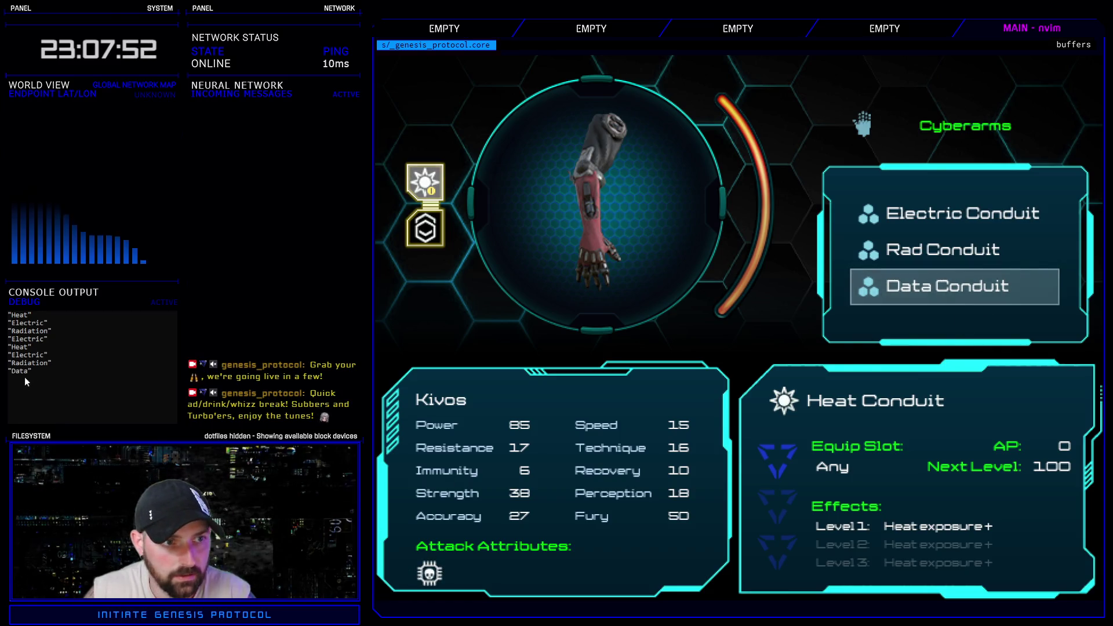
{"action": "key", "text": "Down"}
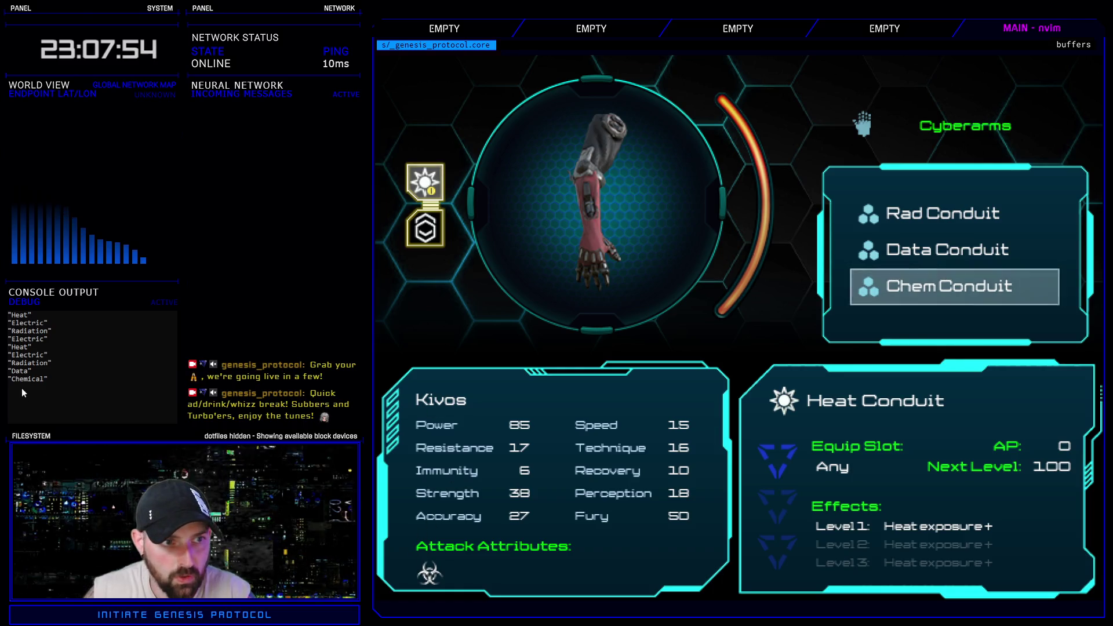
{"action": "key", "text": "Down"}
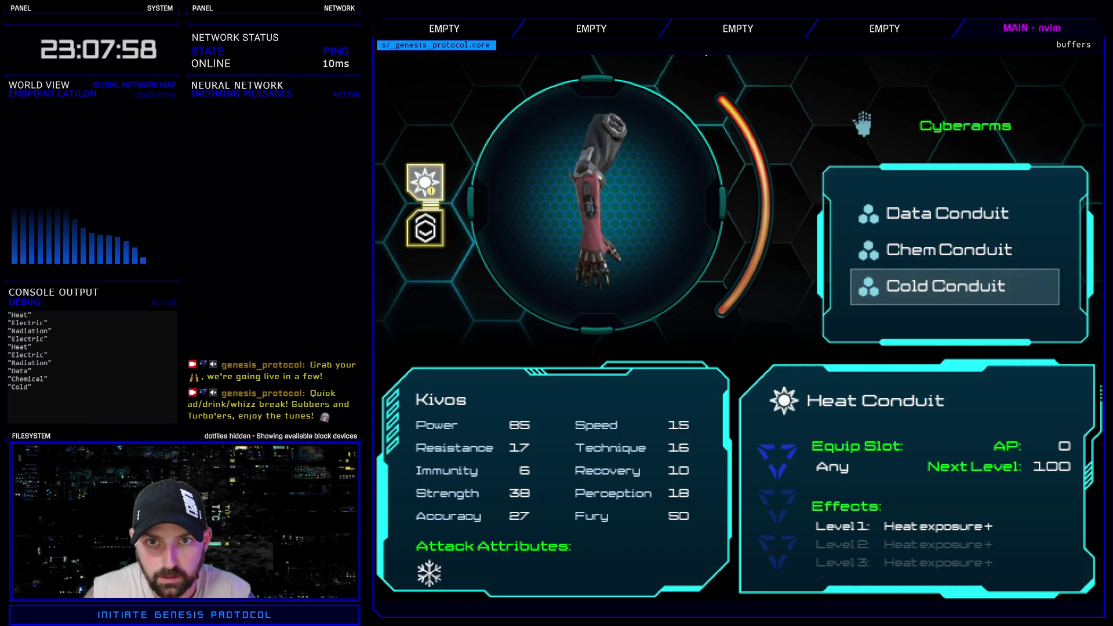
{"action": "key", "text": "Down"}
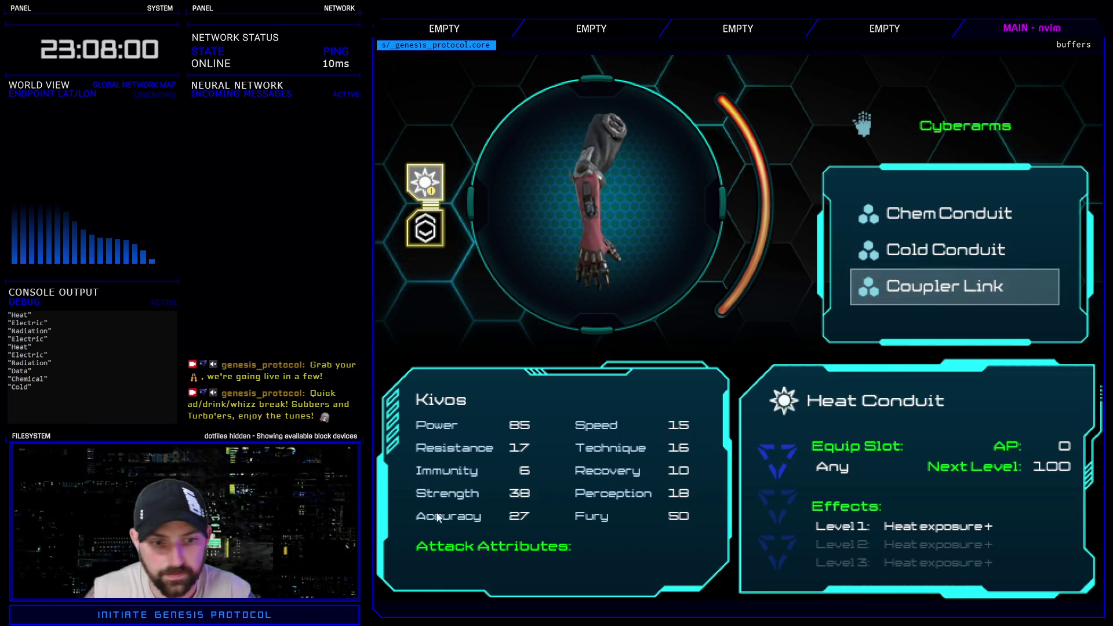
{"action": "key", "text": "Down"}
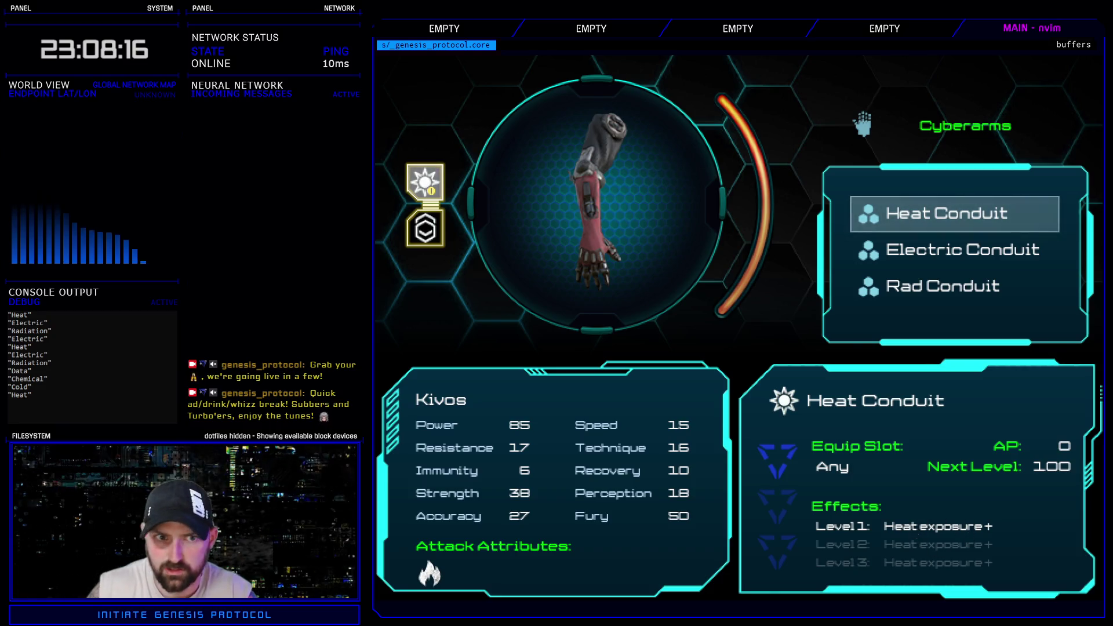
- Close the conduit list and quit the test play via Exit Game
{"action": "key", "text": "Escape"}
{"action": "key", "text": "Escape"}
{"action": "key", "text": "Up"}
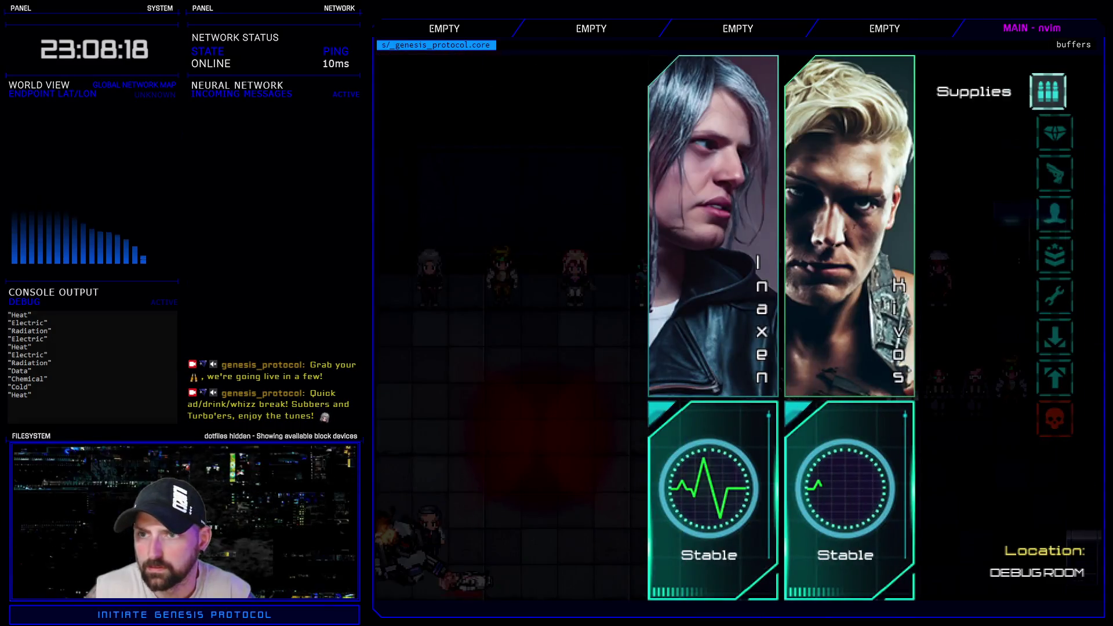
{"action": "key", "text": "Up"}
{"action": "key", "text": "Return"}
{"action": "key", "text": "Down"}
{"action": "key", "text": "Return"}
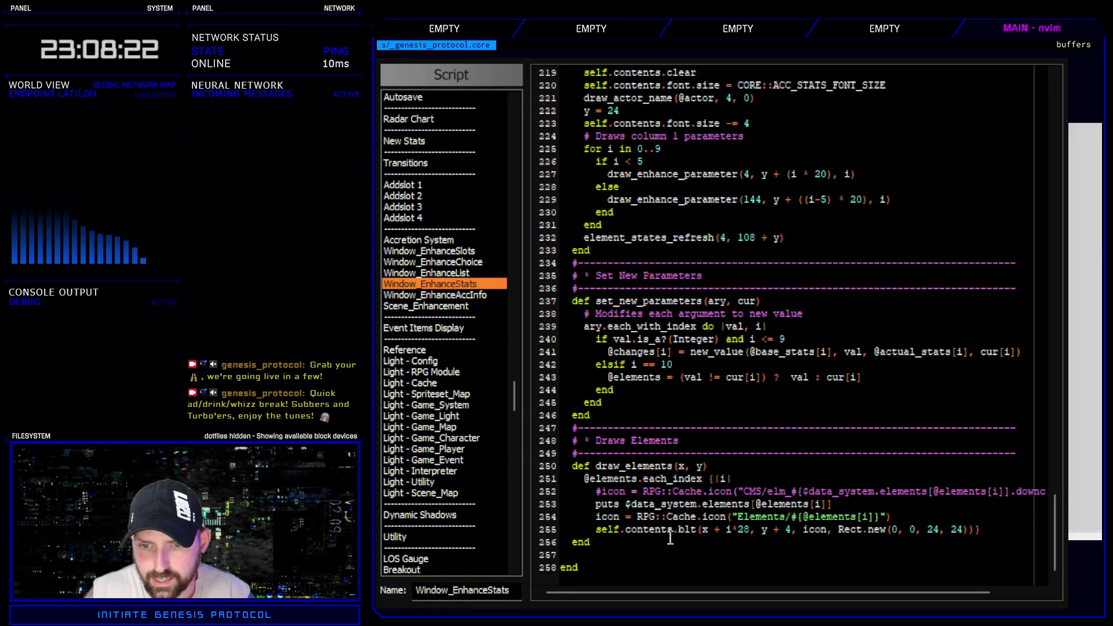
- Search all scripts for 'CMS' and jump to the CMS icon line in Window_Base
{"action": "left_click_drag", "start_coordinate": [732, 516], "coordinate": [896, 520]}
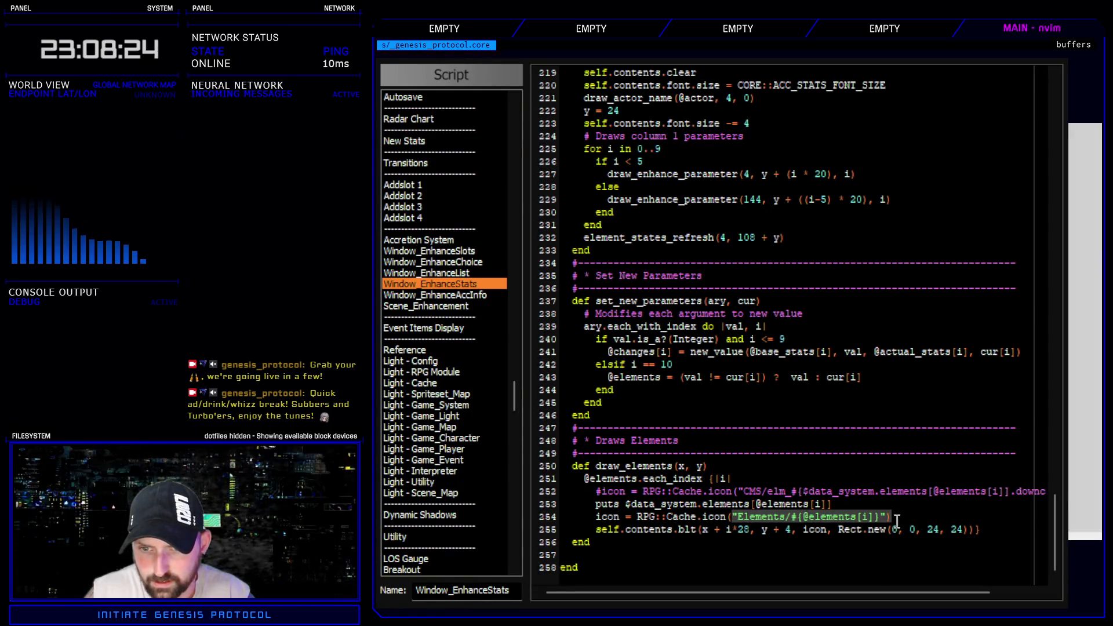
{"action": "left_click", "coordinate": [474, 286]}
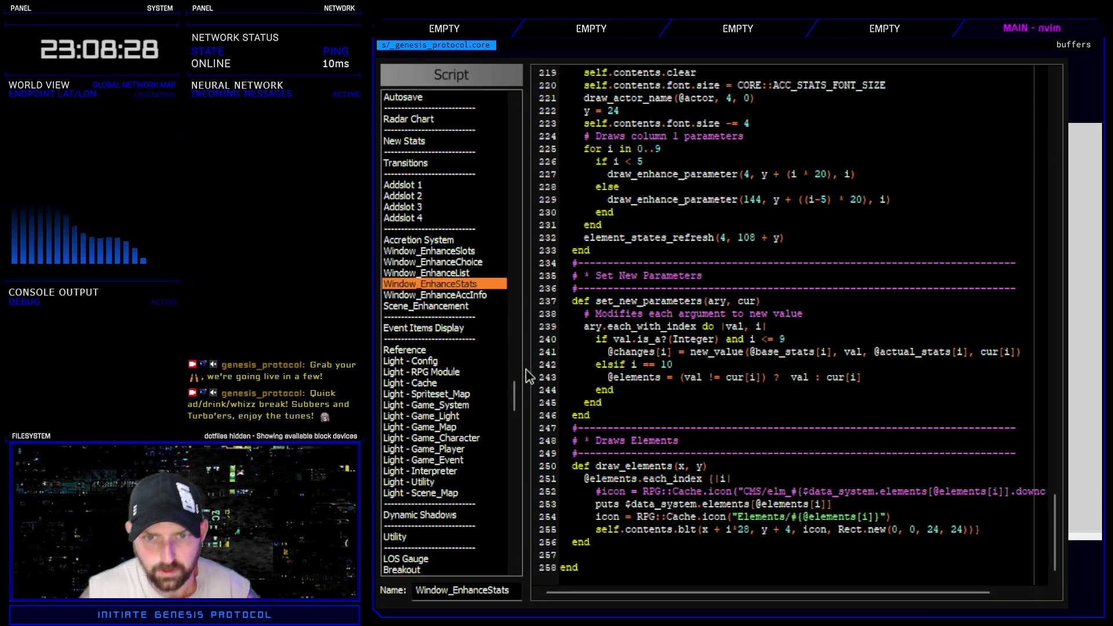
{"action": "key", "text": "ctrl+f"}
{"action": "type", "text": "CMS"}
{"action": "key", "text": "Return"}
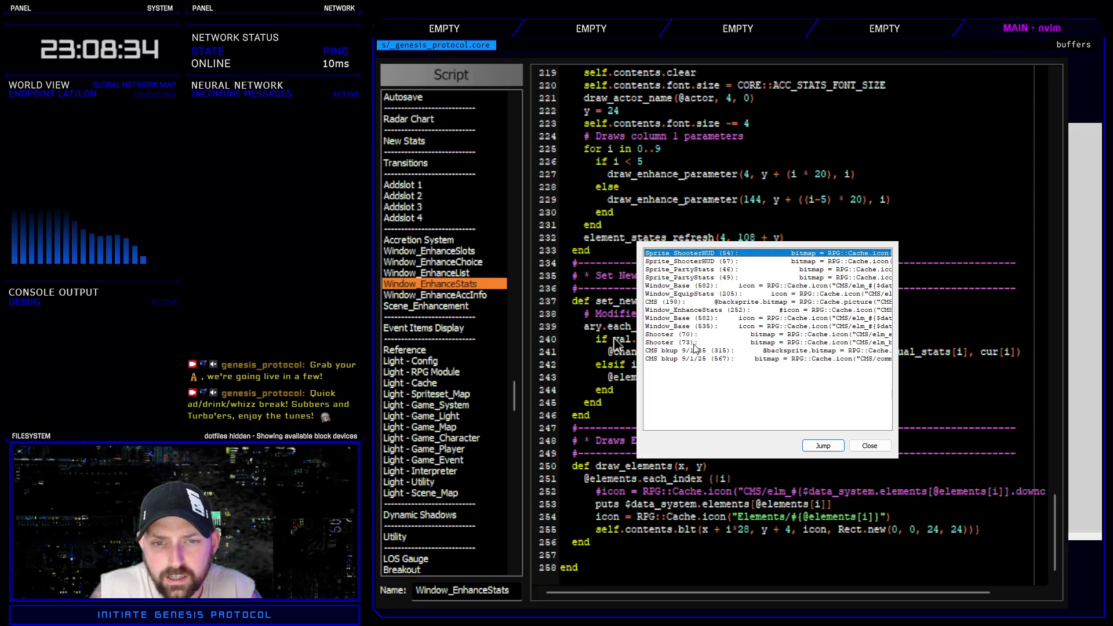
{"action": "double_click", "coordinate": [744, 286]}
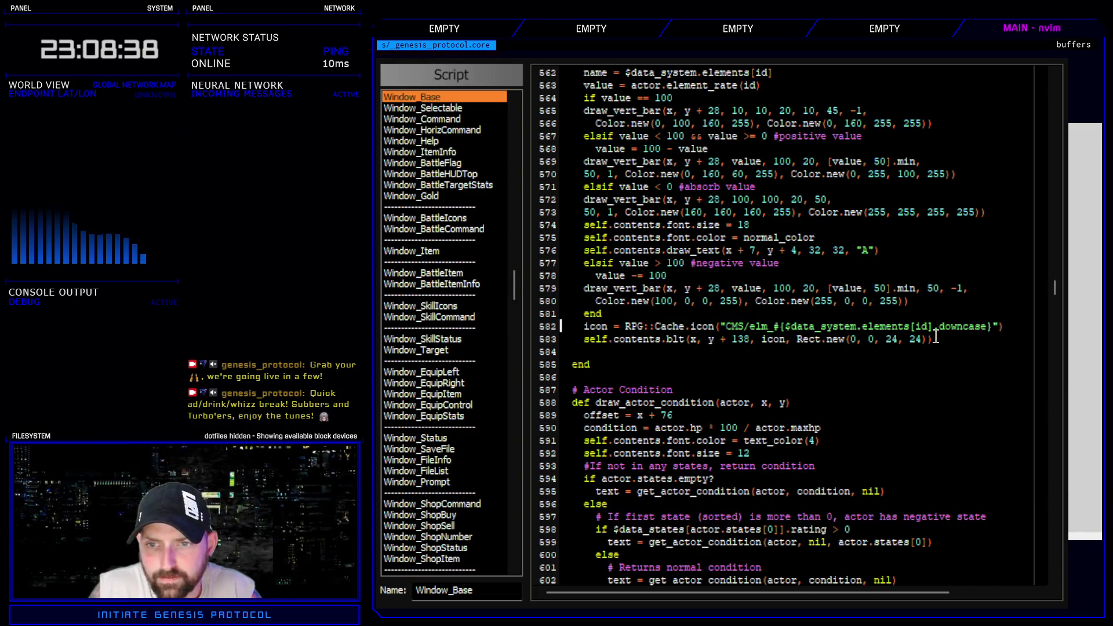
- Review the old CMS/elm icon-drawing code on lines 582–583 of Window_Base
{"action": "left_click_drag", "start_coordinate": [732, 326], "coordinate": [990, 345]}
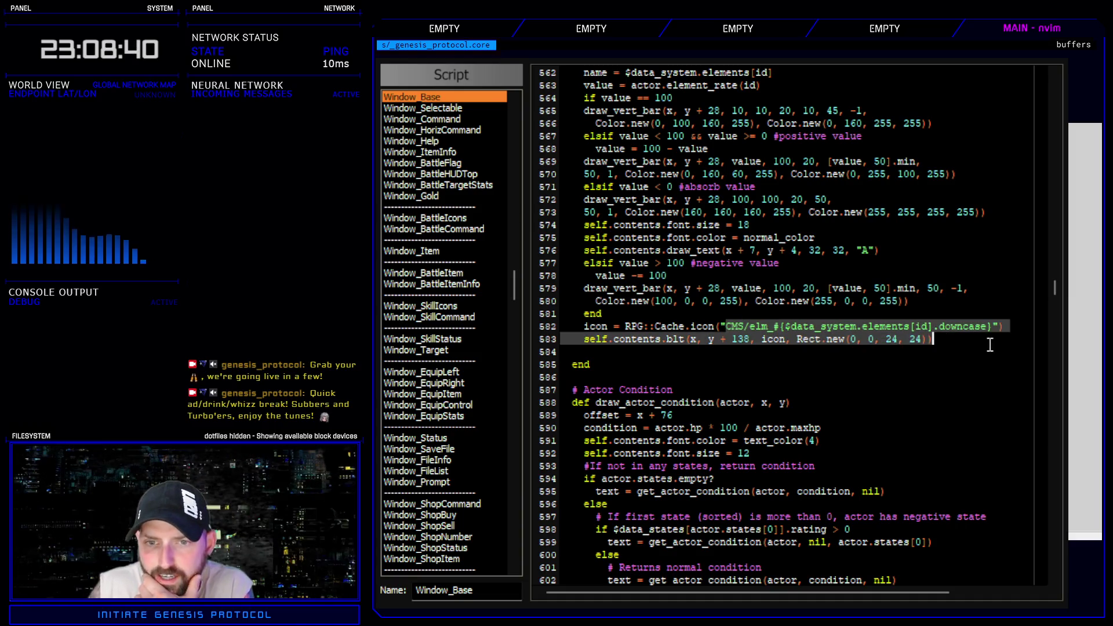
{"action": "scroll", "coordinate": [892, 427], "scroll_direction": "up", "scroll_amount": 4}
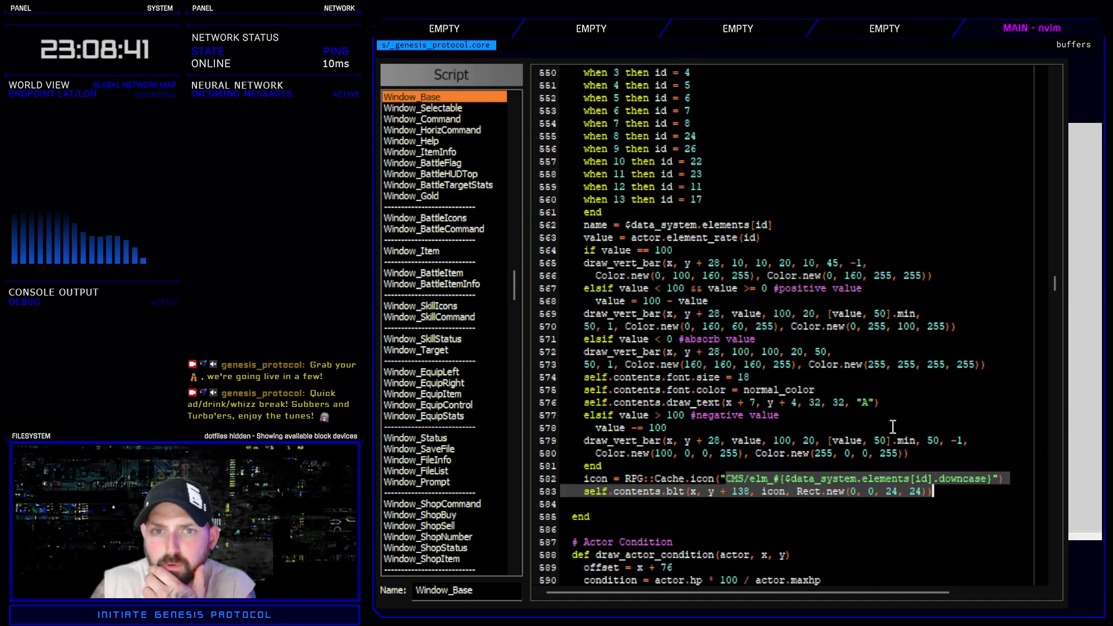
{"action": "left_click", "coordinate": [760, 483]}
{"action": "left_click_drag", "start_coordinate": [726, 477], "coordinate": [833, 478]}
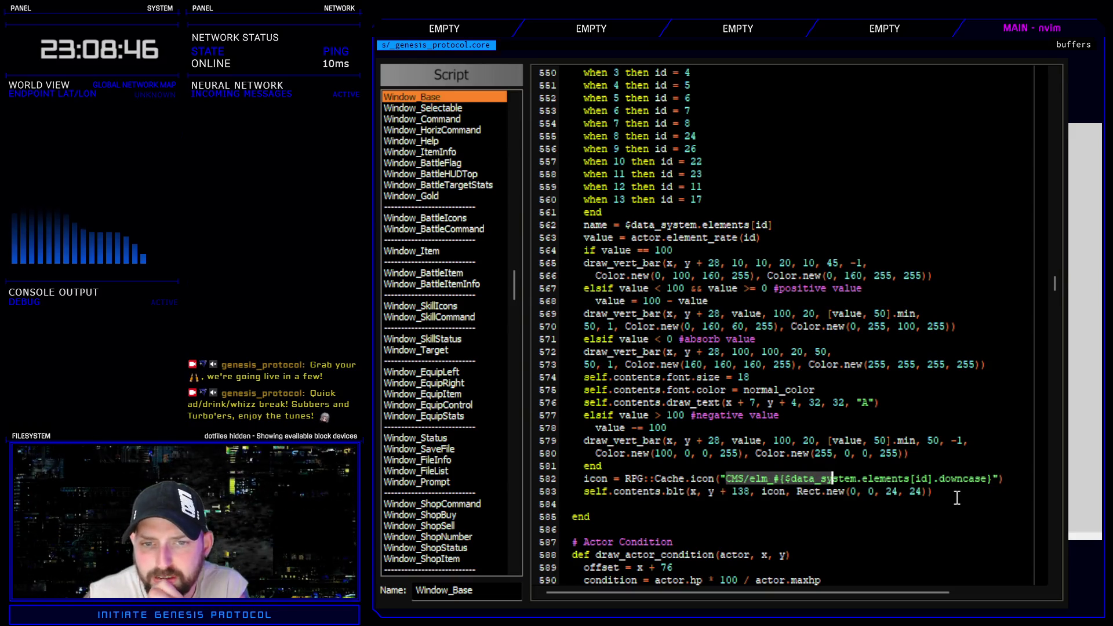
{"action": "scroll", "coordinate": [950, 491], "scroll_direction": "up", "scroll_amount": 4}
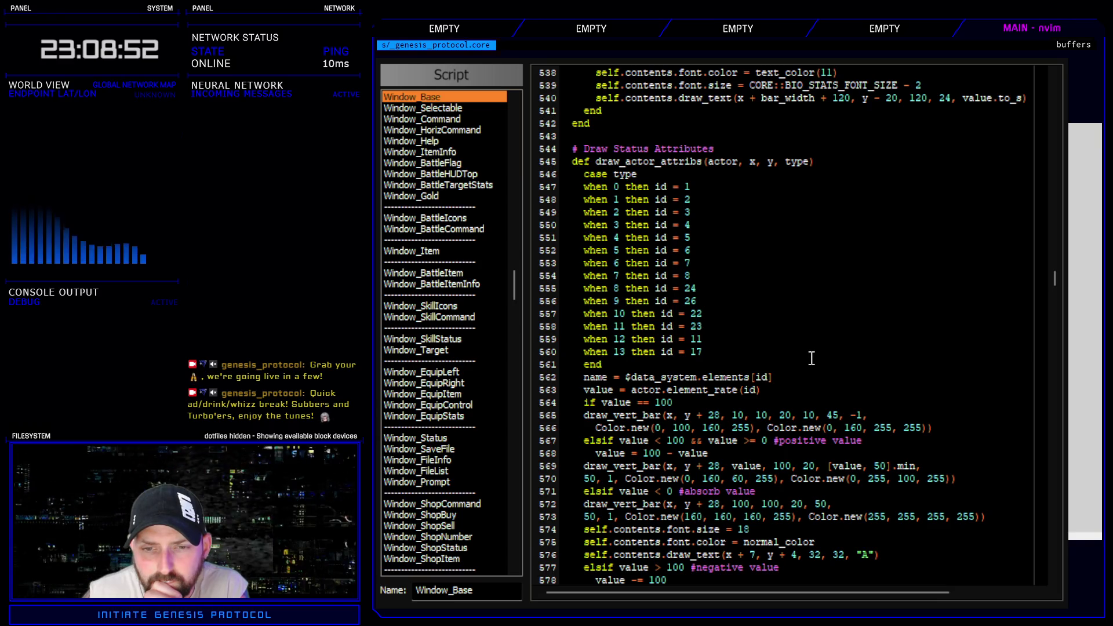
{"action": "scroll", "coordinate": [799, 389], "scroll_direction": "down", "scroll_amount": 6}
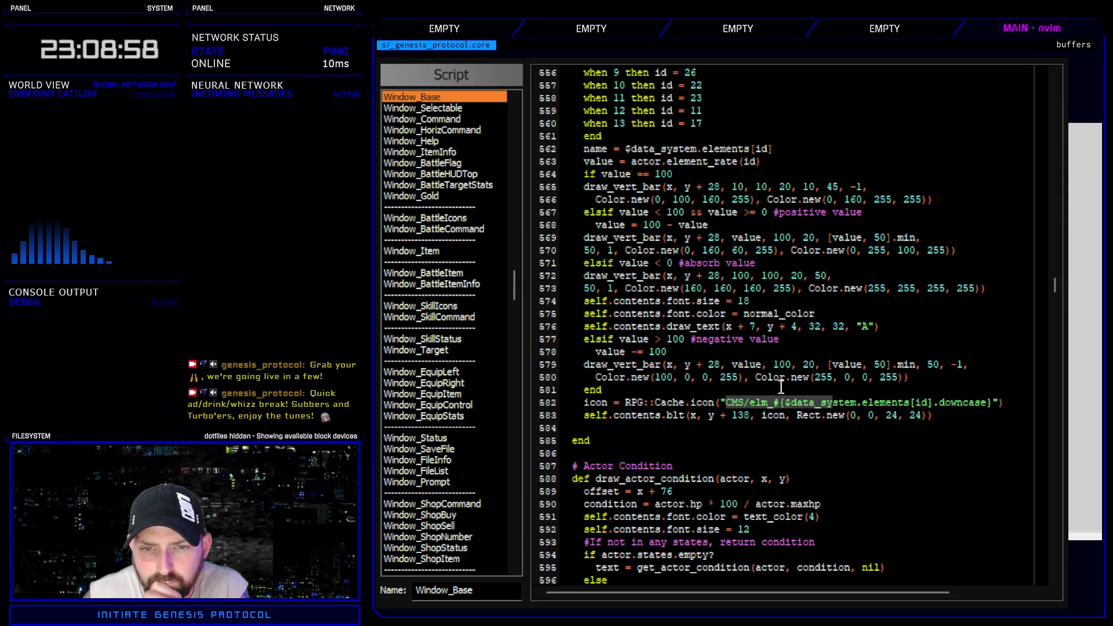
{"action": "scroll", "coordinate": [769, 410], "scroll_direction": "up", "scroll_amount": 6}
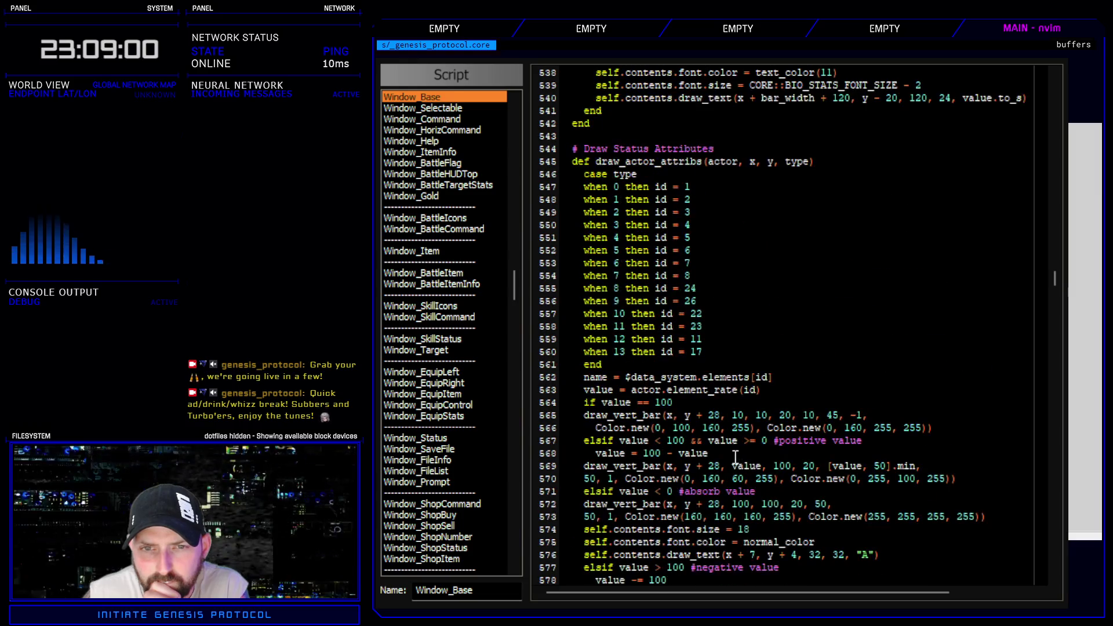
{"action": "scroll", "coordinate": [737, 351], "scroll_direction": "up", "scroll_amount": 2}
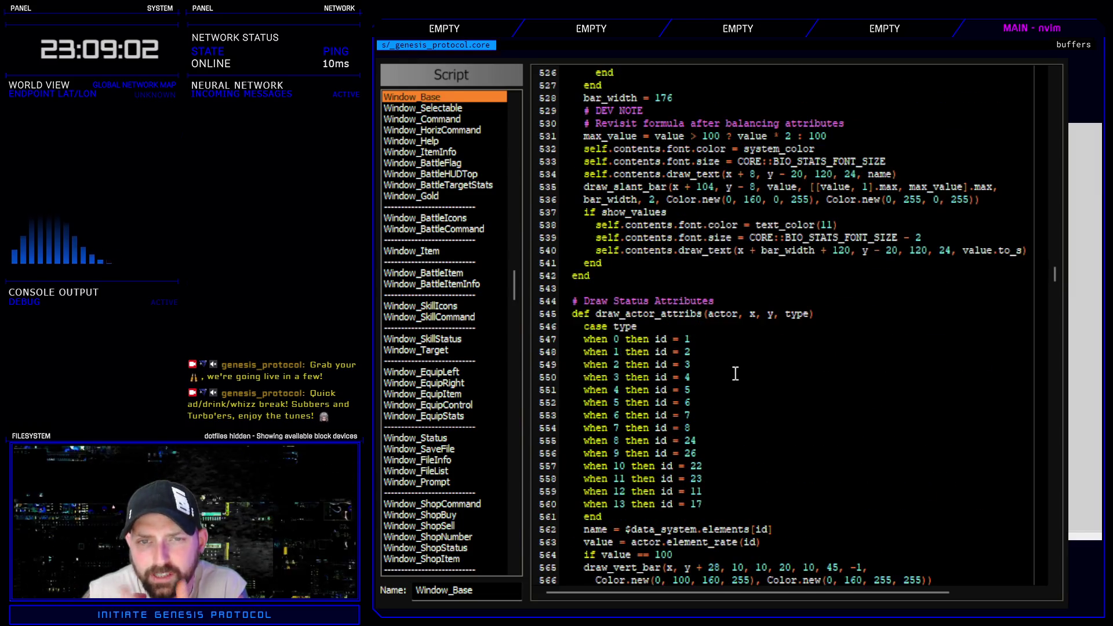
{"action": "scroll", "coordinate": [733, 375], "scroll_direction": "down", "scroll_amount": 4}
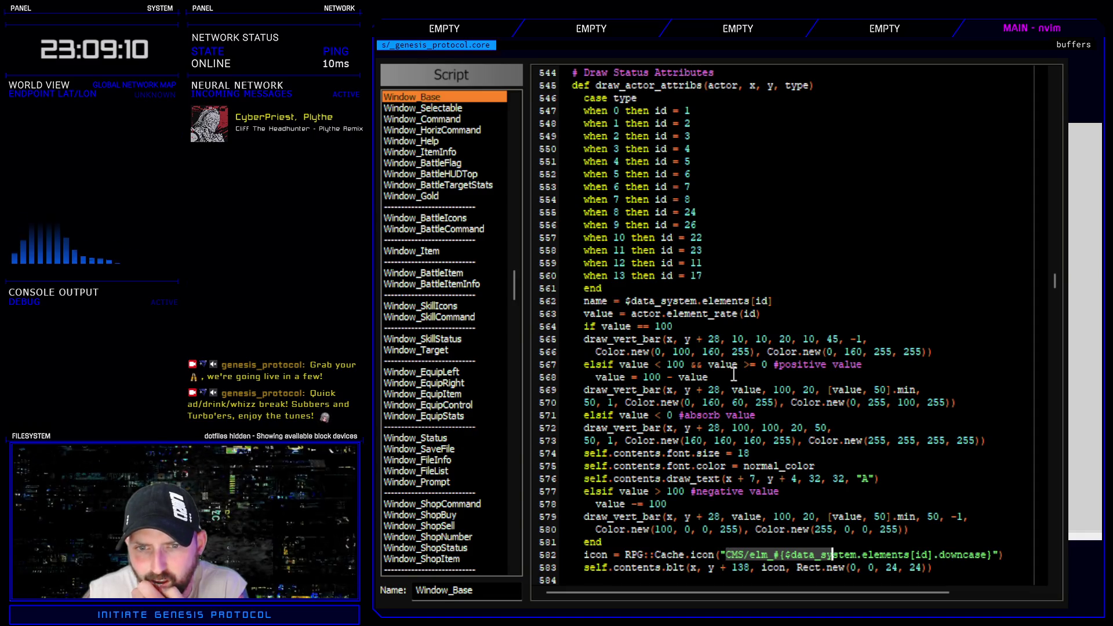
{"action": "scroll", "coordinate": [733, 375], "scroll_direction": "up", "scroll_amount": 6}
{"action": "scroll", "coordinate": [733, 371], "scroll_direction": "down", "scroll_amount": 6}
{"action": "scroll", "coordinate": [734, 372], "scroll_direction": "up", "scroll_amount": 6}
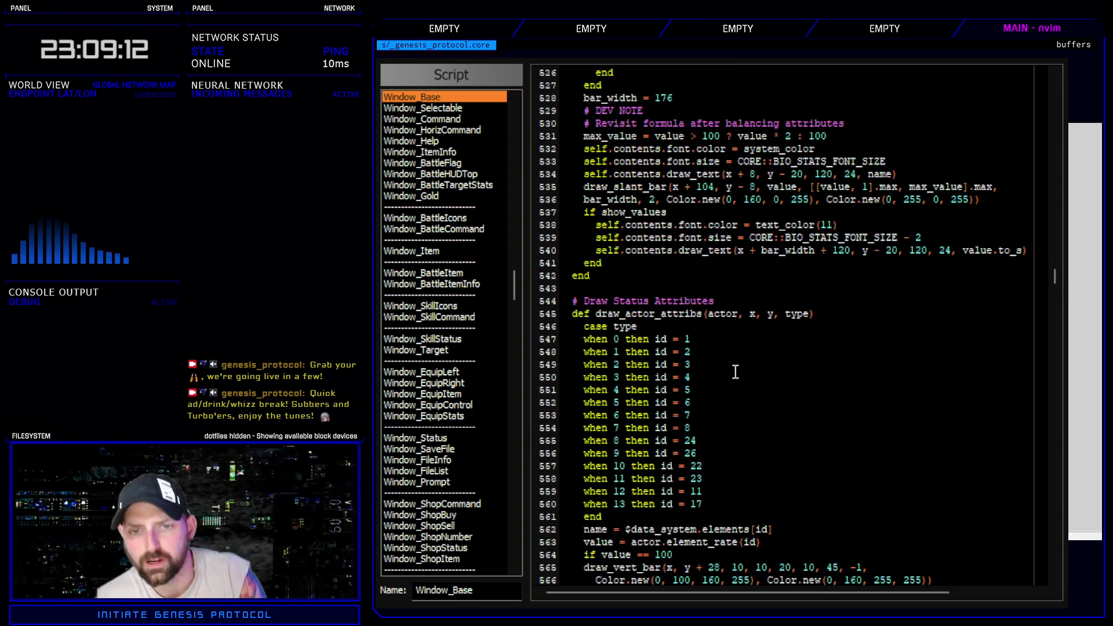
- Search all scripts for draw_actor_attribs and jump to its definition
{"action": "double_click", "coordinate": [652, 314]}
{"action": "key", "text": "ctrl+c"}
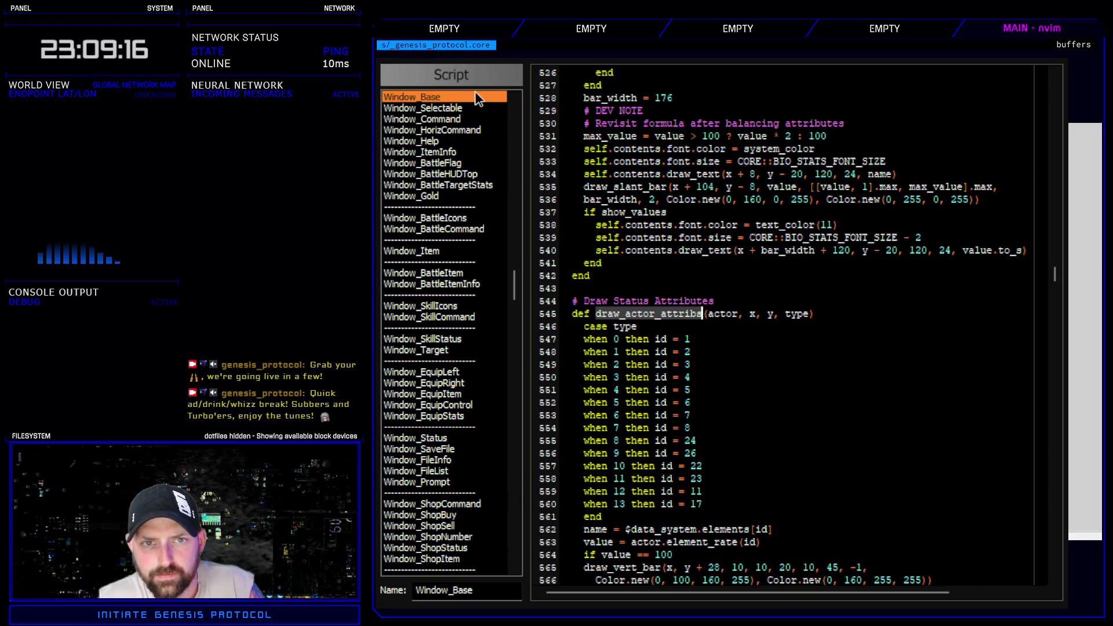
{"action": "key", "text": "ctrl+f"}
{"action": "key", "text": "ctrl+v"}
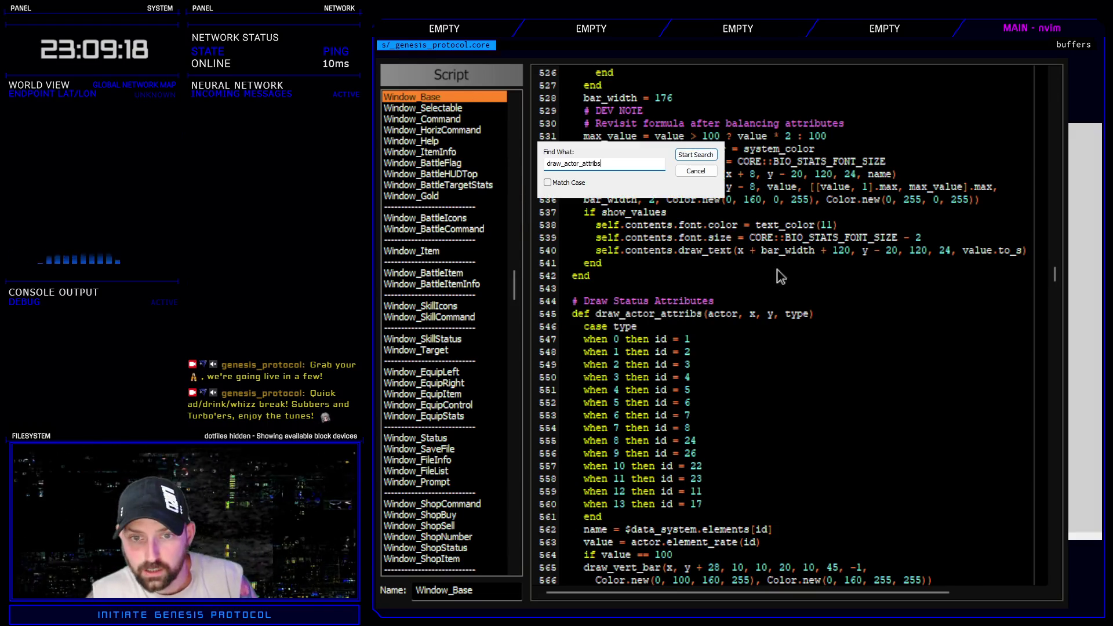
{"action": "key", "text": "Return"}
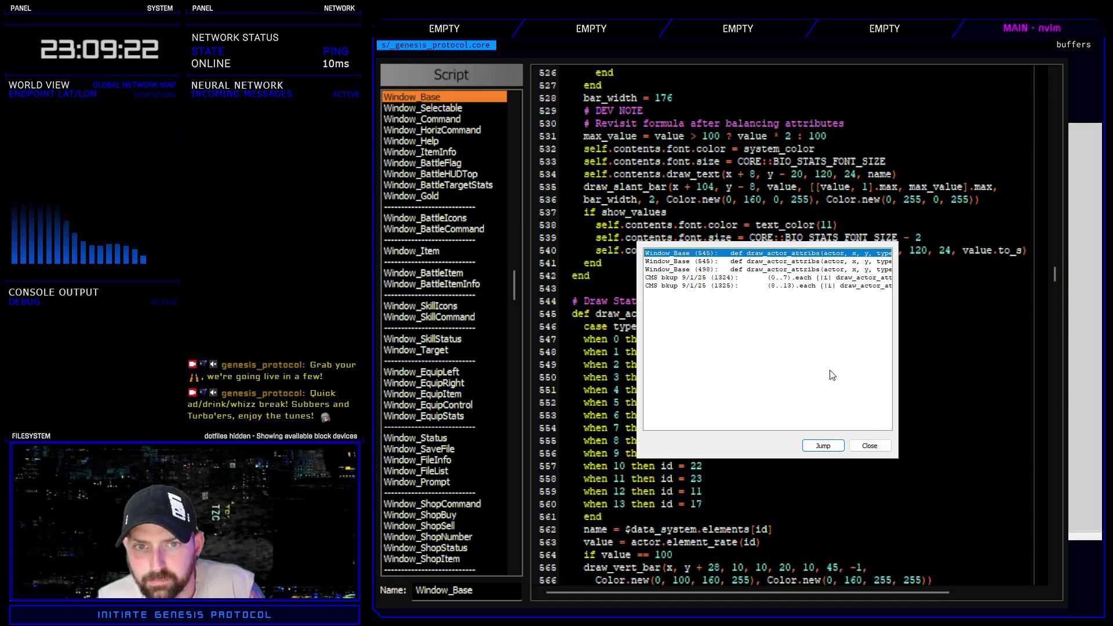
{"action": "key", "text": "Return"}
- Delete the duplicate Draw Status Attributes method and its leftover blank line
{"action": "scroll", "coordinate": [721, 415], "scroll_direction": "down", "scroll_amount": 2}
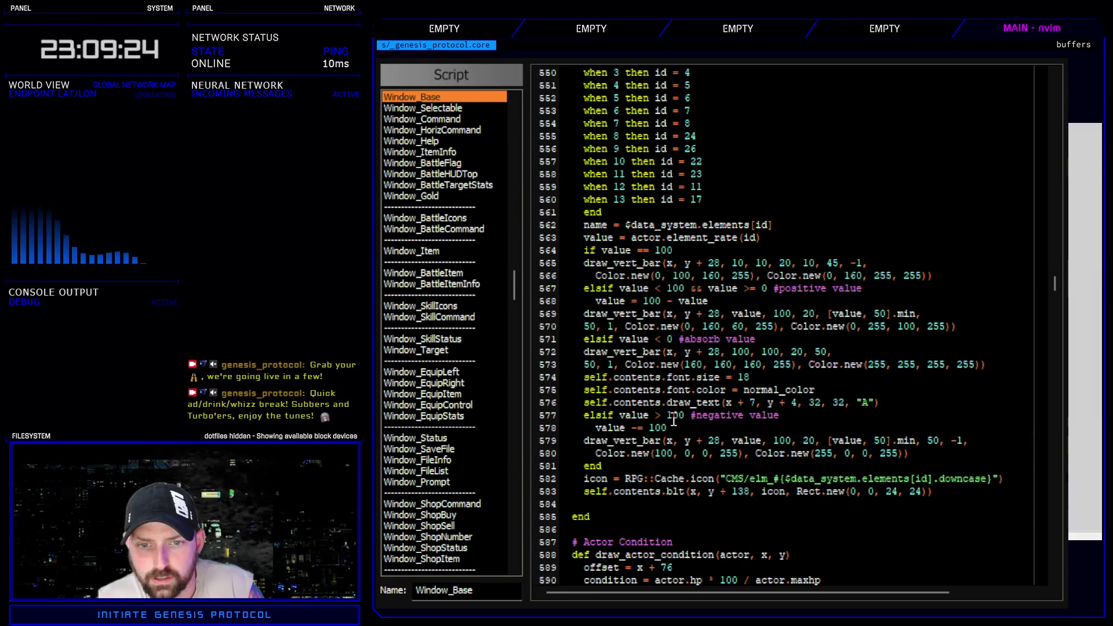
{"action": "mouse_move", "coordinate": [603, 516]}
{"action": "left_mouse_down"}
{"action": "mouse_move", "coordinate": [565, 288]}
{"action": "mouse_move", "coordinate": [574, 65]}
{"action": "mouse_move", "coordinate": [684, 504]}
{"action": "mouse_move", "coordinate": [751, 502]}
{"action": "left_mouse_up"}
{"action": "key", "text": "Escape"}
{"action": "left_click", "coordinate": [719, 504]}
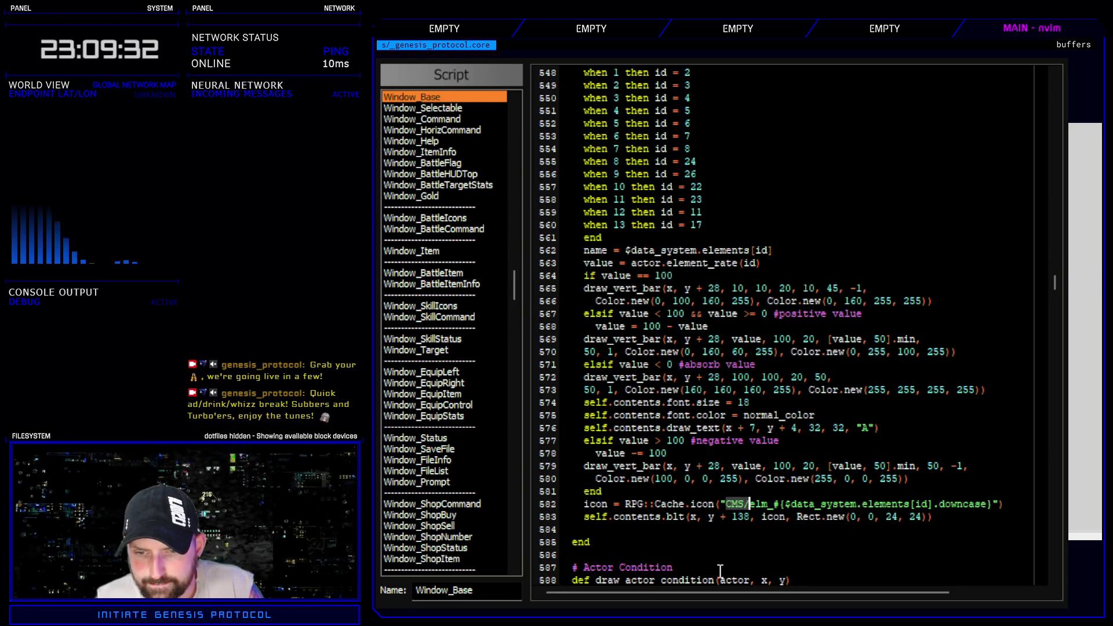
{"action": "left_click", "coordinate": [608, 545]}
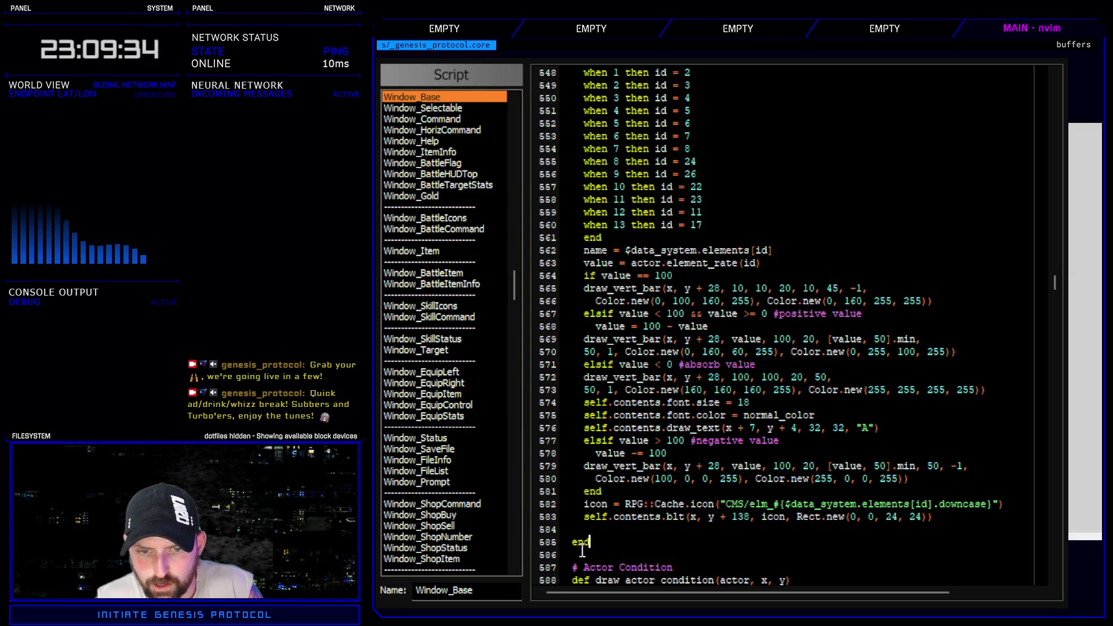
{"action": "mouse_move", "coordinate": [596, 537]}
{"action": "left_mouse_down"}
{"action": "mouse_move", "coordinate": [570, 81]}
{"action": "mouse_move", "coordinate": [557, 69]}
{"action": "mouse_move", "coordinate": [540, 353]}
{"action": "mouse_move", "coordinate": [538, 342]}
{"action": "left_mouse_up"}
{"action": "key", "text": "Delete"}
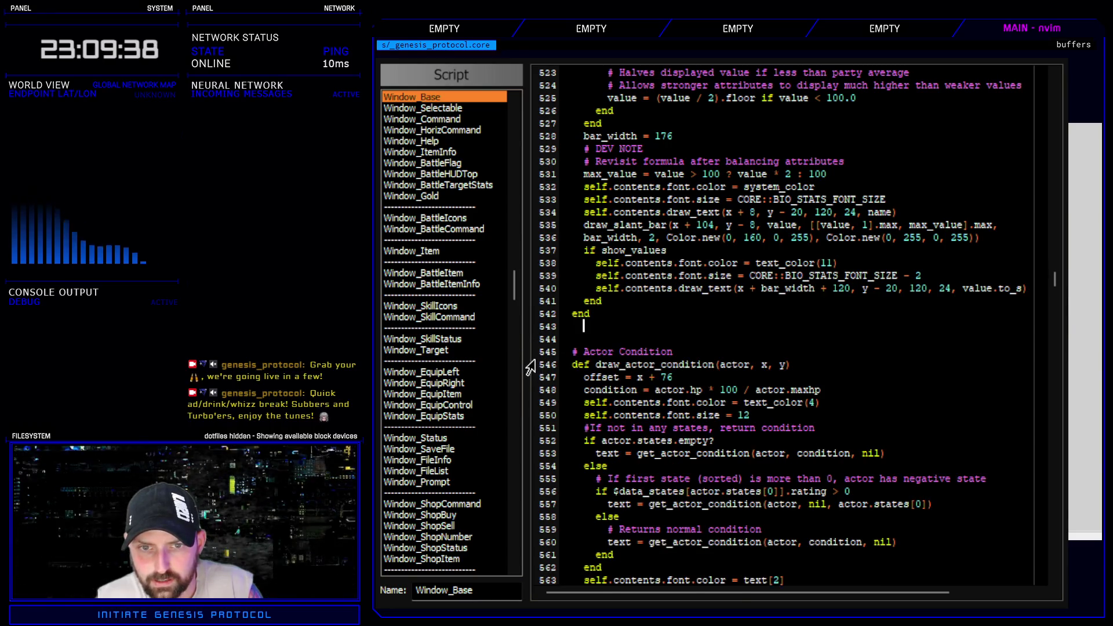
{"action": "key", "text": "Delete"}
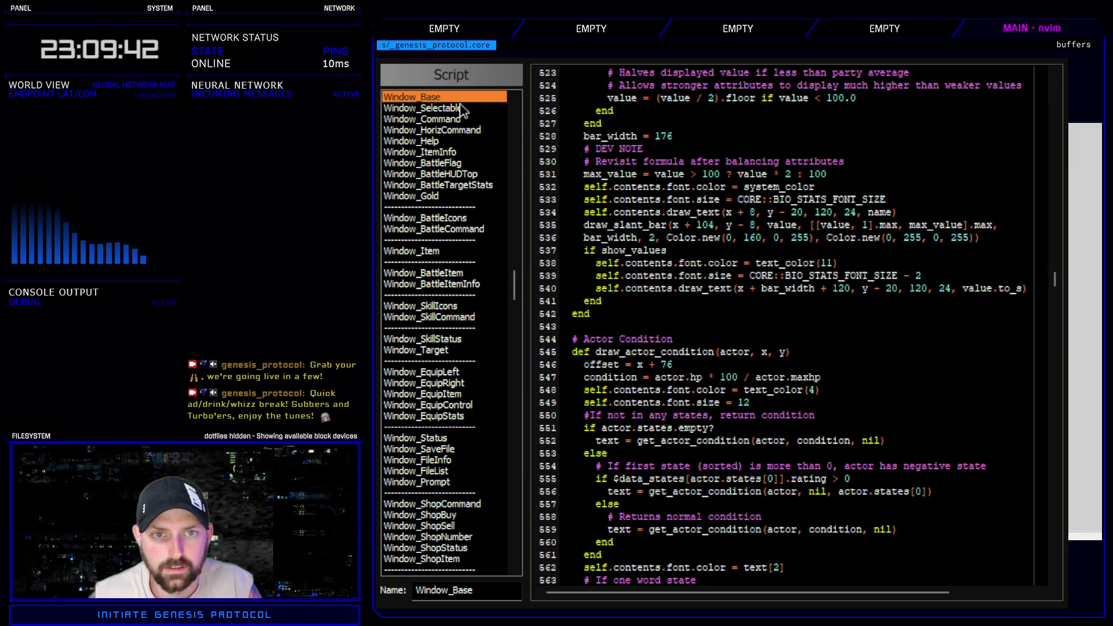
- Search all scripts for icon-loading code and open the Window_EquipStats match
{"action": "key", "text": "ctrl+shift+f"}
{"action": "key", "text": "Return"}
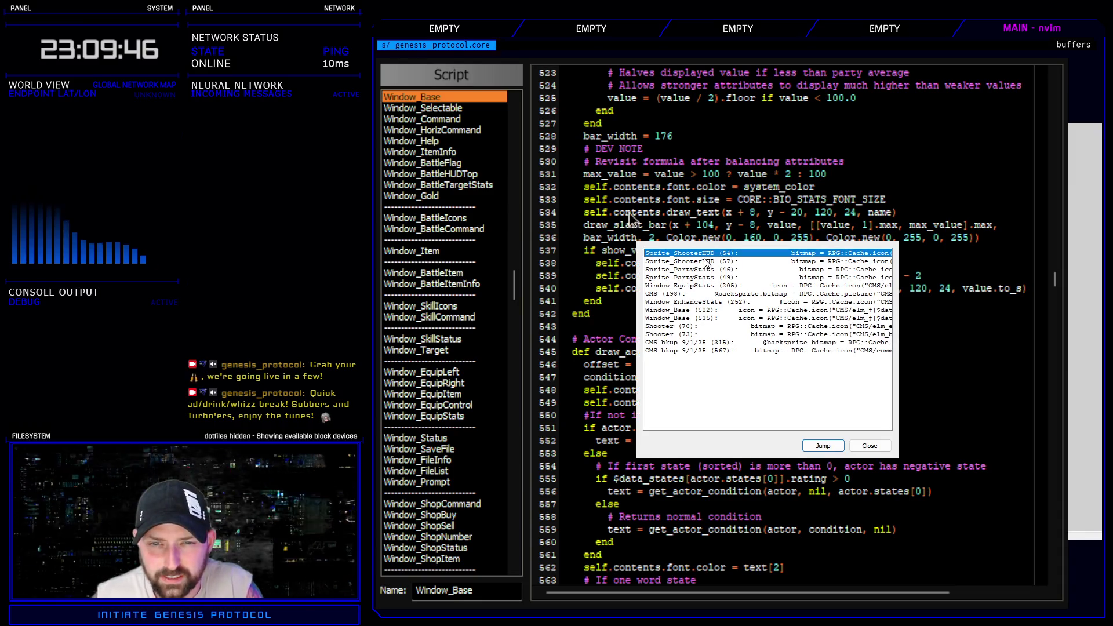
{"action": "double_click", "coordinate": [689, 286]}
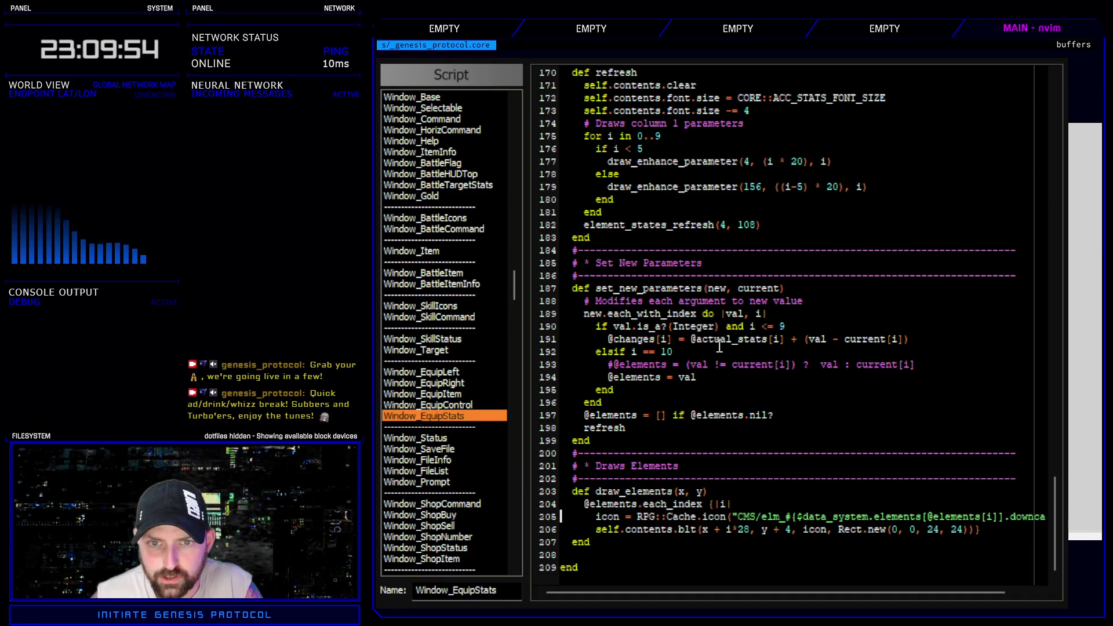
- Look over Window_EquipStats's Draws Elements code and the script list, then return to Window_EnhanceStats
{"action": "scroll", "coordinate": [706, 315], "scroll_direction": "up", "scroll_amount": 20}
{"action": "scroll", "coordinate": [727, 474], "scroll_direction": "up", "scroll_amount": 10}
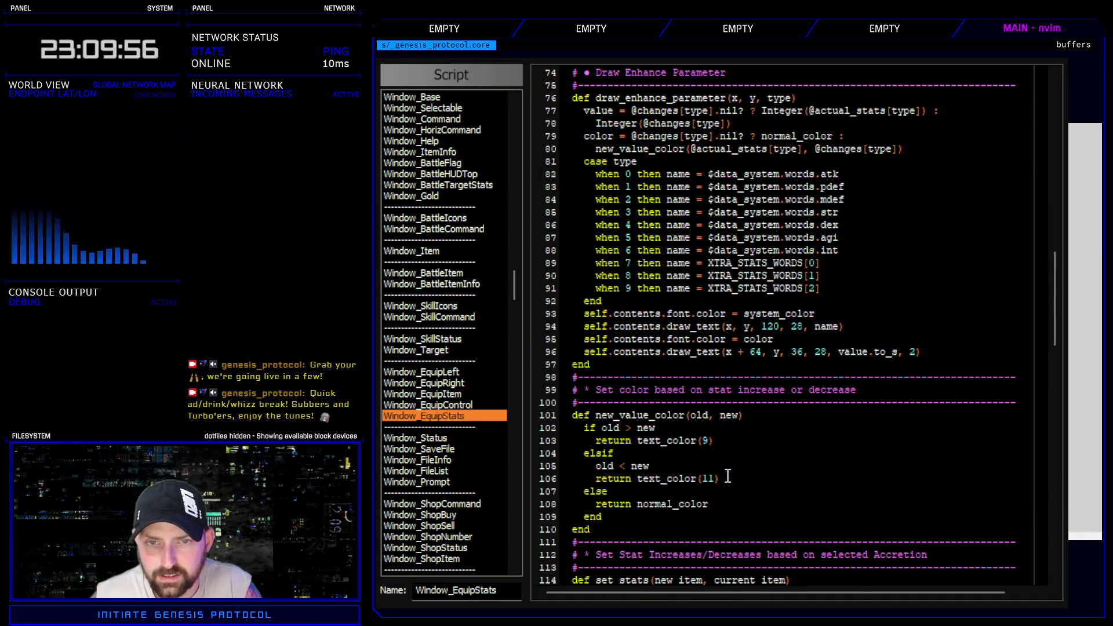
{"action": "scroll", "coordinate": [727, 447], "scroll_direction": "down", "scroll_amount": 20}
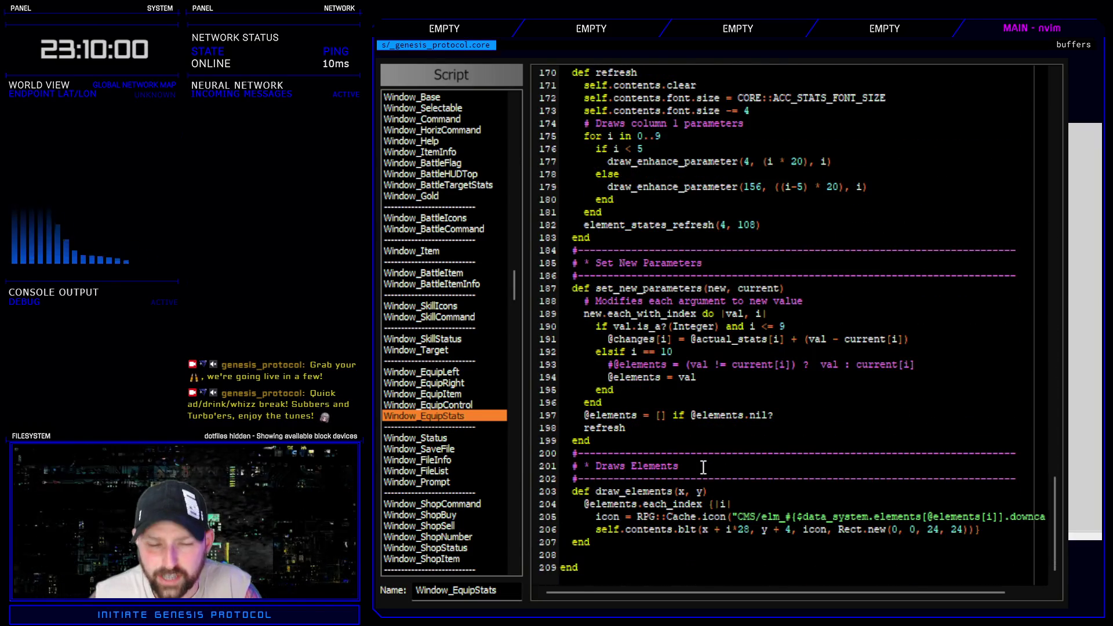
{"action": "left_click_drag", "start_coordinate": [513, 284], "coordinate": [512, 301]}
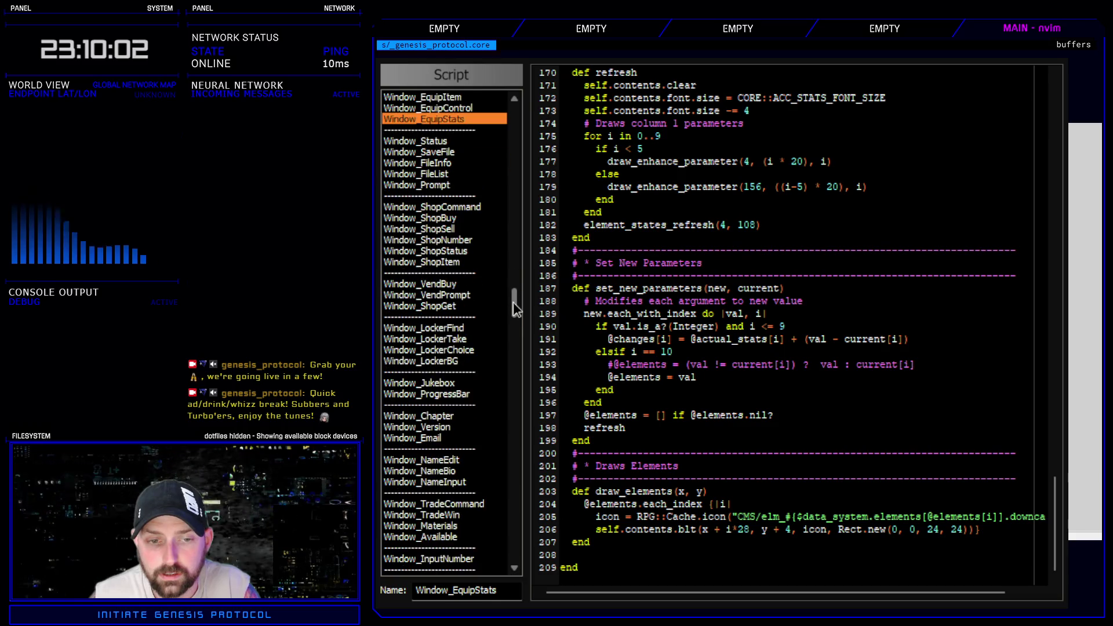
{"action": "scroll", "coordinate": [513, 301], "scroll_direction": "up", "scroll_amount": 3}
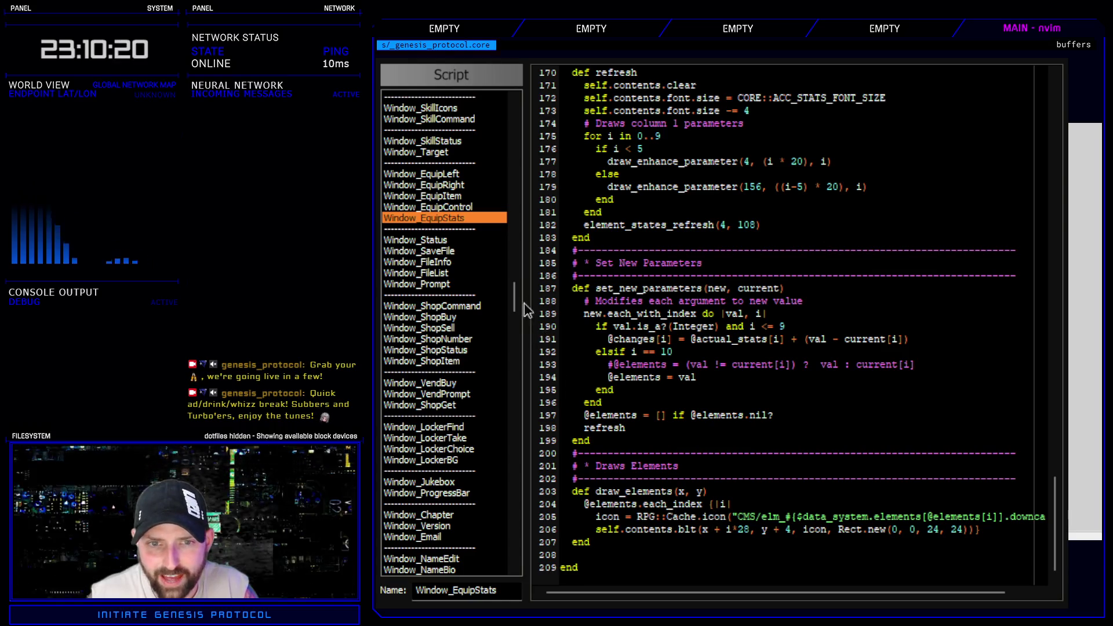
{"action": "mouse_move", "coordinate": [511, 294]}
{"action": "left_mouse_down"}
{"action": "mouse_move", "coordinate": [503, 448]}
{"action": "mouse_move", "coordinate": [504, 405]}
{"action": "mouse_move", "coordinate": [500, 426]}
{"action": "left_mouse_up"}
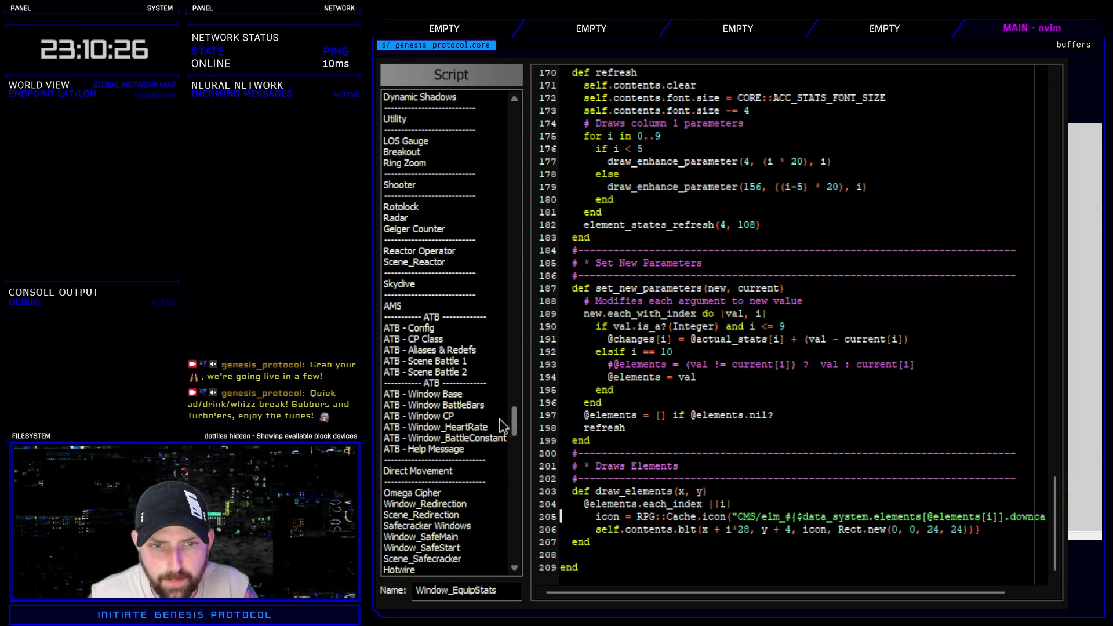
{"action": "scroll", "coordinate": [475, 441], "scroll_direction": "up", "scroll_amount": 14}
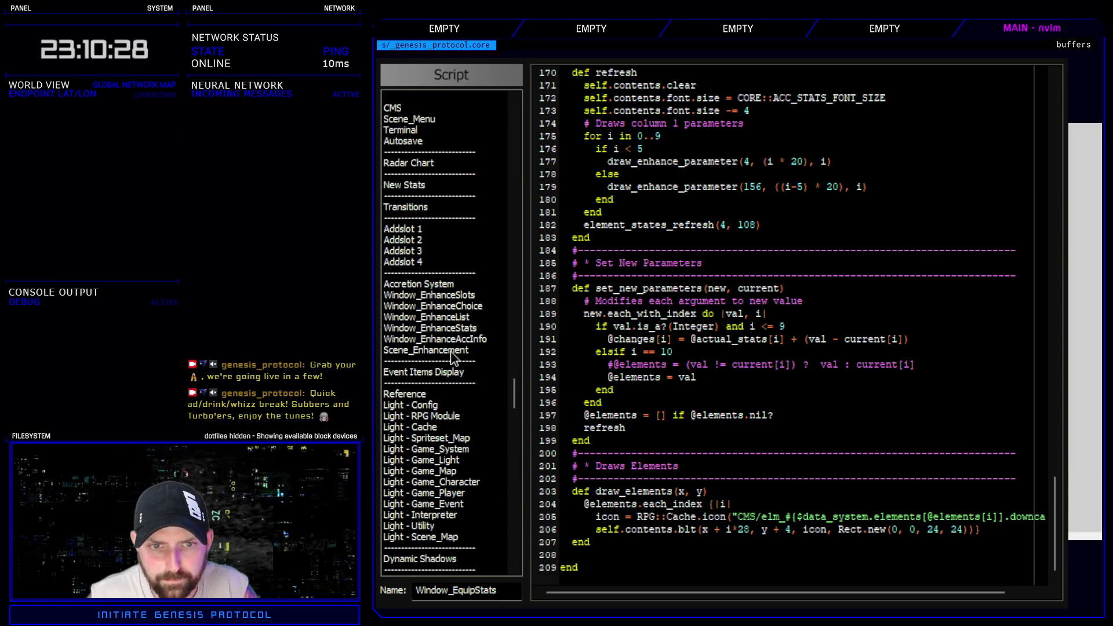
{"action": "left_click", "coordinate": [455, 328]}
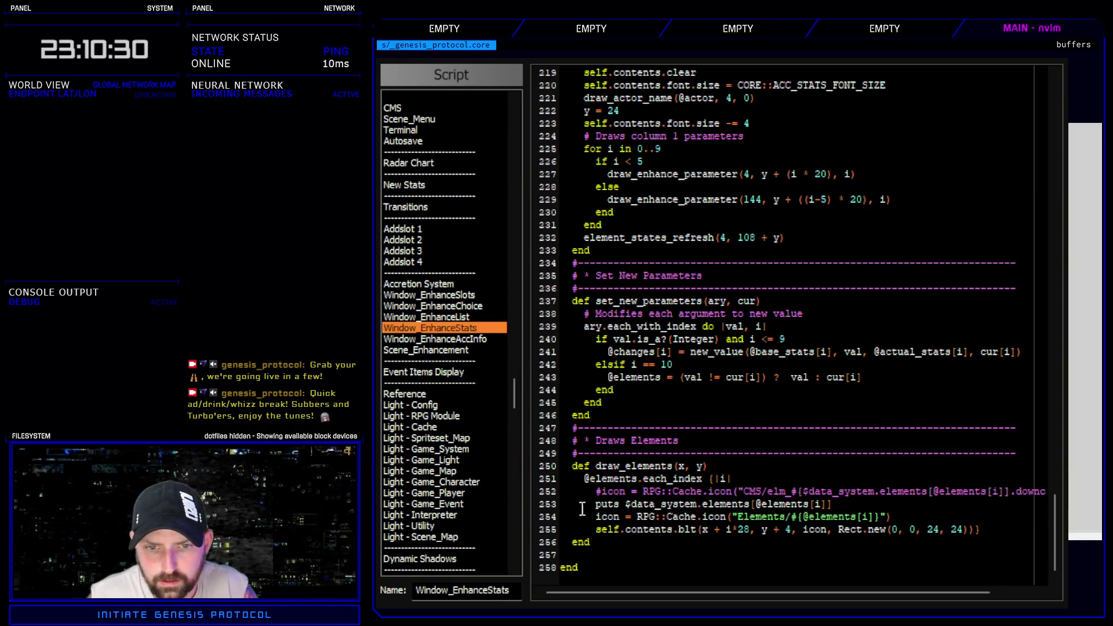
- Delete the commented icon and puts debug lines in Window_EnhanceStats and select the Elements icon line
{"action": "left_click_drag", "start_coordinate": [538, 513], "coordinate": [538, 492]}
{"action": "key", "text": "Delete"}
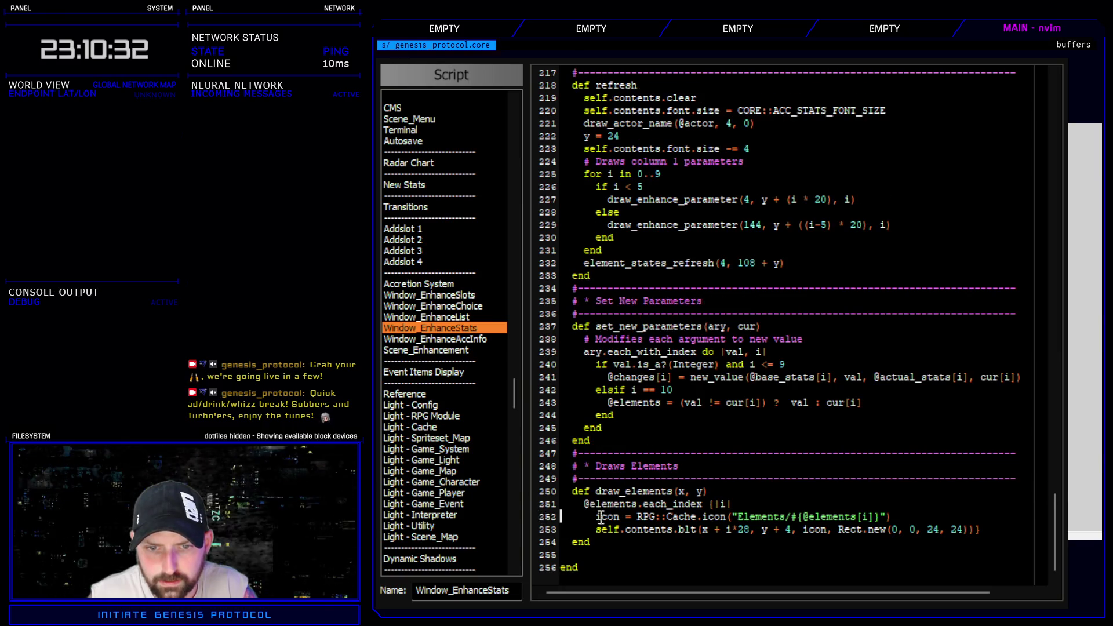
{"action": "triple_click", "coordinate": [616, 517]}
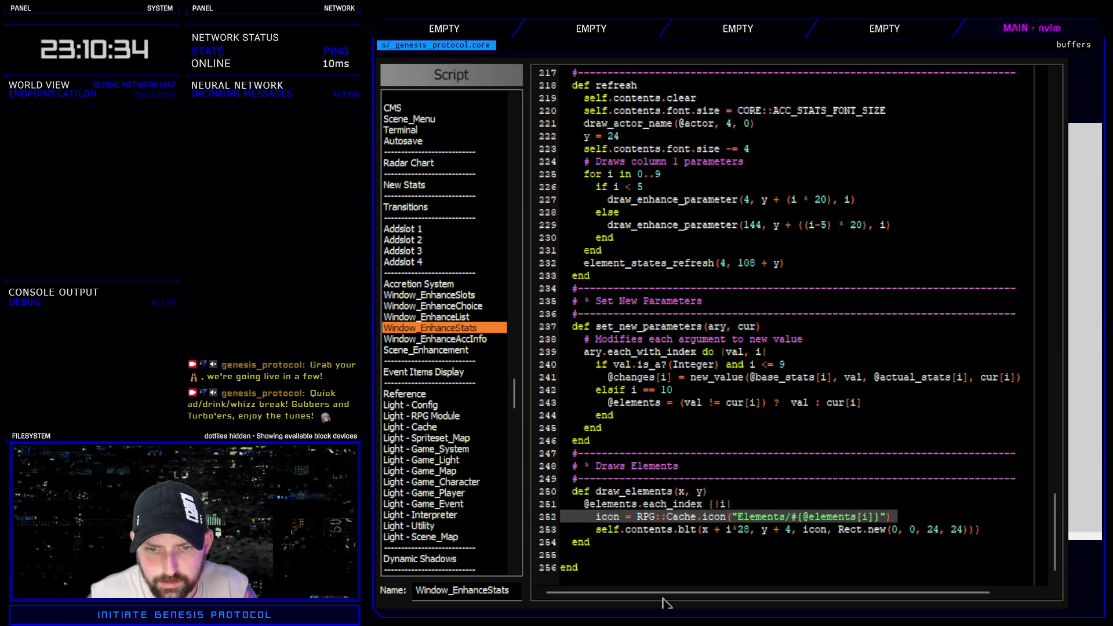
- Search scripts for 'elm' and jump to the Window_EquipStats match
{"action": "left_click", "coordinate": [483, 327]}
{"action": "key", "text": "ctrl+f"}
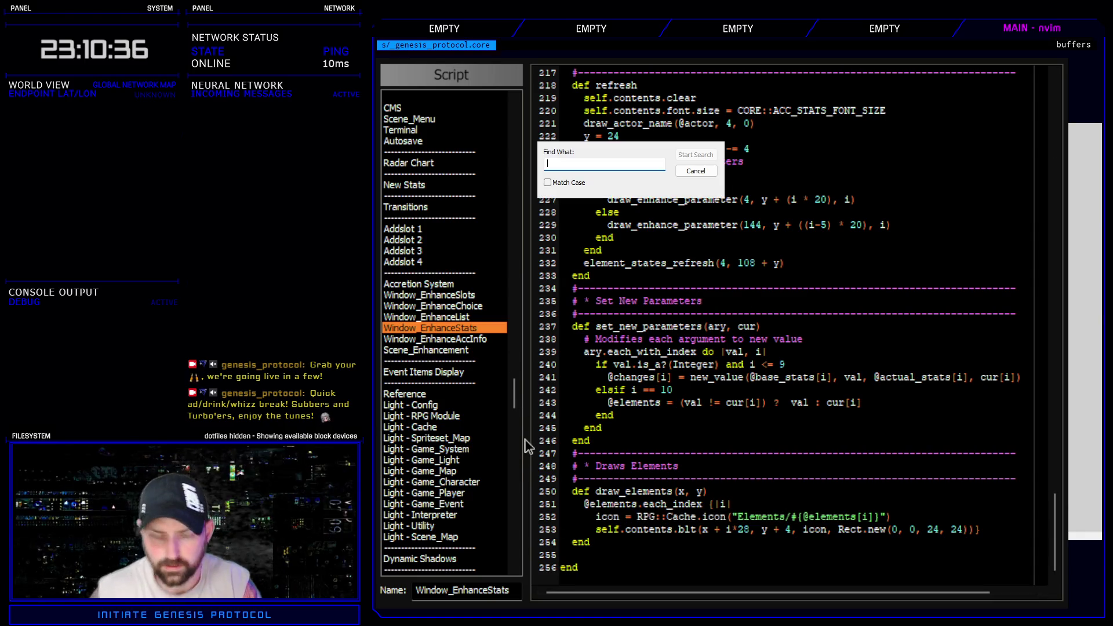
{"action": "type", "text": "elm"}
{"action": "key", "text": "Return"}
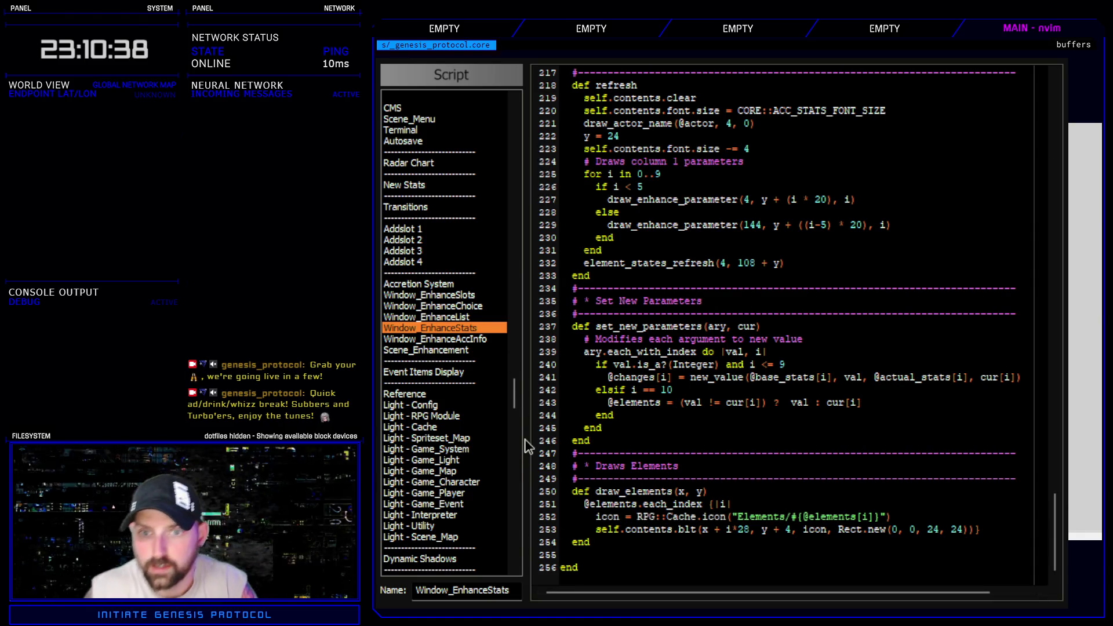
{"action": "double_click", "coordinate": [672, 285]}
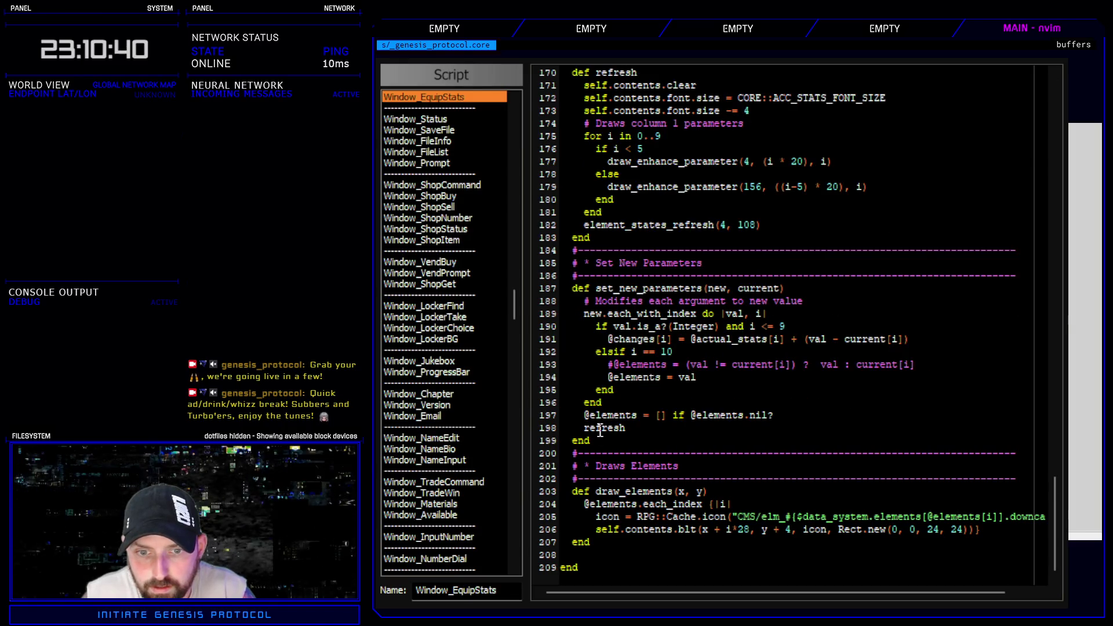
- Paste the Elements icon line into Window_EquipStats's draw_elements and delete the old CMS/elm_ line
{"action": "key", "text": "ctrl+v"}
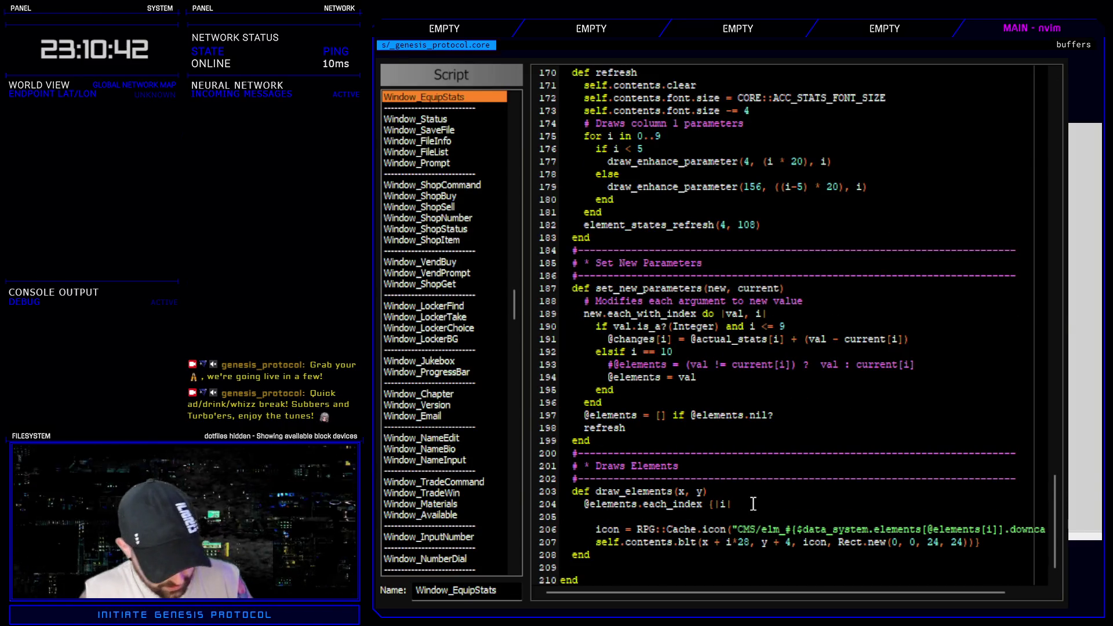
{"action": "key", "text": "Return"}
{"action": "key", "text": "BackSpace"}
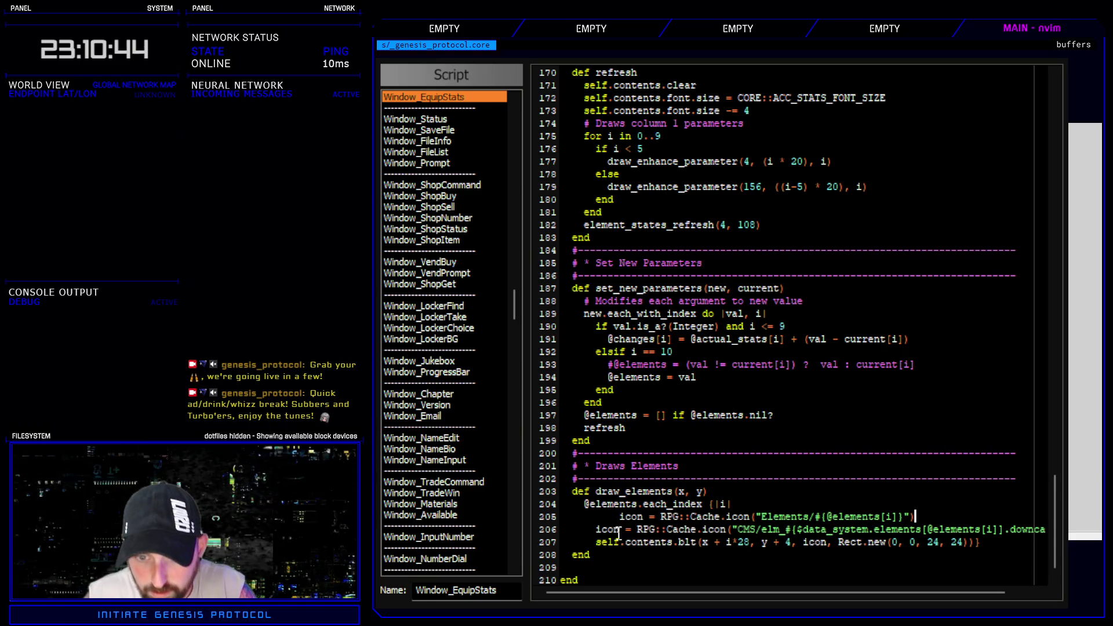
{"action": "left_click", "coordinate": [619, 516]}
{"action": "key", "text": "BackSpace"}
{"action": "key", "text": "BackSpace"}
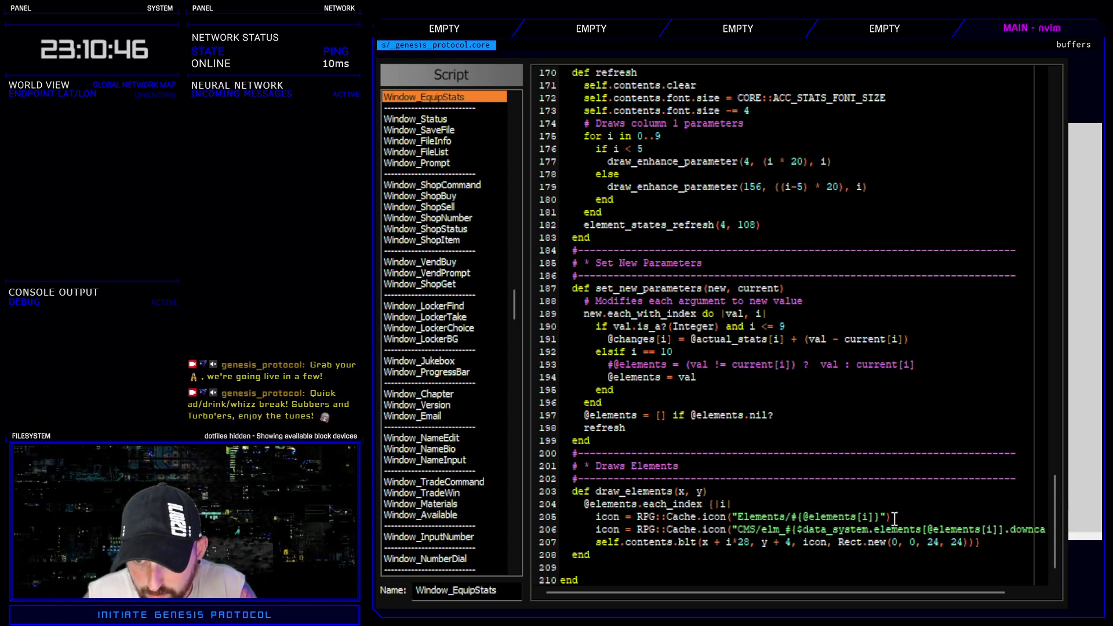
{"action": "key", "text": "j"}
{"action": "key", "text": "shift+v"}
{"action": "key", "text": "d"}
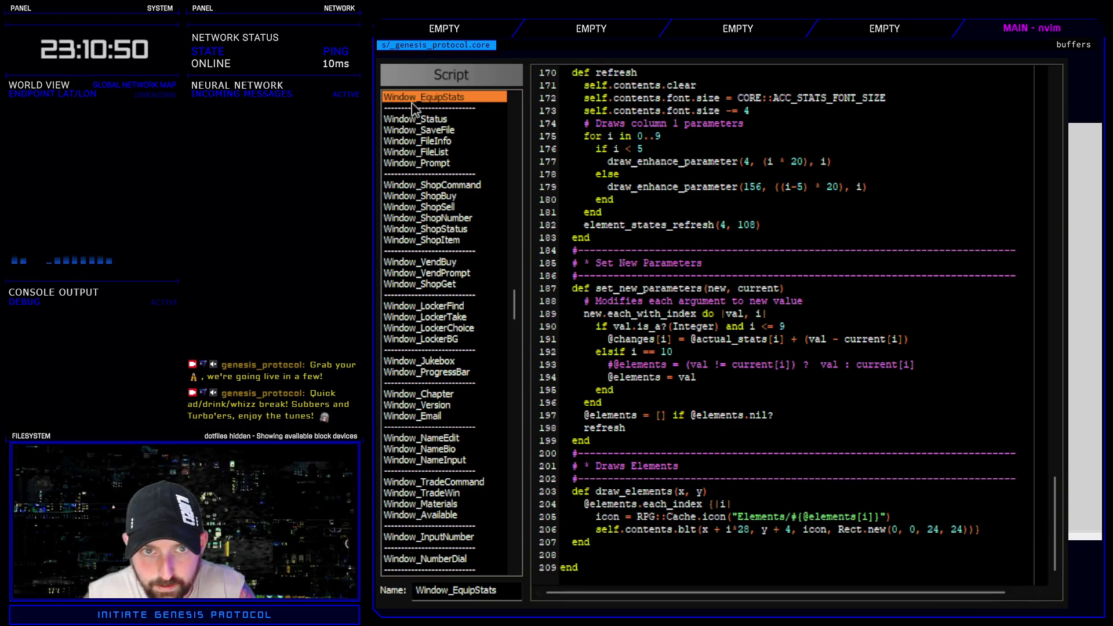
{"action": "left_click", "coordinate": [429, 98]}
{"action": "key", "text": "ctrl+f"}
- Search scripts for 'CMS' and jump to the CMS script match at line 198
{"action": "type", "text": "CMS"}
{"action": "key", "text": "Return"}
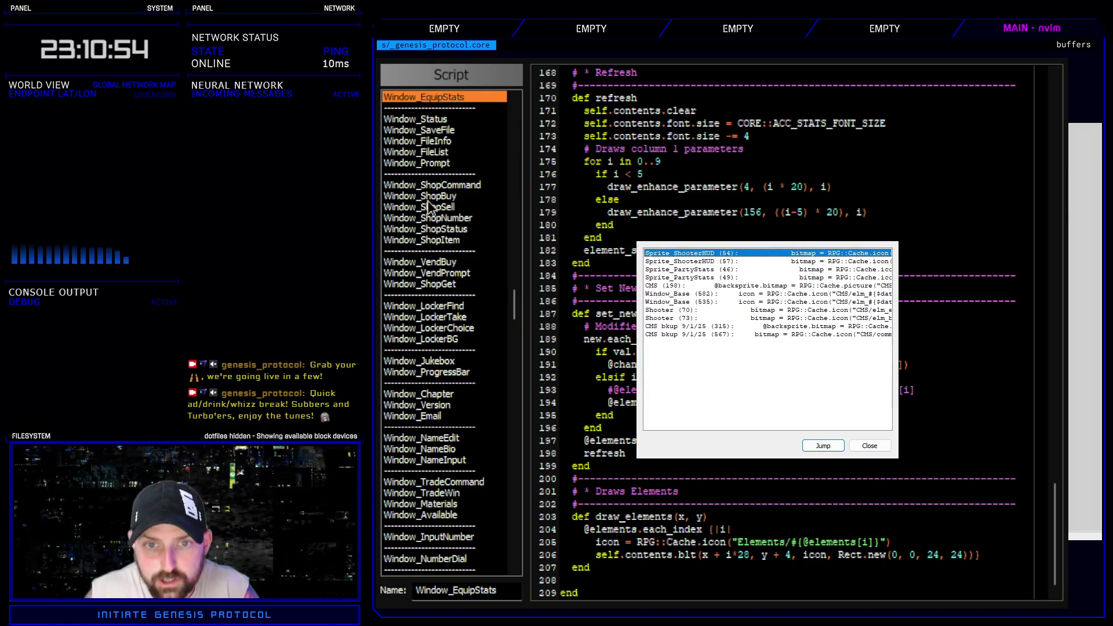
{"action": "left_click", "coordinate": [760, 286]}
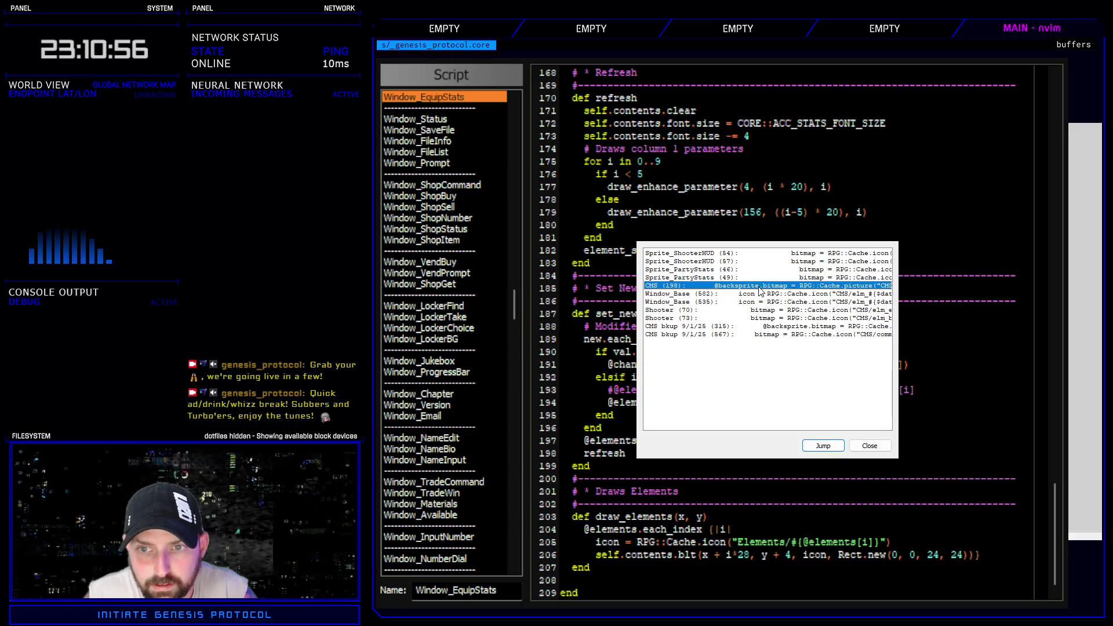
{"action": "double_click", "coordinate": [759, 287]}
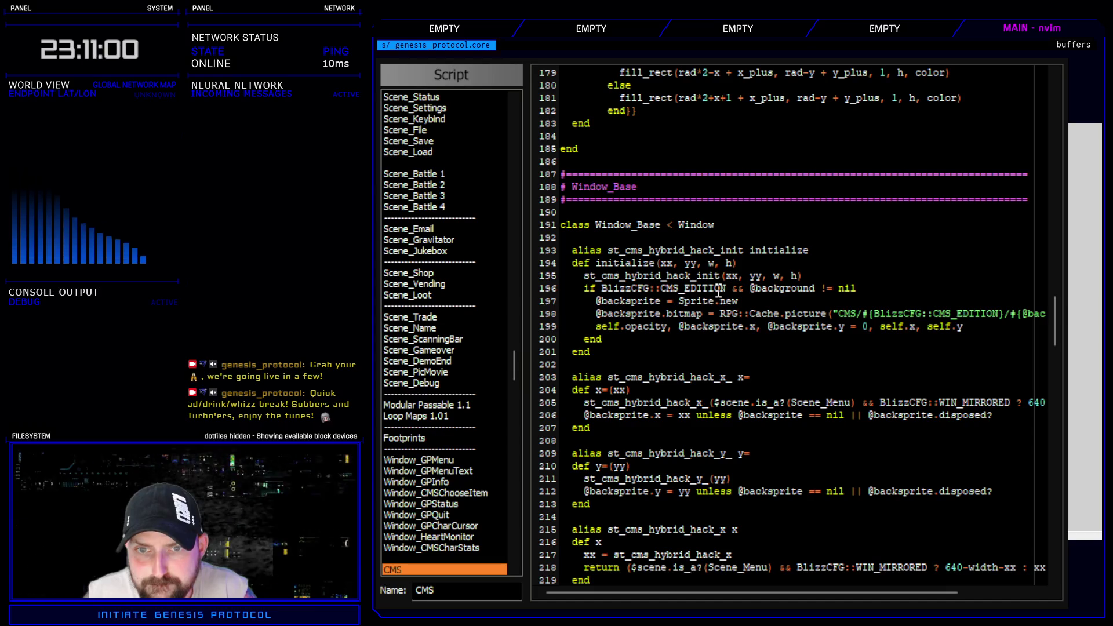
- Comment out the if block on lines 196–200 with #
{"action": "mouse_move", "coordinate": [839, 591]}
{"action": "left_mouse_down"}
{"action": "mouse_move", "coordinate": [947, 594]}
{"action": "mouse_move", "coordinate": [777, 581]}
{"action": "left_mouse_up"}
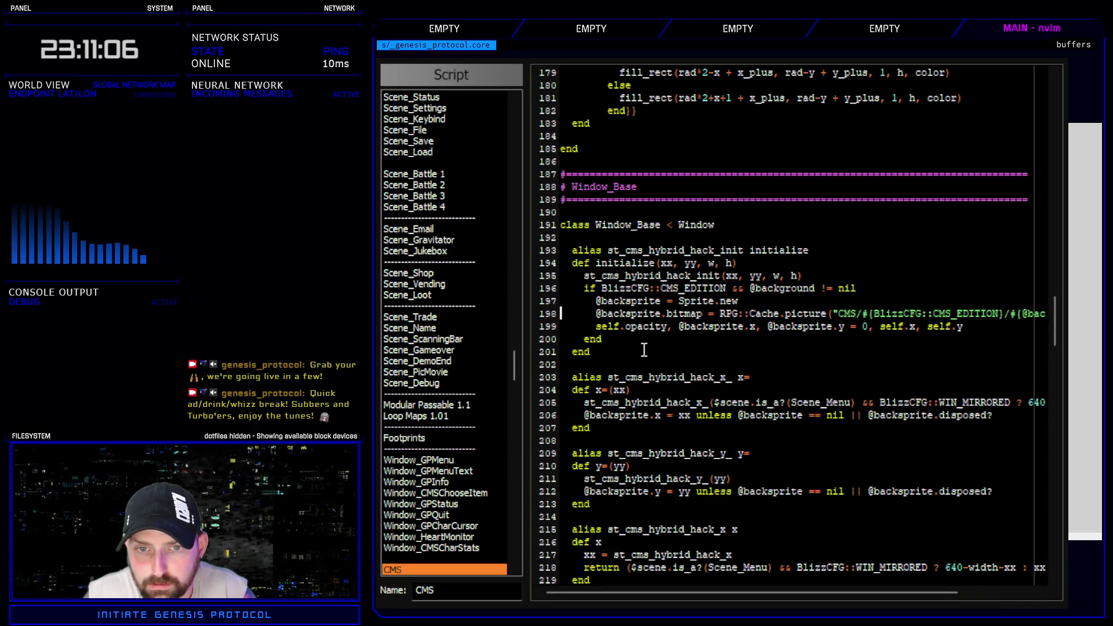
{"action": "key", "text": "minus"}
{"action": "key", "text": "minus"}
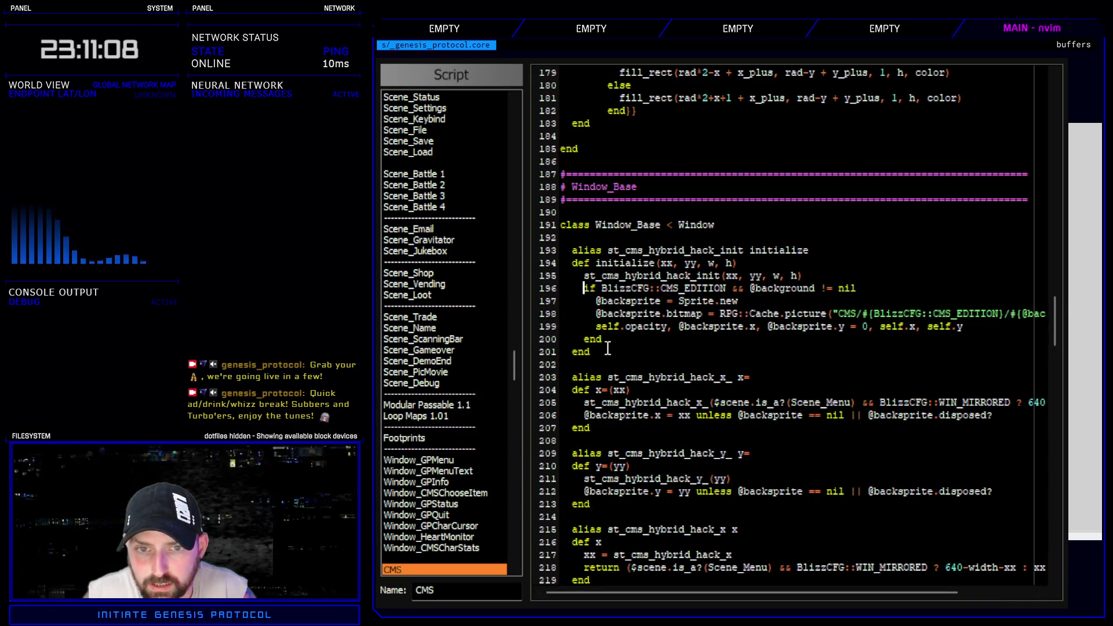
{"action": "type", "text": "i#"}
{"action": "key", "text": "Escape"}
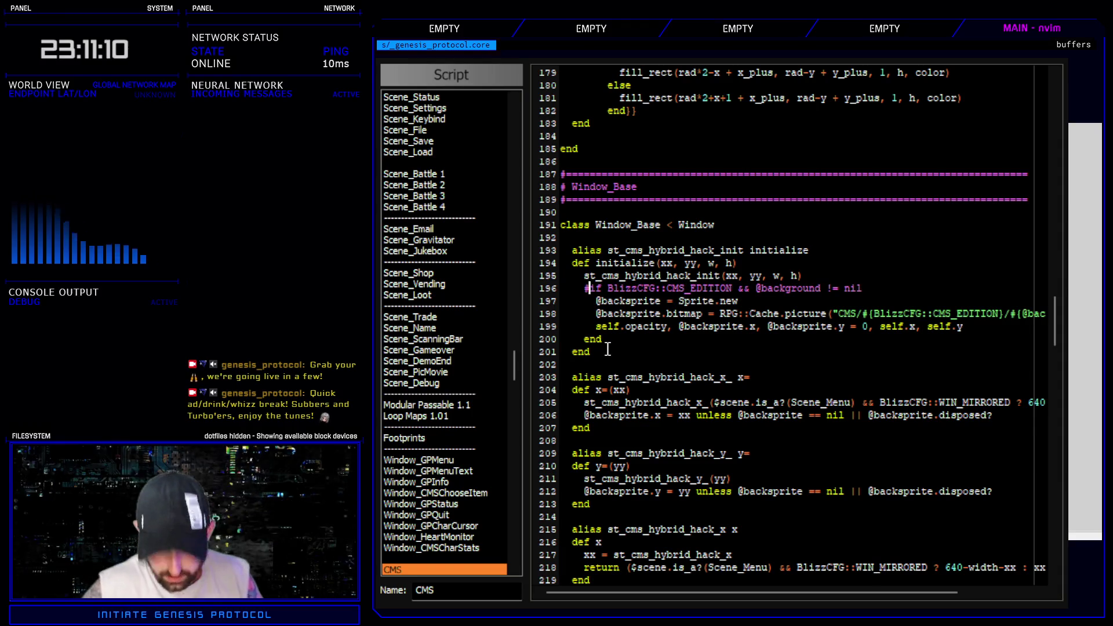
{"action": "key", "text": "j"}
{"action": "key", "text": "period"}
{"action": "key", "text": "j"}
{"action": "key", "text": "period"}
{"action": "key", "text": "j"}
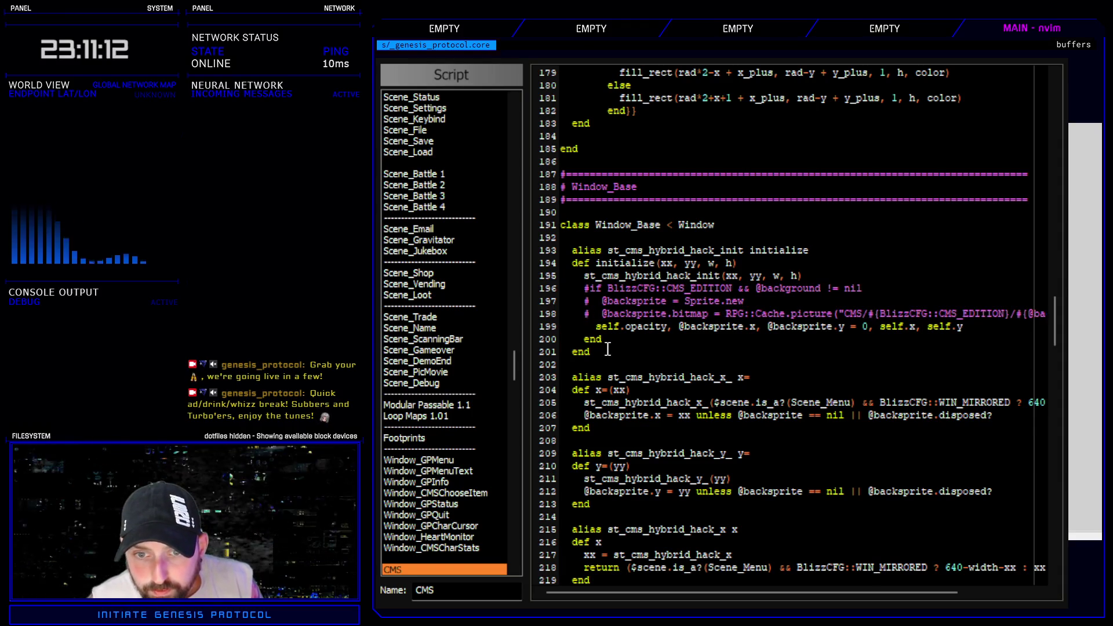
{"action": "key", "text": "period"}
{"action": "key", "text": "j"}
{"action": "key", "text": "period"}
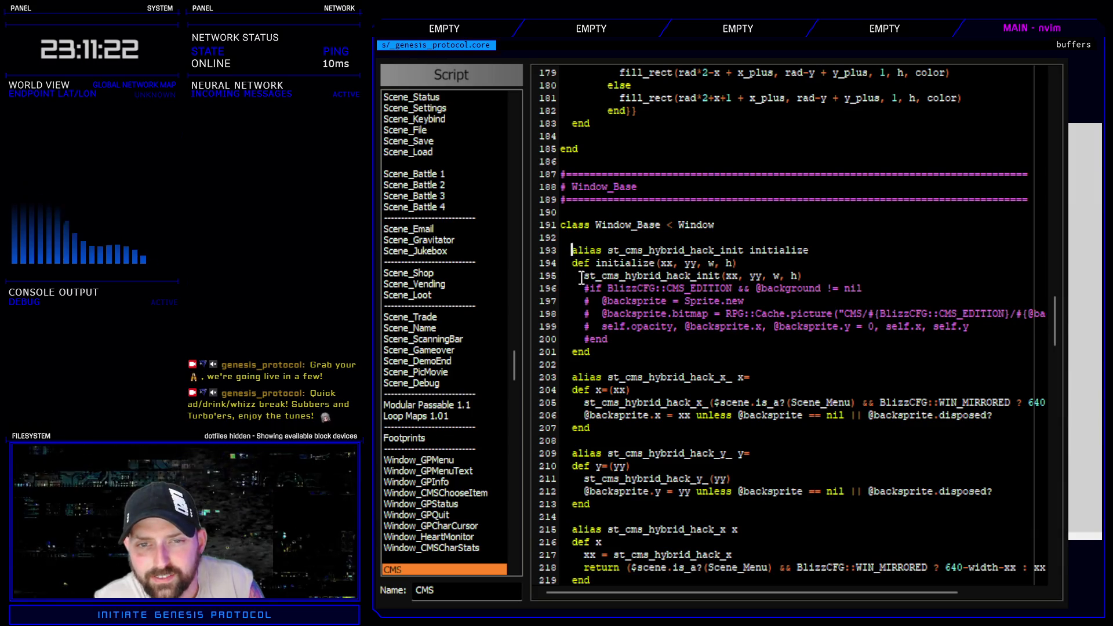
- Comment out the alias, def initialize and hack_init lines 193–195 plus the closing end on 201
{"action": "type", "text": "i#"}
{"action": "key", "text": "Escape"}
{"action": "key", "text": "j"}
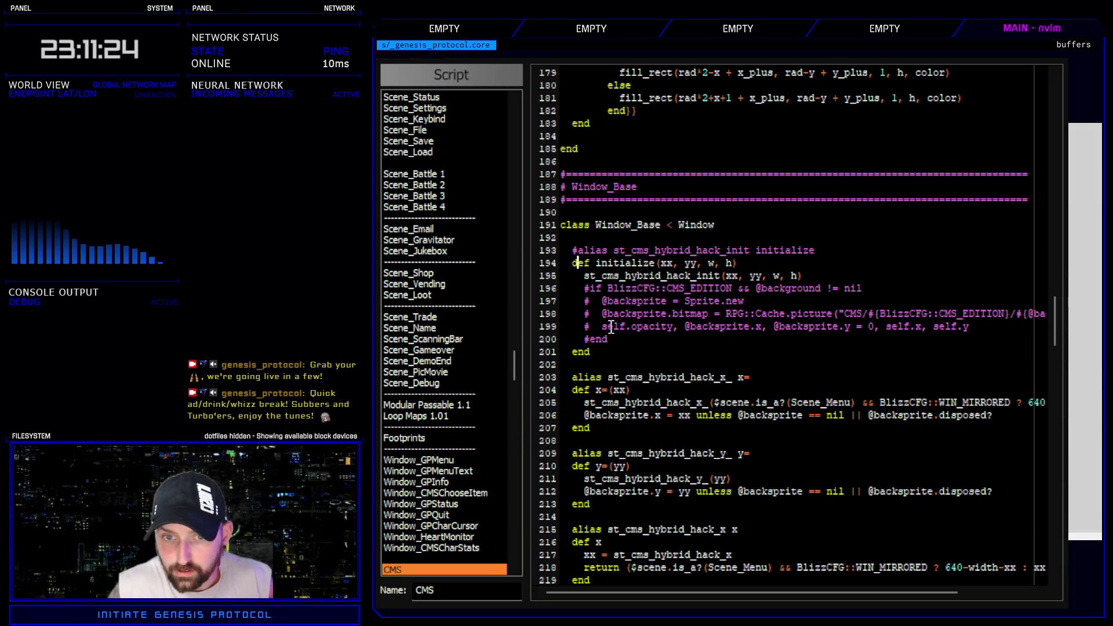
{"action": "key", "text": "period"}
{"action": "key", "text": "j"}
{"action": "key", "text": "period"}
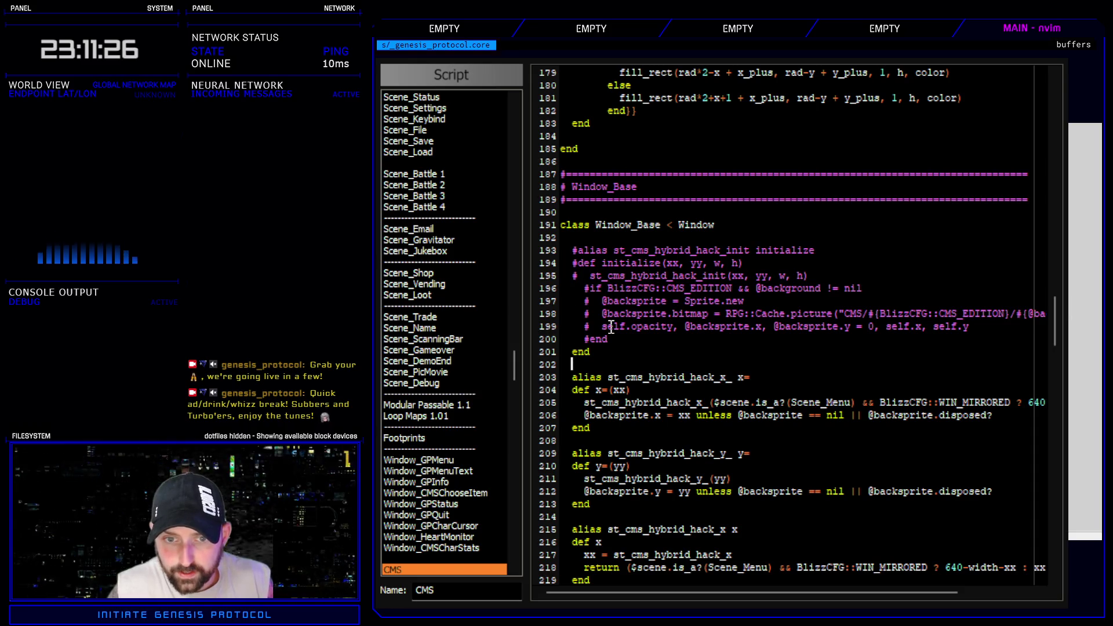
{"action": "key", "text": "period"}
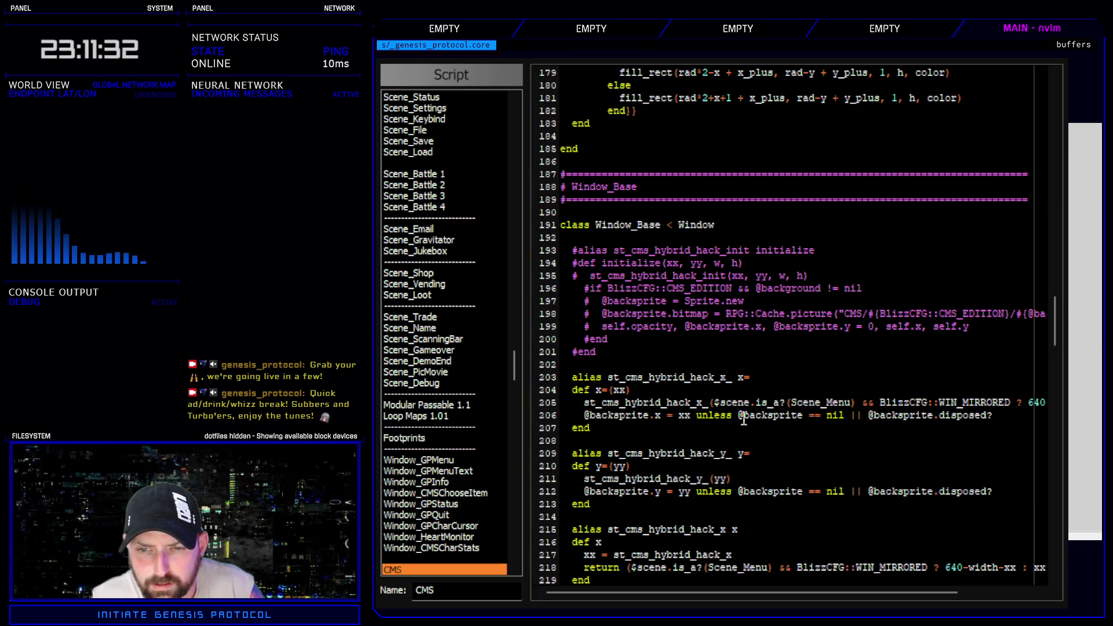
{"action": "scroll", "coordinate": [924, 591], "scroll_direction": "right", "scroll_amount": 3}
{"action": "scroll", "coordinate": [924, 591], "scroll_direction": "left", "scroll_amount": 3}
{"action": "scroll", "coordinate": [695, 345], "scroll_direction": "right", "scroll_amount": 3}
{"action": "scroll", "coordinate": [695, 344], "scroll_direction": "left", "scroll_amount": 3}
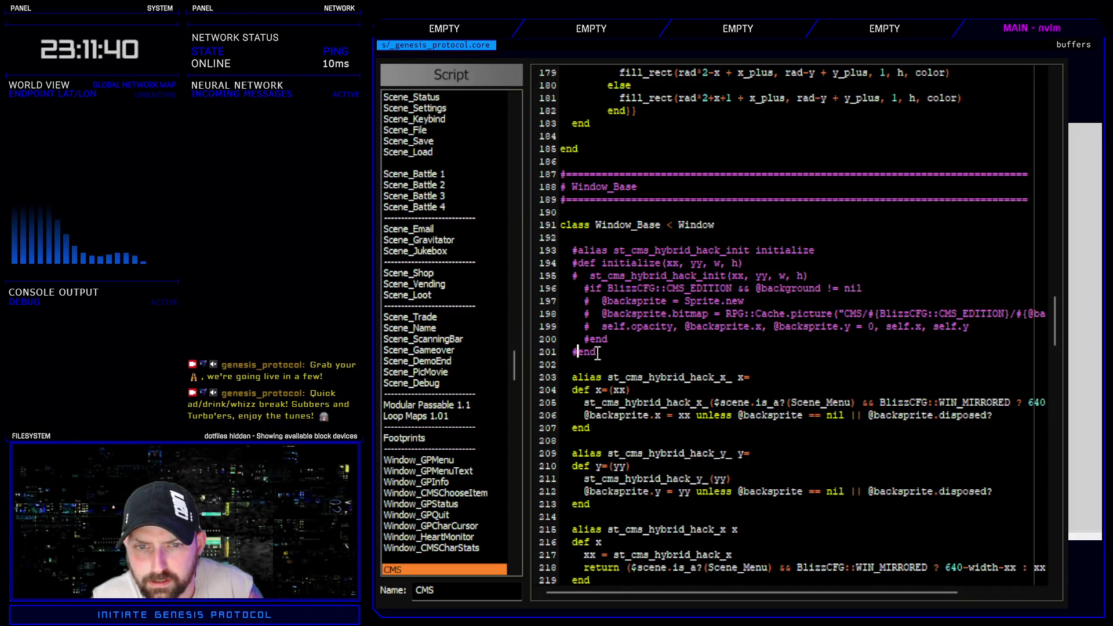
- Search all scripts for remaining 'CMS/' paths
{"action": "left_click_drag", "start_coordinate": [602, 353], "coordinate": [522, 253]}
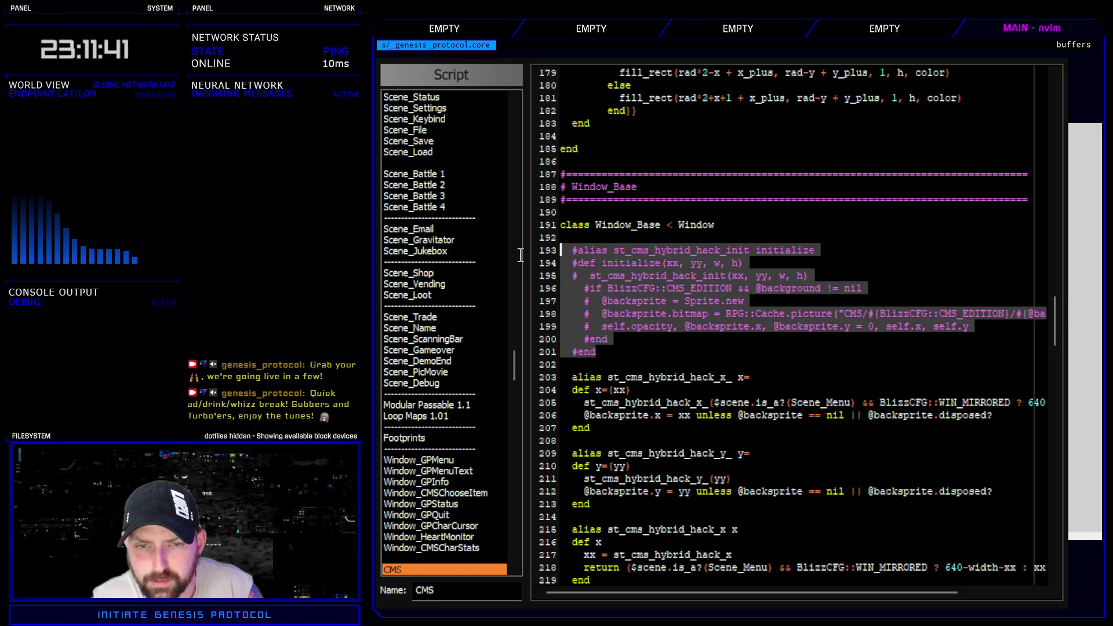
{"action": "left_click", "coordinate": [707, 327]}
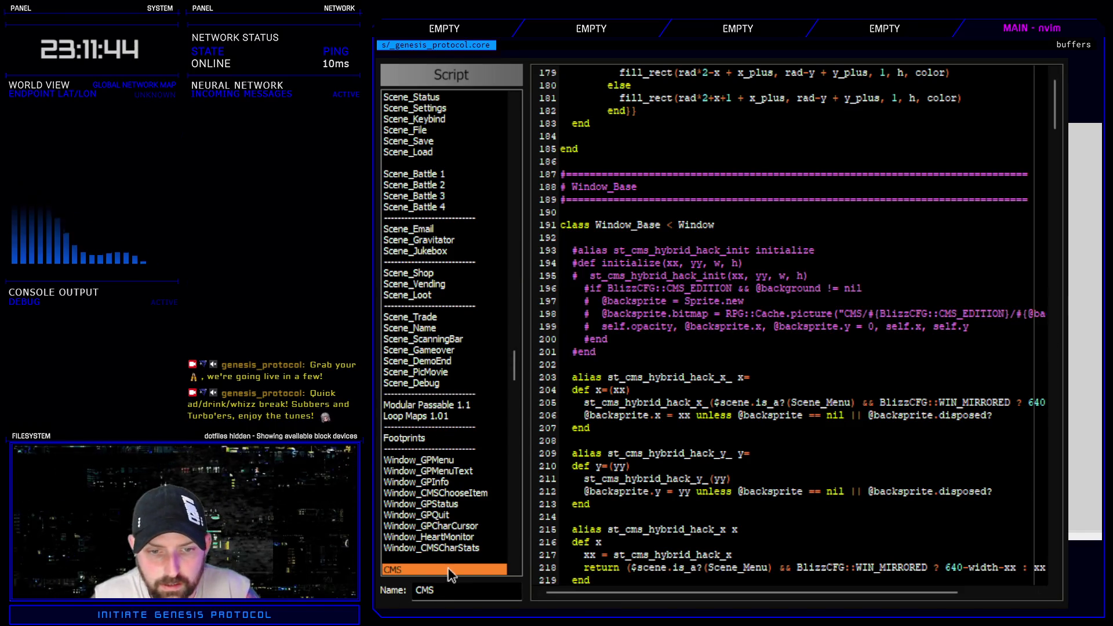
{"action": "key", "text": "ctrl+f"}
{"action": "type", "text": "CMS/"}
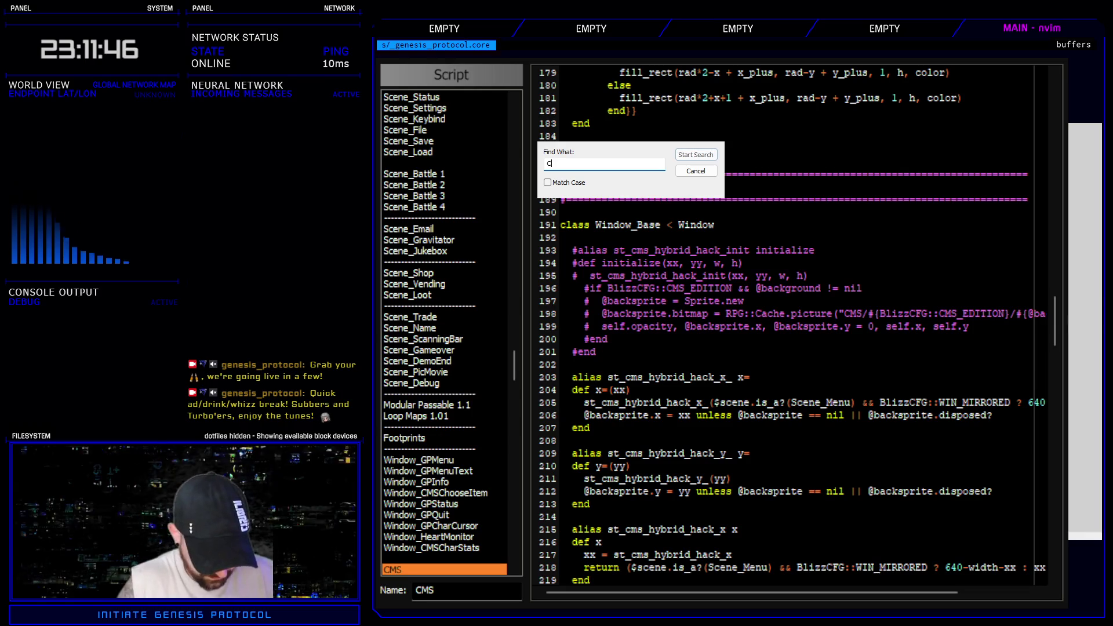
{"action": "key", "text": "Return"}
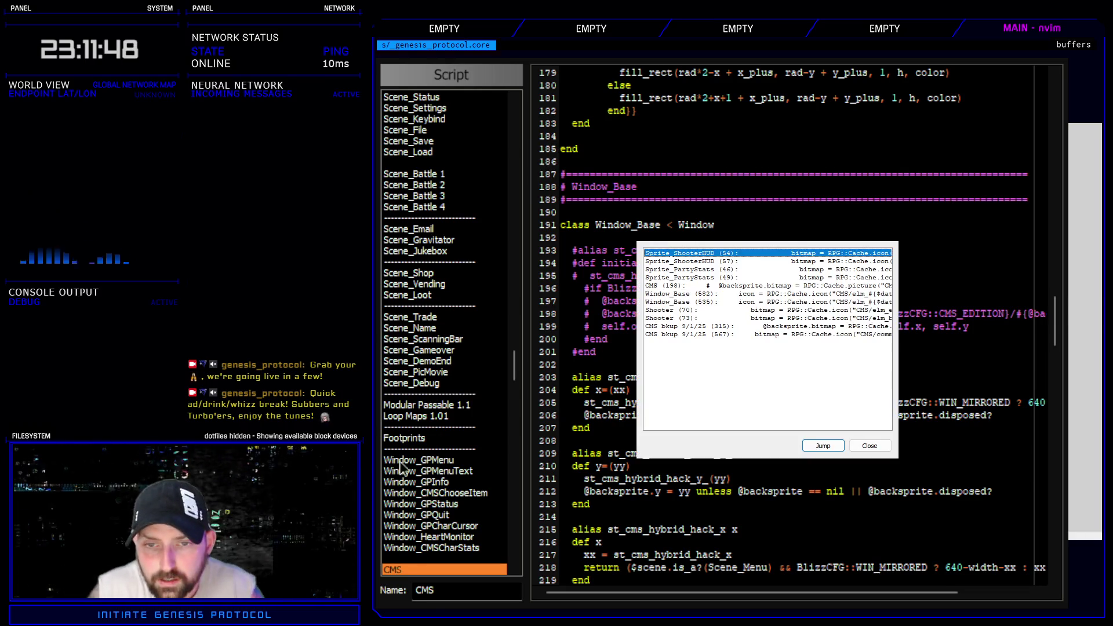
- Re-run the search and open Sprite_ShooterHUD at line 54, selecting elm in its elm_electric path
{"action": "double_click", "coordinate": [713, 301]}
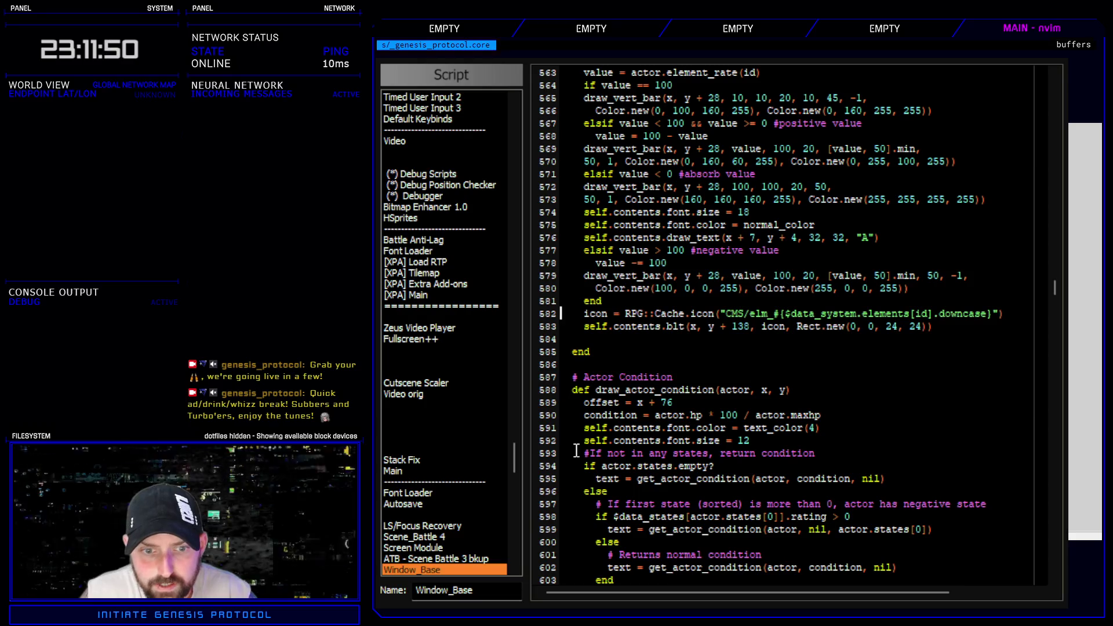
{"action": "left_click", "coordinate": [429, 338]}
{"action": "key", "text": "ctrl+f"}
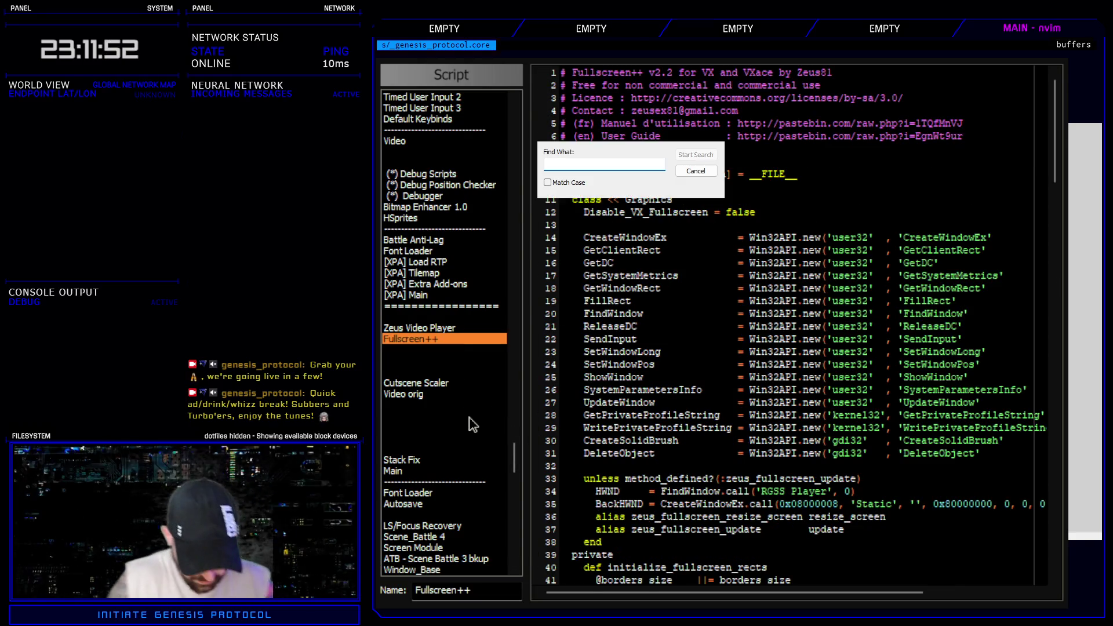
{"action": "key", "text": "Escape"}
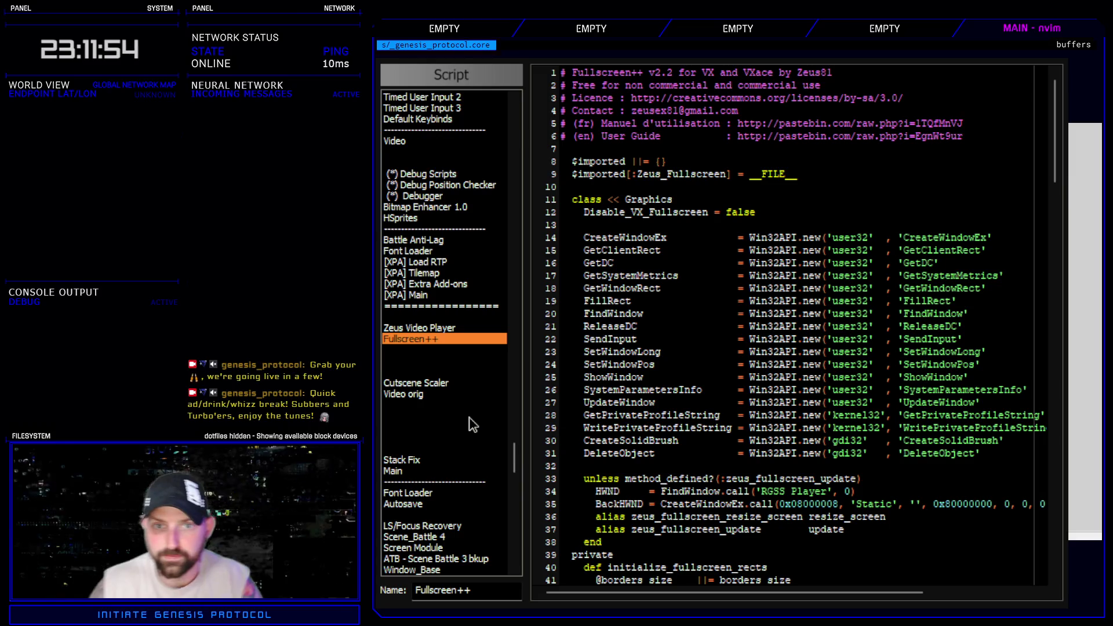
{"action": "key", "text": "ctrl+shift+f"}
{"action": "double_click", "coordinate": [761, 307]}
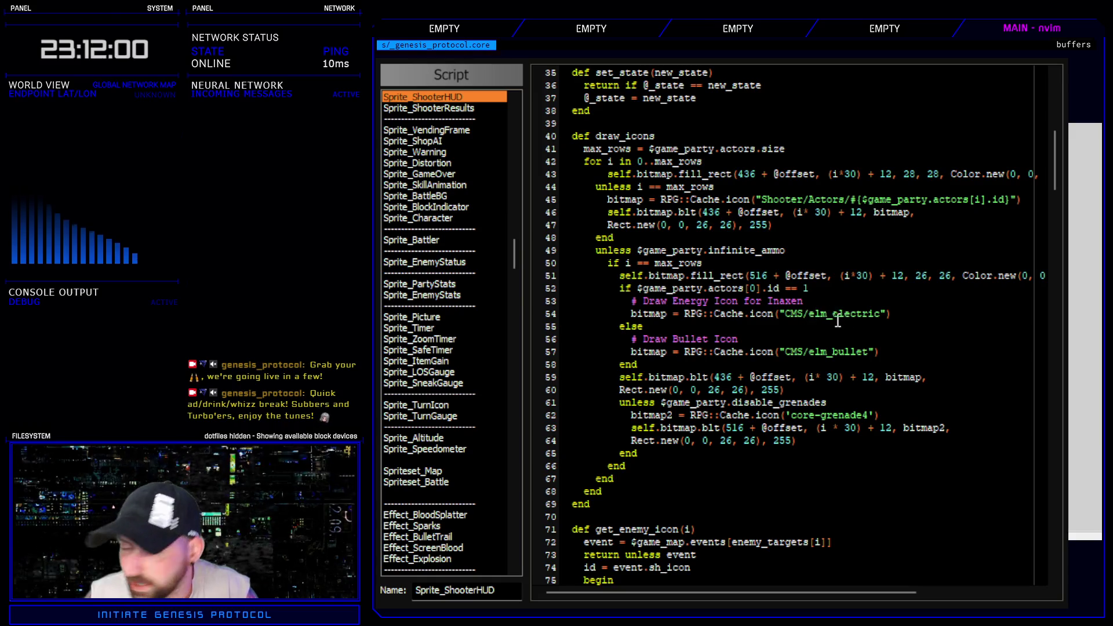
{"action": "left_click_drag", "start_coordinate": [809, 315], "coordinate": [878, 318]}
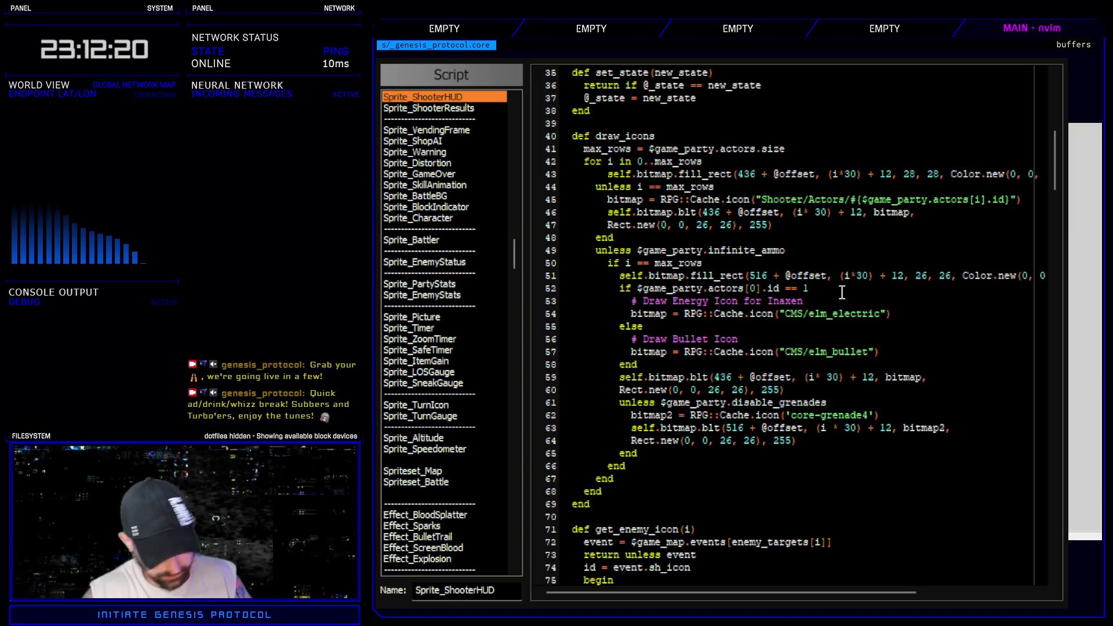
- Paste an element icon line into draw_icons that assigns bitmap from Elements/2
{"action": "key", "text": "ctrl+shift+v"}
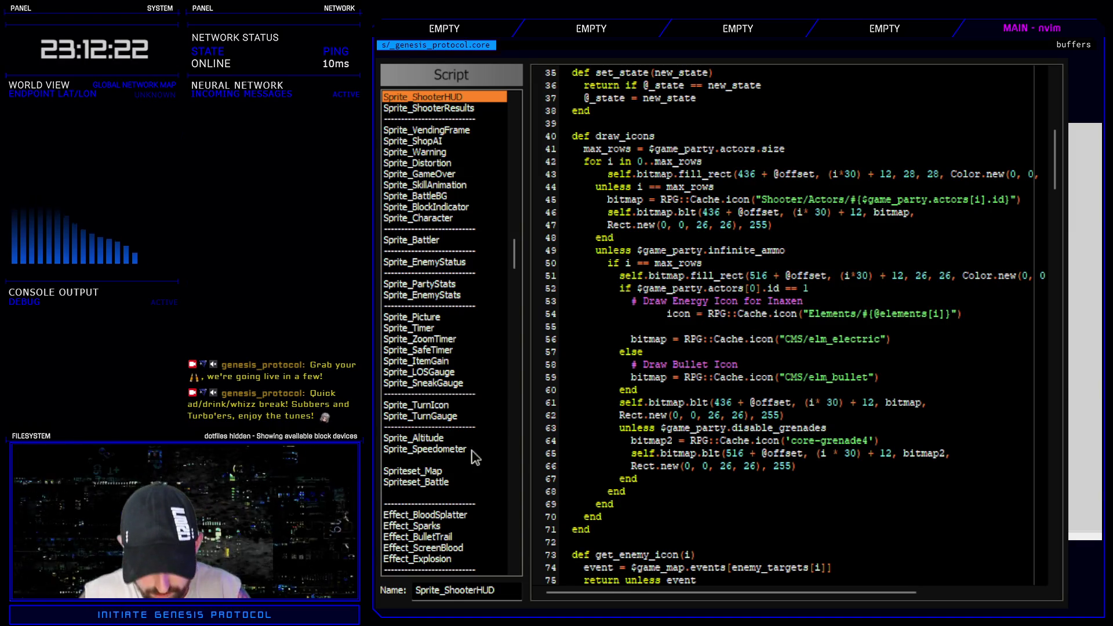
{"action": "key", "text": "BackSpace"}
{"action": "key", "text": "Home"}
{"action": "key", "text": "BackSpace"}
{"action": "key", "text": "BackSpace"}
{"action": "key", "text": "BackSpace"}
{"action": "key", "text": "BackSpace"}
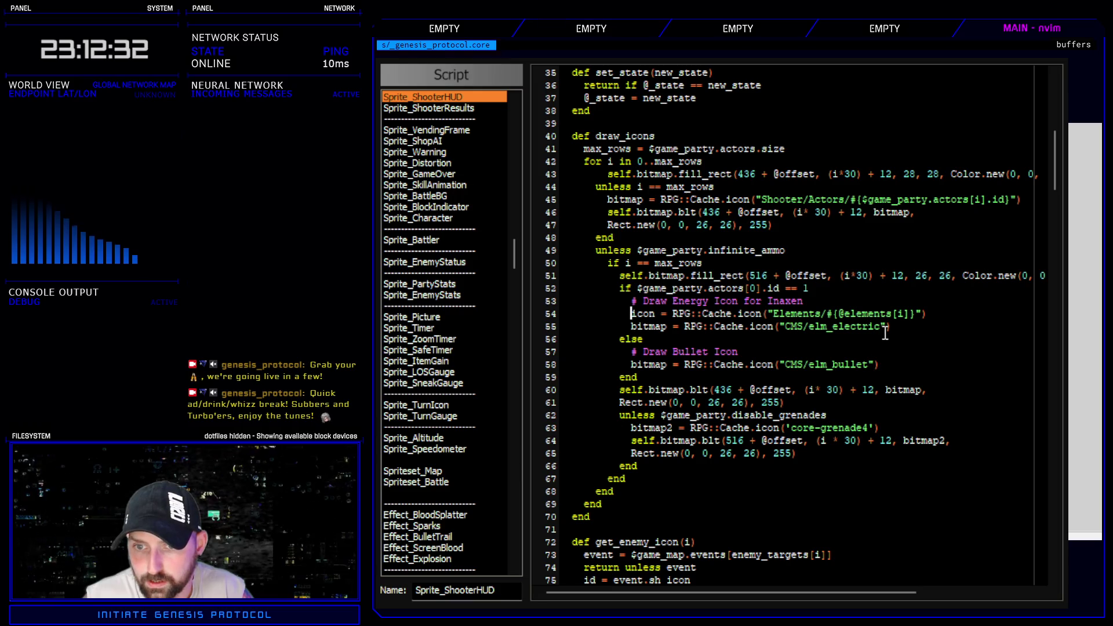
{"action": "left_click_drag", "start_coordinate": [827, 314], "coordinate": [917, 314]}
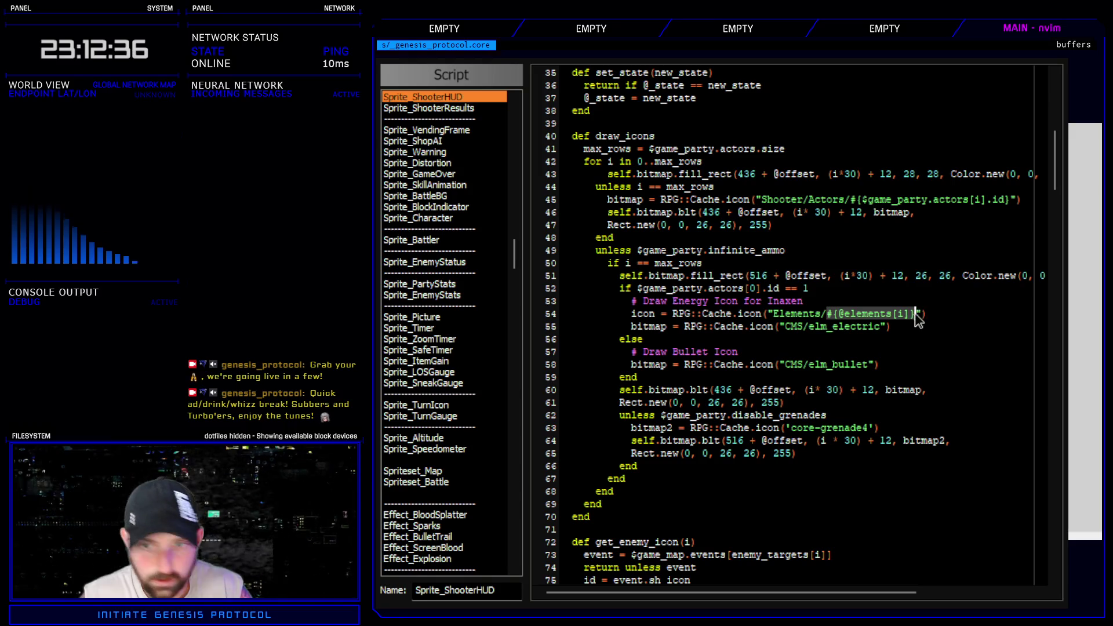
{"action": "type", "text": "2"}
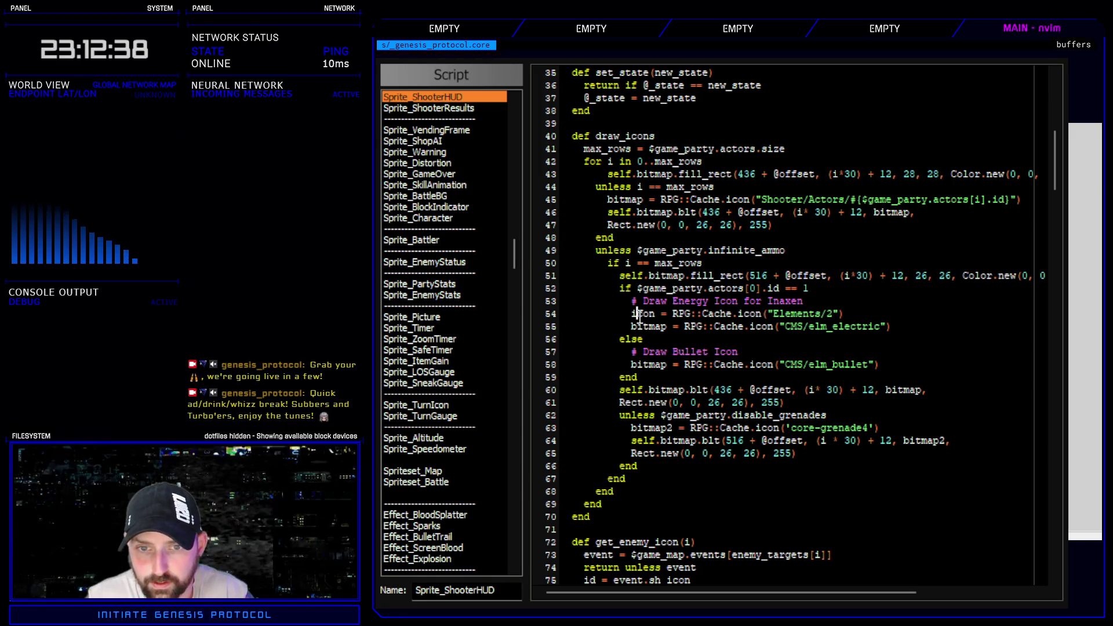
{"action": "double_click", "coordinate": [641, 313]}
{"action": "type", "text": "bitmap"}
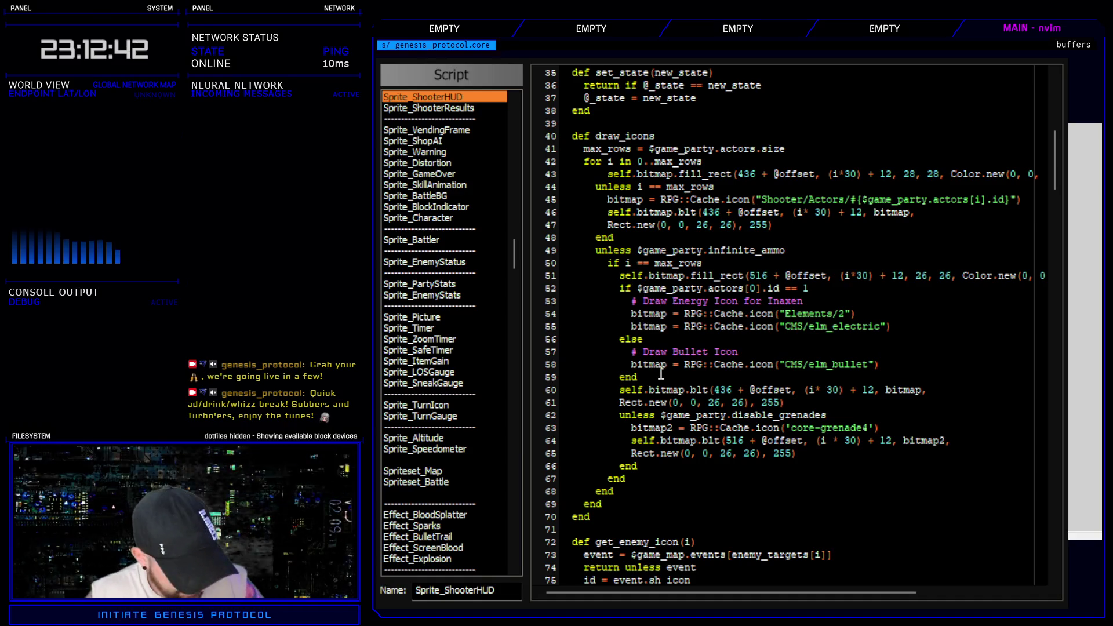
{"action": "type", "text": "#"}
- Add a bitmap icon line under the Draw Bullet Icon comment on line 58
{"action": "left_click", "coordinate": [778, 352]}
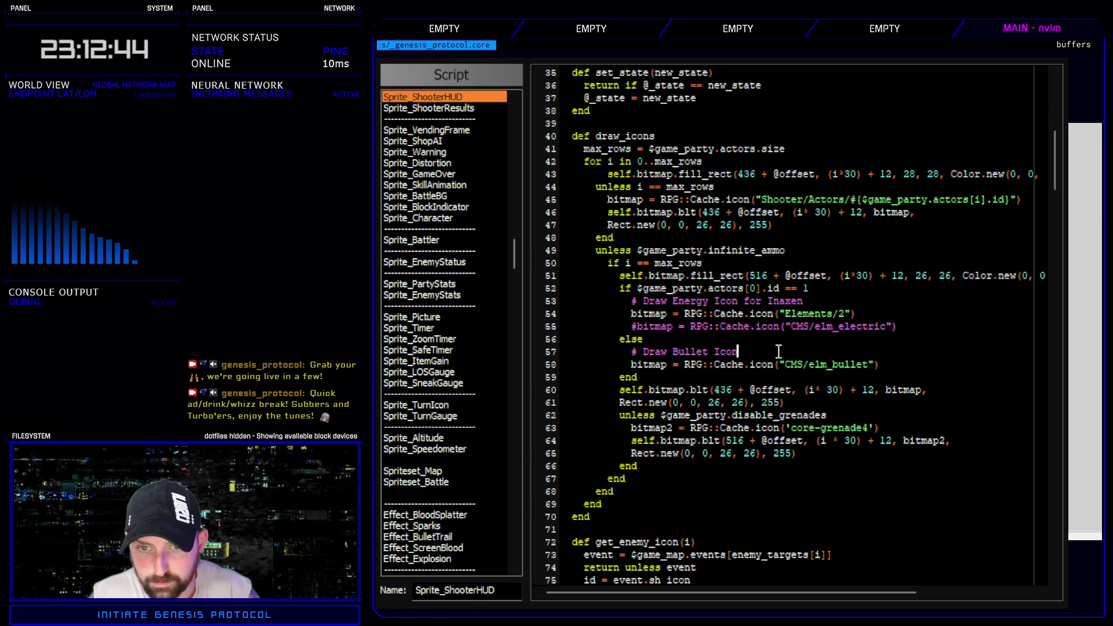
{"action": "key", "text": "Return"}
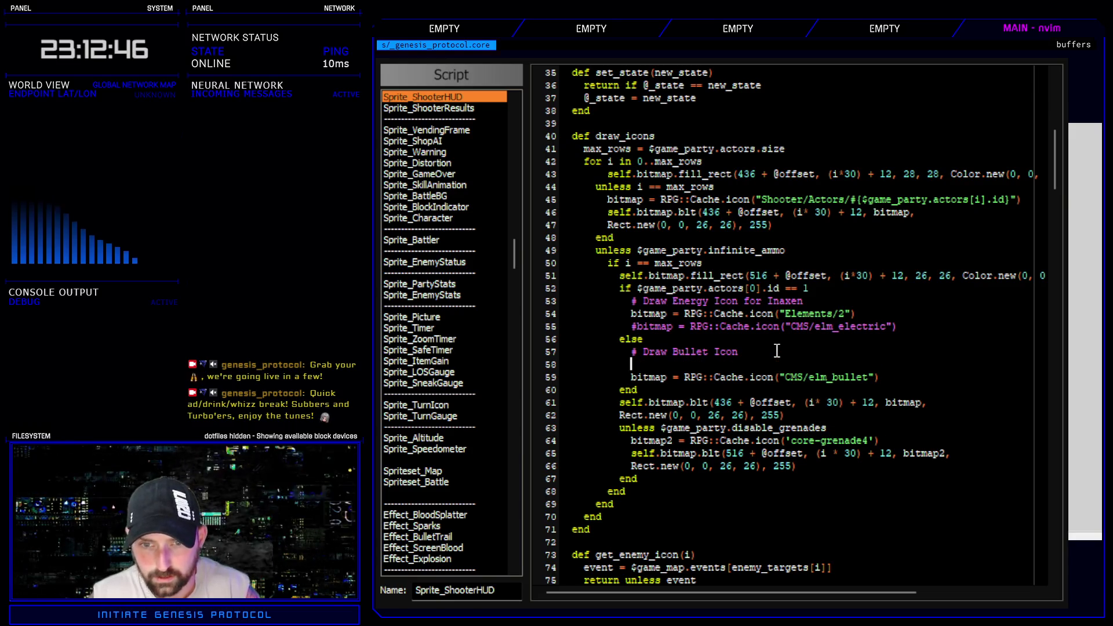
{"action": "type", "text": "icon = RPG::Cache.icon(\"Elements/#{@elements[i]}\")"}
{"action": "left_click", "coordinate": [667, 365]}
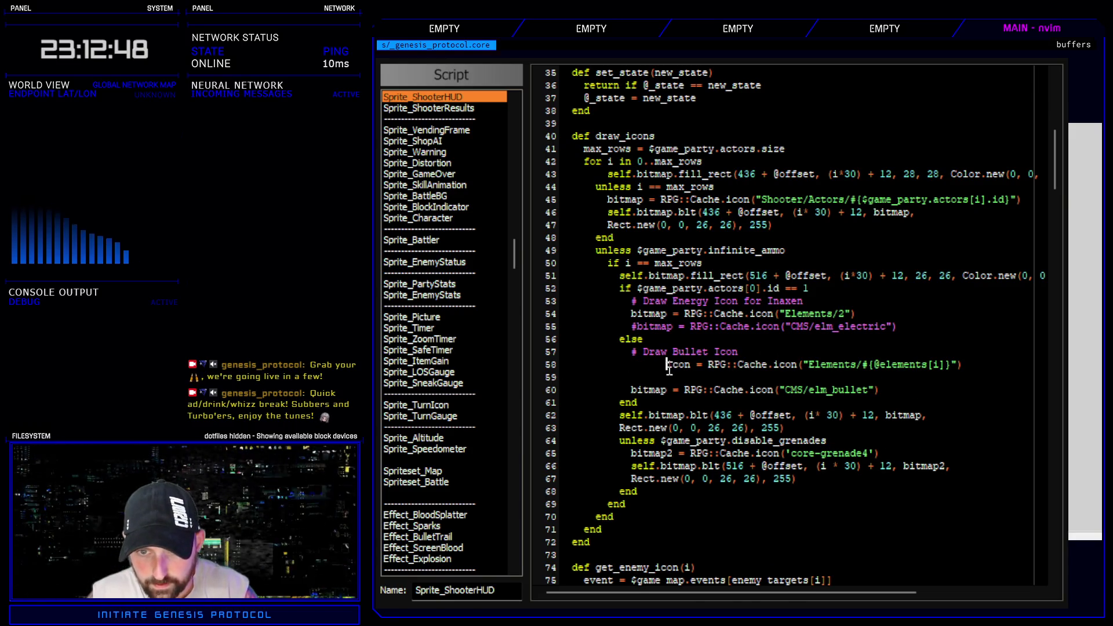
{"action": "key", "text": "BackSpace"}
{"action": "key", "text": "BackSpace"}
{"action": "key", "text": "BackSpace"}
{"action": "double_click", "coordinate": [654, 364]}
{"action": "type", "text": "bitmap"}
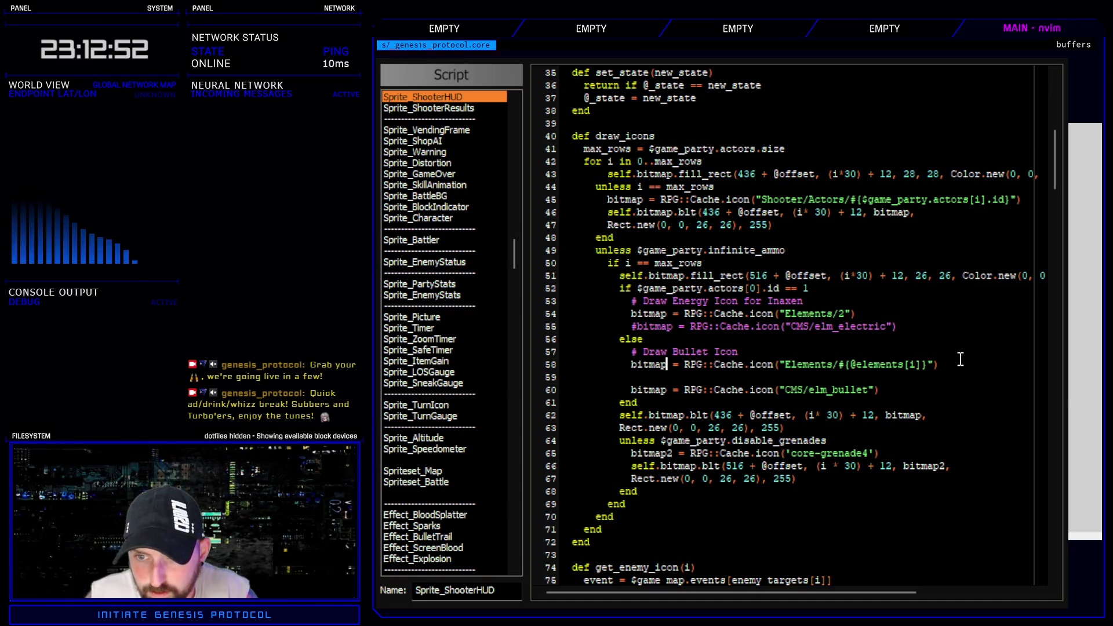
{"action": "key", "text": "Delete"}
{"action": "double_click", "coordinate": [794, 378]}
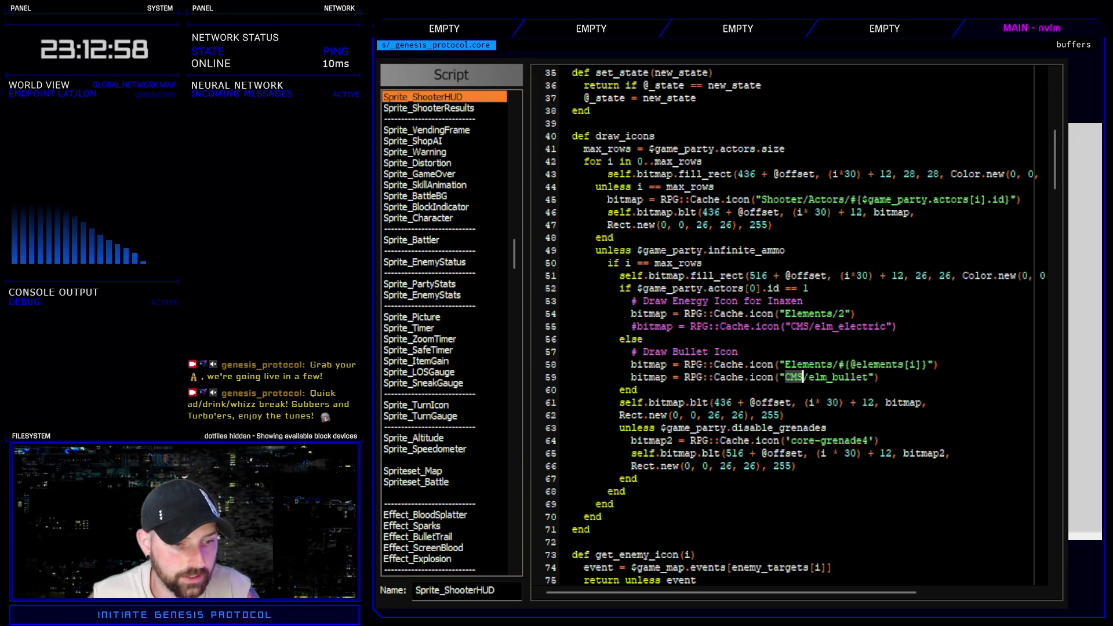
- Point line 58 at Elements/8, comment out the CMS/elm_bullet line, and search all scripts for 'CMS/'
{"action": "key", "text": "alt+Tab"}
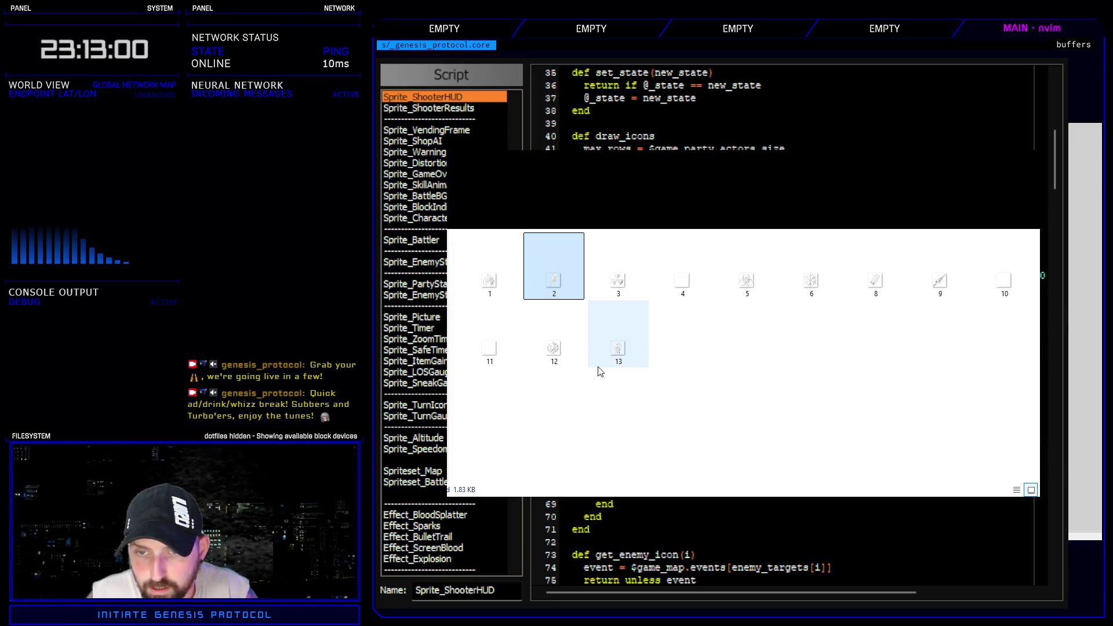
{"action": "left_click", "coordinate": [882, 292]}
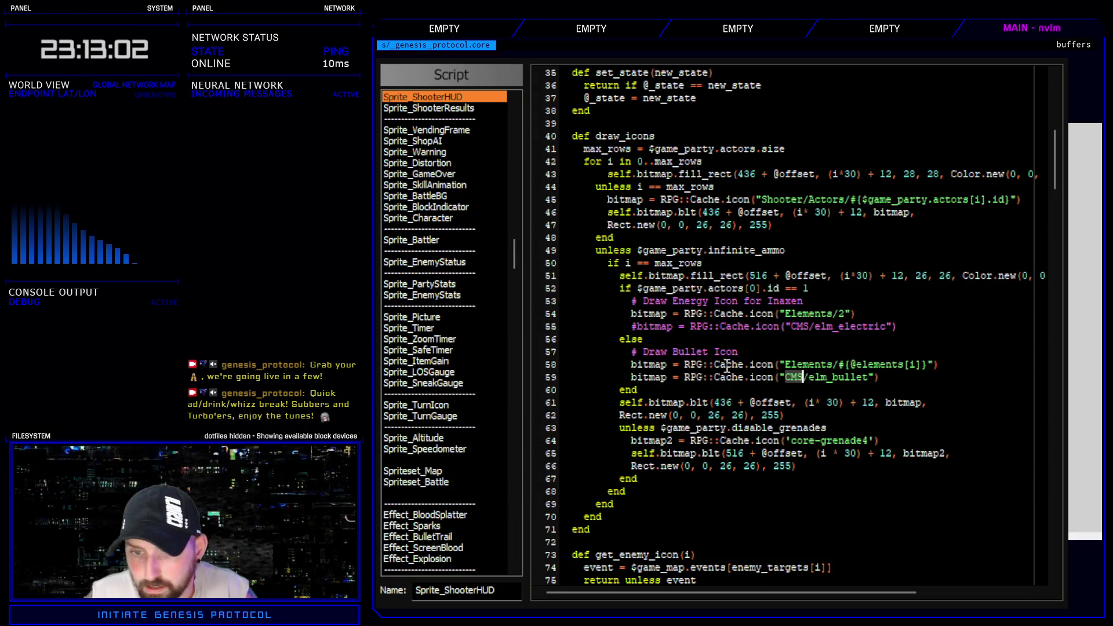
{"action": "left_click_drag", "start_coordinate": [838, 364], "coordinate": [926, 373]}
{"action": "type", "text": "8"}
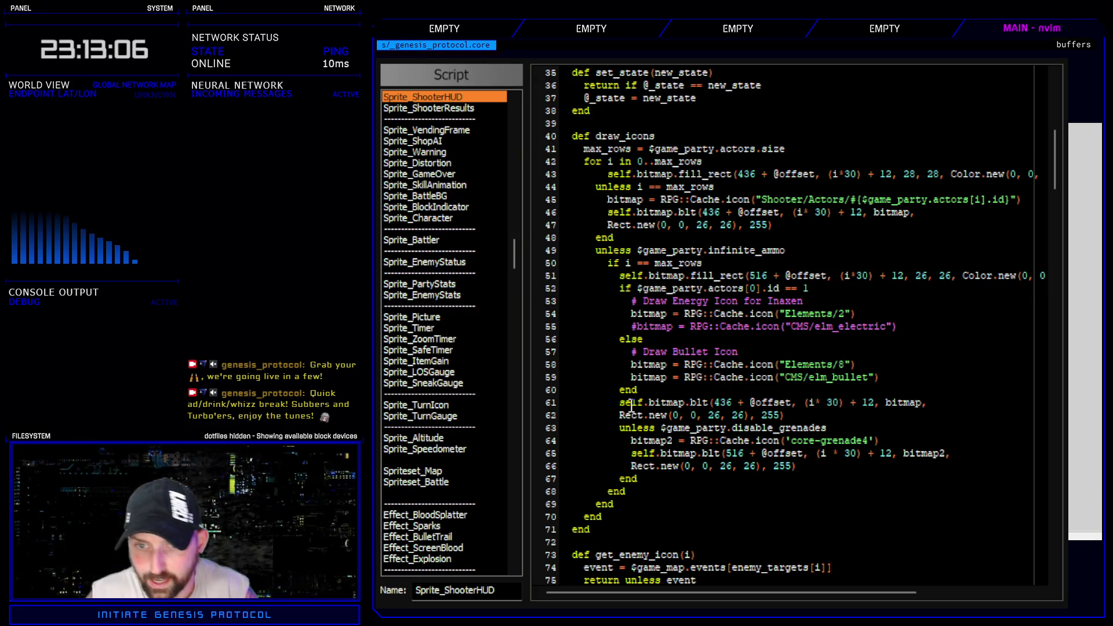
{"action": "left_click", "coordinate": [544, 381]}
{"action": "key", "text": "Delete"}
{"action": "left_click", "coordinate": [929, 364]}
{"action": "key", "text": "ctrl+z"}
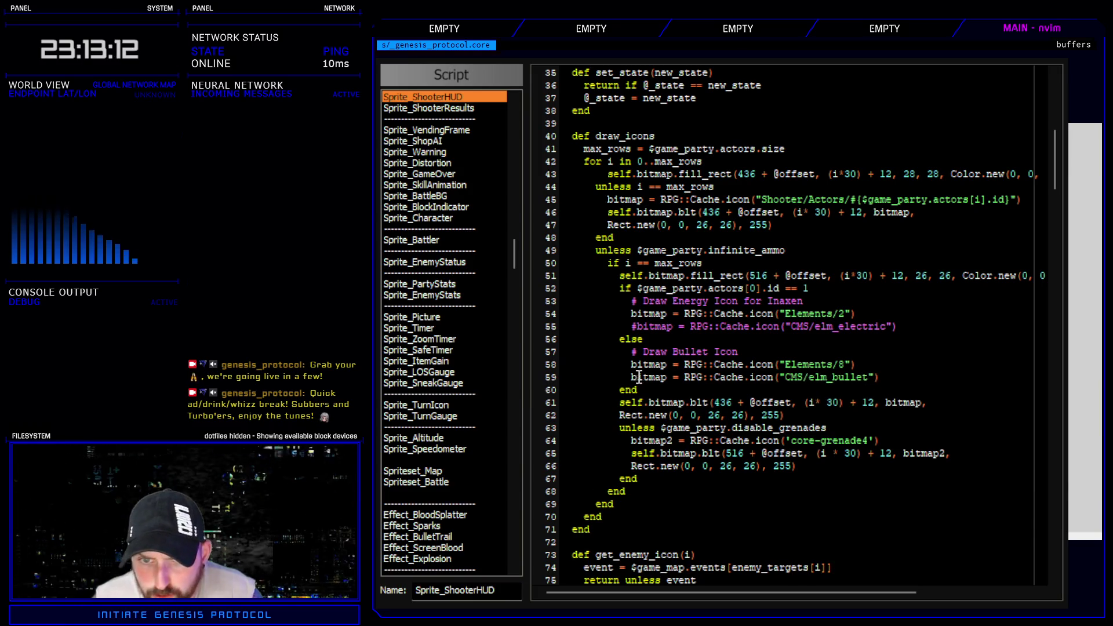
{"action": "type", "text": "#"}
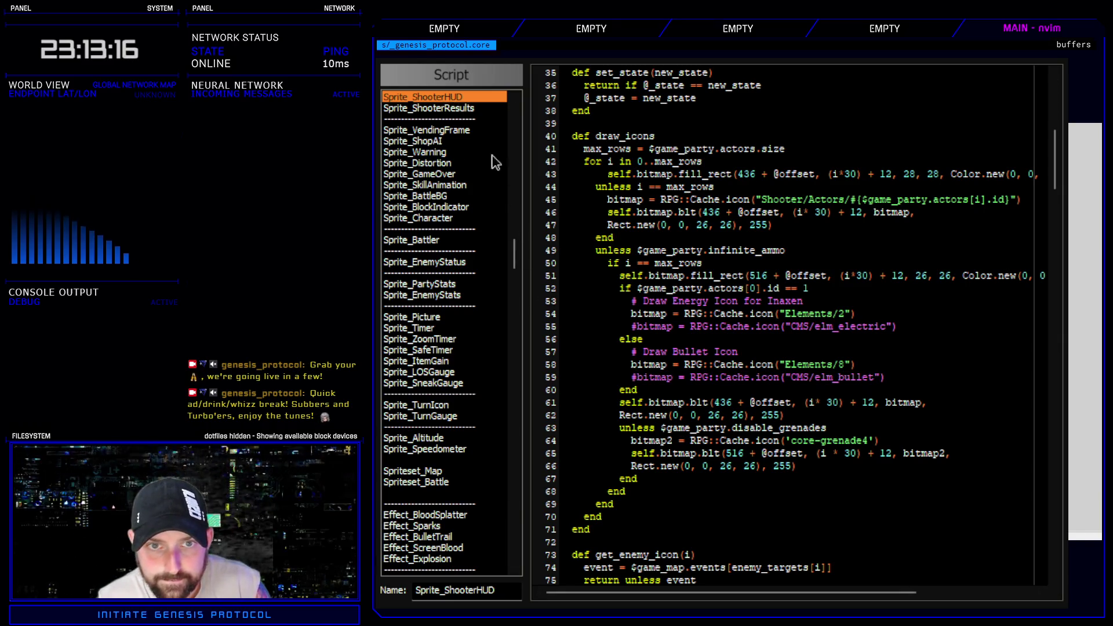
{"action": "key", "text": "ctrl+shift+f"}
{"action": "type", "text": "CMS/"}
{"action": "key", "text": "Return"}
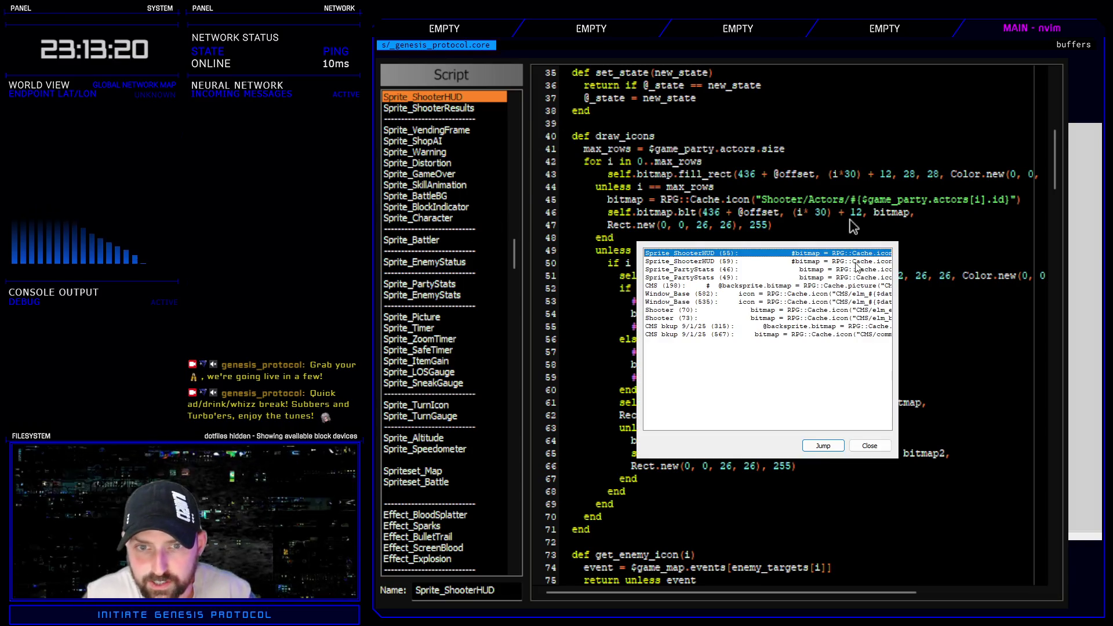
- In Sprite_PartyStats, add a bitmap line loading Elements/2 under the energy icon comment
{"action": "double_click", "coordinate": [843, 270]}
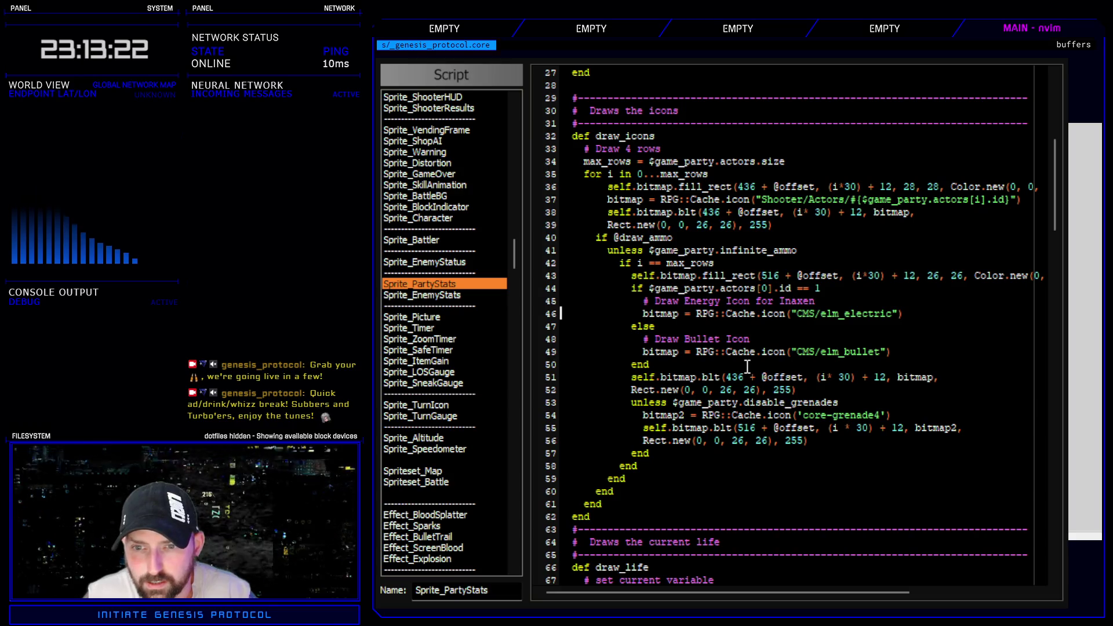
{"action": "left_click", "coordinate": [824, 300]}
{"action": "key", "text": "Return"}
{"action": "type", "text": "icon = RPG::Cache.icon(\"Elements/#{@elements[i]}\")"}
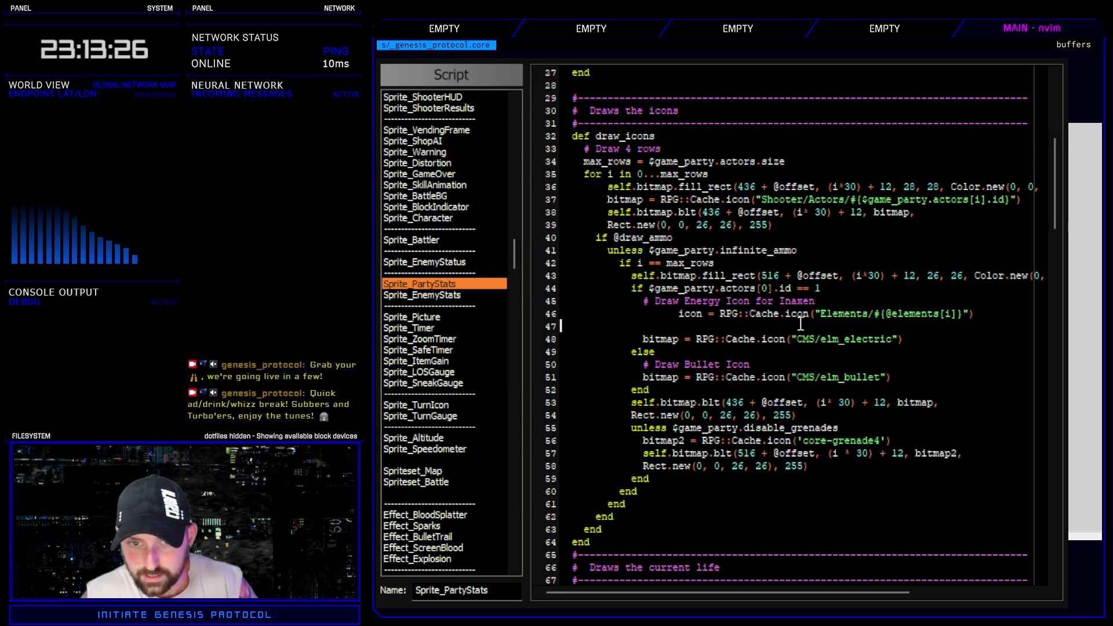
{"action": "key", "text": "BackSpace"}
{"action": "left_click", "coordinate": [679, 314]}
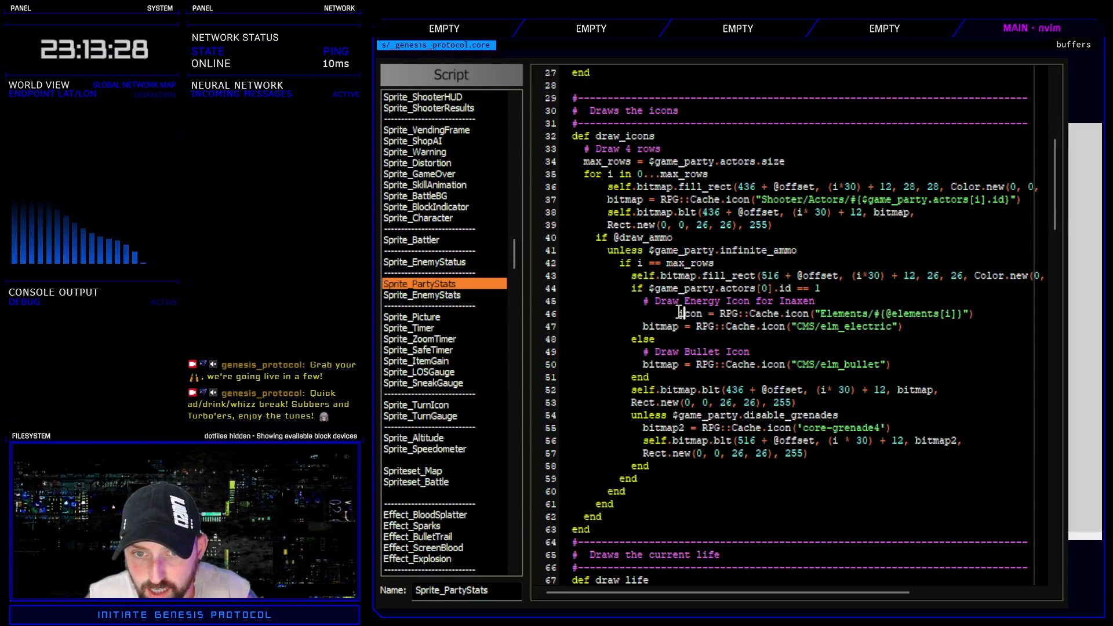
{"action": "key", "text": "BackSpace"}
{"action": "key", "text": "BackSpace"}
{"action": "key", "text": "BackSpace"}
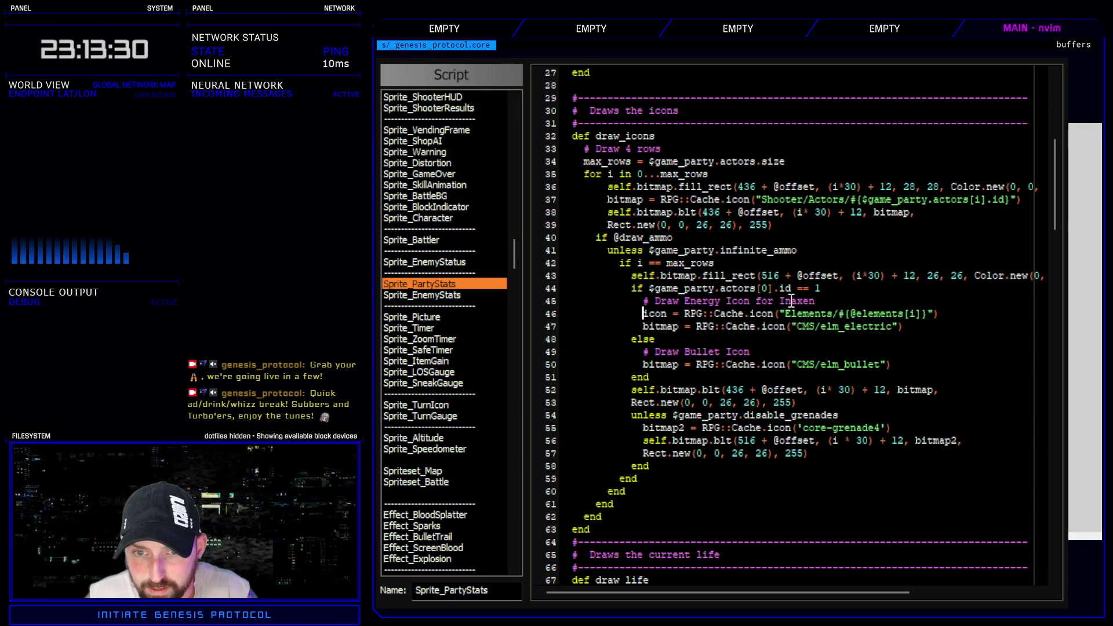
{"action": "mouse_move", "coordinate": [715, 288]}
{"action": "left_mouse_down"}
{"action": "mouse_move", "coordinate": [825, 302]}
{"action": "mouse_move", "coordinate": [838, 291]}
{"action": "left_mouse_up"}
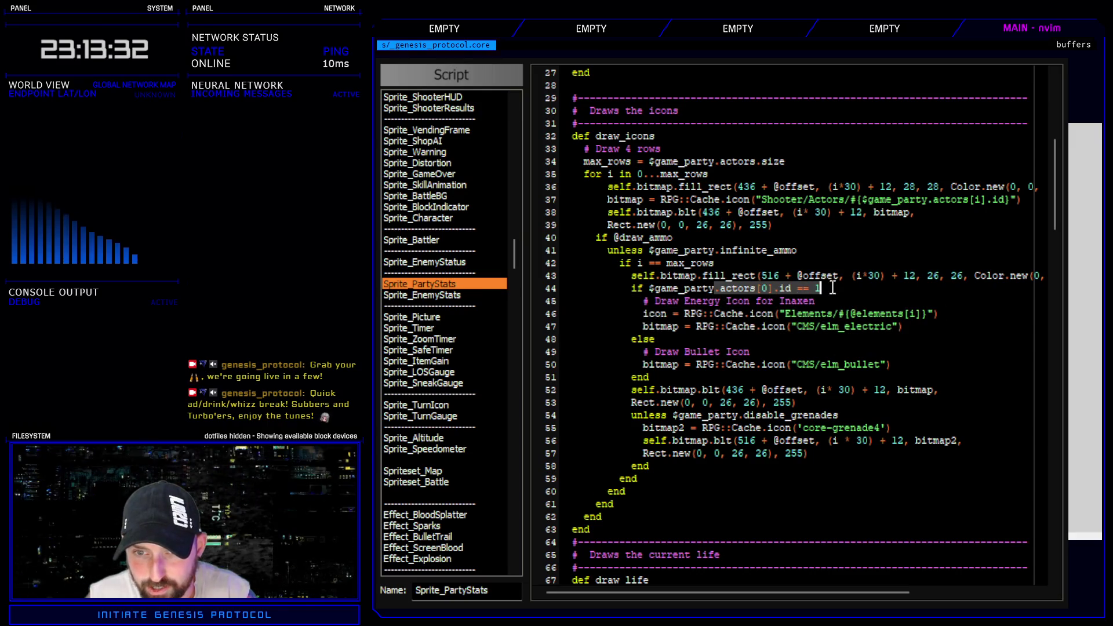
{"action": "left_click", "coordinate": [846, 289]}
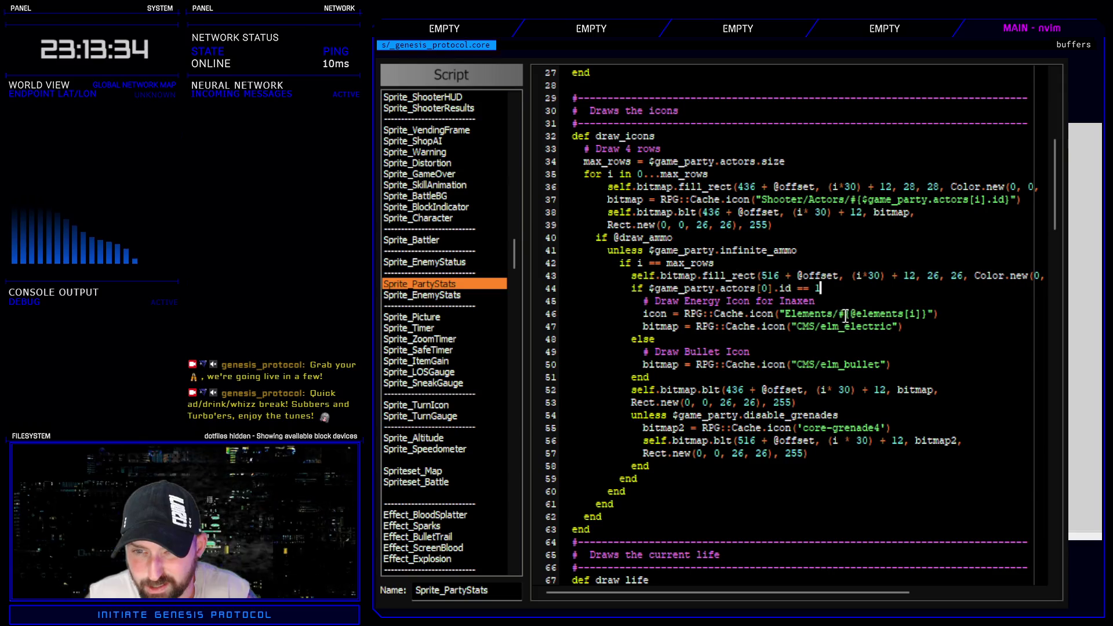
{"action": "left_click", "coordinate": [639, 315]}
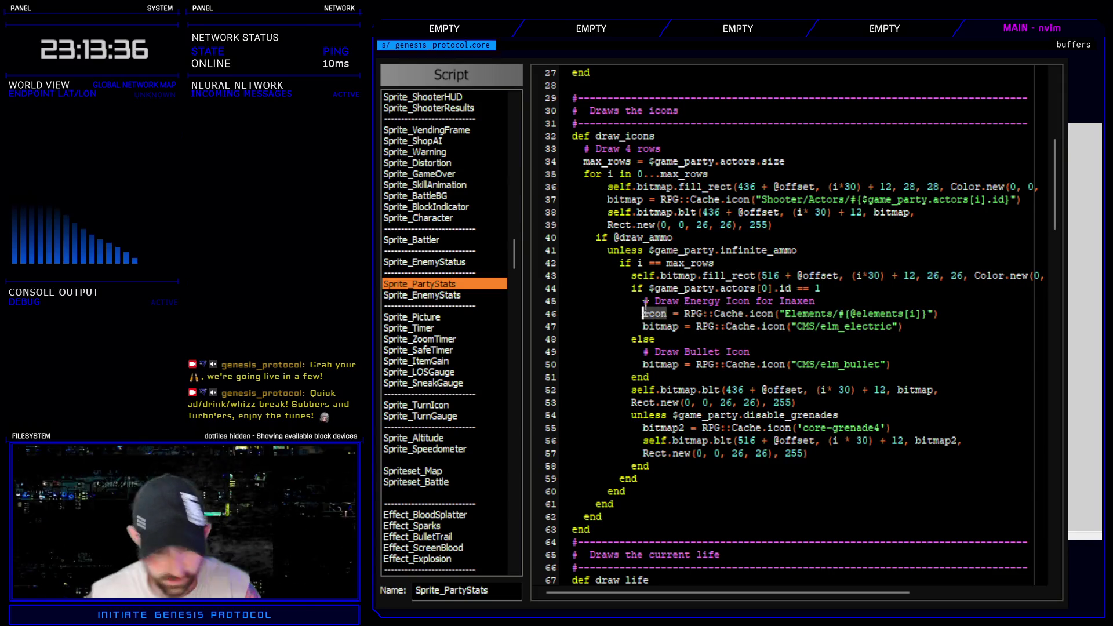
{"action": "type", "text": "bitmap"}
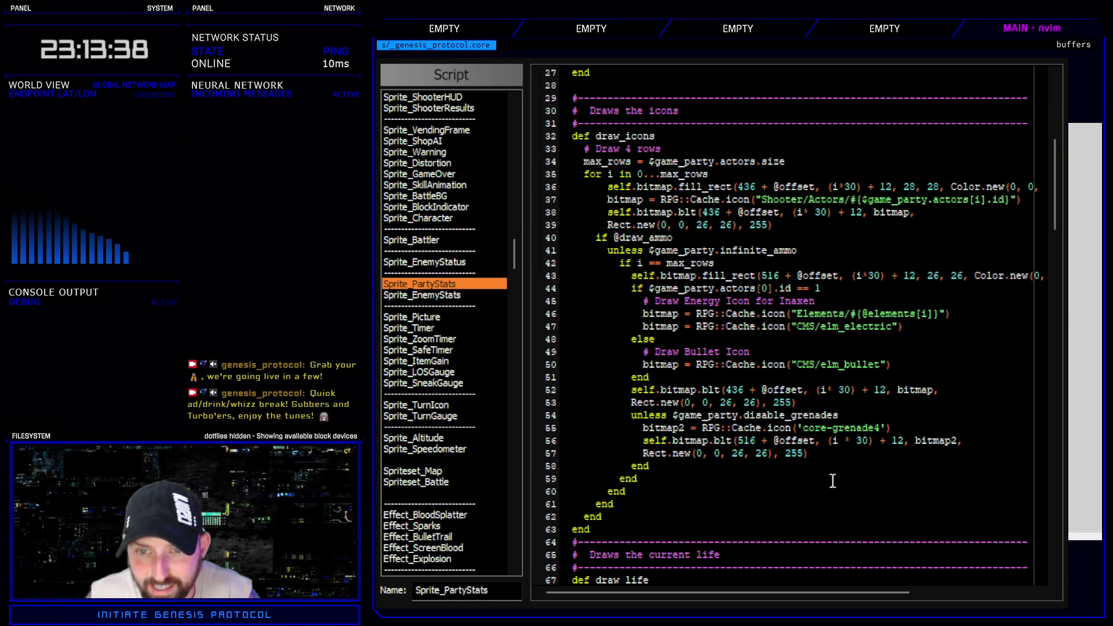
{"action": "left_click_drag", "start_coordinate": [851, 314], "coordinate": [941, 319]}
{"action": "type", "text": "2"}
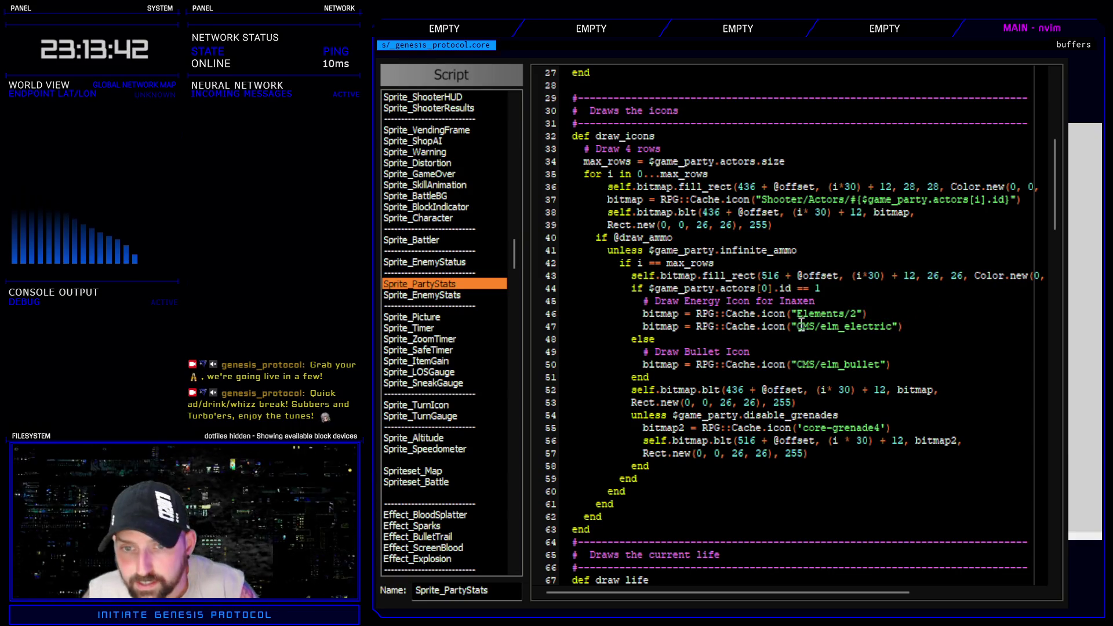
- Duplicate the Elements/2 icon line under the Draw Bullet Icon comment
{"action": "left_click", "coordinate": [751, 351]}
{"action": "key", "text": "Return"}
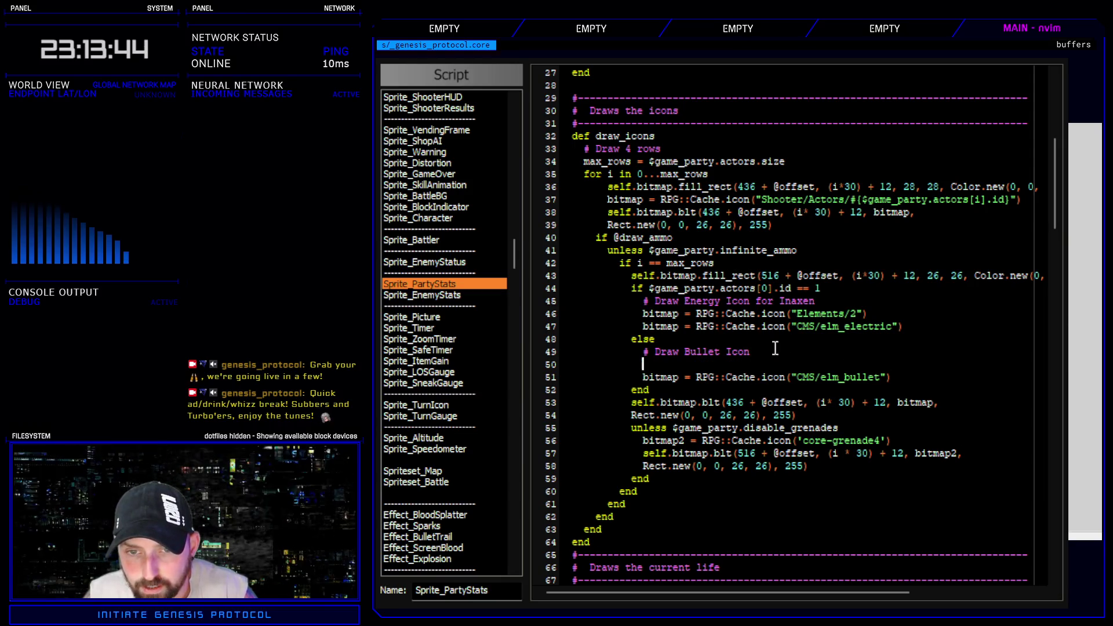
{"action": "left_click", "coordinate": [680, 316]}
{"action": "key", "text": "y"}
{"action": "key", "text": "y"}
{"action": "key", "text": "p"}
{"action": "mouse_move", "coordinate": [644, 324]}
{"action": "left_mouse_down"}
{"action": "mouse_move", "coordinate": [875, 339]}
{"action": "mouse_move", "coordinate": [866, 325]}
{"action": "mouse_move", "coordinate": [770, 352]}
{"action": "mouse_move", "coordinate": [732, 377]}
{"action": "left_mouse_up"}
{"action": "left_click", "coordinate": [875, 314]}
{"action": "key", "text": "Delete"}
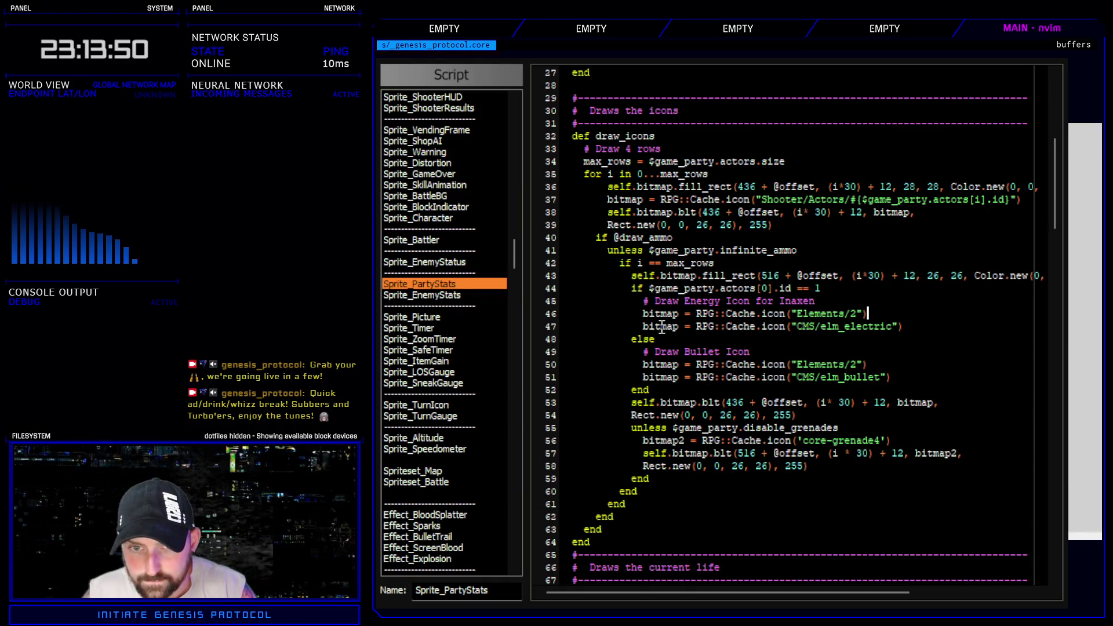
- Comment out both CMS icon lines with # and change the bullet path to Elements/8
{"action": "left_click", "coordinate": [643, 326]}
{"action": "type", "text": "#"}
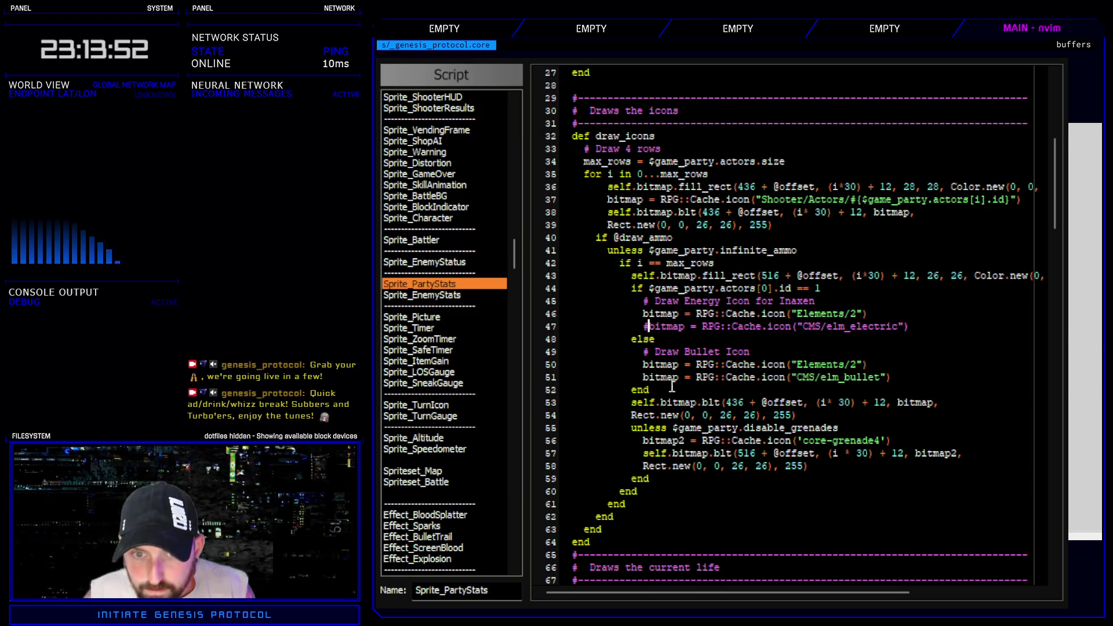
{"action": "left_click", "coordinate": [643, 378]}
{"action": "type", "text": "#"}
{"action": "left_click", "coordinate": [853, 365]}
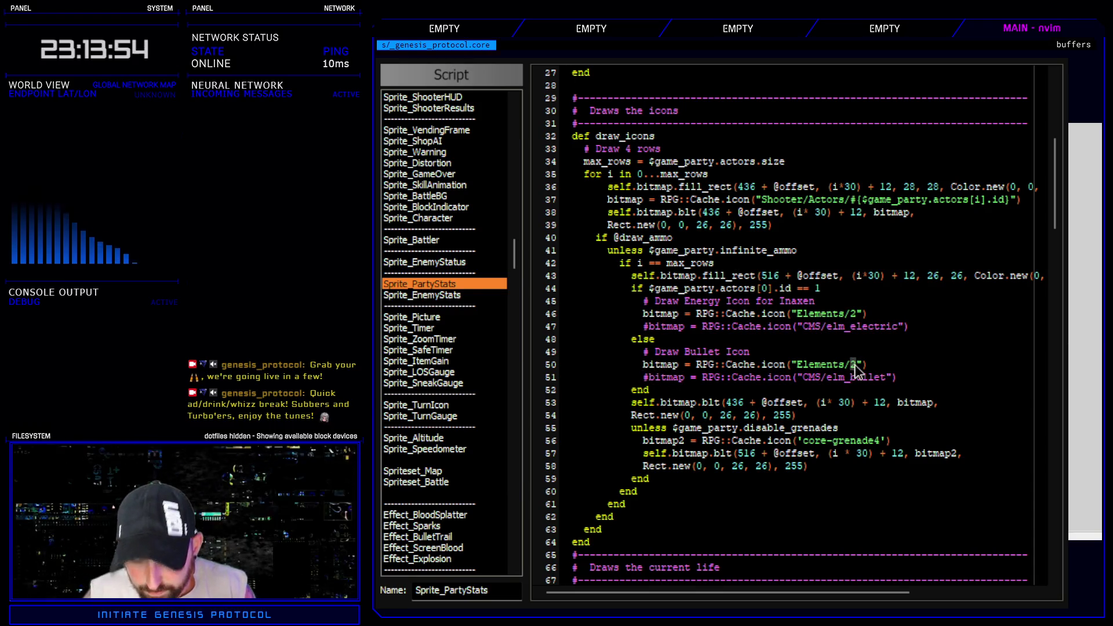
{"action": "type", "text": "8"}
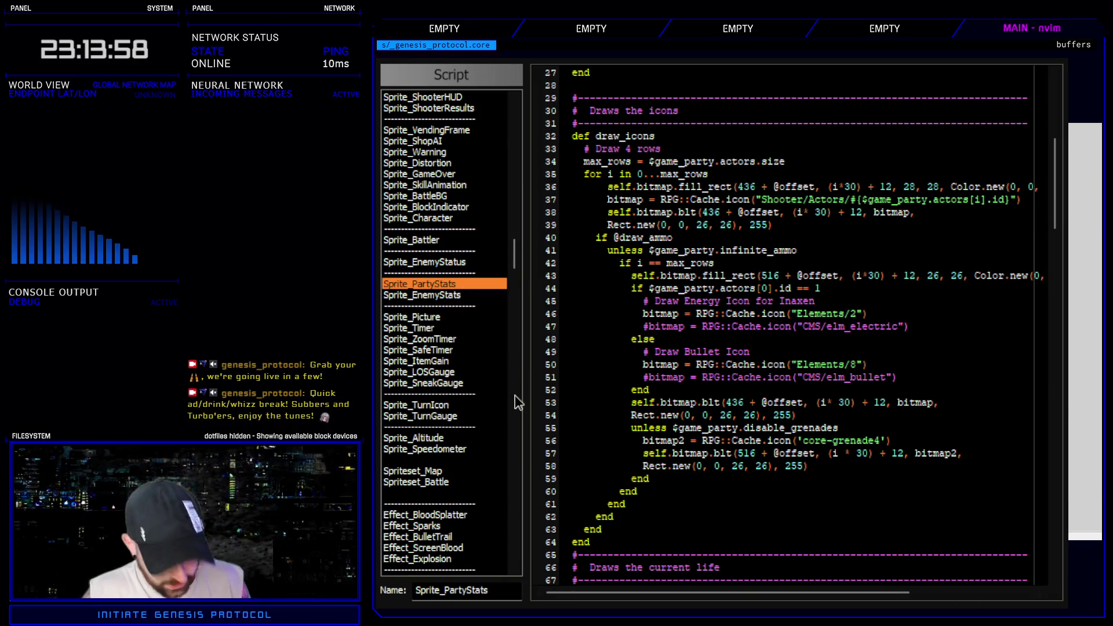
- Search the scripts again for remaining 'CMS' references
{"action": "key", "text": "ctrl+f"}
{"action": "left_click", "coordinate": [694, 171]}
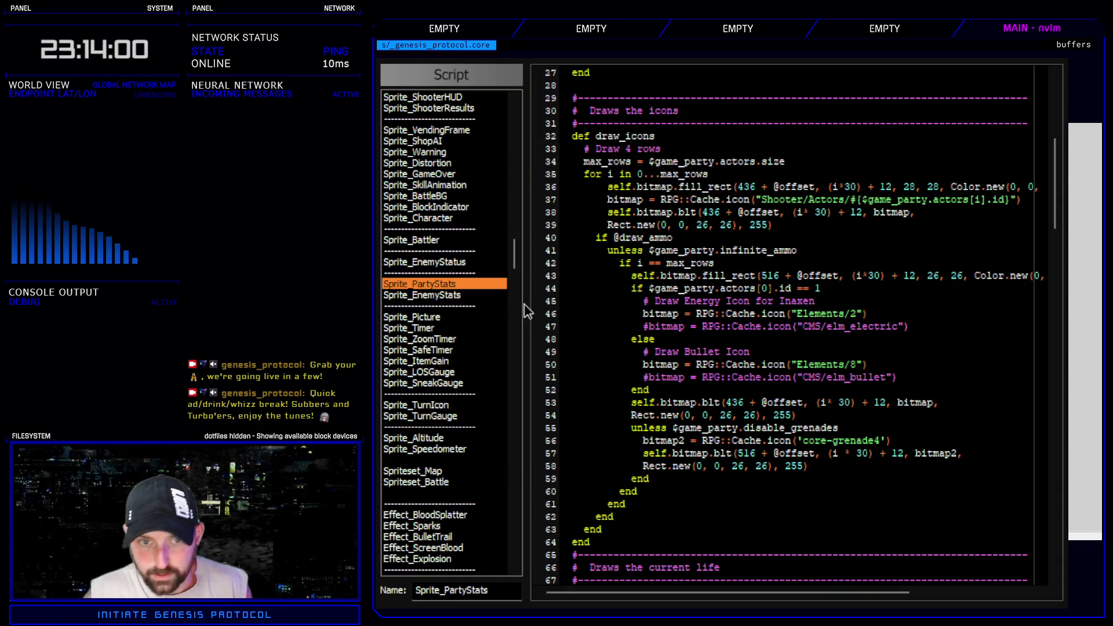
{"action": "key", "text": "ctrl+f"}
{"action": "type", "text": "CMS"}
{"action": "key", "text": "Return"}
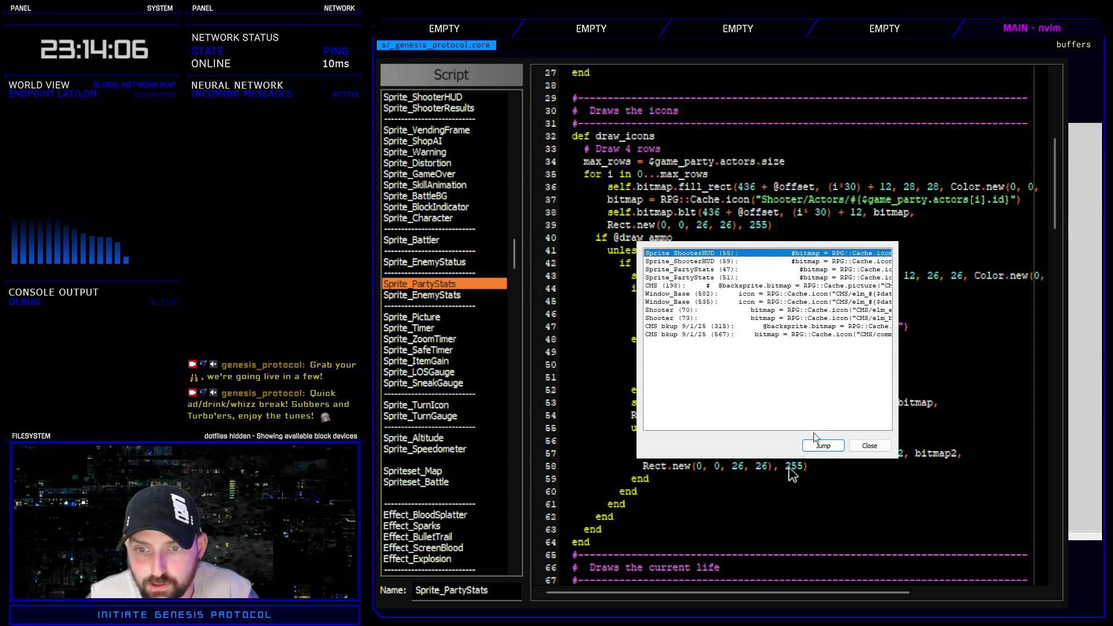
- Close the search results, playtest the game with F12, and switch to the icons folder
{"action": "left_click", "coordinate": [869, 445]}
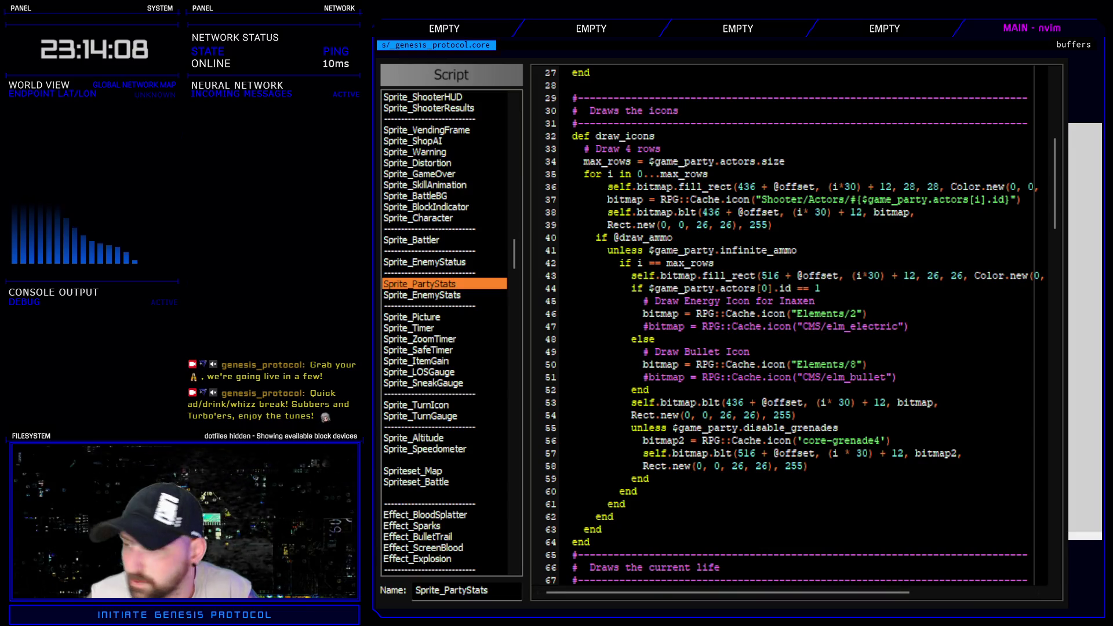
{"action": "key", "text": "F12"}
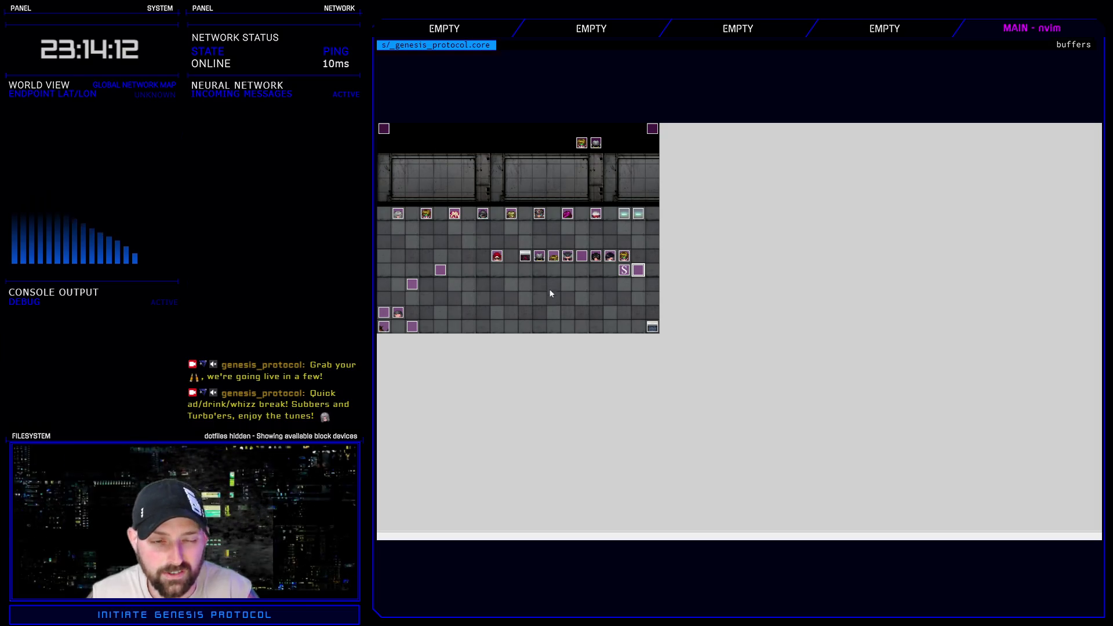
{"action": "key", "text": "alt+Tab"}
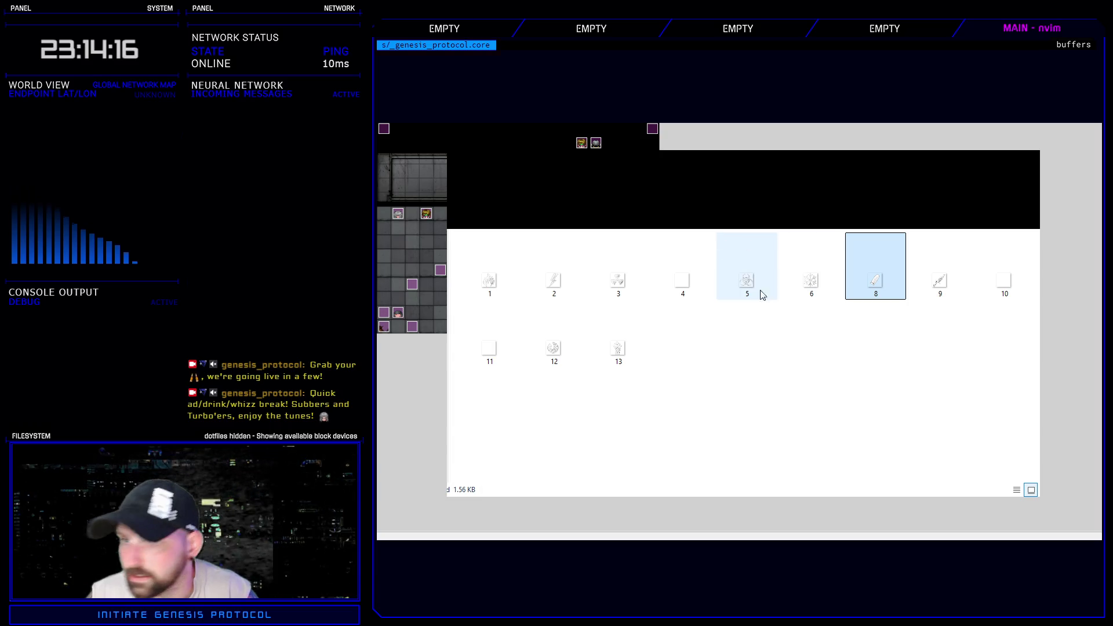
- Compare numbered element icons 1–6 and 8, settling on icon 6, then go up a folder
{"action": "left_click", "coordinate": [810, 284], "text": "ctrl"}
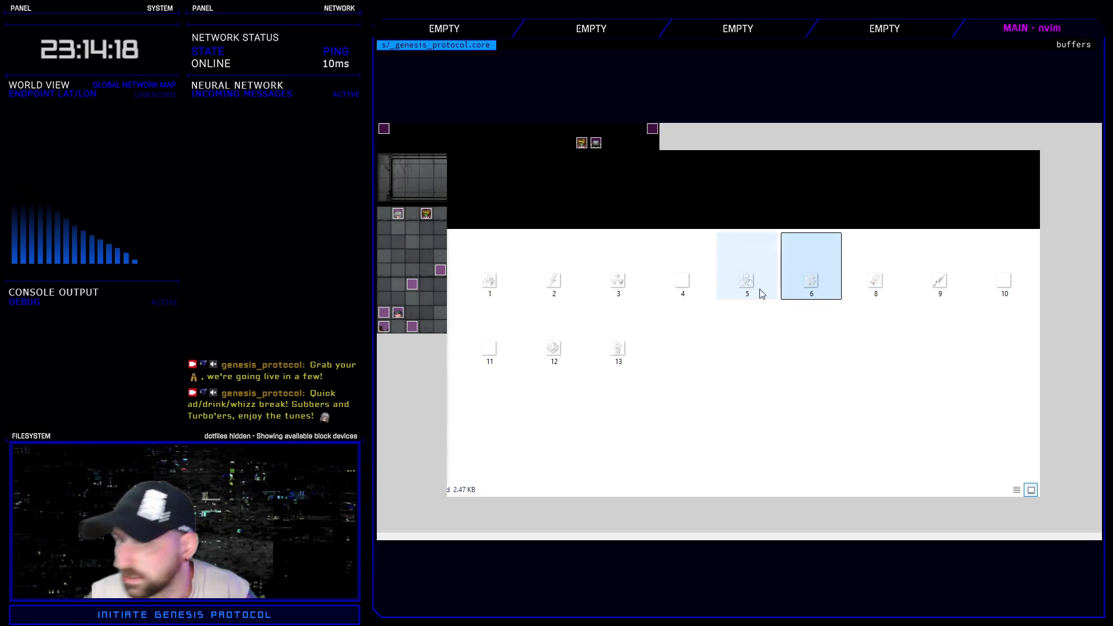
{"action": "left_click", "coordinate": [502, 284]}
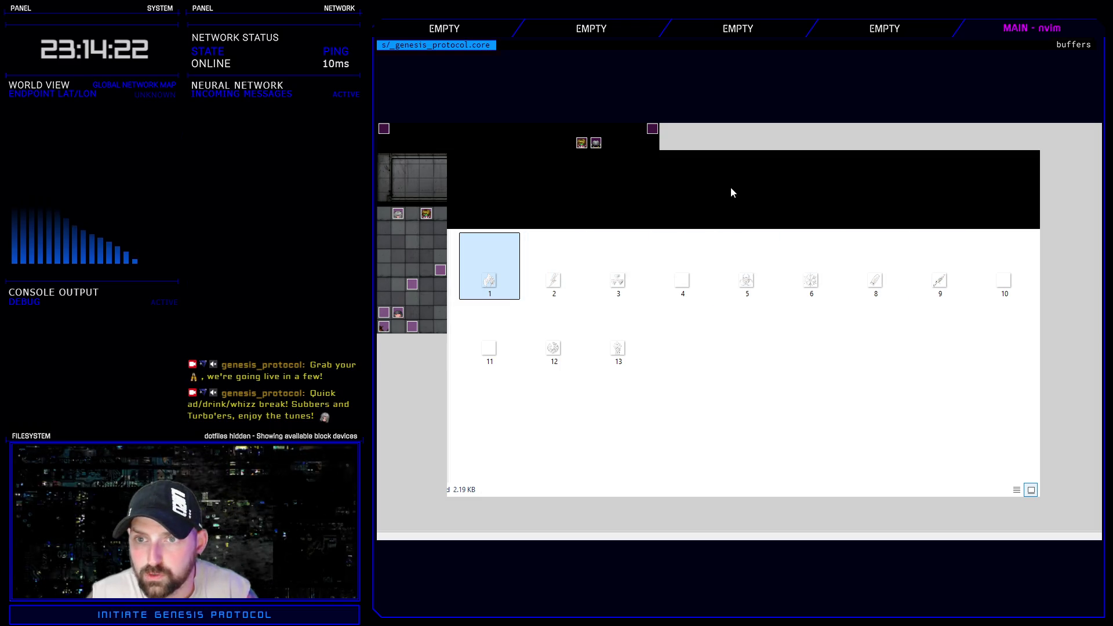
{"action": "key", "text": "Right"}
{"action": "left_click", "coordinate": [624, 285]}
{"action": "left_click", "coordinate": [689, 285]}
{"action": "left_click", "coordinate": [750, 285]}
{"action": "left_click", "coordinate": [810, 286]}
{"action": "left_click", "coordinate": [875, 283]}
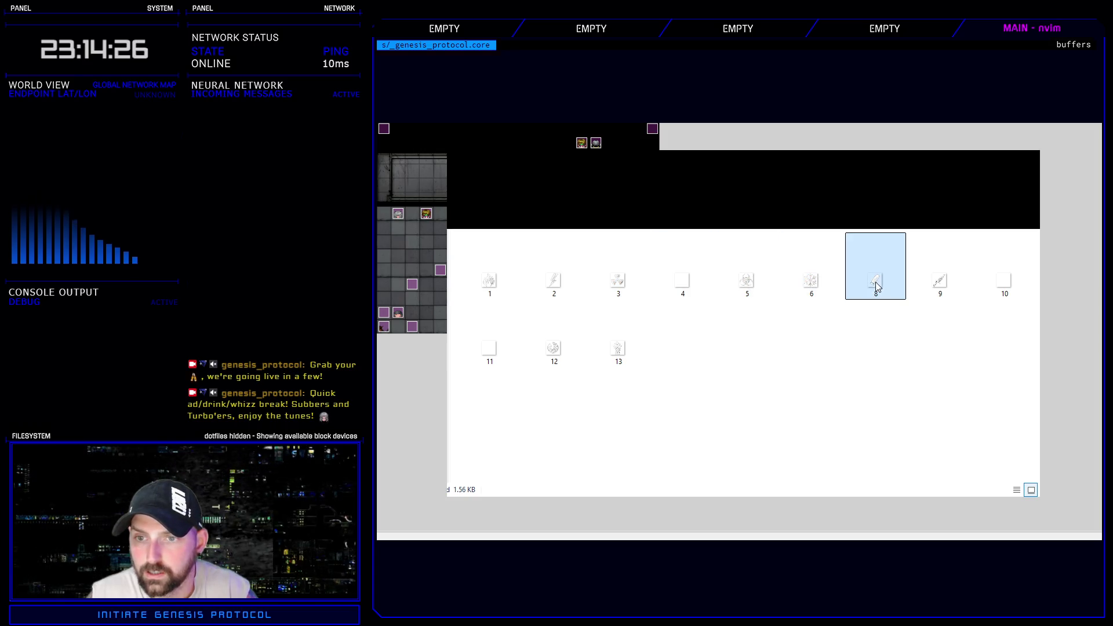
{"action": "left_click", "coordinate": [747, 283]}
{"action": "left_click", "coordinate": [810, 283]}
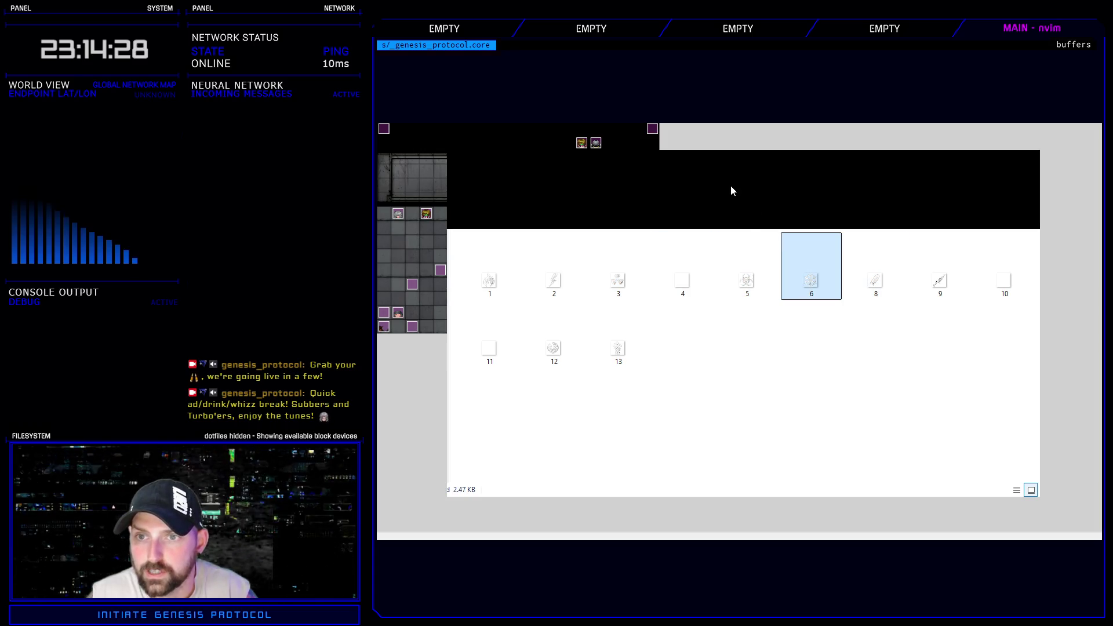
{"action": "key", "text": "alt+Up"}
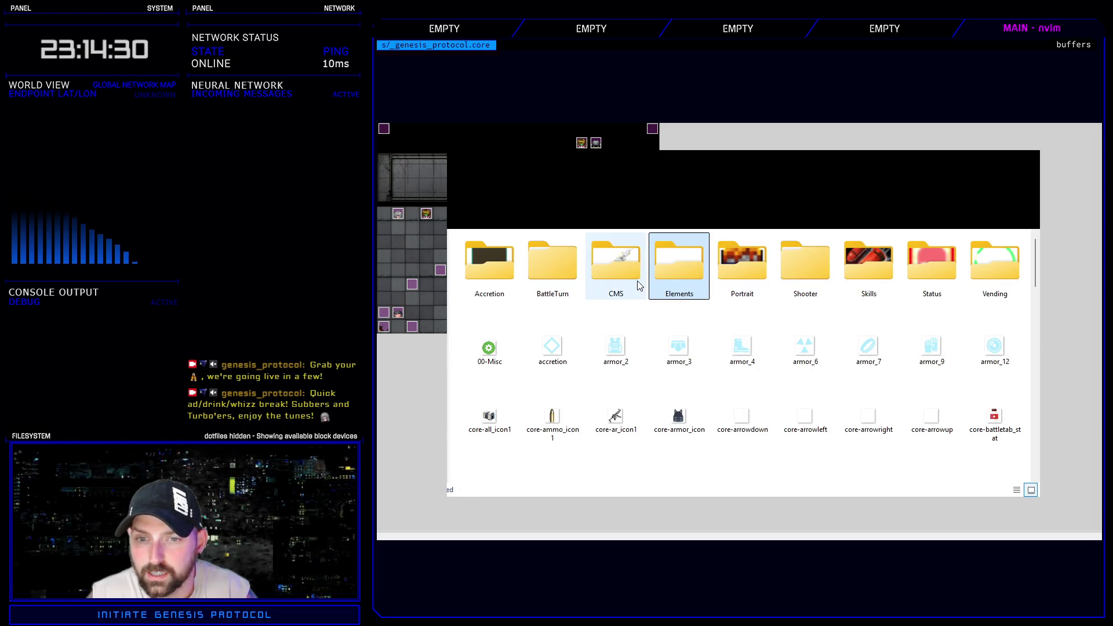
- Move back and forth between the CMS and Elements icon folders
{"action": "left_click", "coordinate": [621, 261]}
{"action": "key", "text": "alt+Left"}
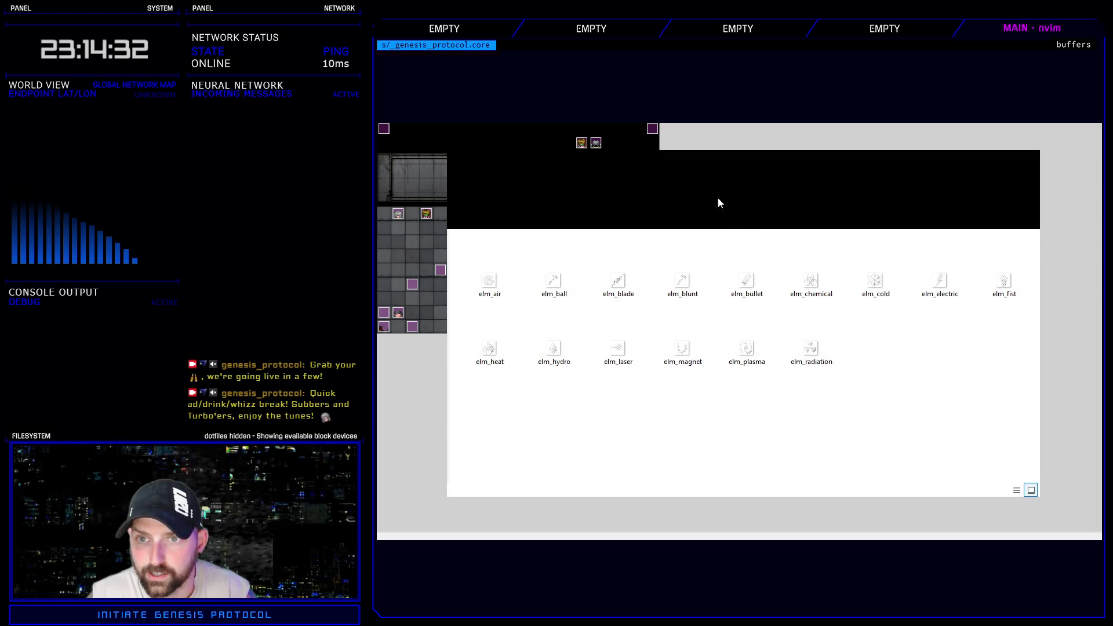
{"action": "key", "text": "alt+Left"}
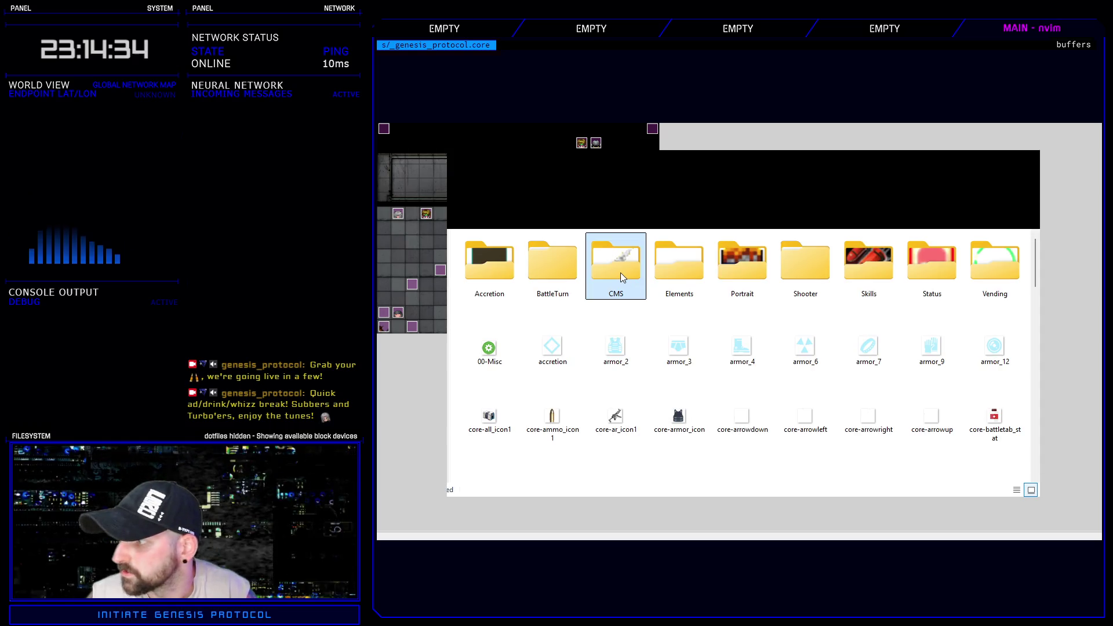
{"action": "key", "text": "alt+Right"}
- Start renaming the elm_air icon file and cancel, keeping its original name
{"action": "left_click", "coordinate": [499, 293]}
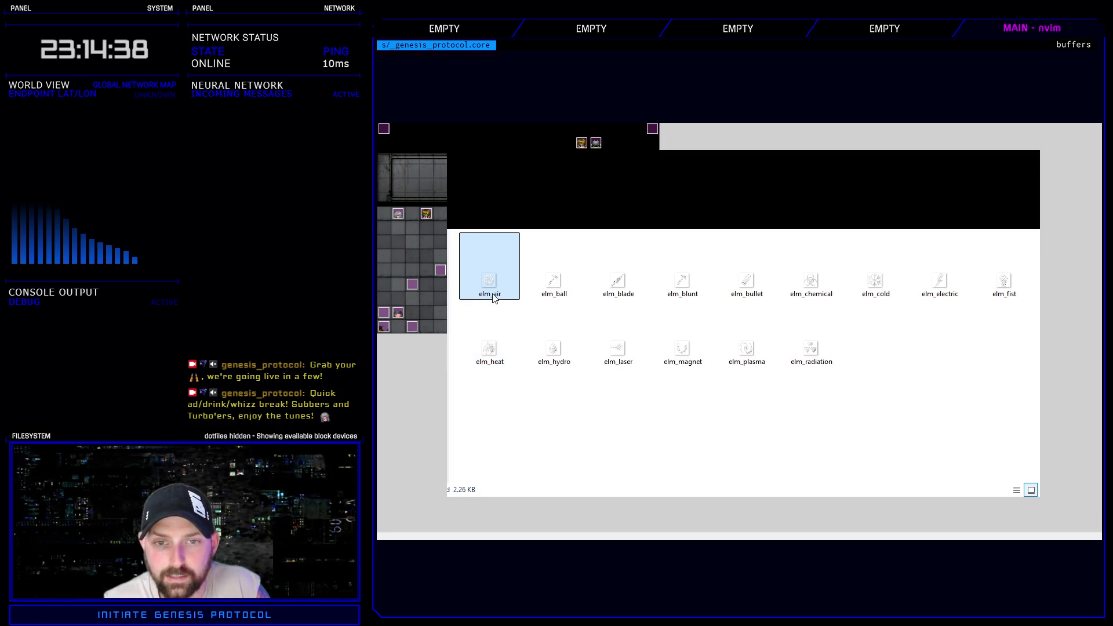
{"action": "left_click", "coordinate": [500, 298]}
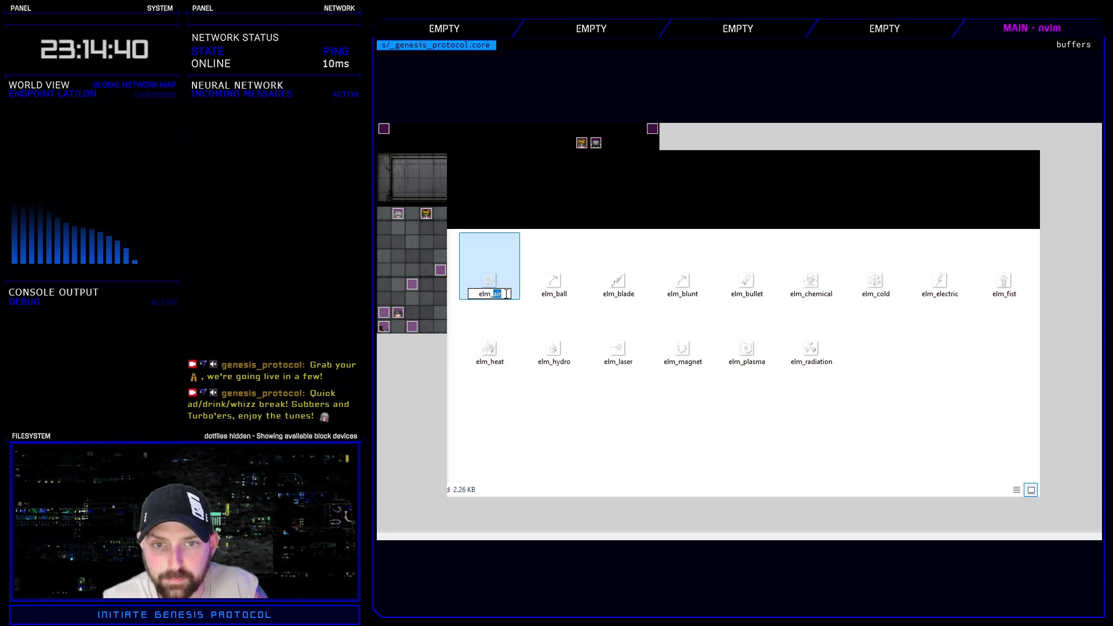
{"action": "key", "text": "Return"}
{"action": "key", "text": "Down"}
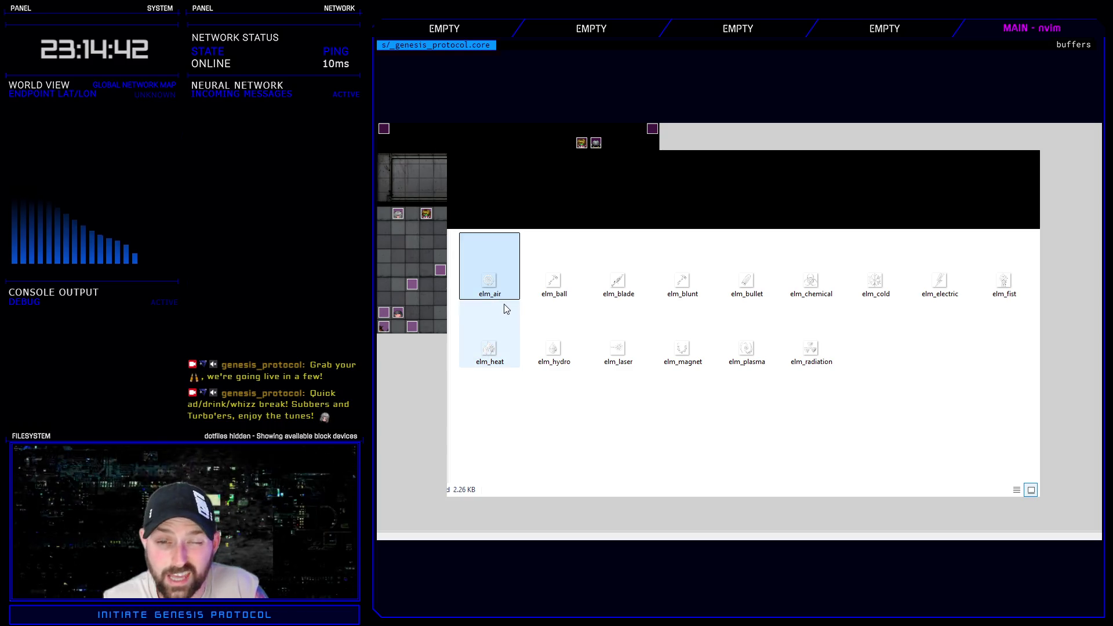
{"action": "left_click", "coordinate": [501, 295]}
{"action": "type", "text": "wind"}
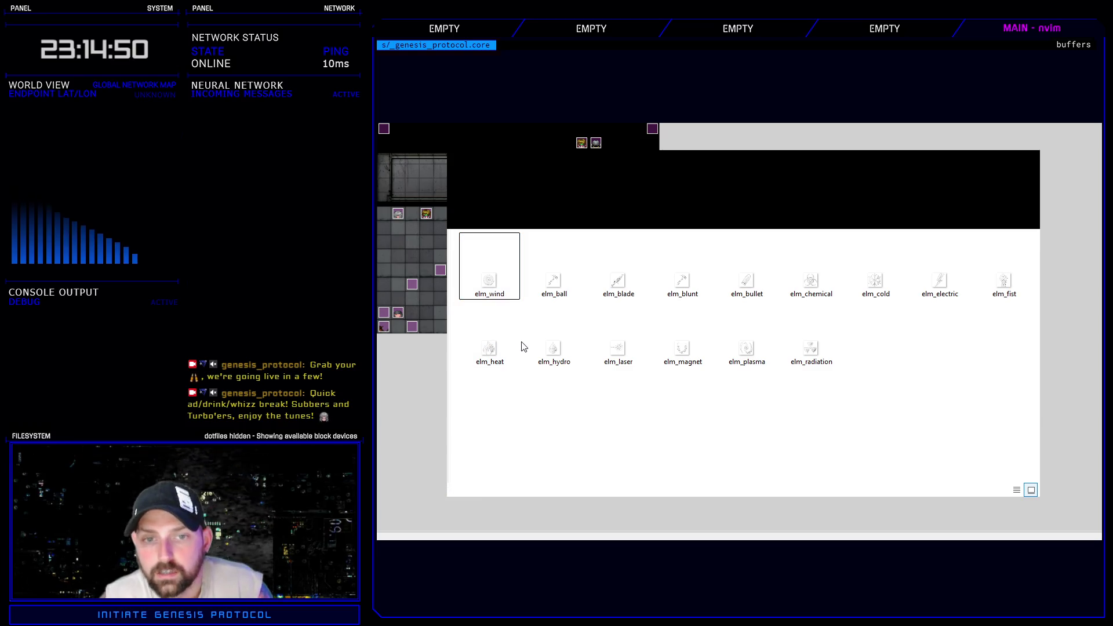
{"action": "left_click", "coordinate": [500, 294]}
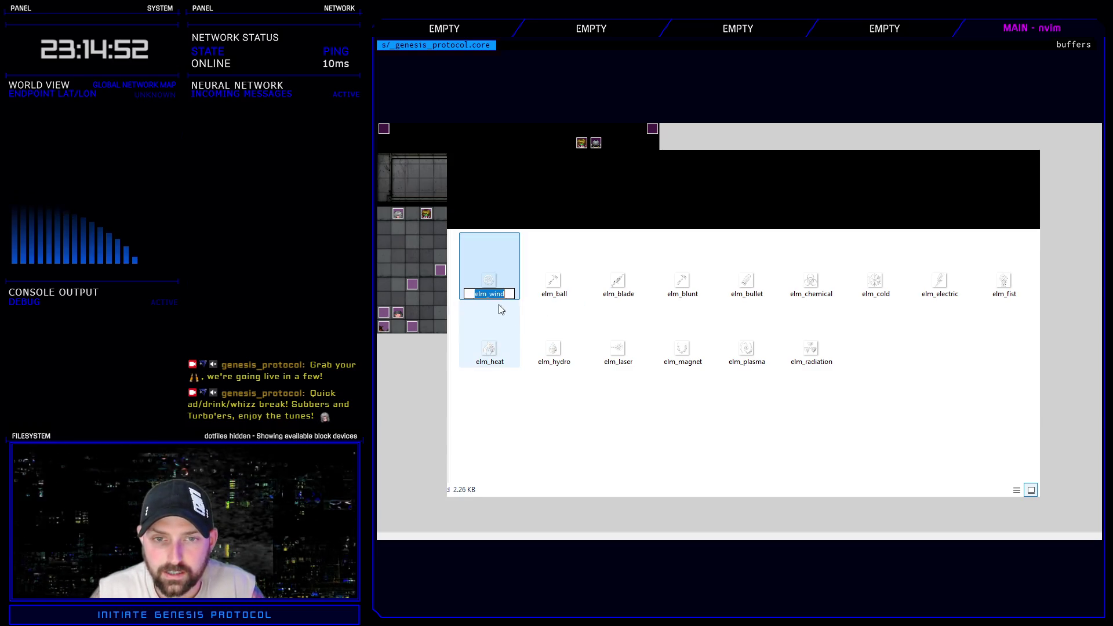
{"action": "left_click", "coordinate": [532, 319]}
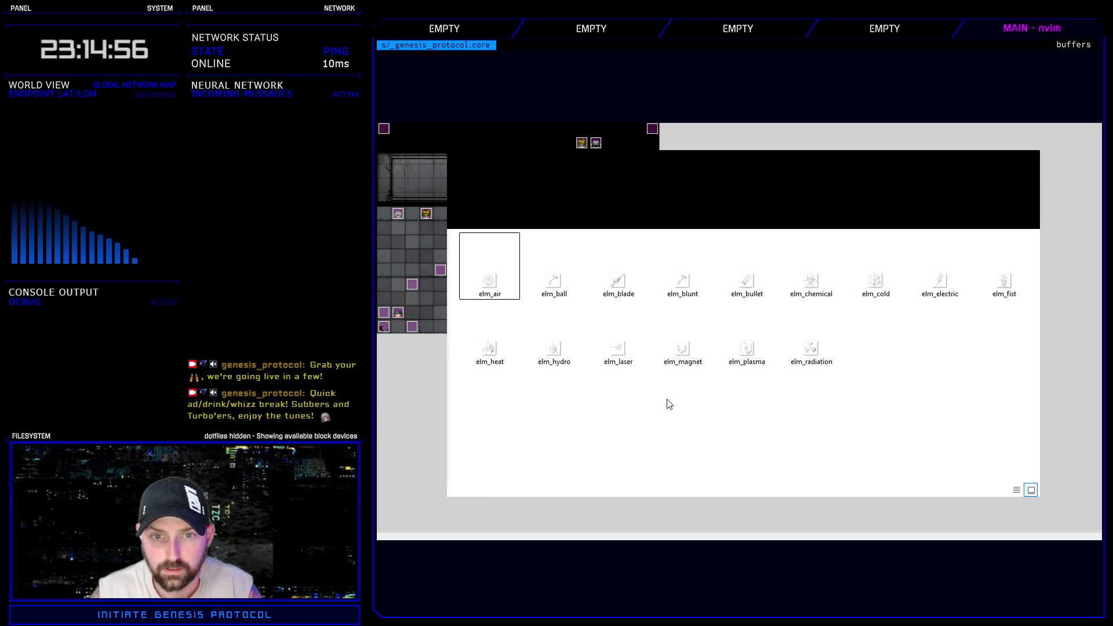
- Return to the parent folder, open the CMS icons folder, and close Explorer
{"action": "key", "text": "BackSpace"}
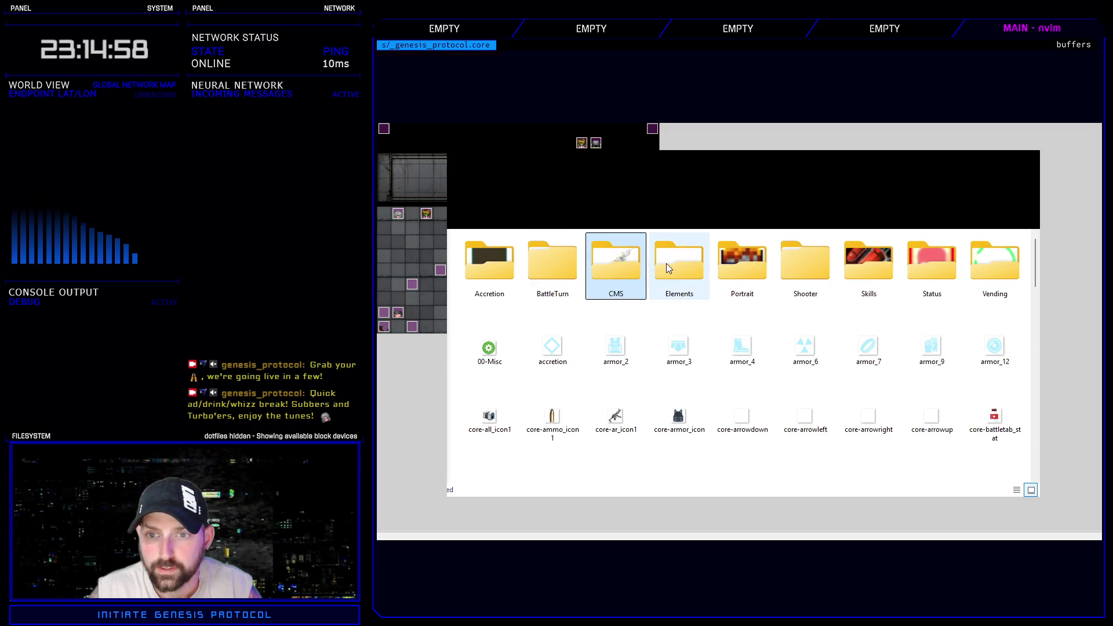
{"action": "double_click", "coordinate": [666, 263]}
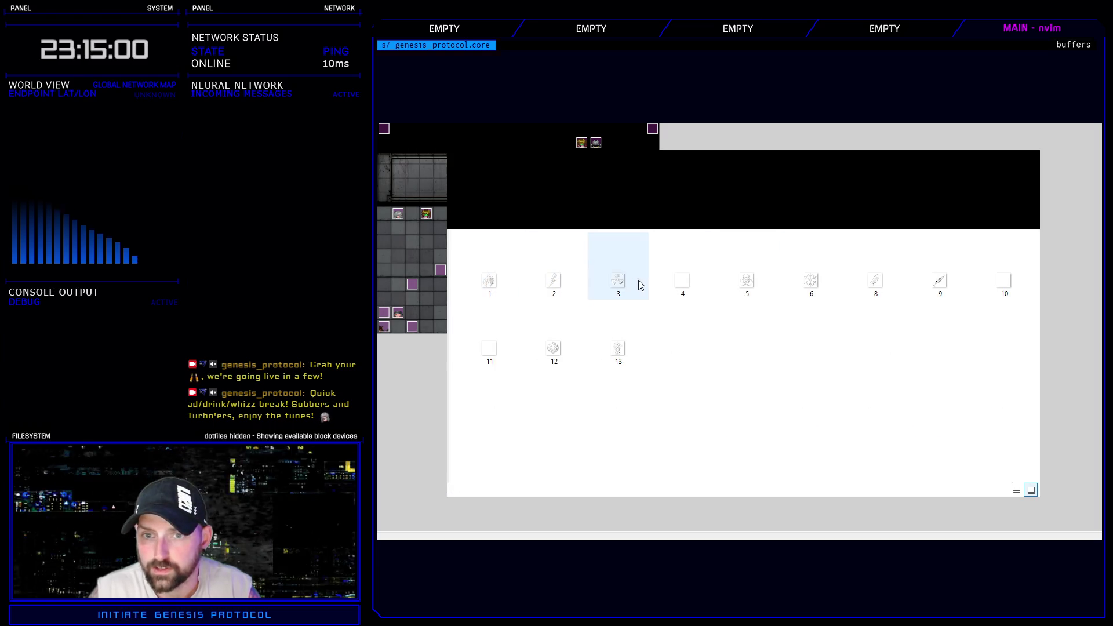
{"action": "key", "text": "Escape"}
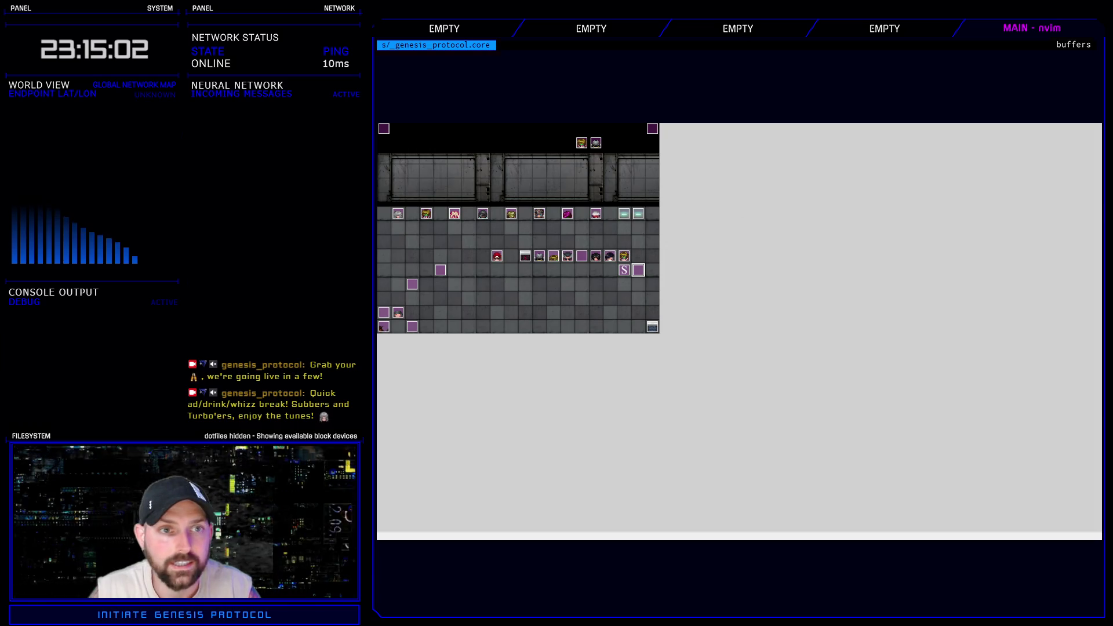
{"action": "key", "text": "F9"}
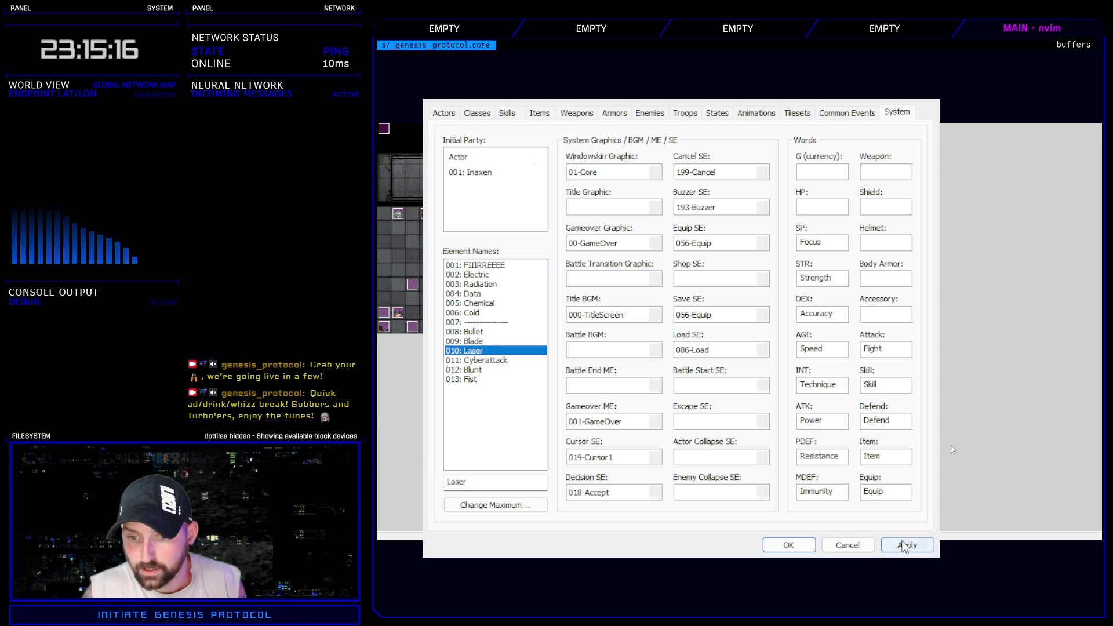
{"action": "left_click", "coordinate": [861, 543]}
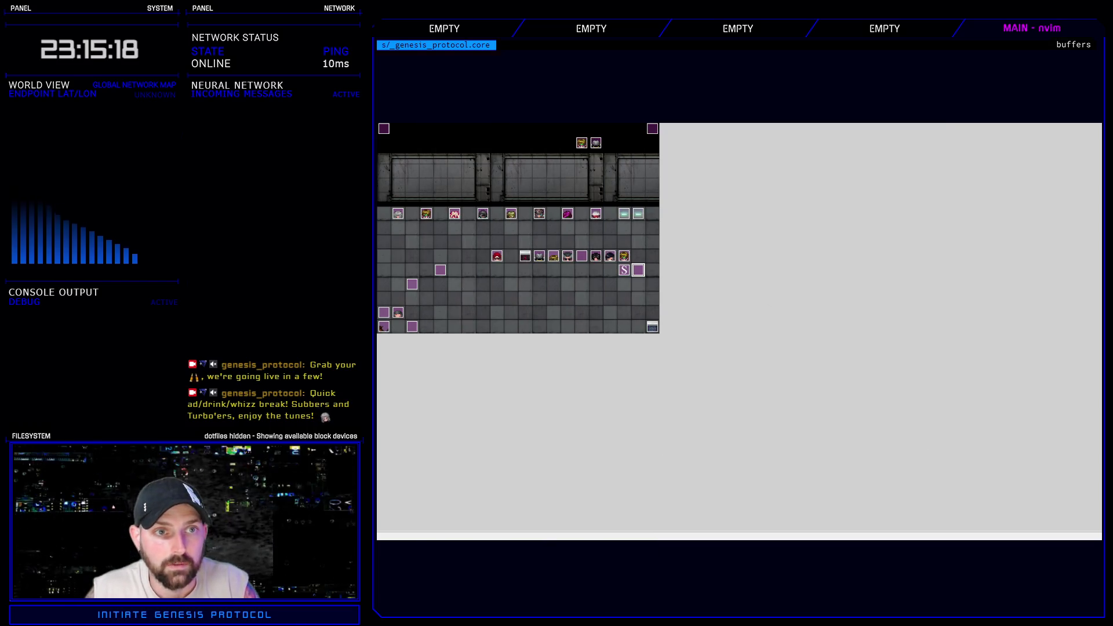
{"action": "key", "text": "F9"}
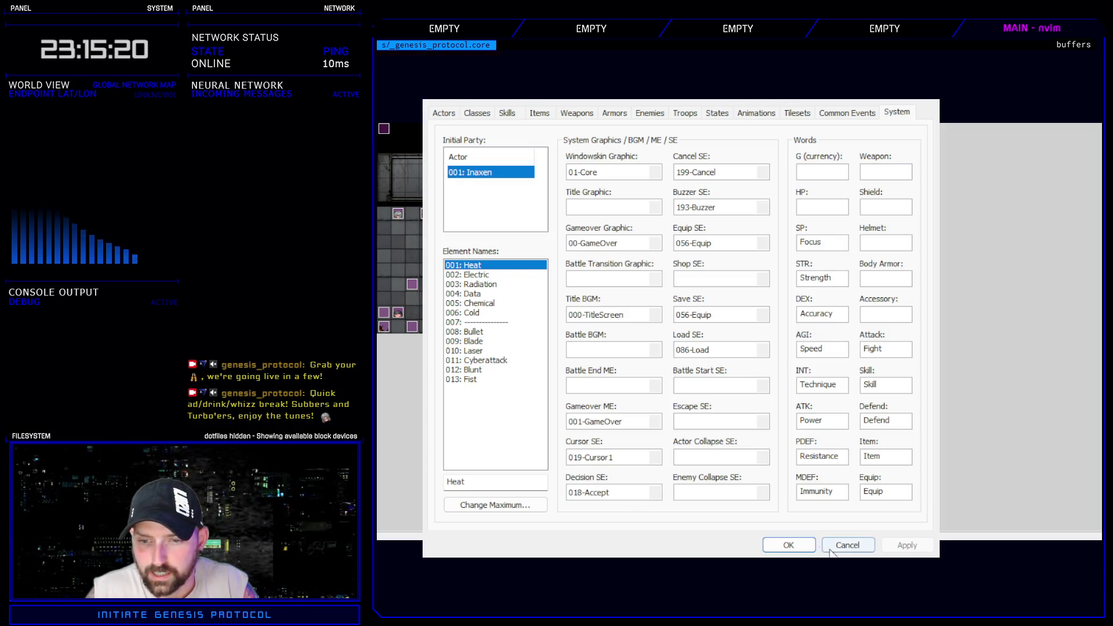
{"action": "left_click", "coordinate": [830, 549]}
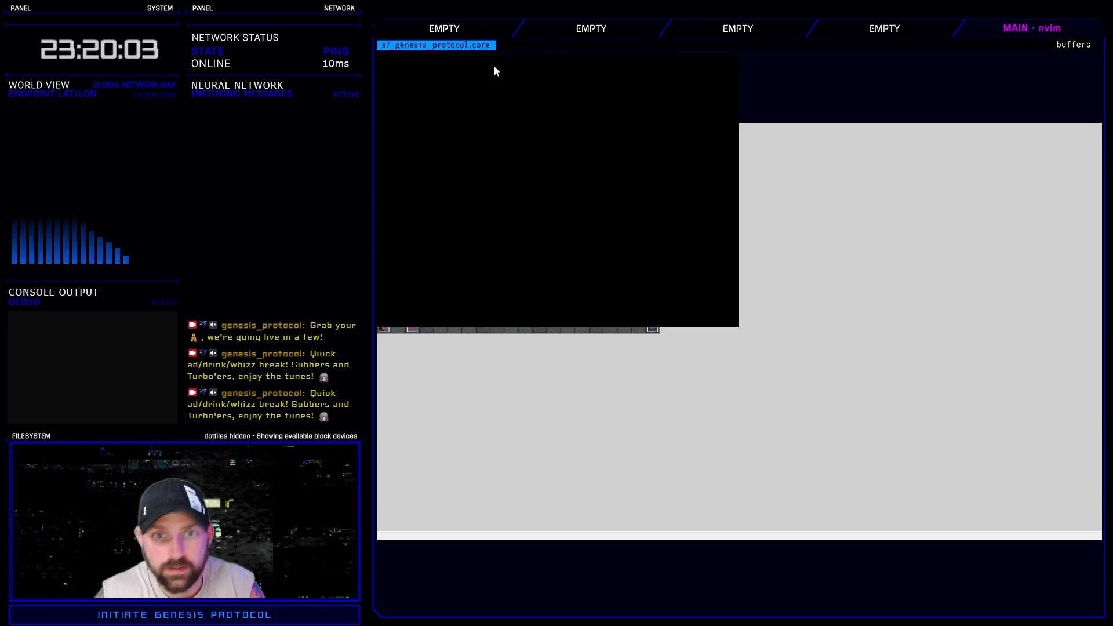
- Start a new game on Normal and equip Rad Conduit in the first arm slot
{"action": "key", "text": "Return"}
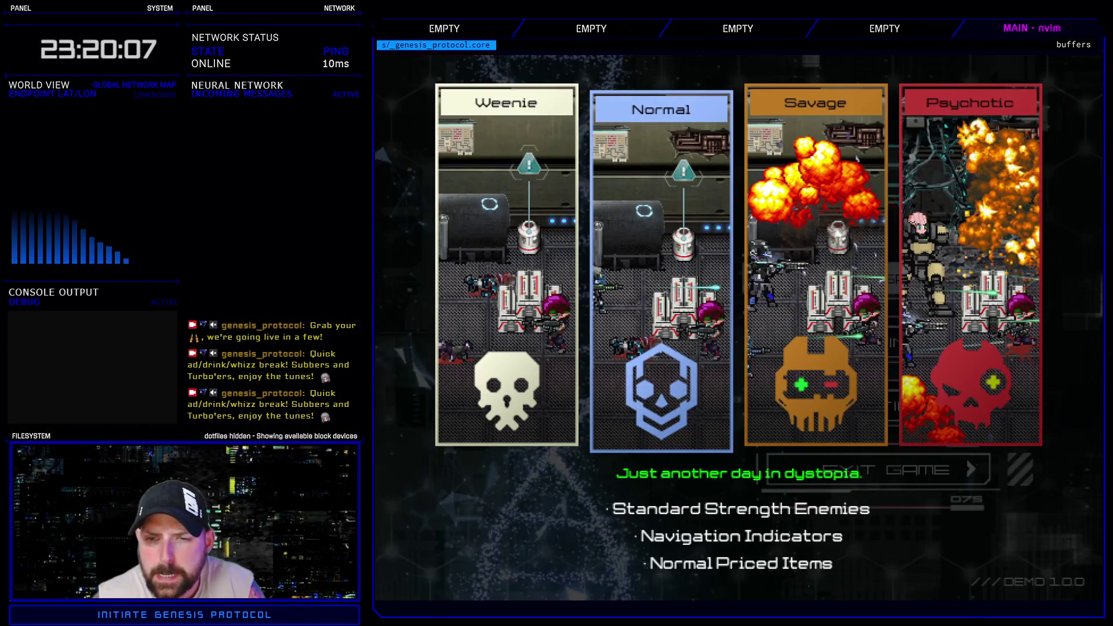
{"action": "key", "text": "Return"}
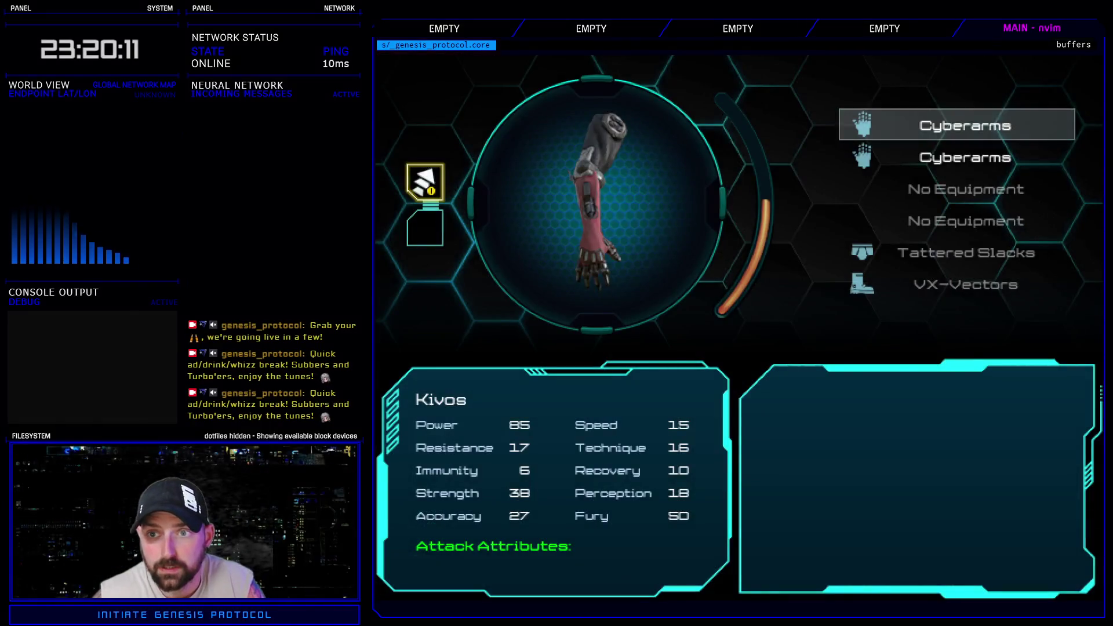
{"action": "key", "text": "Return"}
{"action": "key", "text": "Down"}
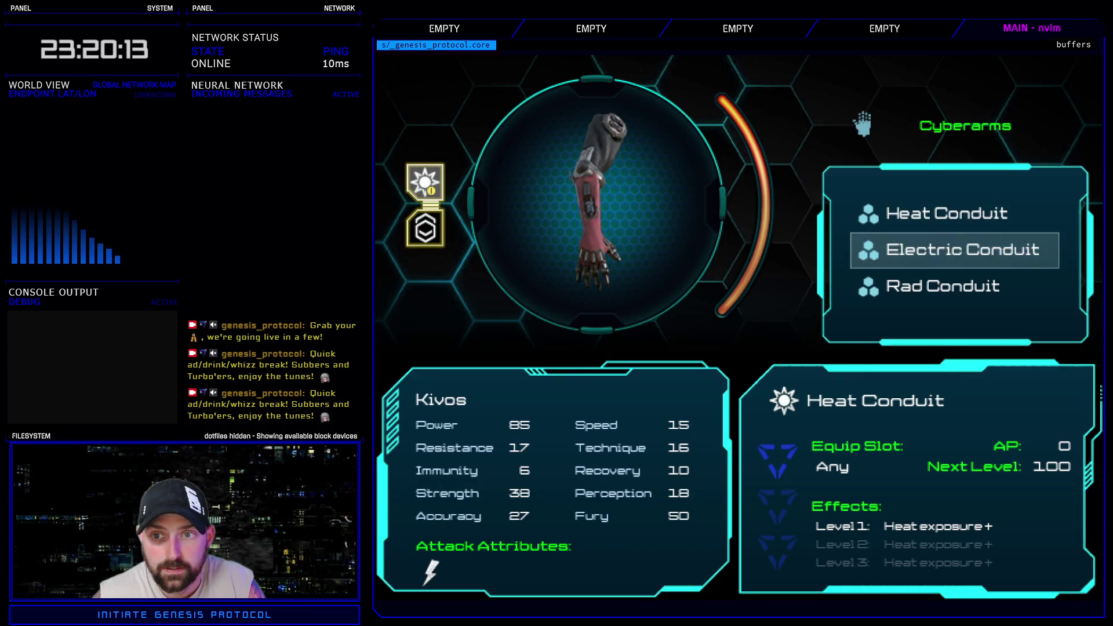
{"action": "key", "text": "Return"}
{"action": "key", "text": "Down"}
{"action": "key", "text": "Up"}
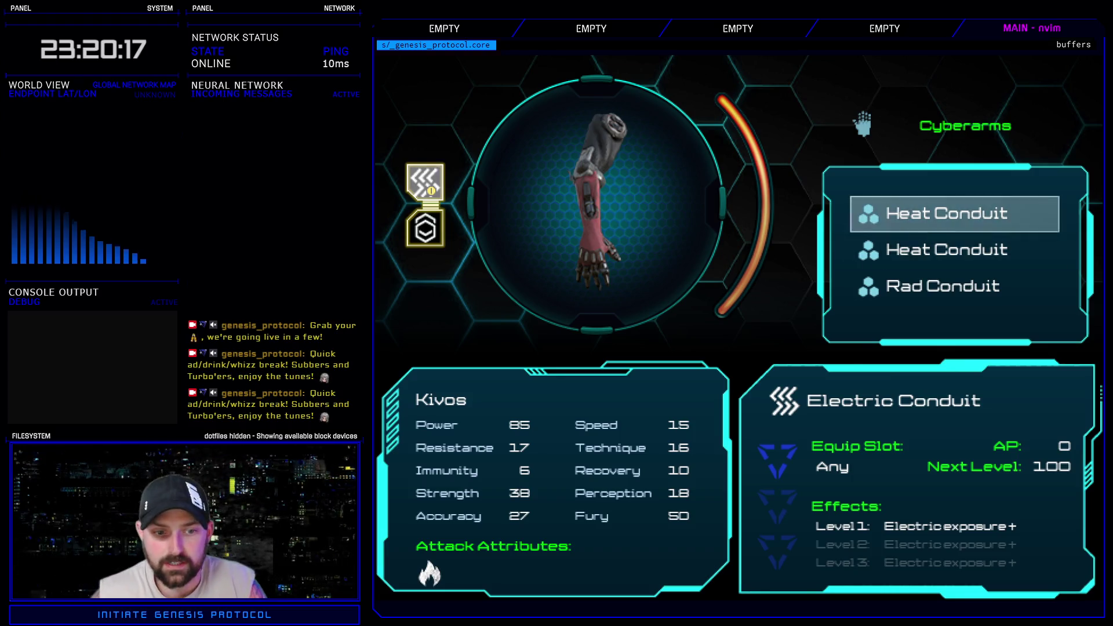
{"action": "key", "text": "Down"}
{"action": "key", "text": "Down"}
{"action": "key", "text": "Return"}
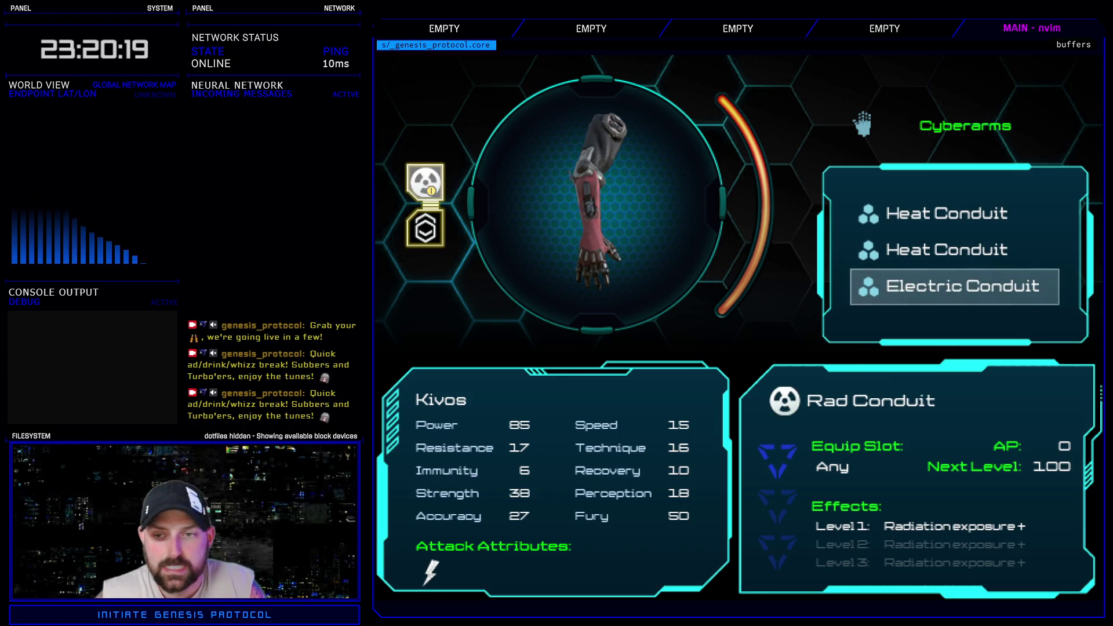
- Equip Heat Conduit in the second slot, then leave its list unchanged
{"action": "key", "text": "Down"}
{"action": "key", "text": "Up"}
{"action": "key", "text": "Return"}
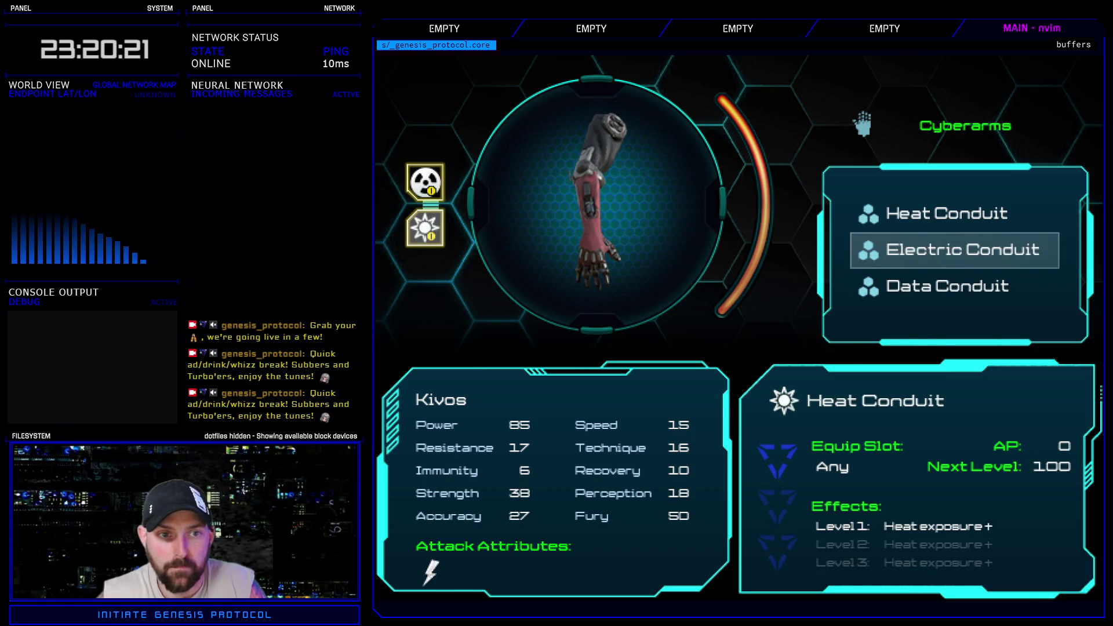
{"action": "key", "text": "Down"}
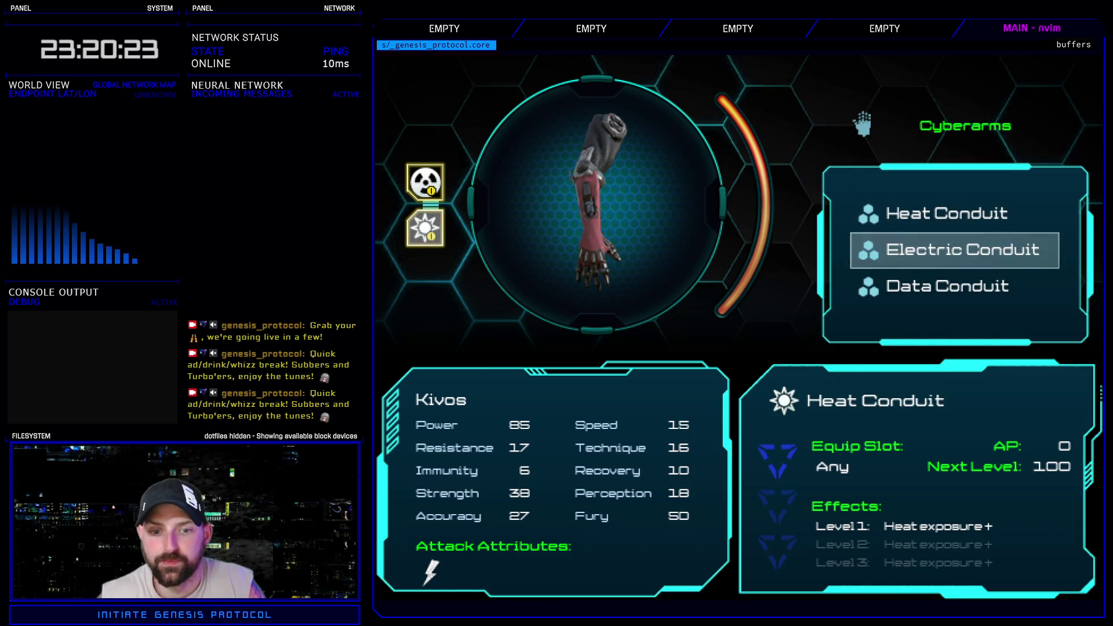
{"action": "key", "text": "Escape"}
- Browse the first slot's conduits through Electric, Cold Conduit and Coupler Link without equipping
{"action": "key", "text": "Up"}
{"action": "key", "text": "Down"}
{"action": "key", "text": "Up"}
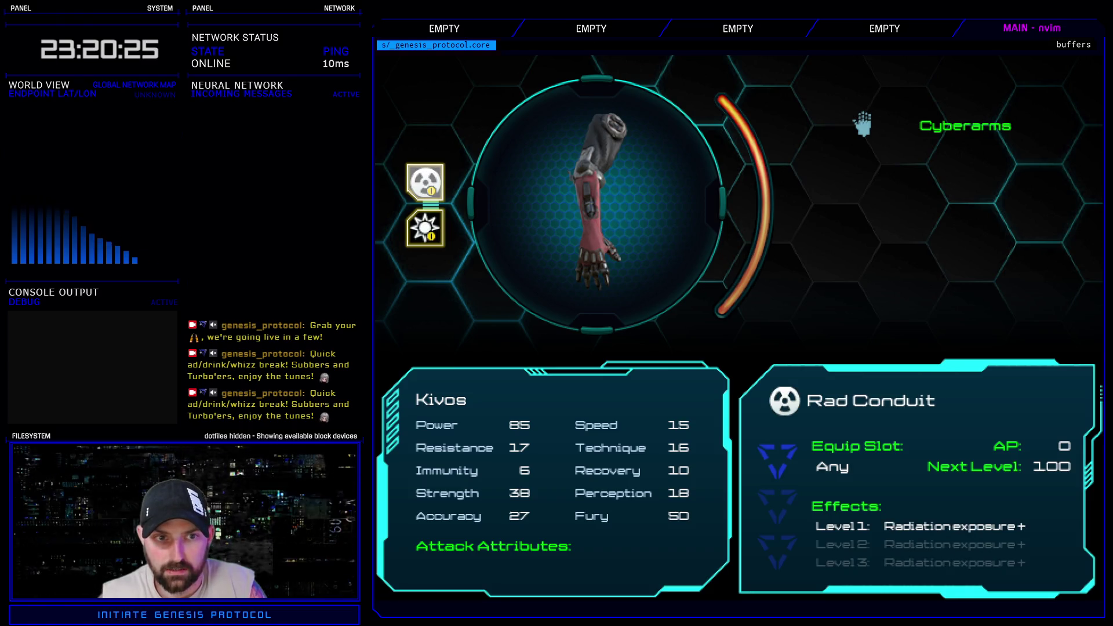
{"action": "key", "text": "Return"}
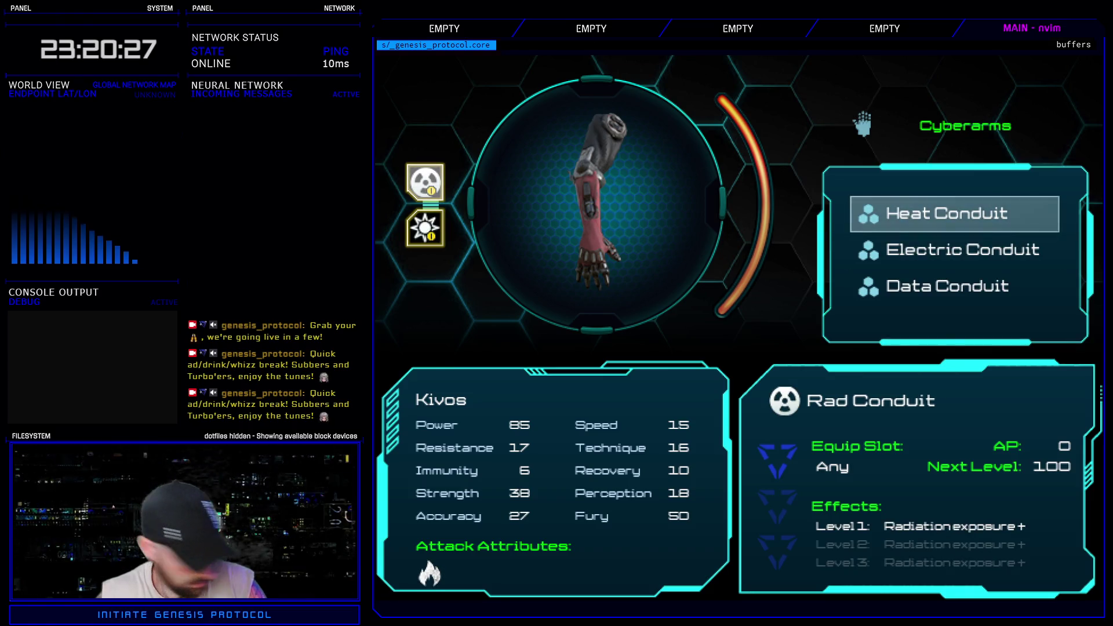
{"action": "key", "text": "Down"}
{"action": "key", "text": "Down"}
{"action": "key", "text": "Up"}
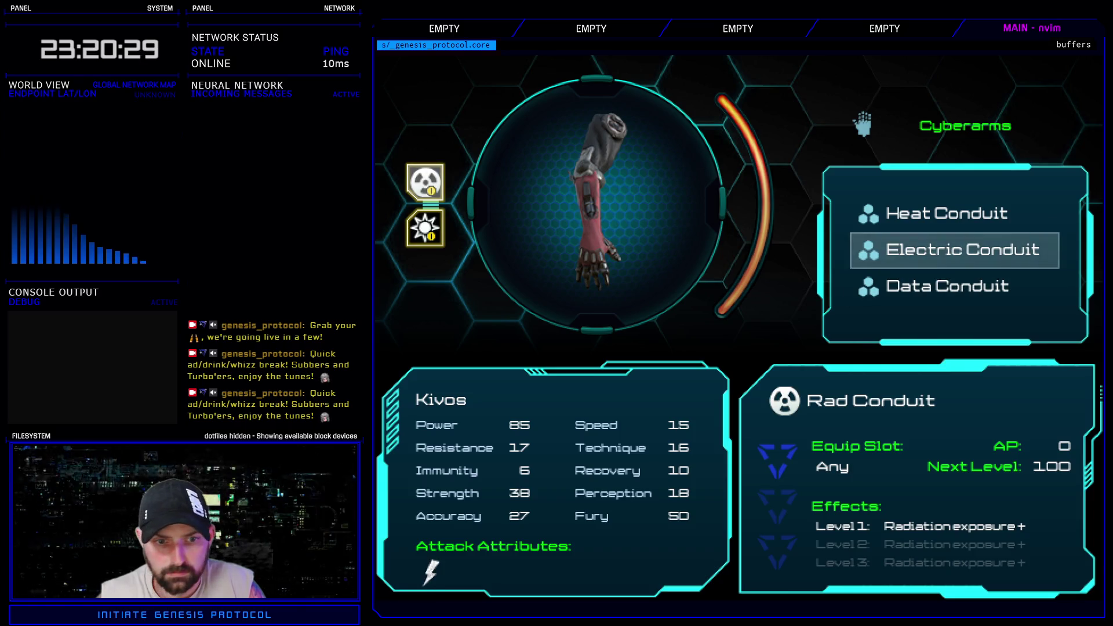
{"action": "key", "text": "Up"}
{"action": "key", "text": "Up"}
{"action": "key", "text": "Up"}
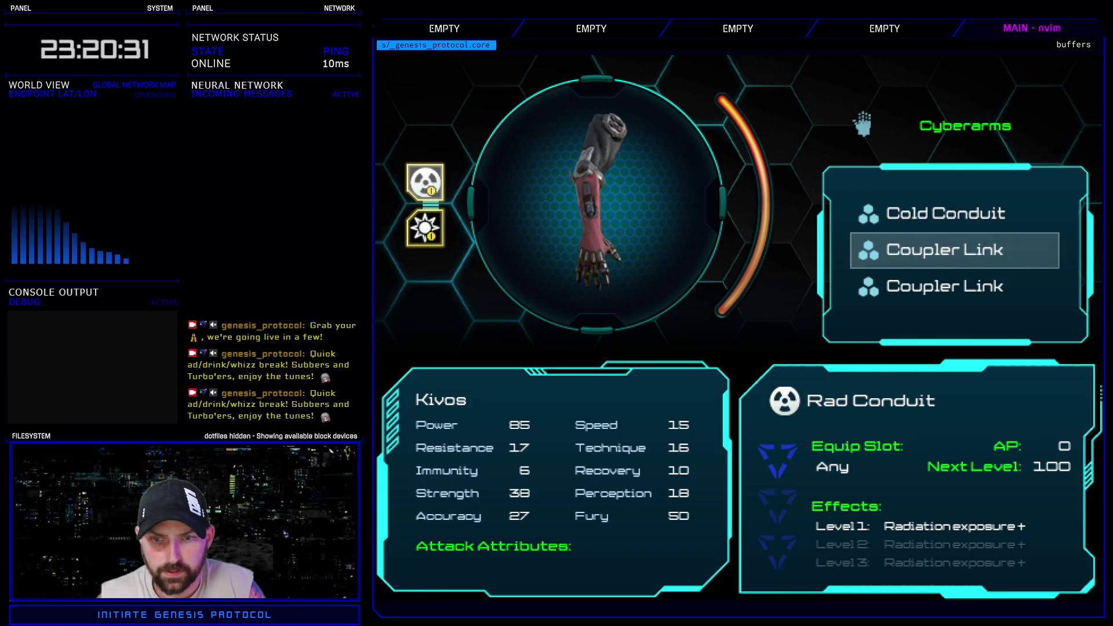
{"action": "key", "text": "Up"}
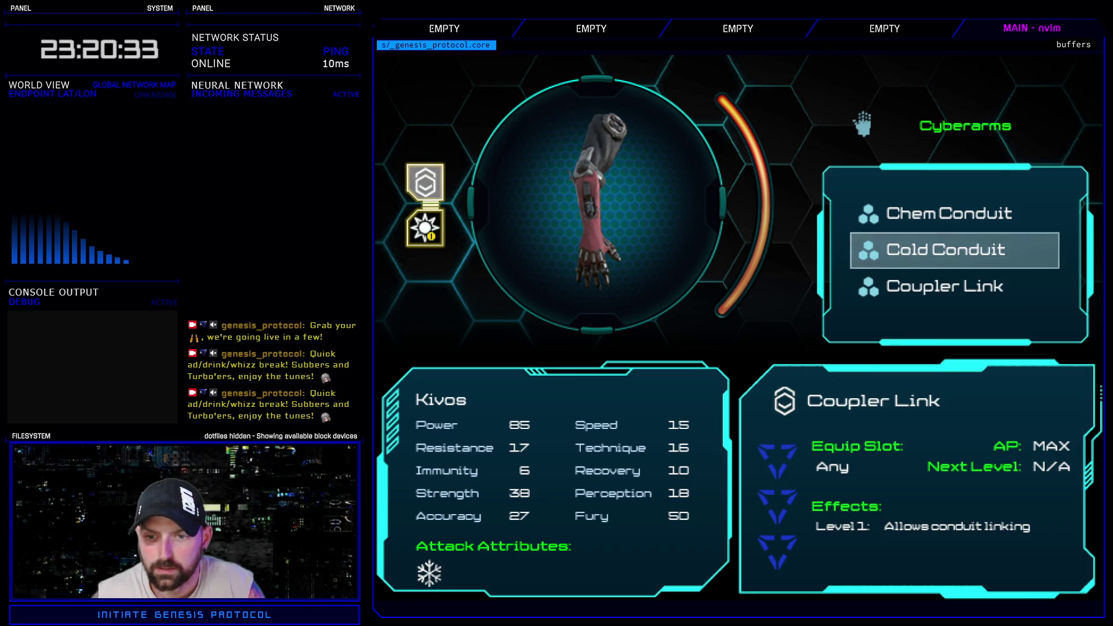
{"action": "key", "text": "Down"}
{"action": "key", "text": "Up"}
{"action": "key", "text": "Escape"}
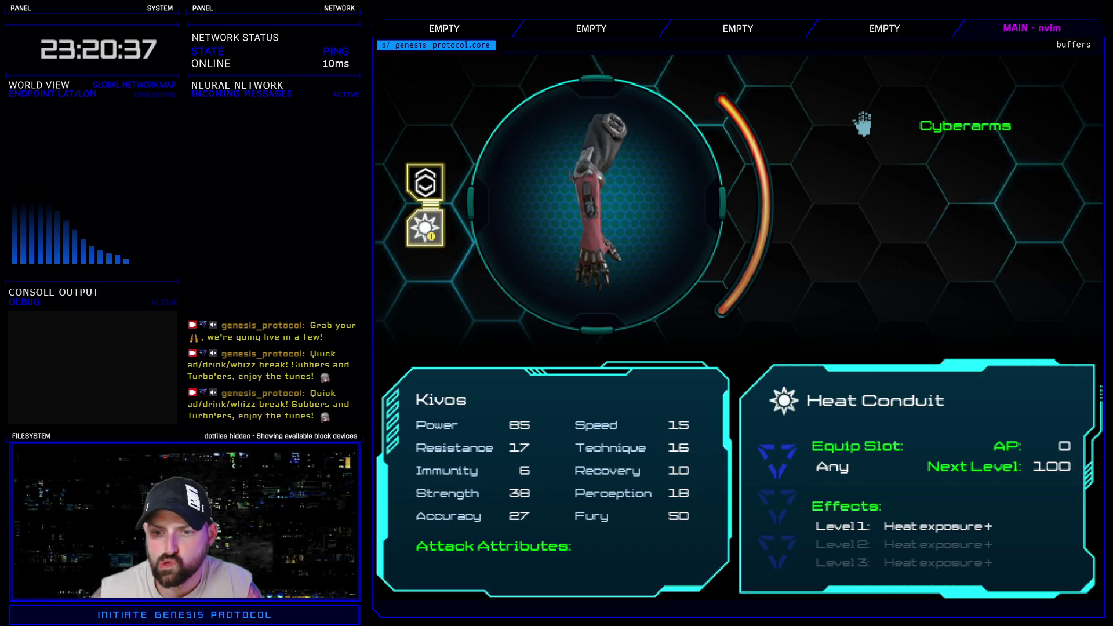
- Review the Coupler Link and Heat Conduit details, then browse the arm's conduit choices unchanged
{"action": "key", "text": "Up"}
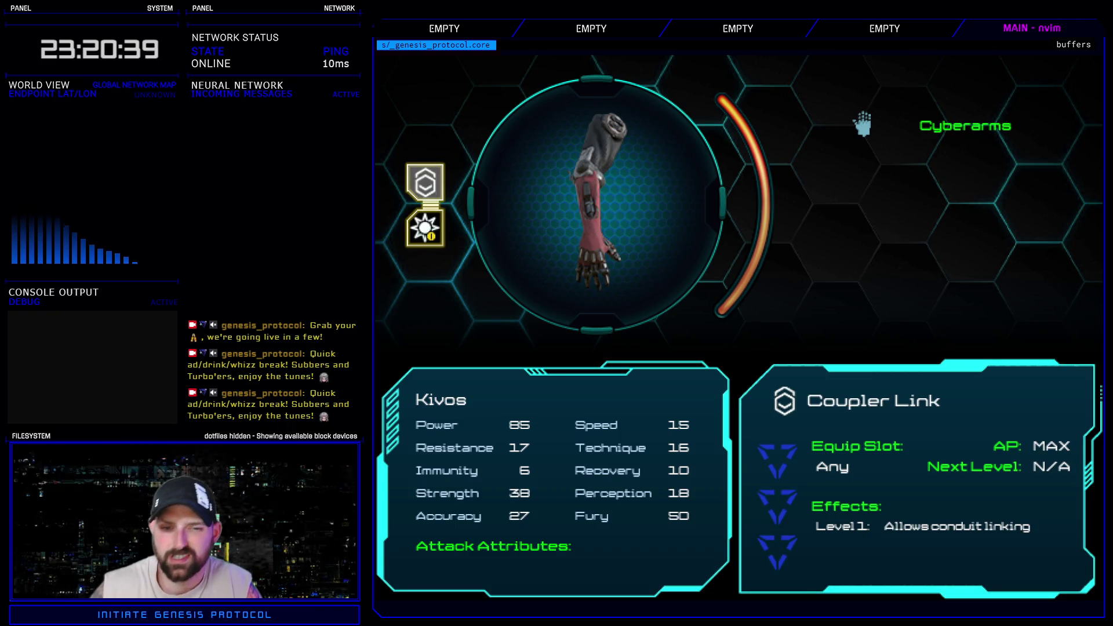
{"action": "key", "text": "Down"}
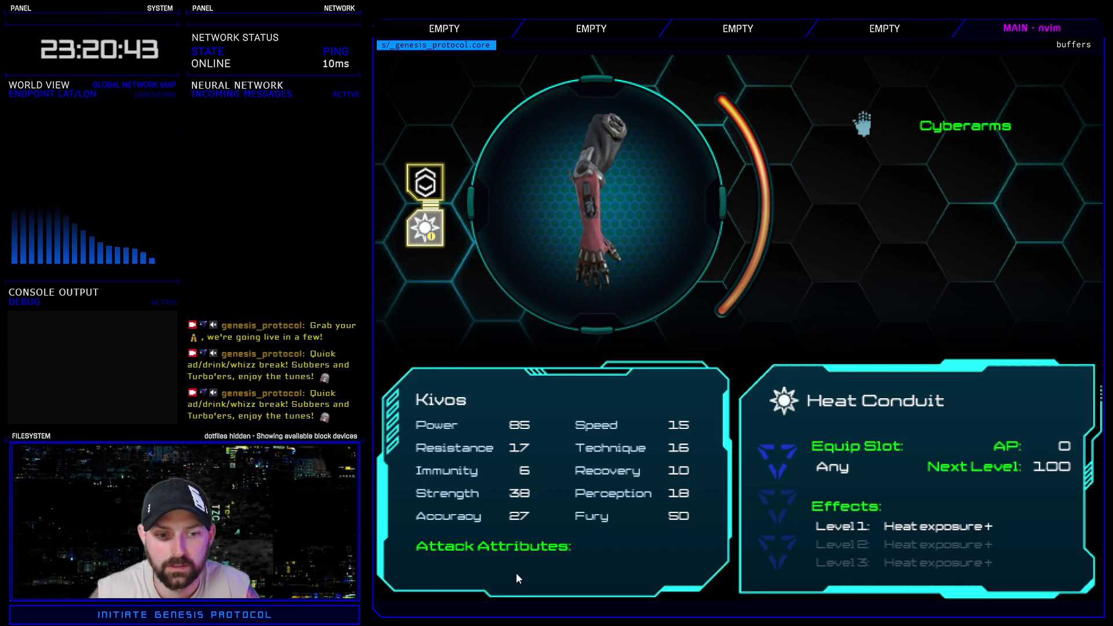
{"action": "key", "text": "Return"}
{"action": "key", "text": "Up"}
{"action": "key", "text": "Down"}
{"action": "key", "text": "Down"}
{"action": "key", "text": "Down"}
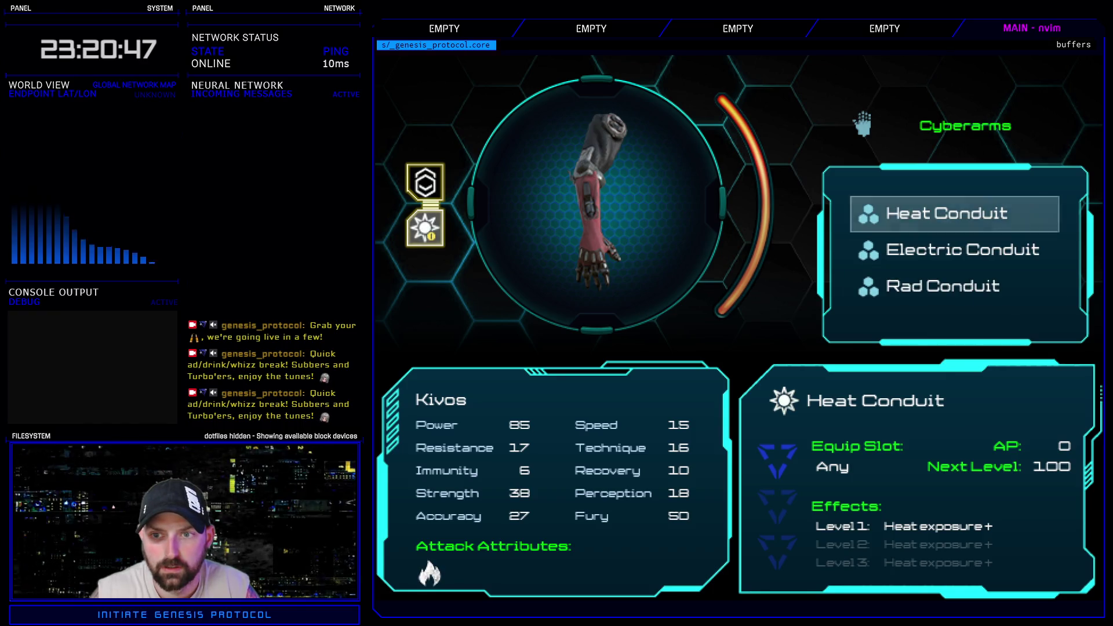
{"action": "key", "text": "Down"}
{"action": "key", "text": "Up"}
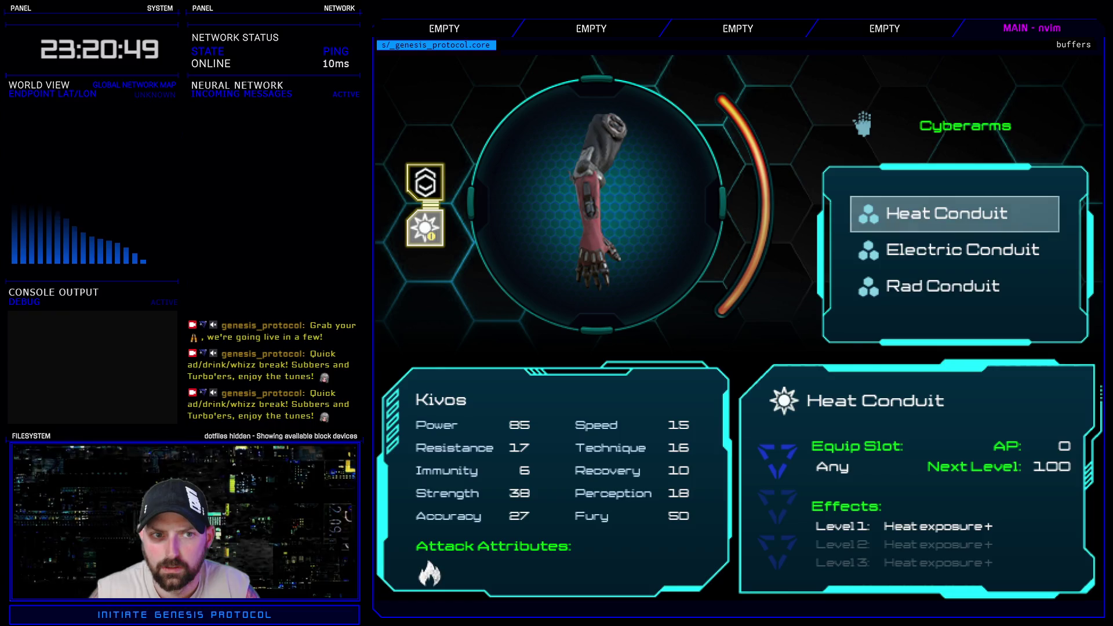
{"action": "key", "text": "Up"}
{"action": "key", "text": "Escape"}
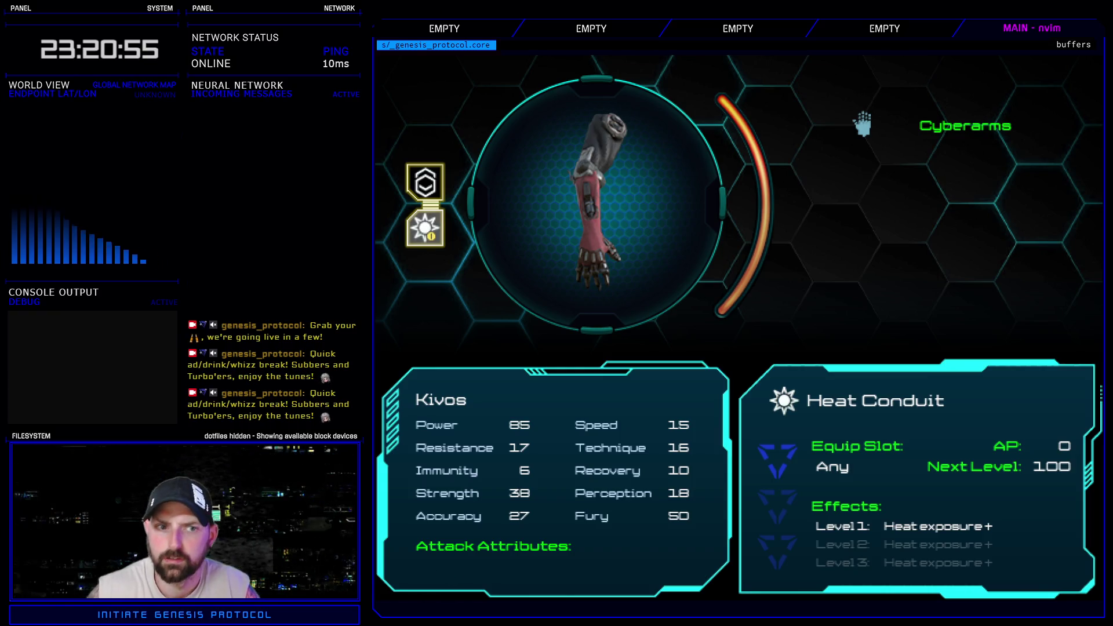
- Preview each conduit's attack icon, cancel, and return to Kivos's equipment list
{"action": "key", "text": "Return"}
{"action": "key", "text": "Up"}
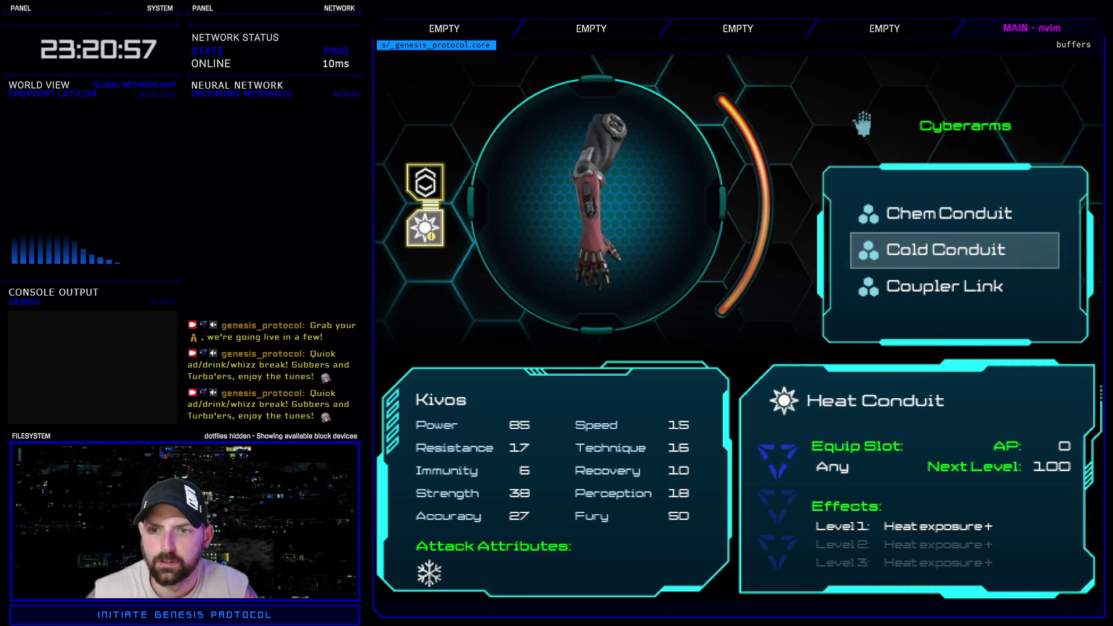
{"action": "key", "text": "Up"}
{"action": "key", "text": "Down"}
{"action": "key", "text": "Down"}
{"action": "key", "text": "Down"}
{"action": "key", "text": "Up"}
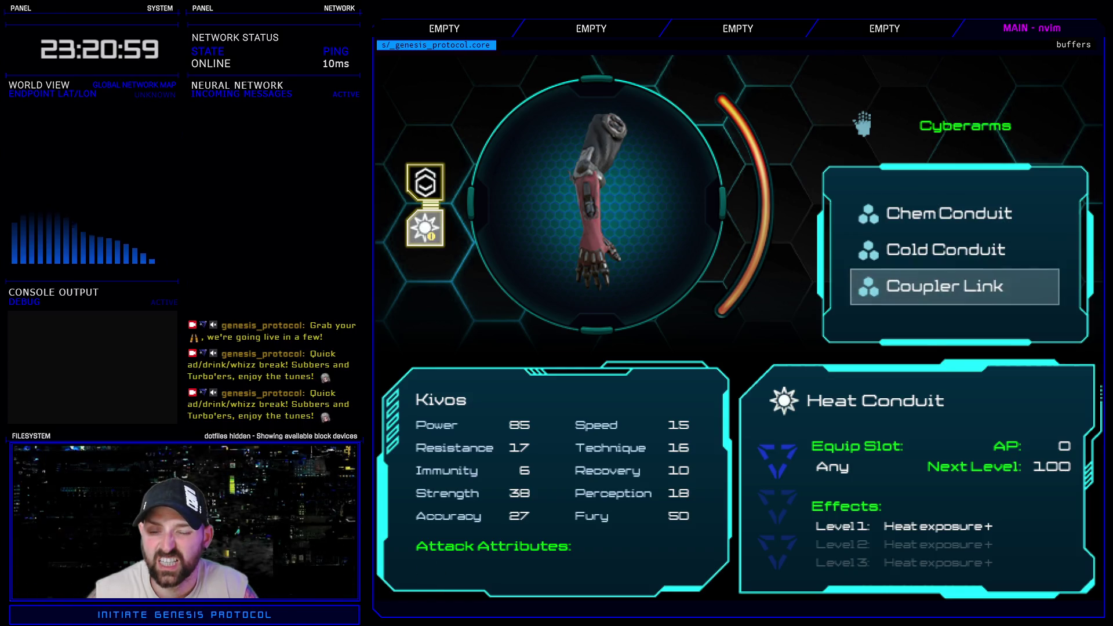
{"action": "key", "text": "Up"}
{"action": "key", "text": "Escape"}
{"action": "key", "text": "Up"}
{"action": "key", "text": "Down"}
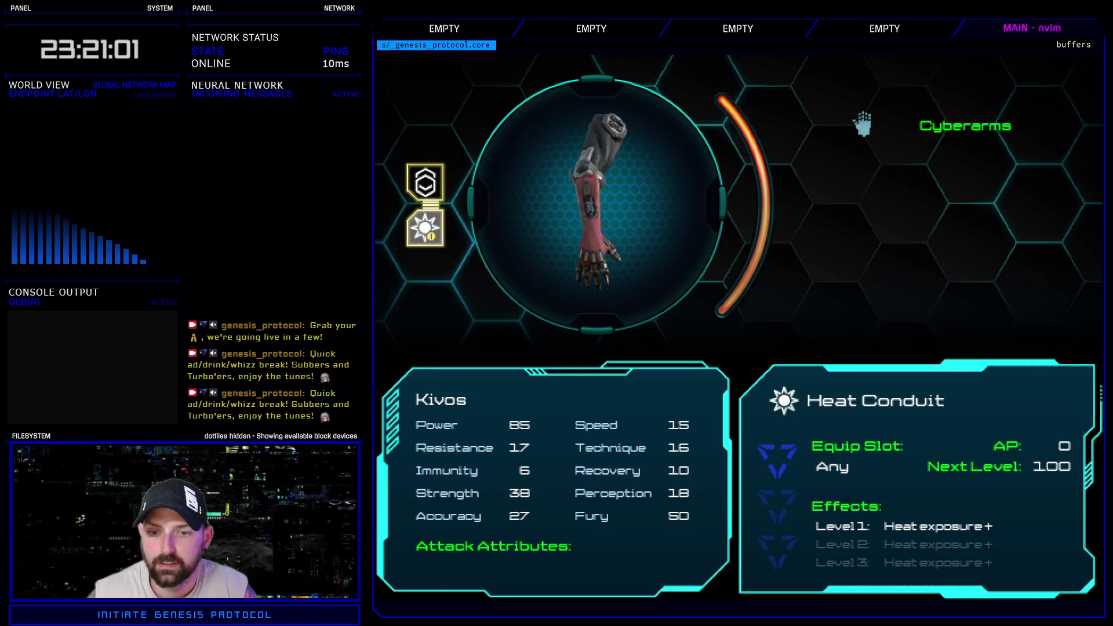
{"action": "key", "text": "Return"}
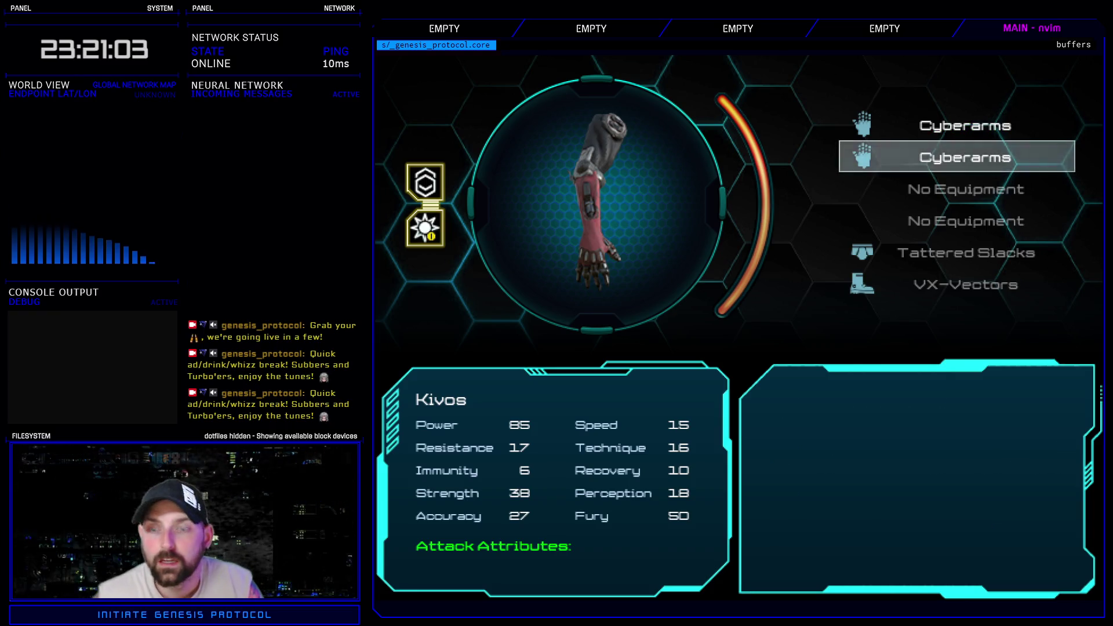
- Through Enhance, look over Kivos's equipment slots, then Inaxen's
{"action": "key", "text": "Escape"}
{"action": "key", "text": "Escape"}
{"action": "key", "text": "Down"}
{"action": "key", "text": "Up"}
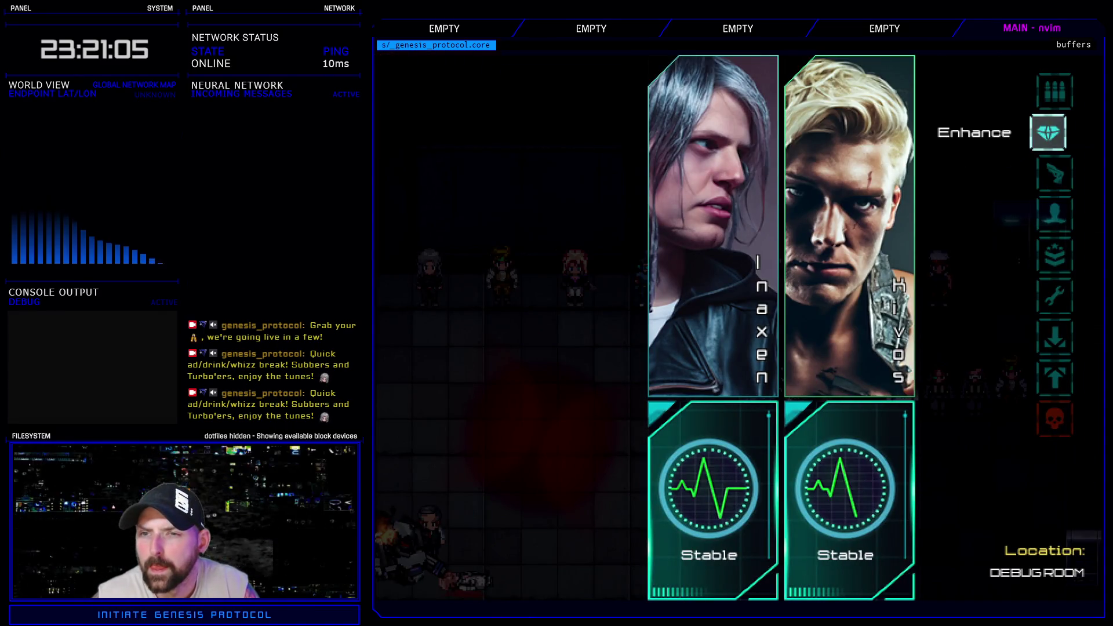
{"action": "key", "text": "Return"}
{"action": "key", "text": "Right"}
{"action": "key", "text": "Return"}
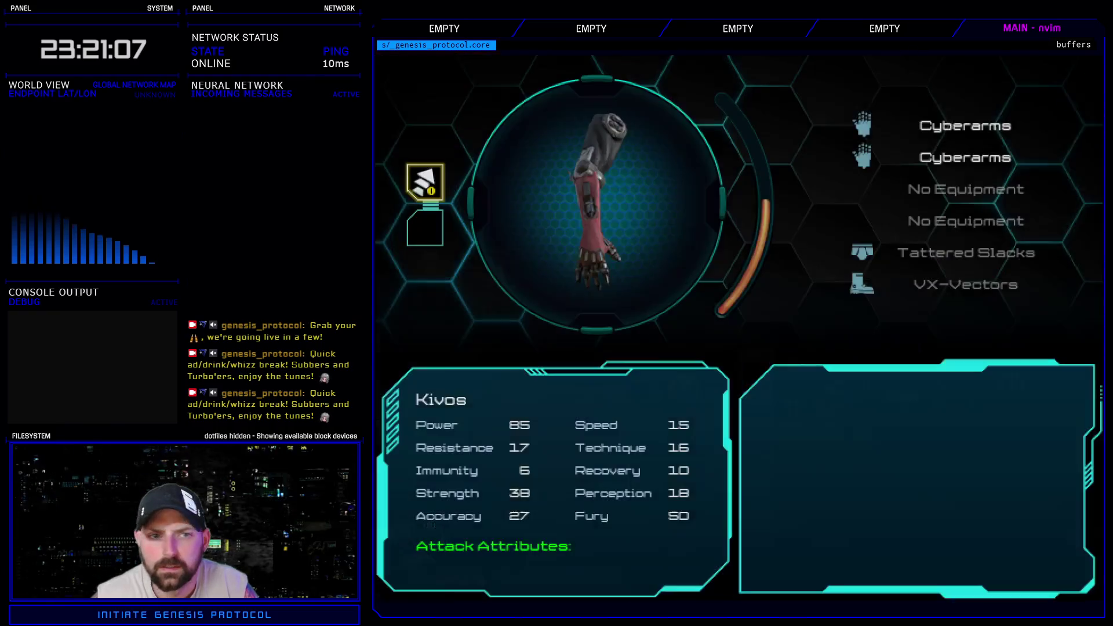
{"action": "key", "text": "Down"}
{"action": "key", "text": "Down"}
{"action": "key", "text": "Down"}
{"action": "key", "text": "Down"}
{"action": "key", "text": "Down"}
{"action": "key", "text": "Up"}
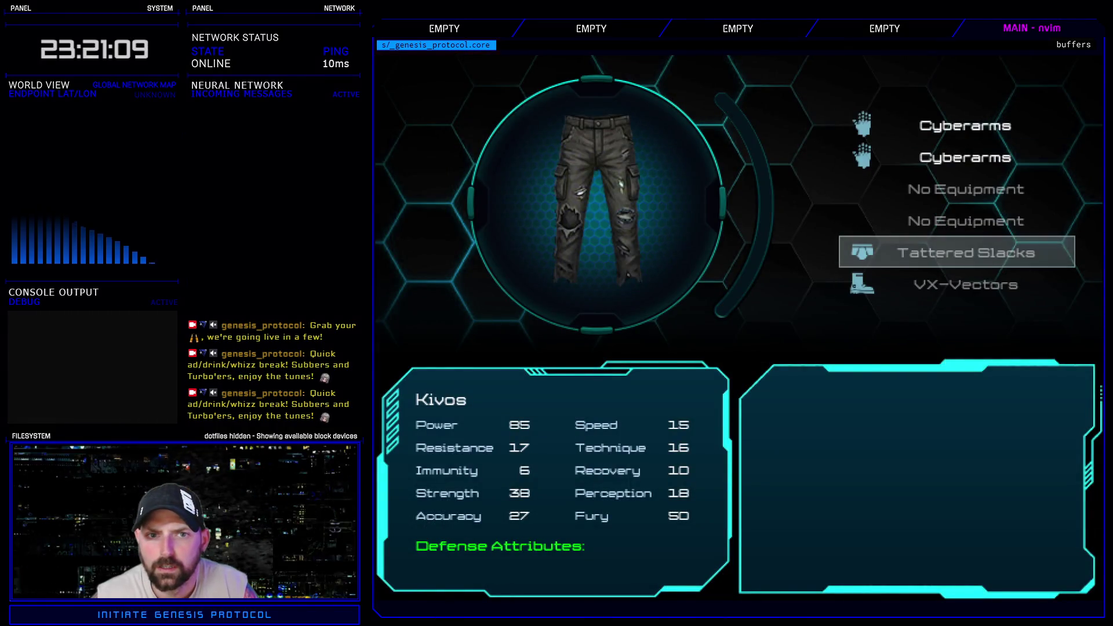
{"action": "key", "text": "Escape"}
{"action": "key", "text": "Left"}
{"action": "key", "text": "Return"}
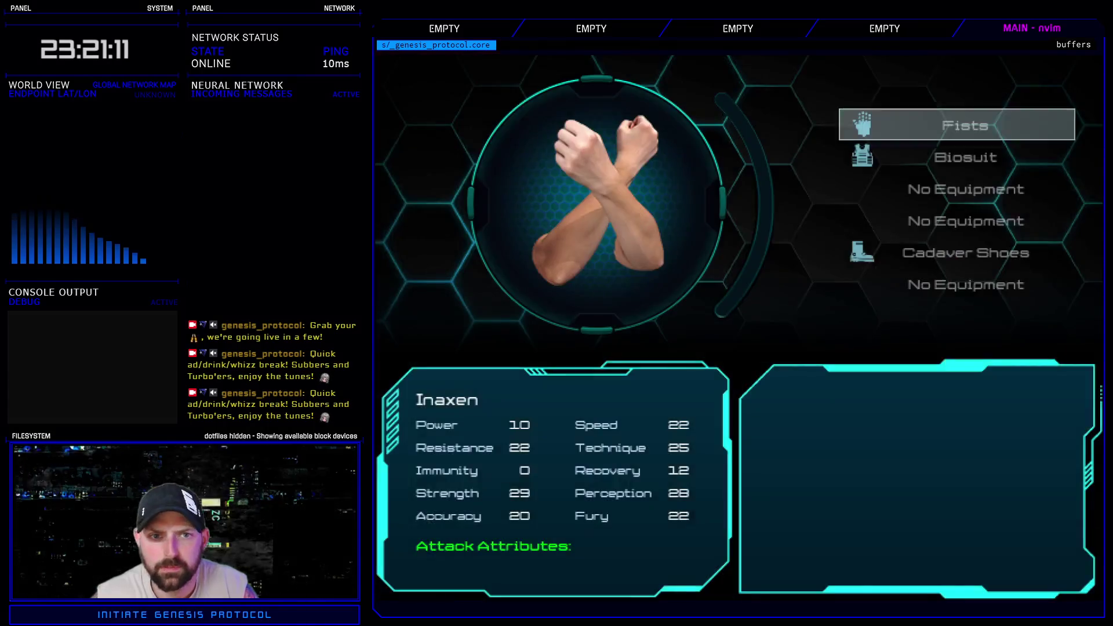
{"action": "key", "text": "Down"}
{"action": "key", "text": "Down"}
{"action": "key", "text": "Down"}
{"action": "key", "text": "Escape"}
- Reopen Kivos's equipment and inspect the second cyberarm's conduit slots
{"action": "key", "text": "Up"}
{"action": "key", "text": "Down"}
{"action": "key", "text": "Down"}
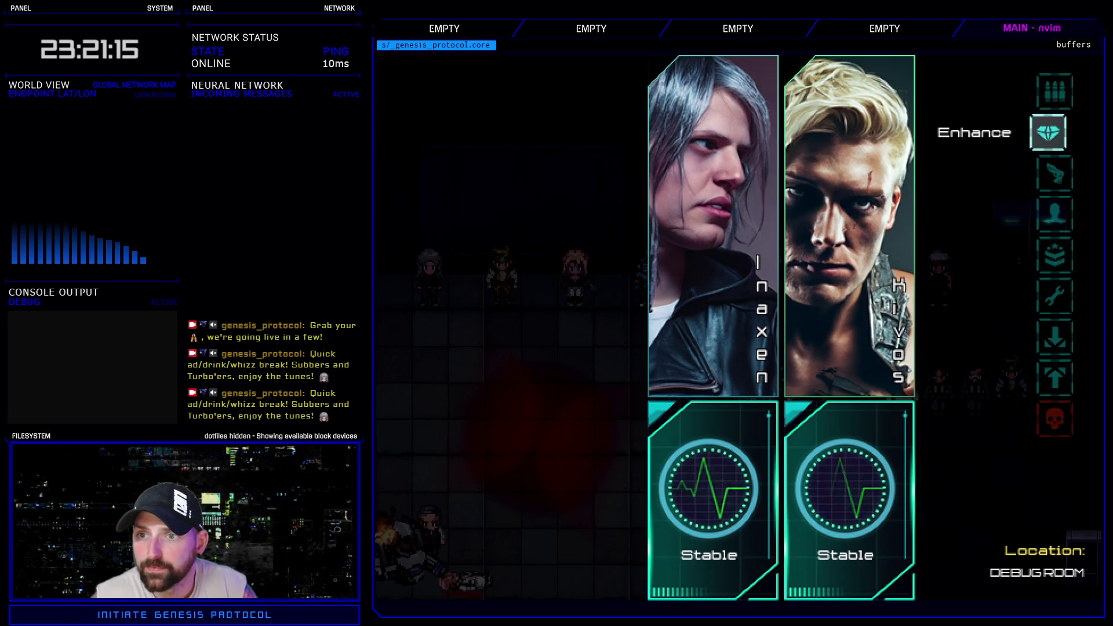
{"action": "key", "text": "Return"}
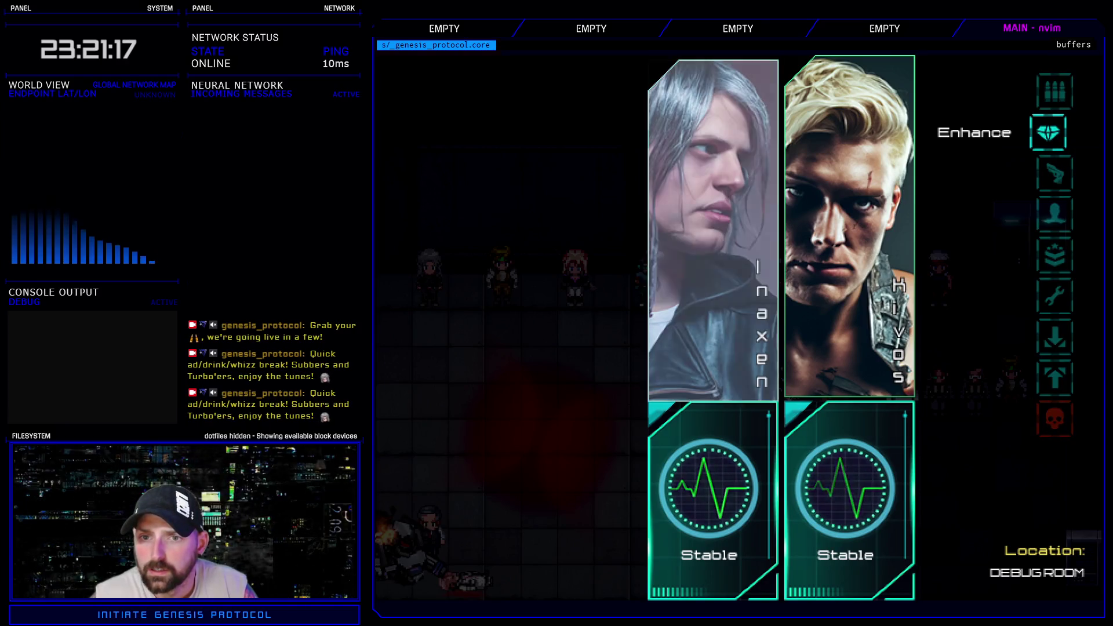
{"action": "key", "text": "Right"}
{"action": "key", "text": "Return"}
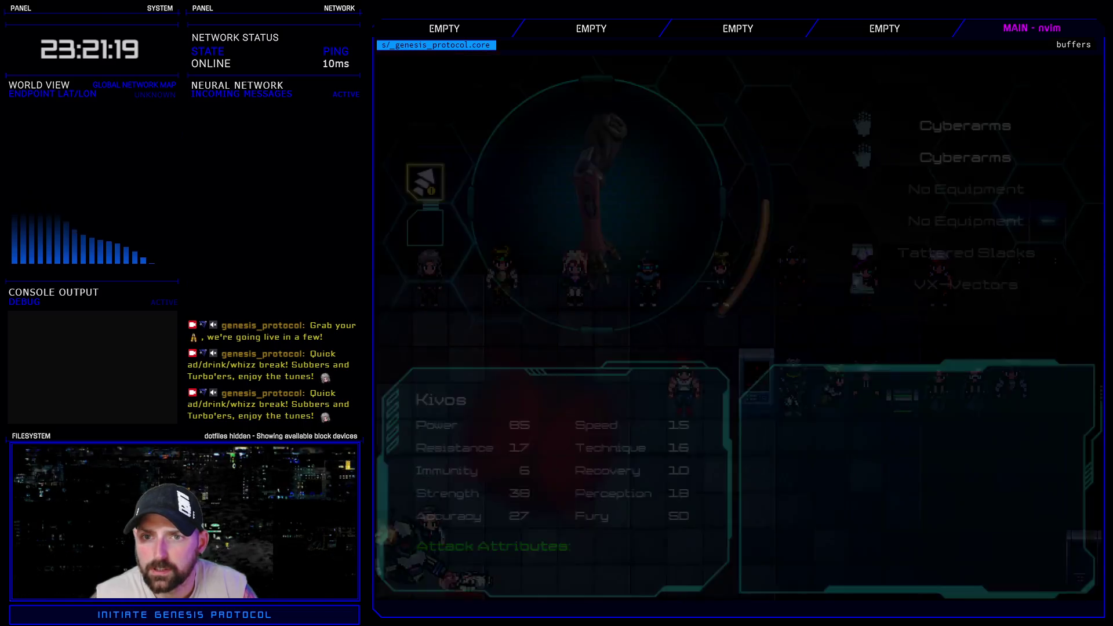
{"action": "key", "text": "Down"}
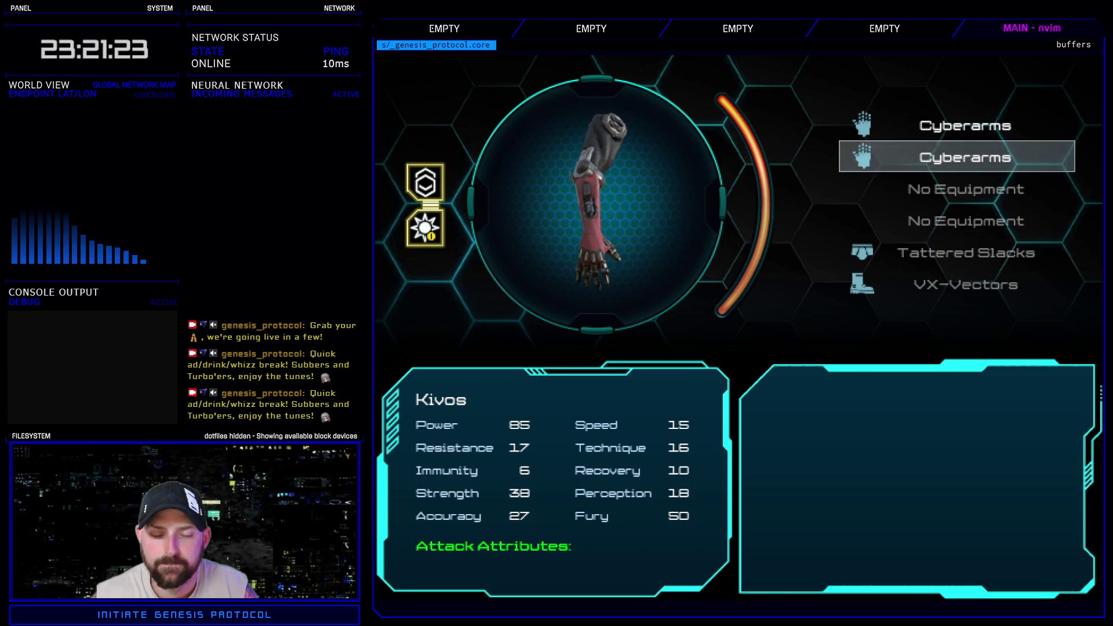
{"action": "key", "text": "Escape"}
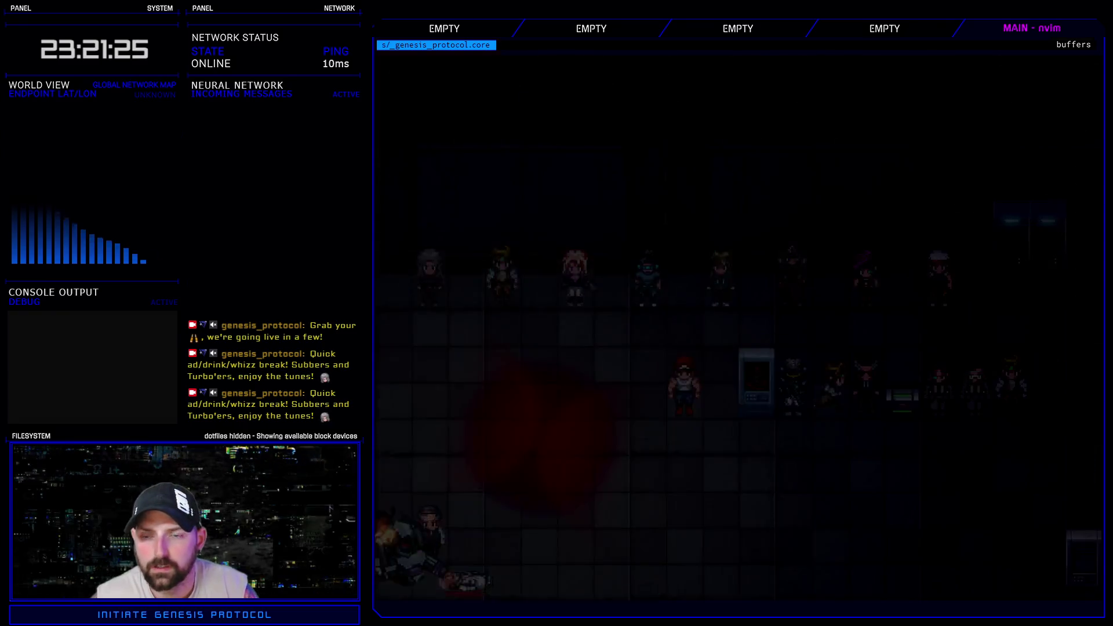
{"action": "key", "text": "Return"}
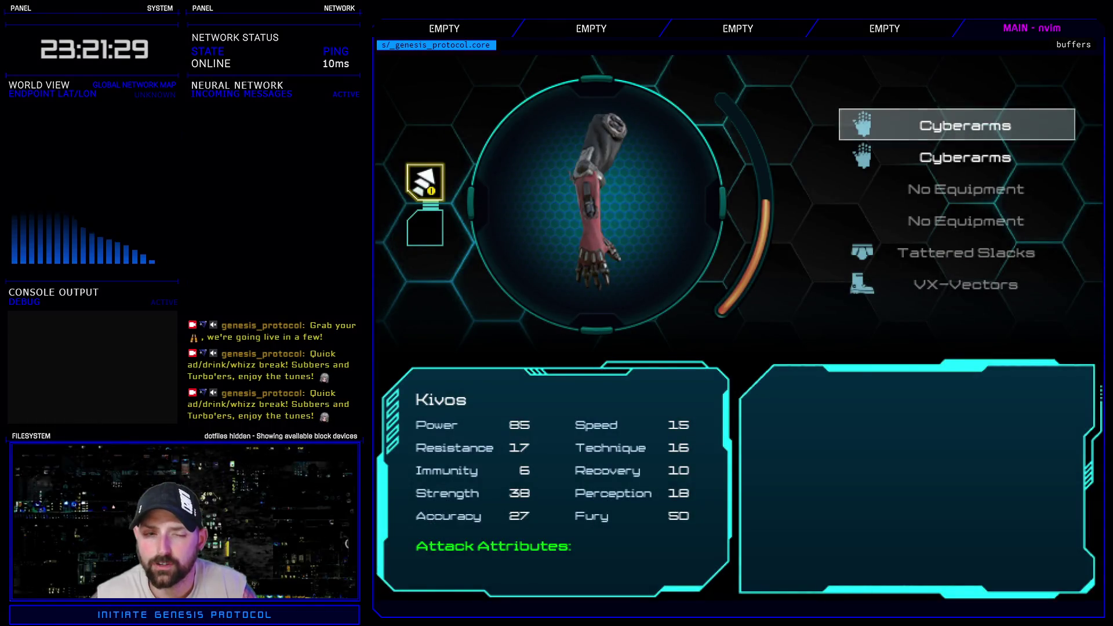
{"action": "key", "text": "Down"}
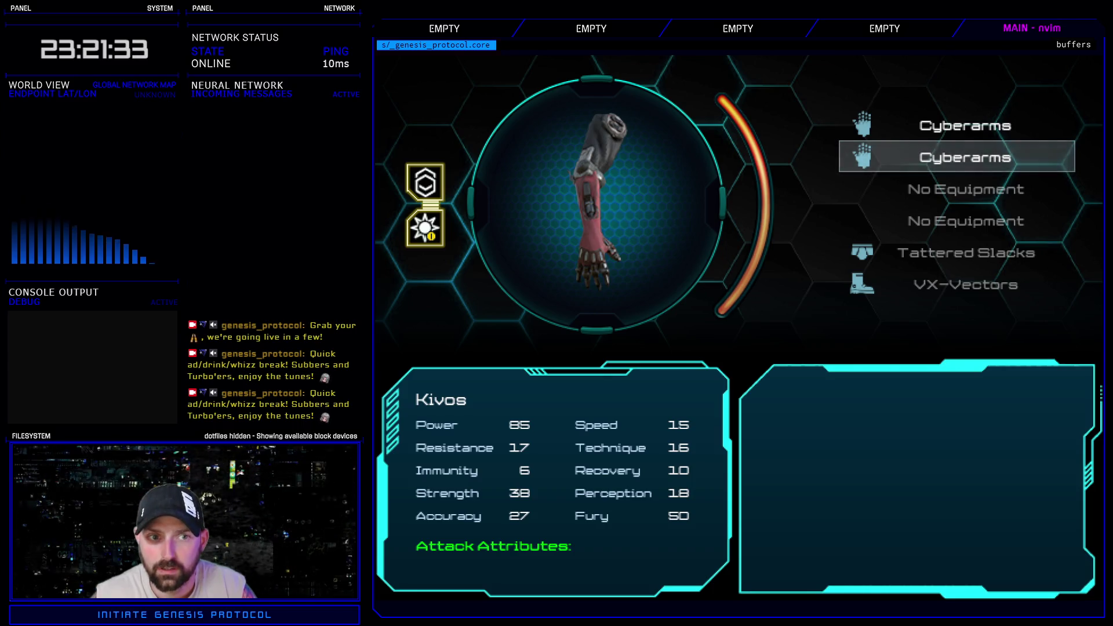
{"action": "key", "text": "Return"}
- Quit the playtest with Exit Game to return to the editor
{"action": "key", "text": "Escape"}
{"action": "key", "text": "Escape"}
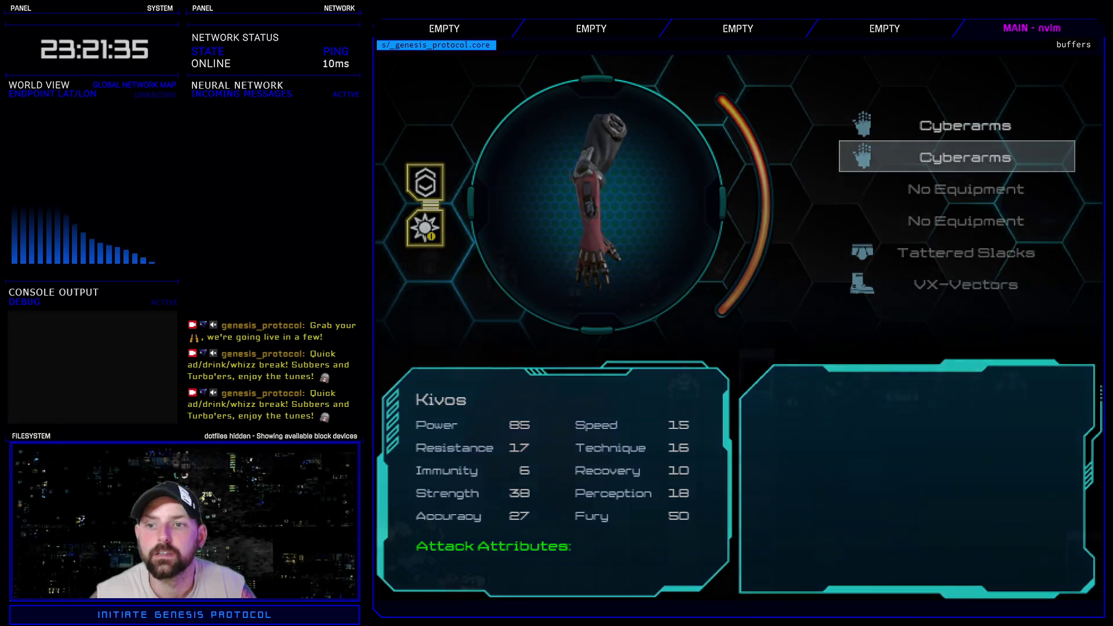
{"action": "key", "text": "Up"}
{"action": "key", "text": "Return"}
{"action": "key", "text": "Down"}
{"action": "key", "text": "Return"}
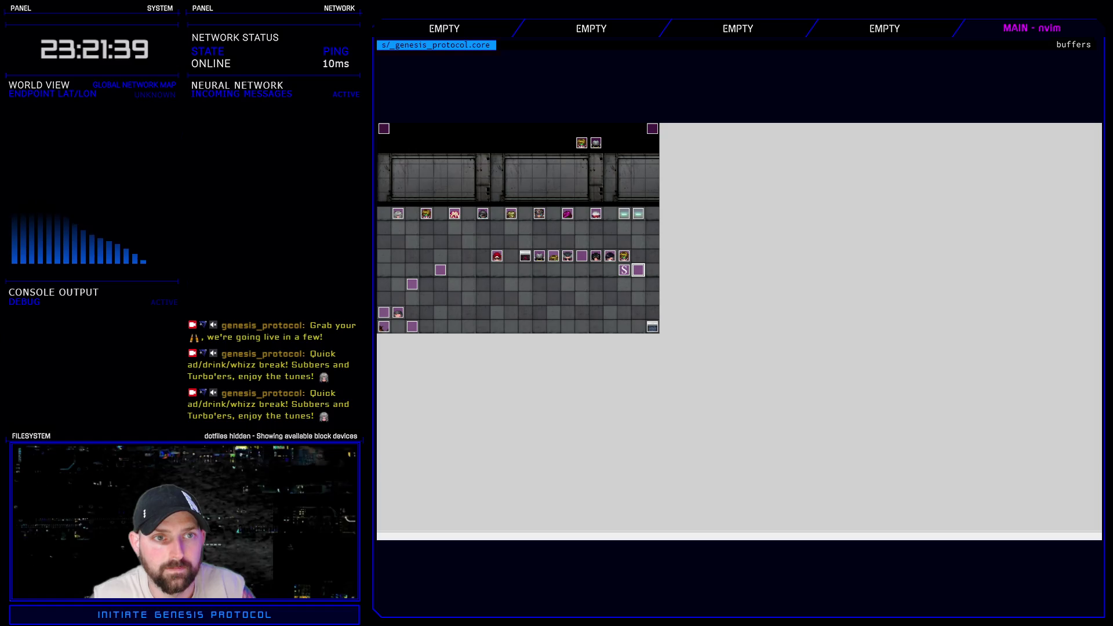
- In the Accretion Tutorial common event, copy DOWN and C wait_for_user_input commands before the timed_script
{"action": "key", "text": "F9"}
{"action": "left_click", "coordinate": [847, 111]}
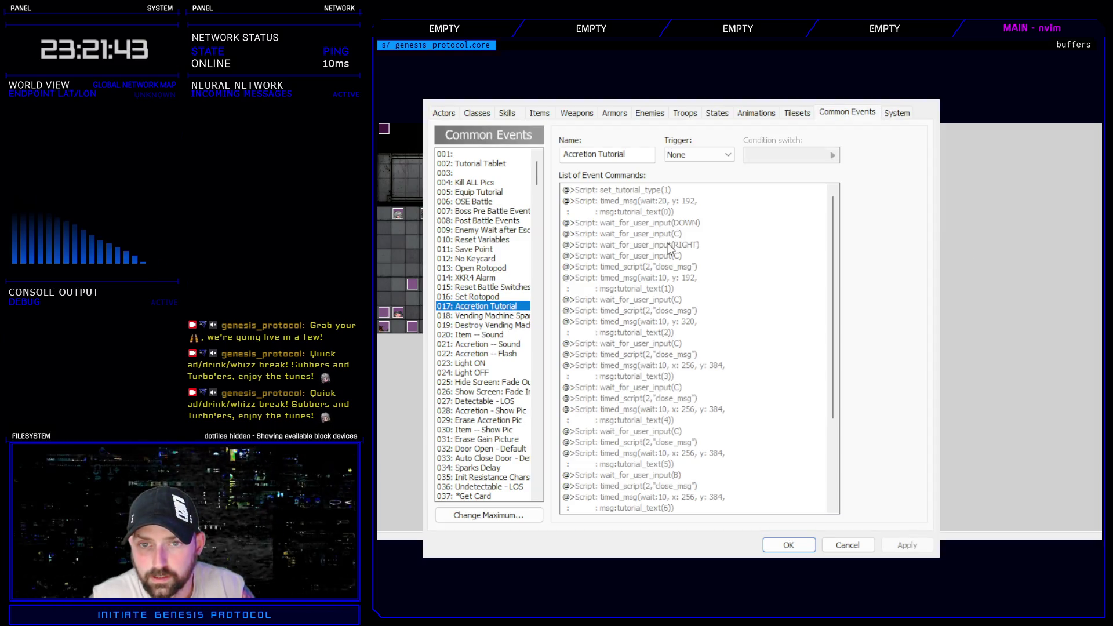
{"action": "left_click", "coordinate": [669, 247]}
{"action": "left_click", "coordinate": [670, 257]}
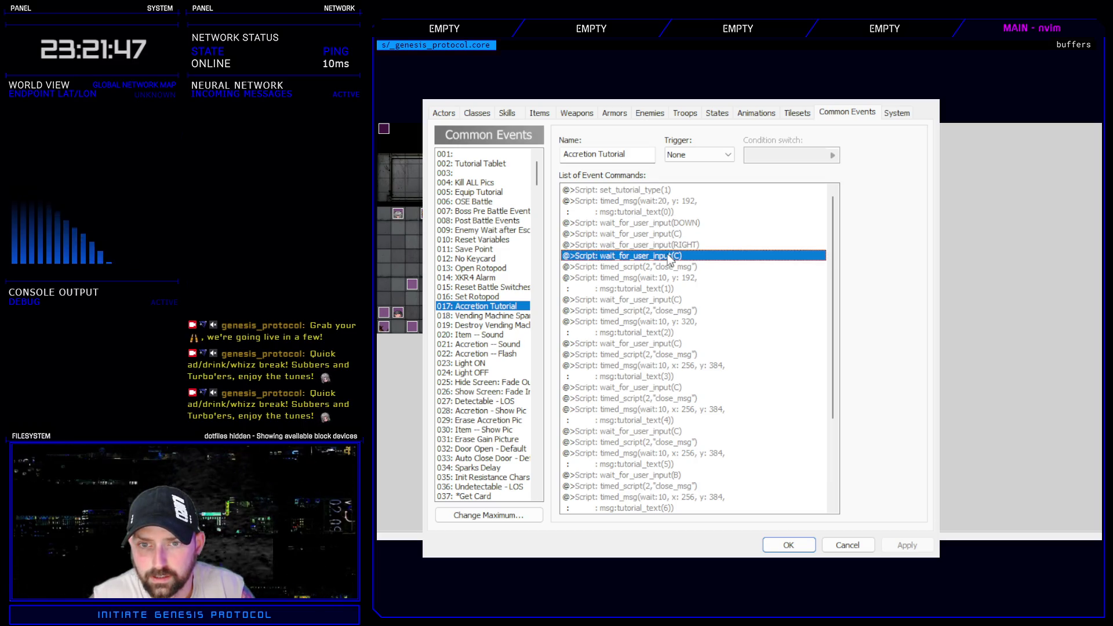
{"action": "left_click", "coordinate": [679, 222]}
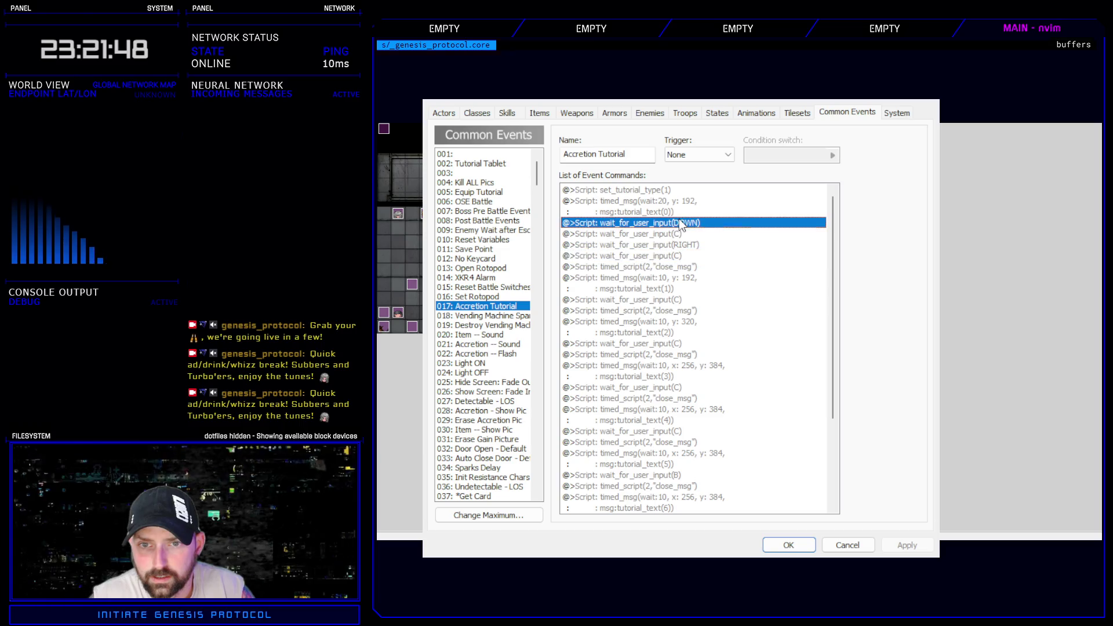
{"action": "key", "text": "ctrl+c"}
{"action": "left_click", "coordinate": [678, 268]}
{"action": "key", "text": "ctrl+v"}
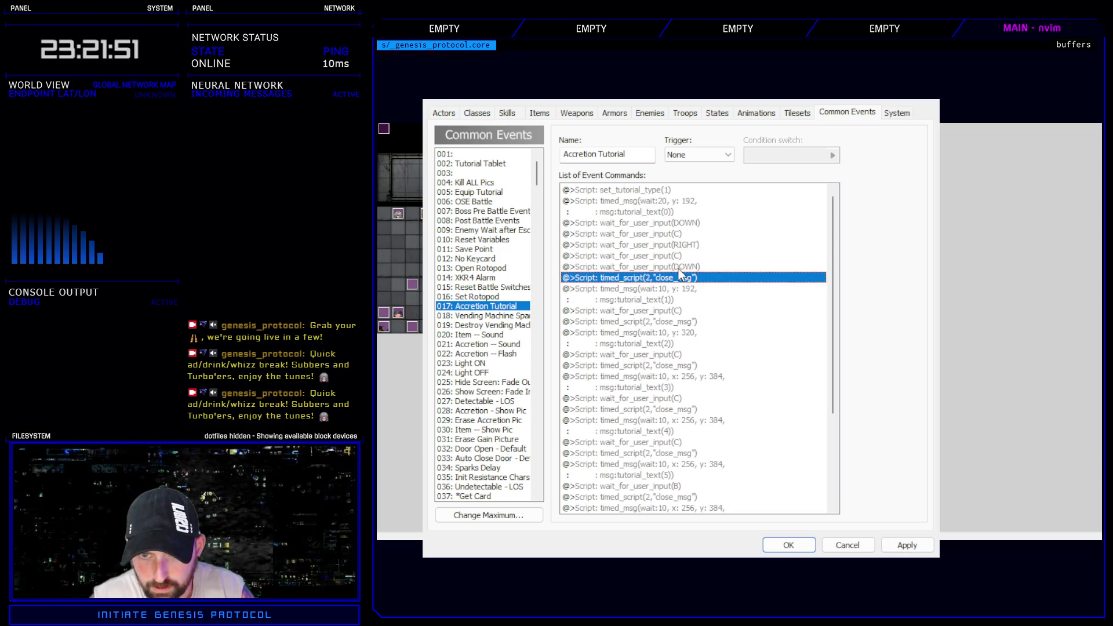
{"action": "left_click", "coordinate": [680, 268]}
{"action": "left_click", "coordinate": [679, 257]}
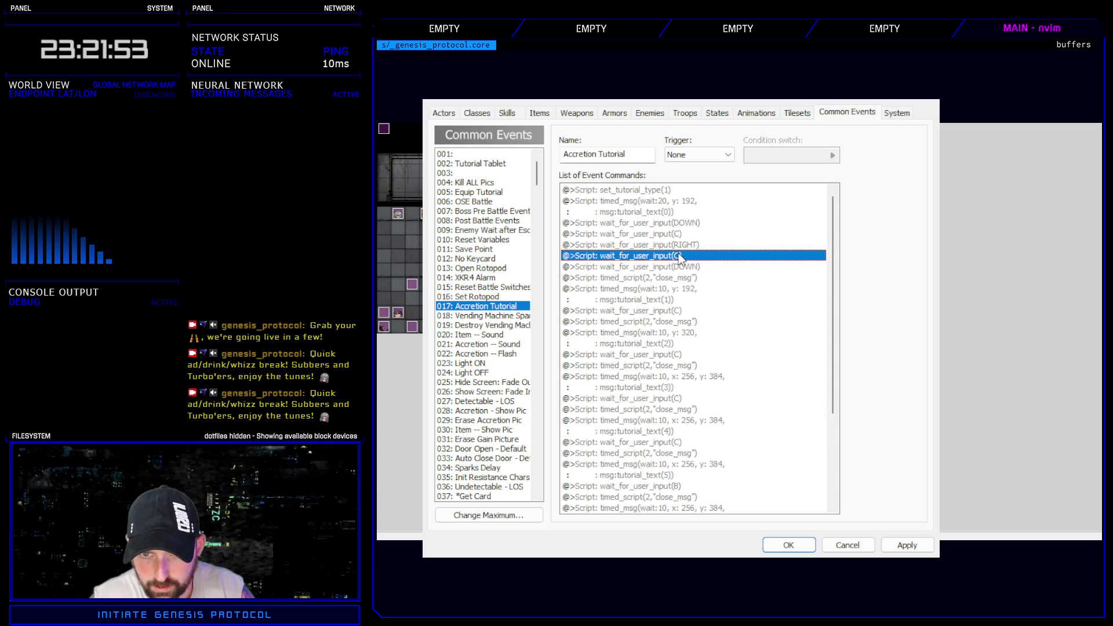
{"action": "key", "text": "ctrl+c"}
{"action": "left_click", "coordinate": [688, 278]}
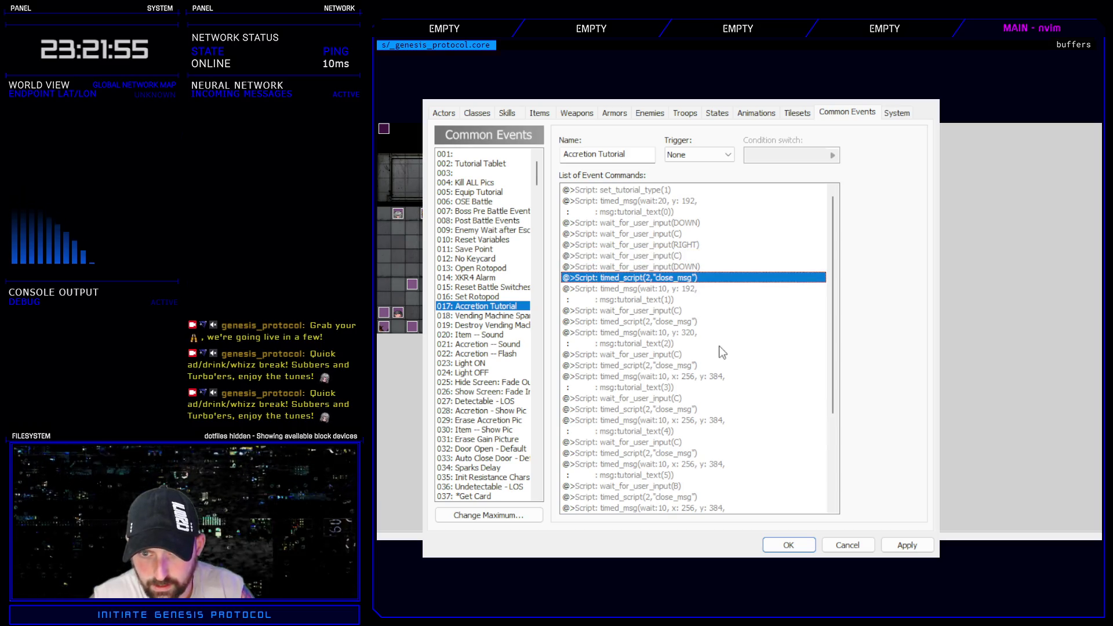
{"action": "key", "text": "ctrl+v"}
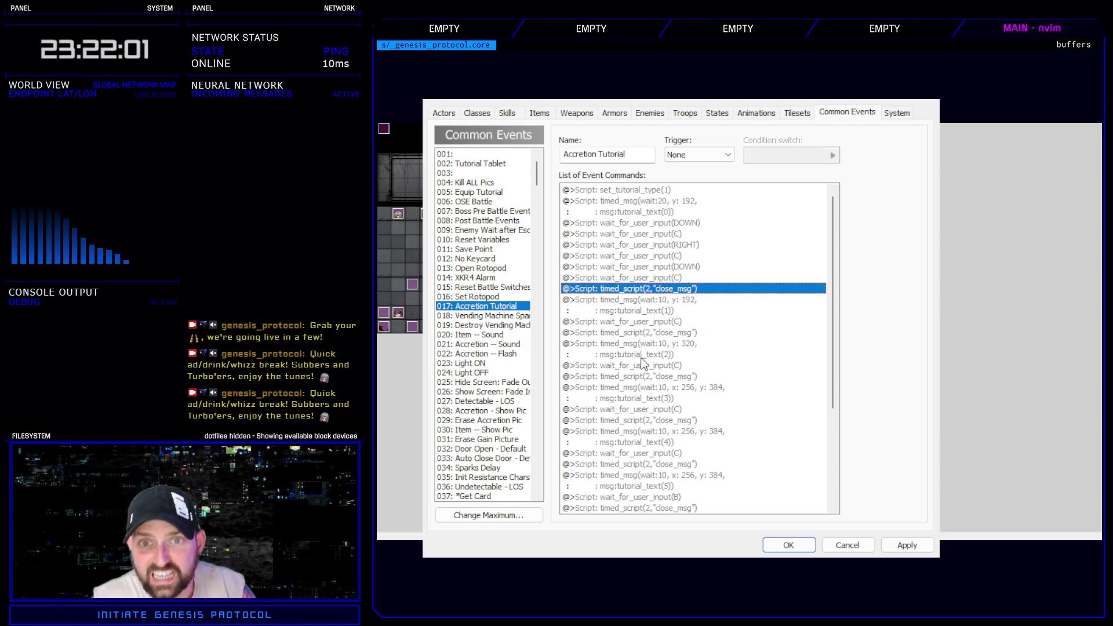
- Change set_tutorial_type(1) to set_tutorial_type(2) and save the database
{"action": "left_click", "coordinate": [667, 191]}
{"action": "key", "text": "Return"}
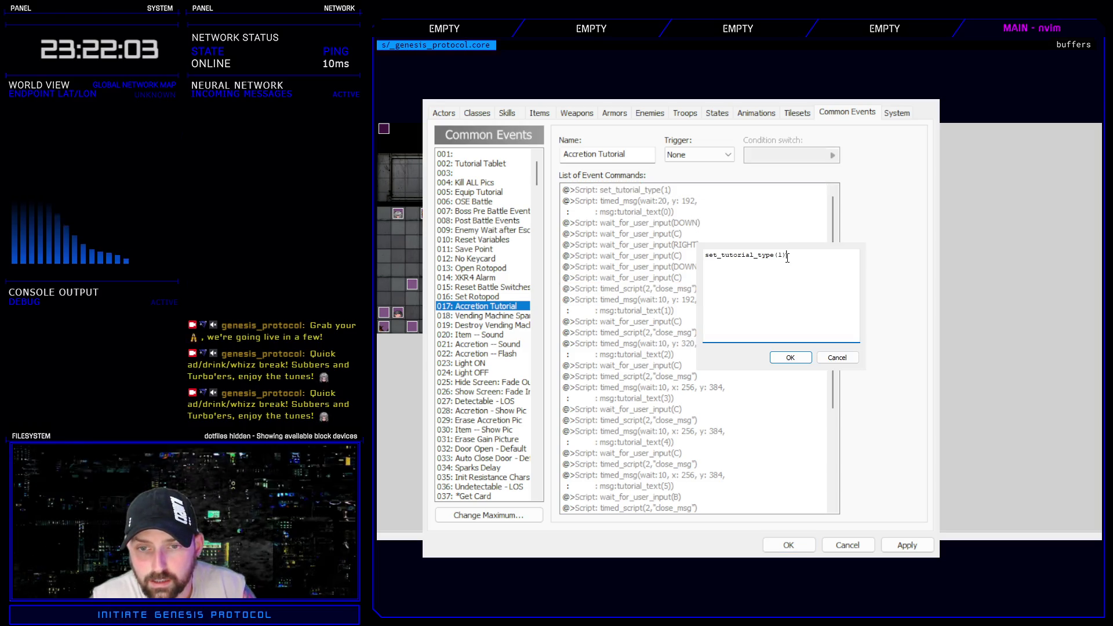
{"action": "key", "text": "BackSpace"}
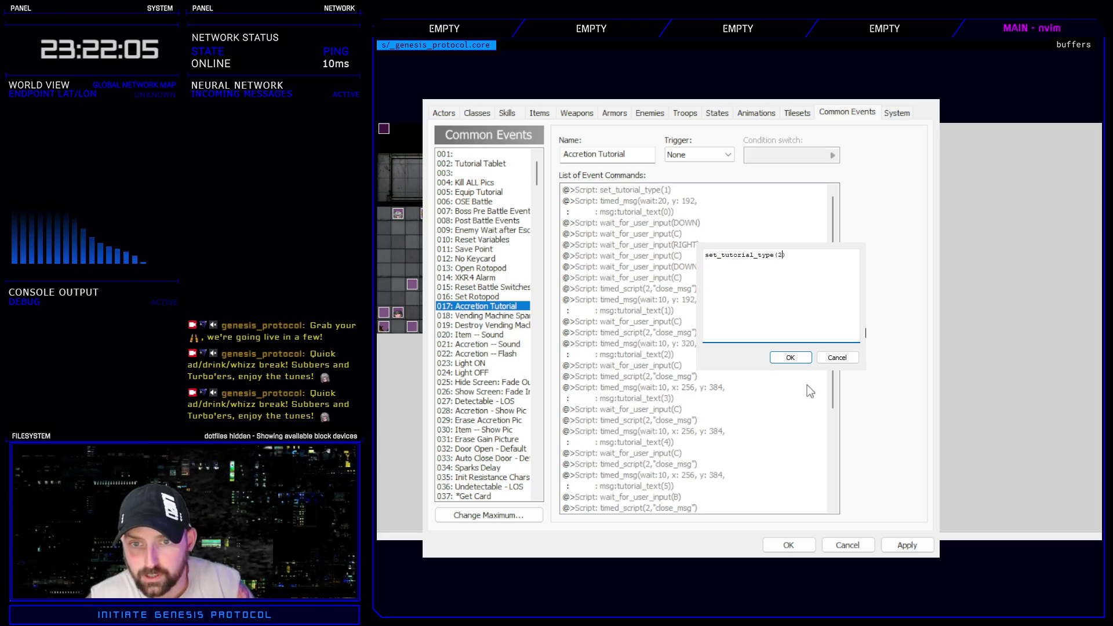
{"action": "left_click", "coordinate": [791, 358]}
{"action": "left_click", "coordinate": [788, 545]}
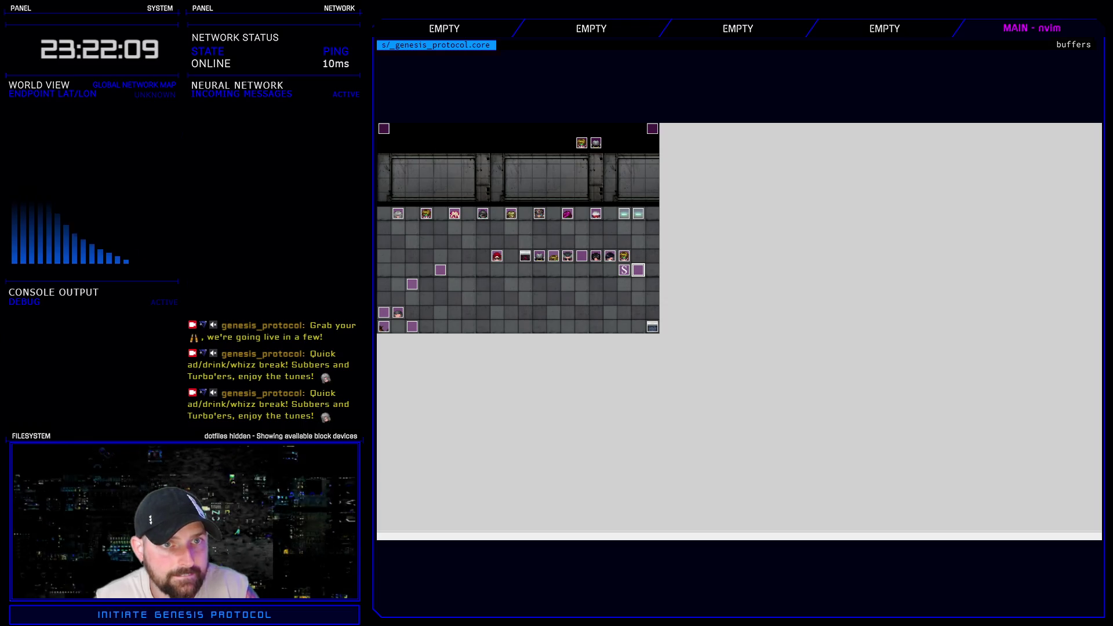
{"action": "key", "text": "F11"}
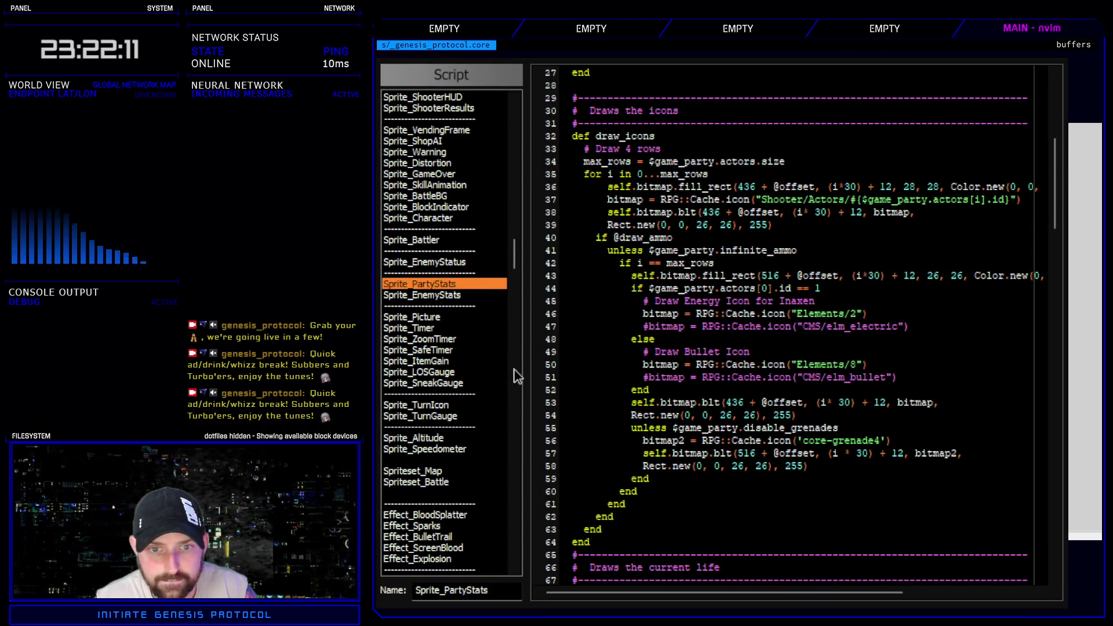
- Find the set_tutorial_type definition in Interpreter Map and its $game_temp.tutorial_type assignment
{"action": "key", "text": "ctrl+f"}
{"action": "type", "text": "set_"}
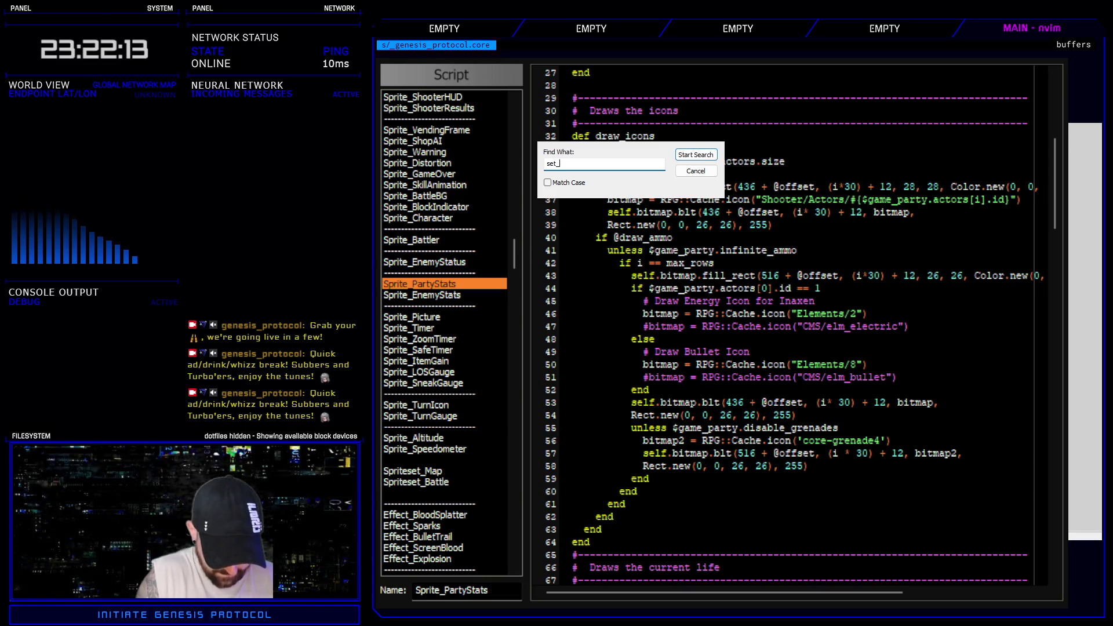
{"action": "type", "text": "tutorial_type"}
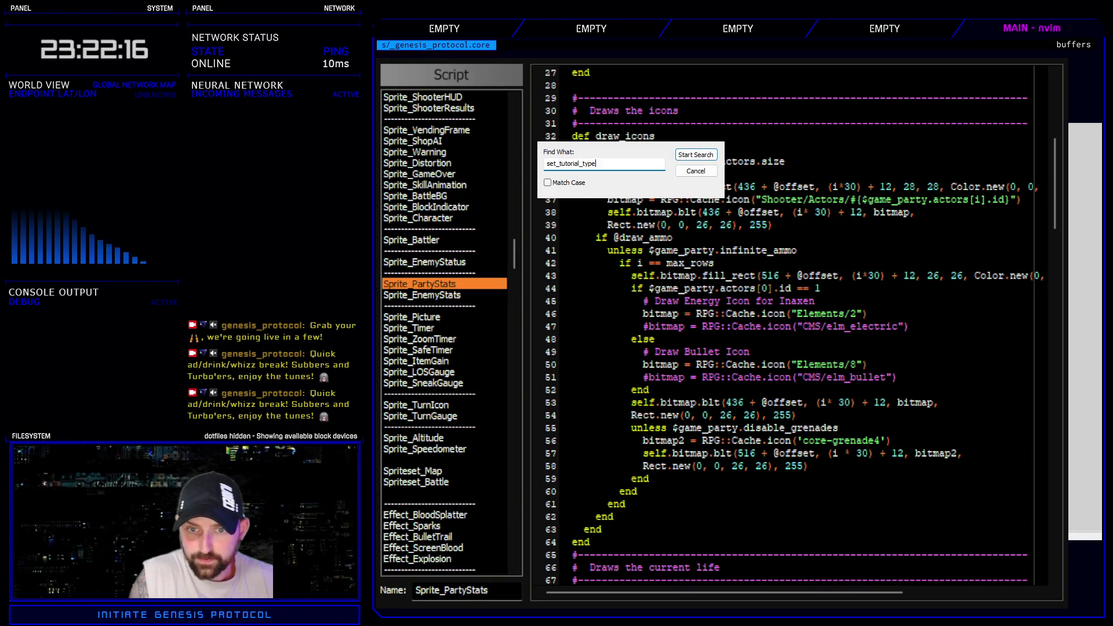
{"action": "key", "text": "Return"}
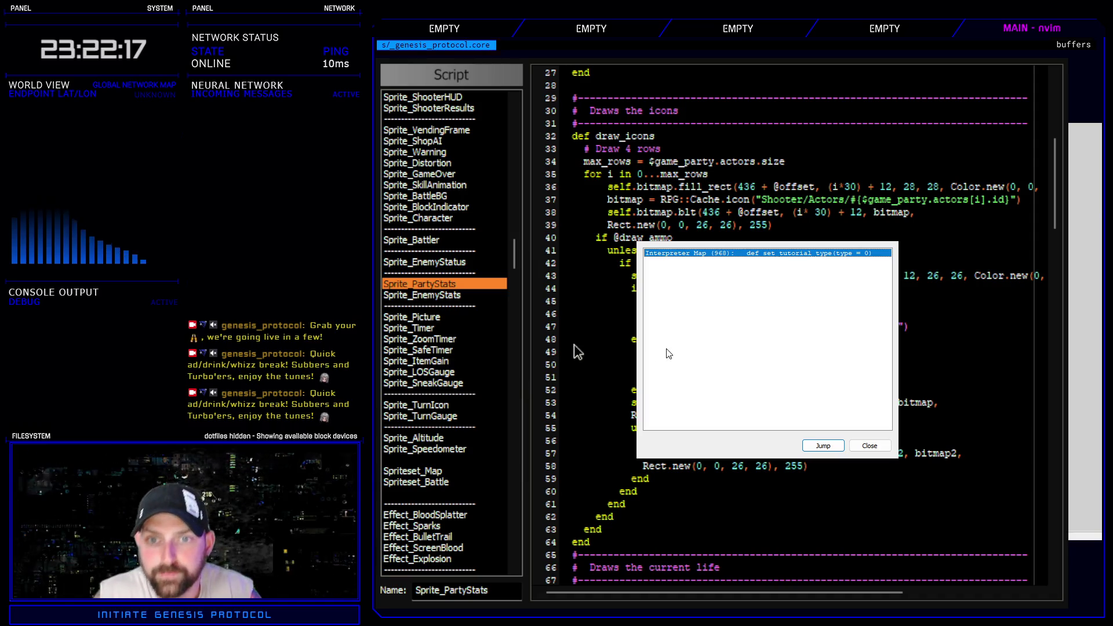
{"action": "key", "text": "Return"}
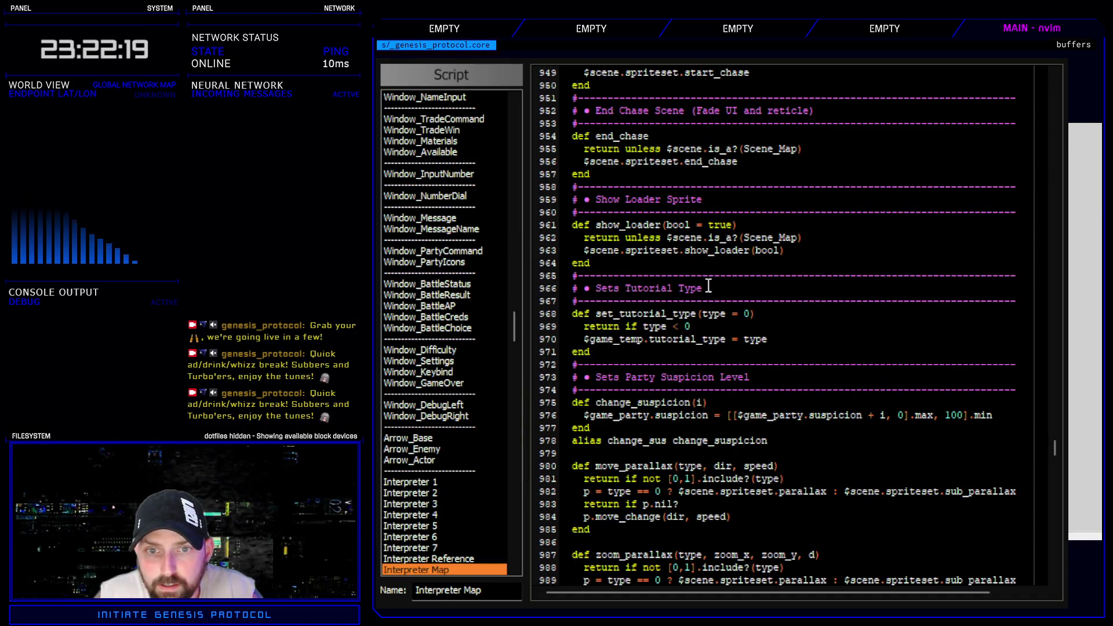
{"action": "mouse_move", "coordinate": [584, 339]}
{"action": "left_mouse_down"}
{"action": "mouse_move", "coordinate": [753, 348]}
{"action": "mouse_move", "coordinate": [726, 341]}
{"action": "left_mouse_up"}
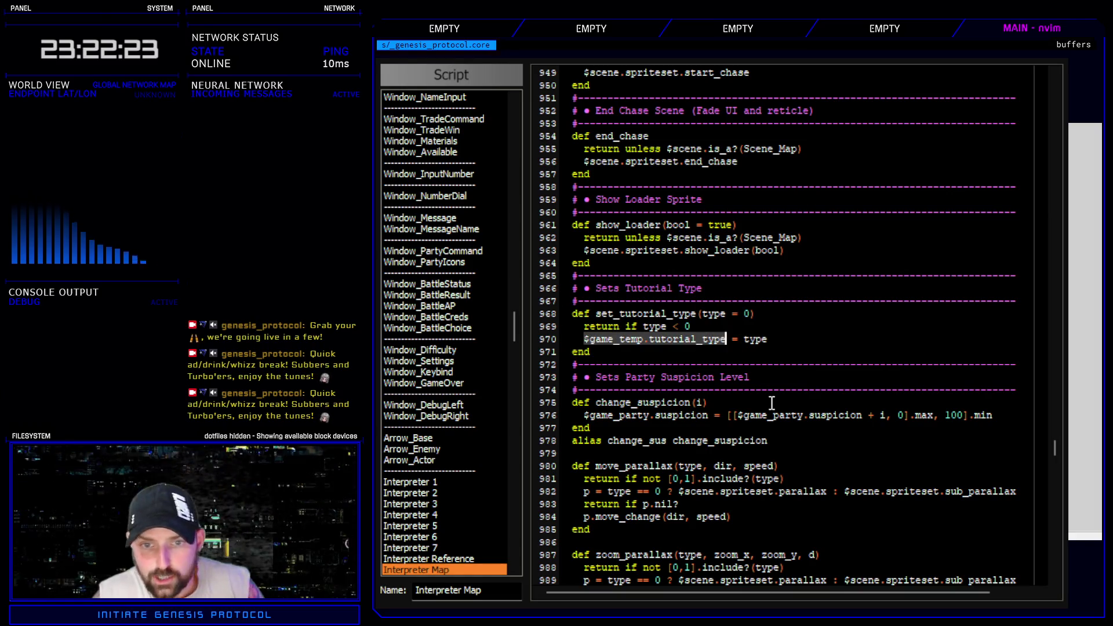
{"action": "left_click", "coordinate": [385, 262]}
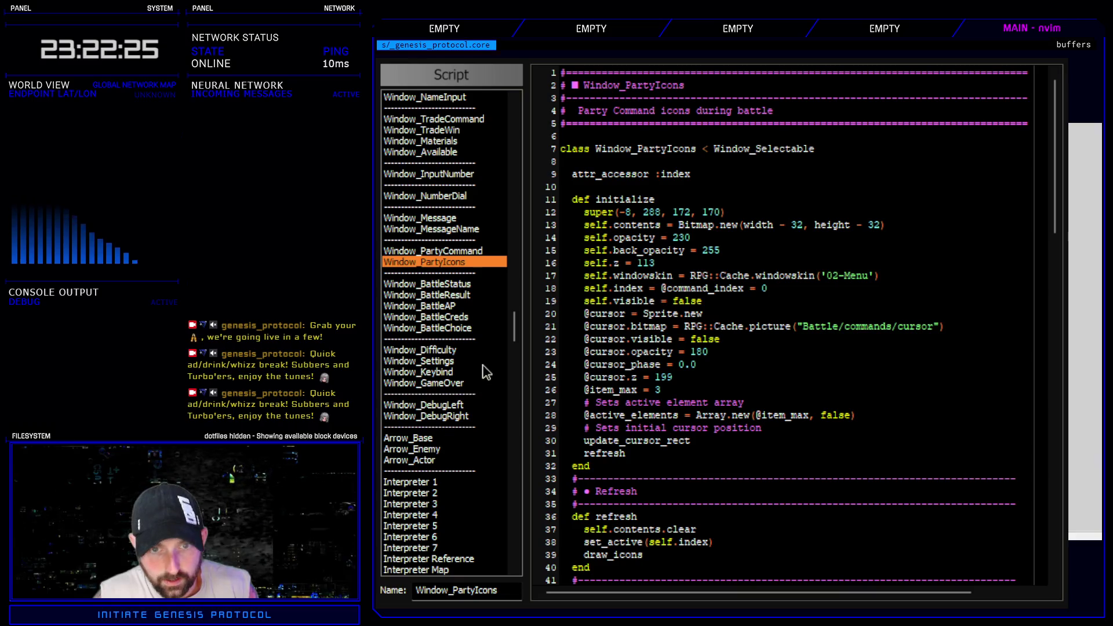
- Search all scripts for $game_temp.tutorial_type uses, then go to Tutorials Controller
{"action": "key", "text": "ctrl+shift+f"}
{"action": "key", "text": "Return"}
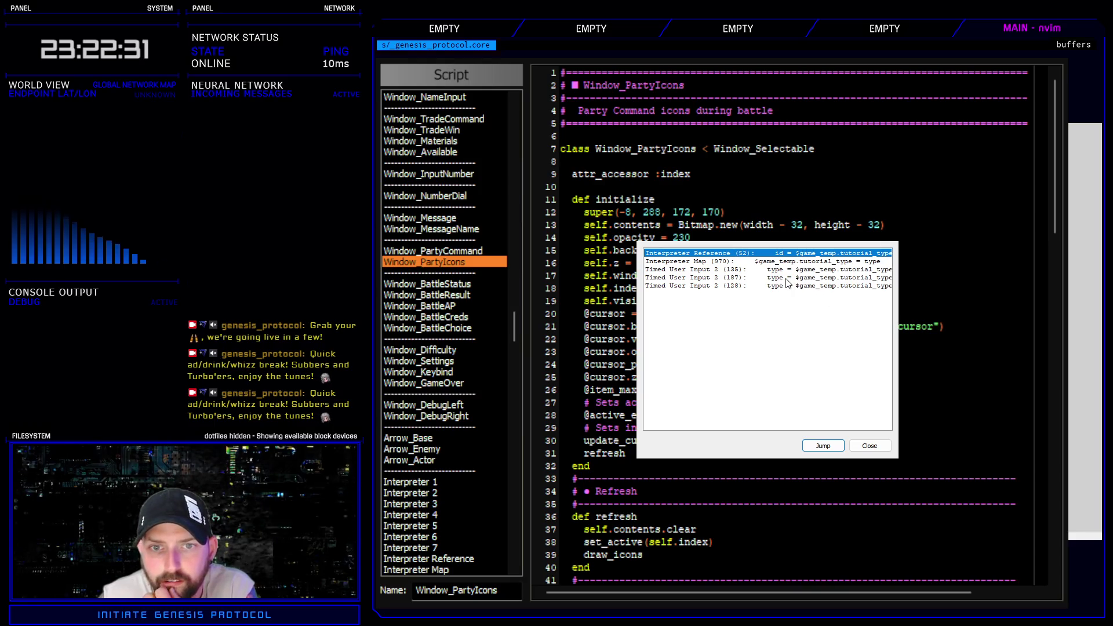
{"action": "double_click", "coordinate": [803, 262]}
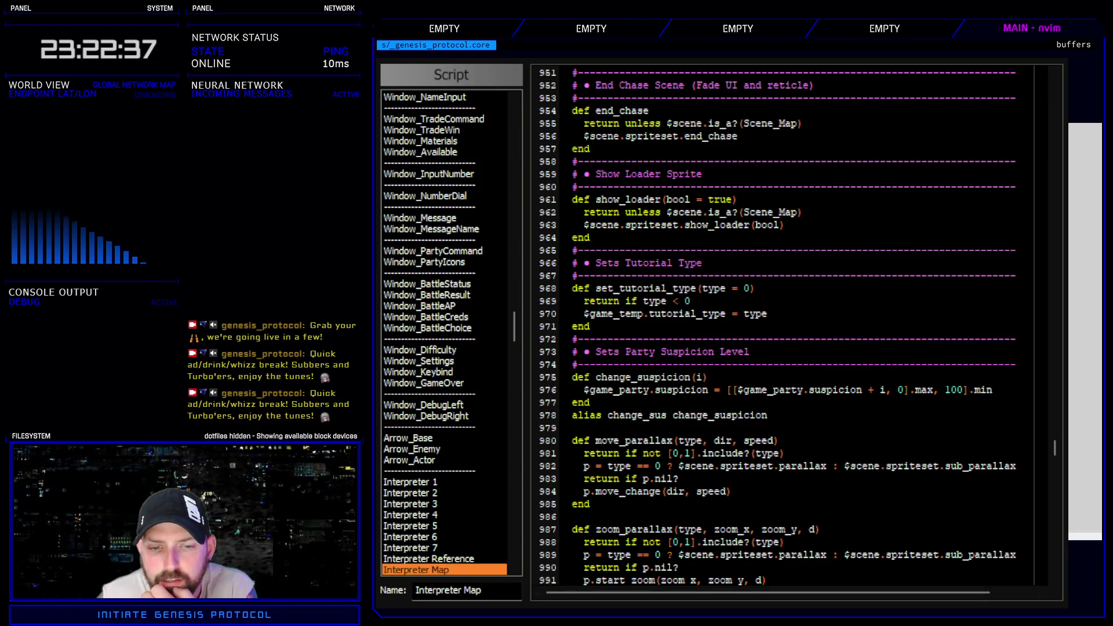
{"action": "key", "text": "ctrl+f"}
{"action": "left_click", "coordinate": [697, 158]}
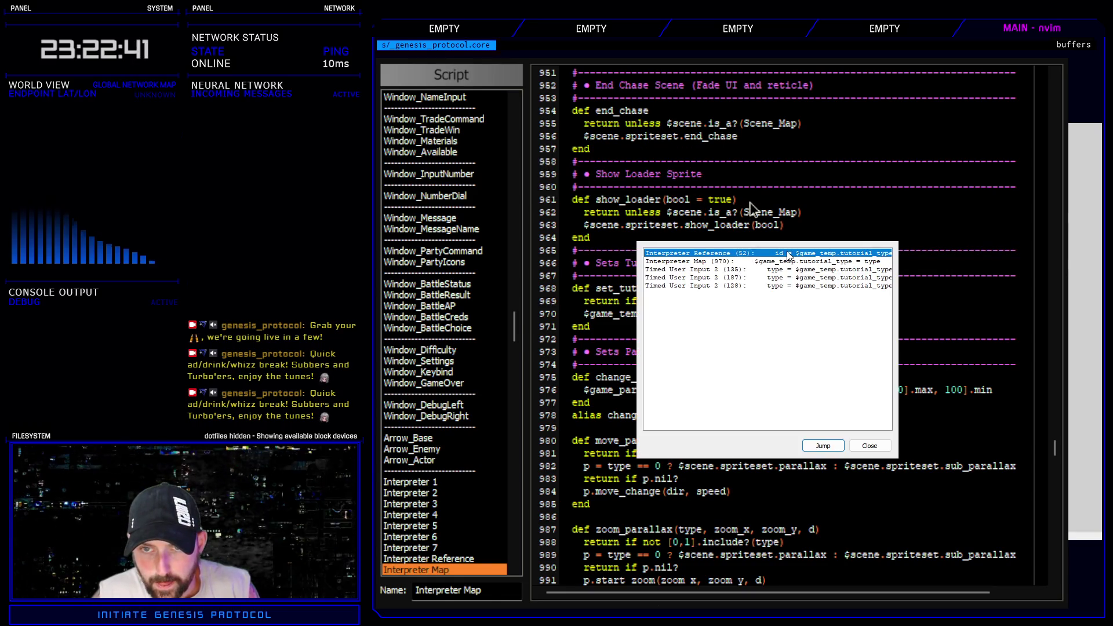
{"action": "double_click", "coordinate": [789, 256]}
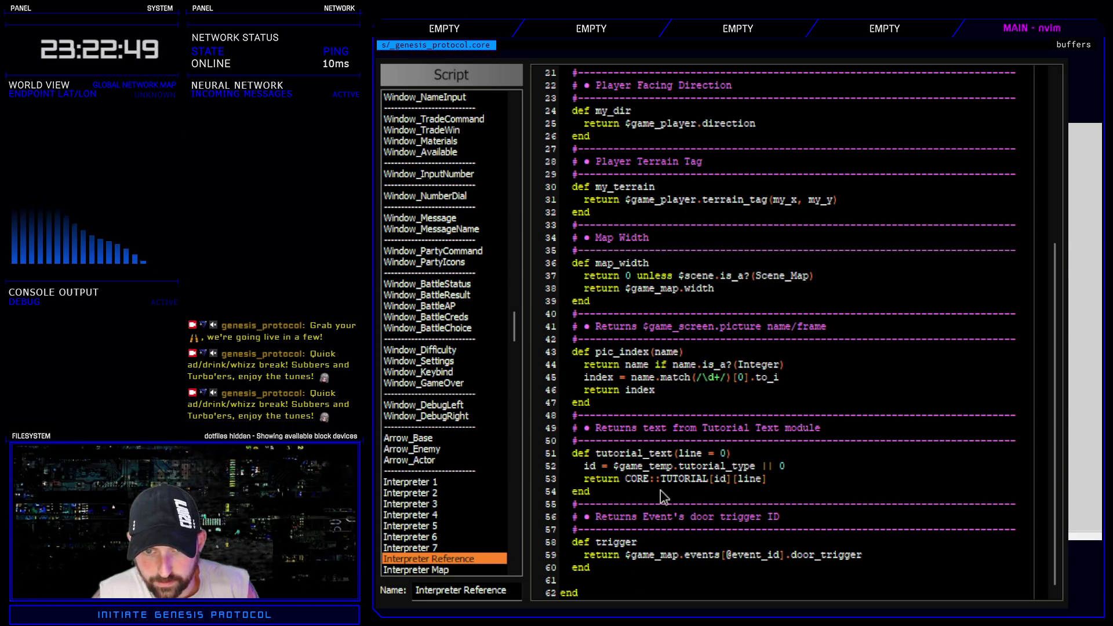
{"action": "left_click_drag", "start_coordinate": [511, 345], "coordinate": [512, 192]}
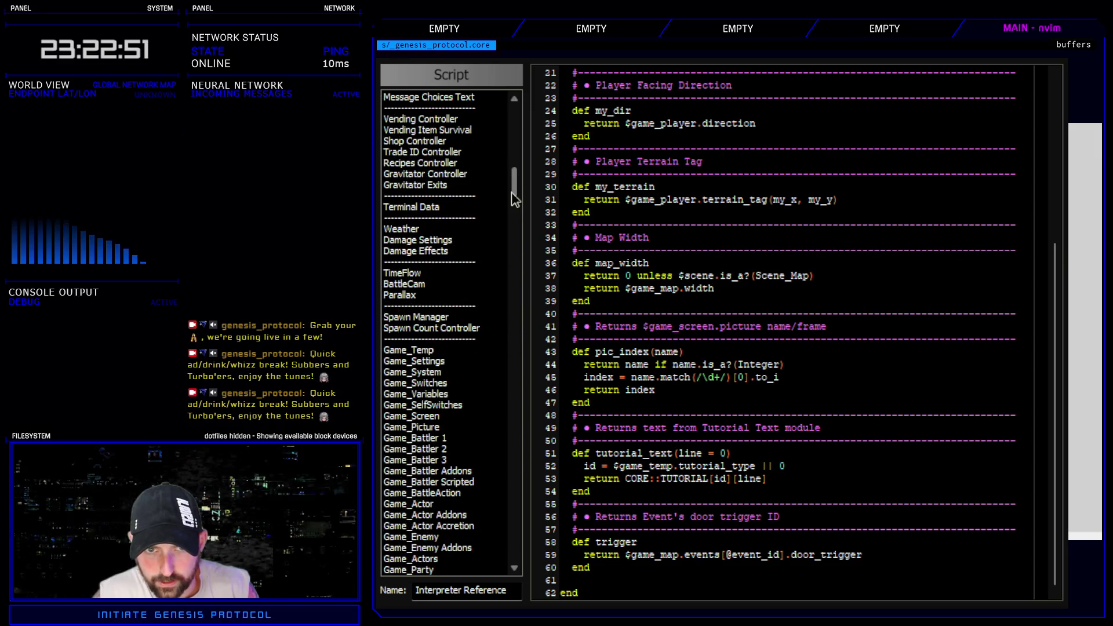
{"action": "scroll", "coordinate": [487, 499], "scroll_direction": "up", "scroll_amount": 6}
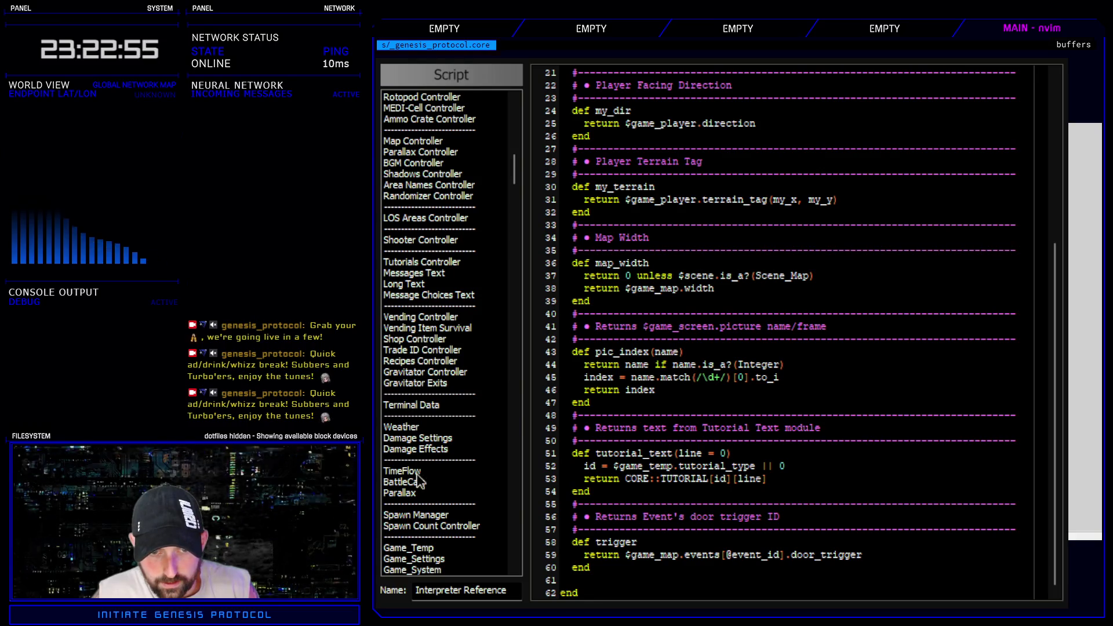
{"action": "left_click", "coordinate": [452, 263]}
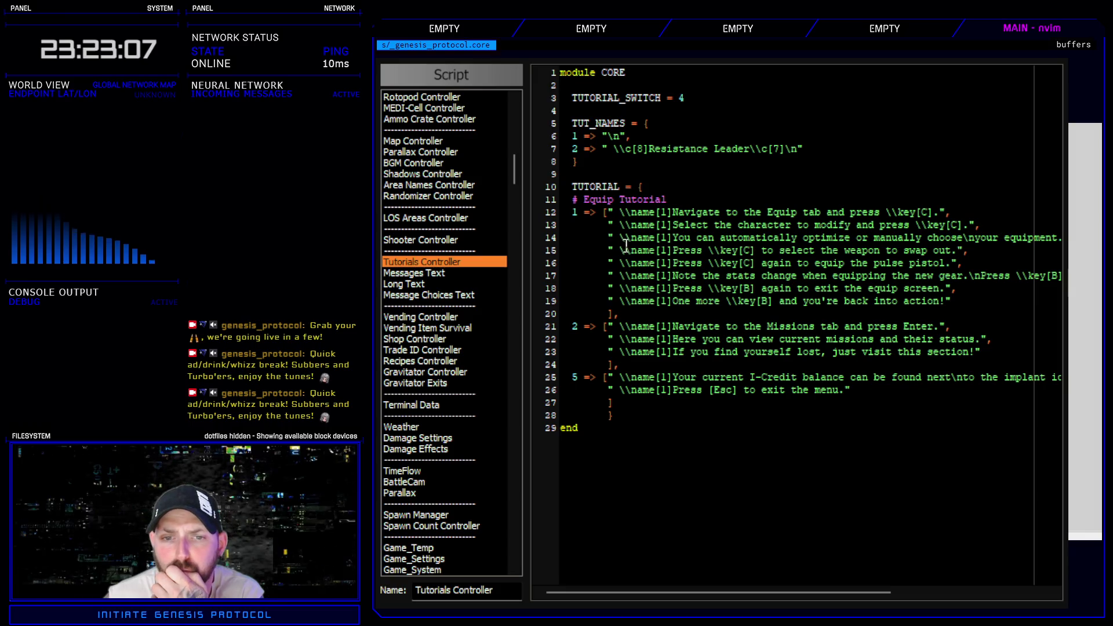
- Change the Missions entry key from 2 to 3, add a blank line after Equip, and select the Equip entry
{"action": "left_click", "coordinate": [577, 327]}
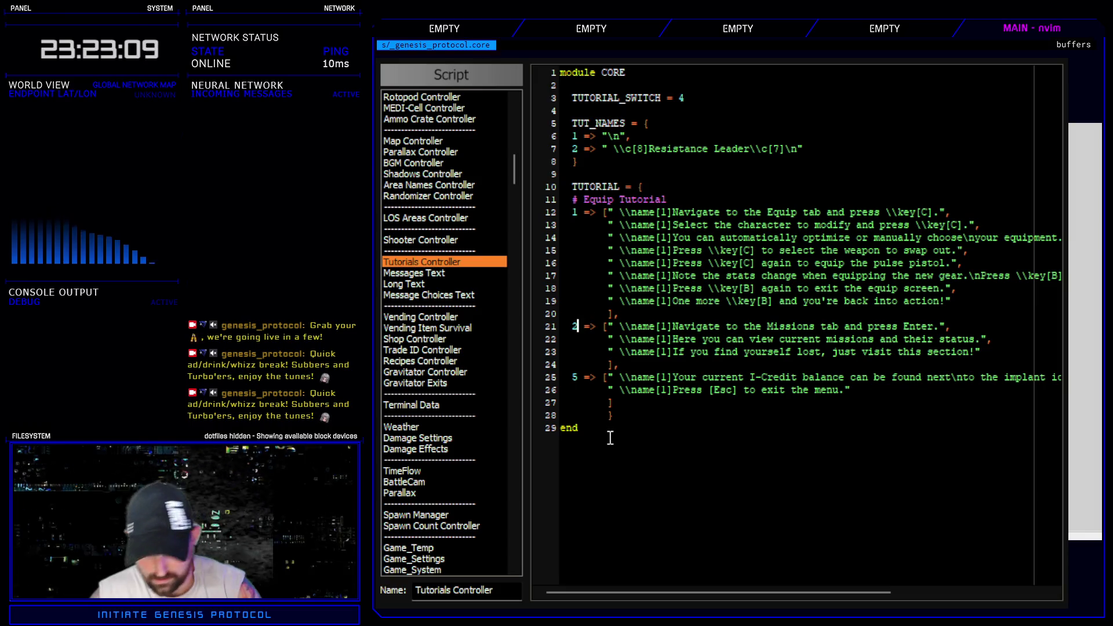
{"action": "key", "text": "BackSpace"}
{"action": "type", "text": "3"}
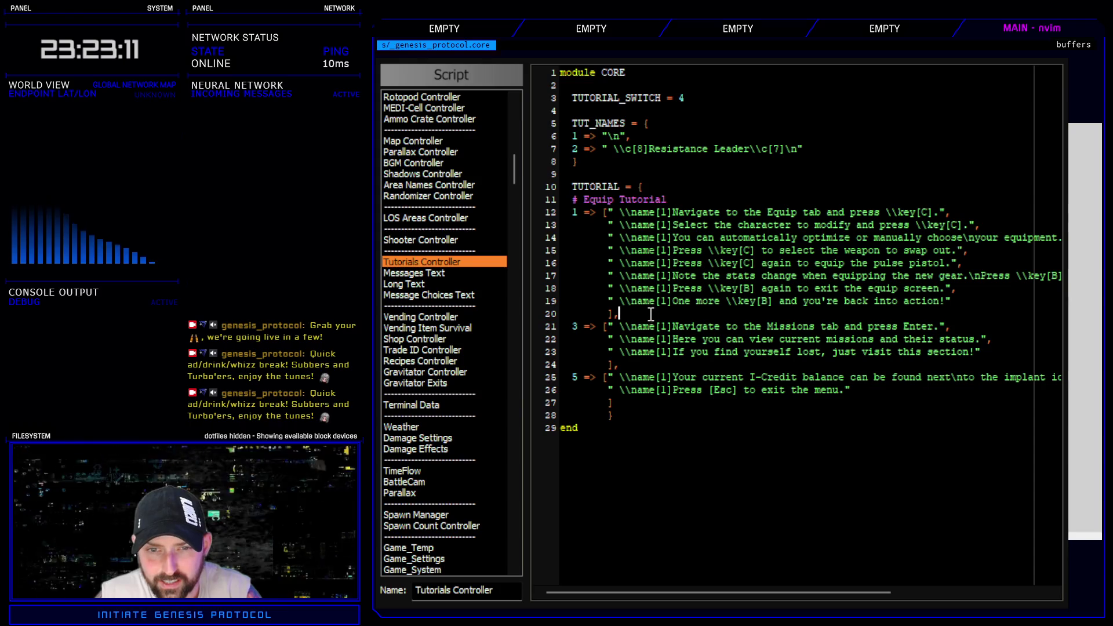
{"action": "left_click", "coordinate": [652, 314]}
{"action": "key", "text": "Return"}
{"action": "mouse_move", "coordinate": [626, 312]}
{"action": "left_mouse_down"}
{"action": "mouse_move", "coordinate": [565, 237]}
{"action": "mouse_move", "coordinate": [526, 218]}
{"action": "left_mouse_up"}
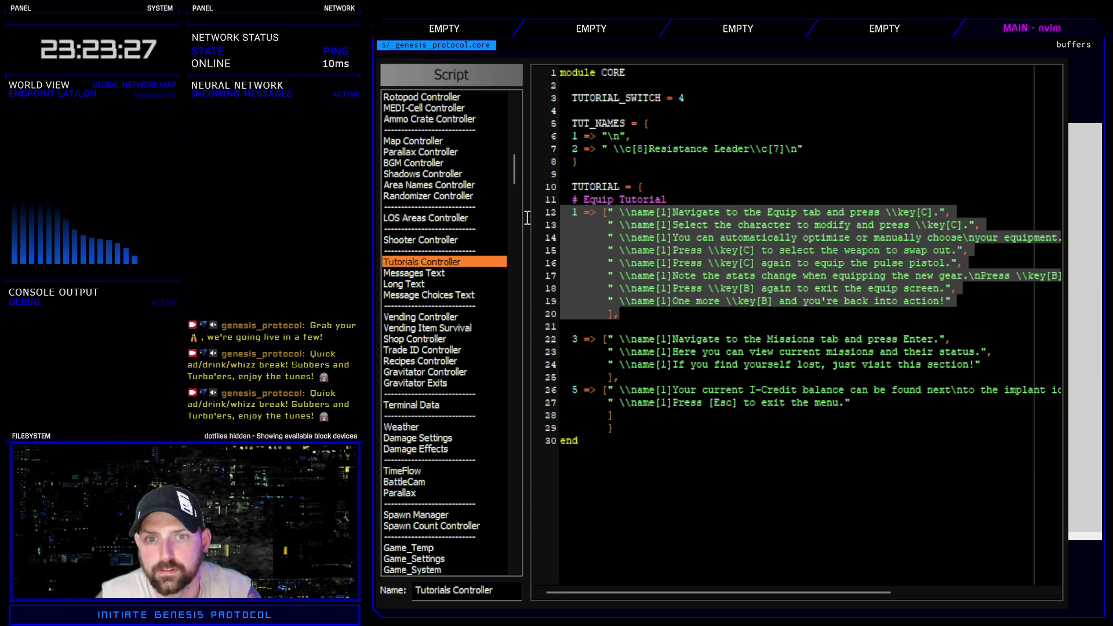
- Paste a copy of the Equip tutorial block below it and renumber the copy as entry 2
{"action": "key", "text": "k"}
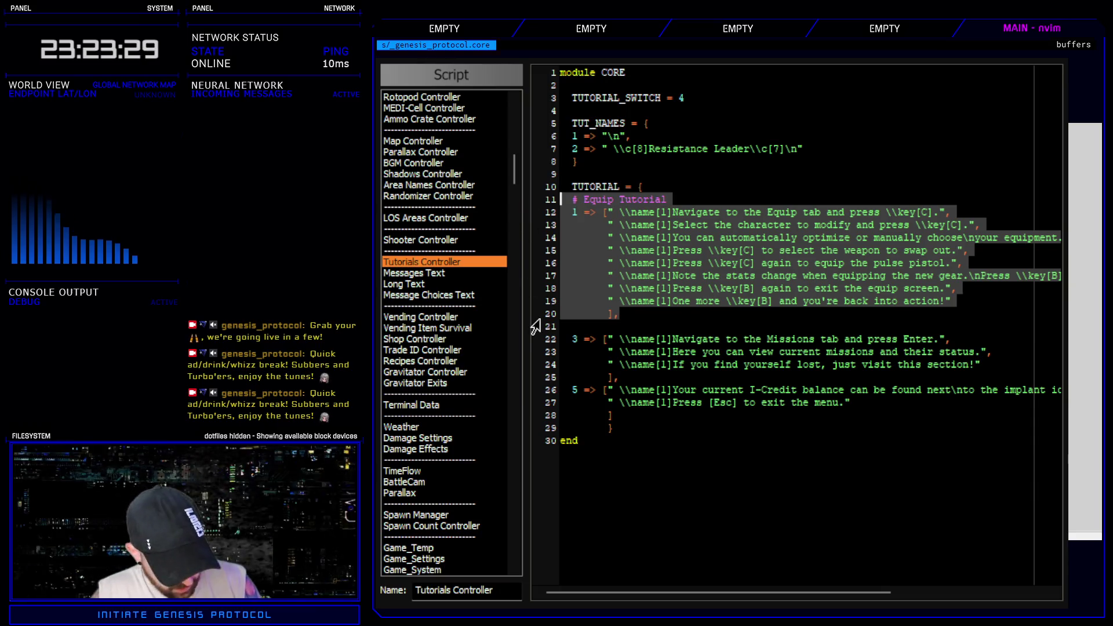
{"action": "key", "text": "y"}
{"action": "key", "text": "p"}
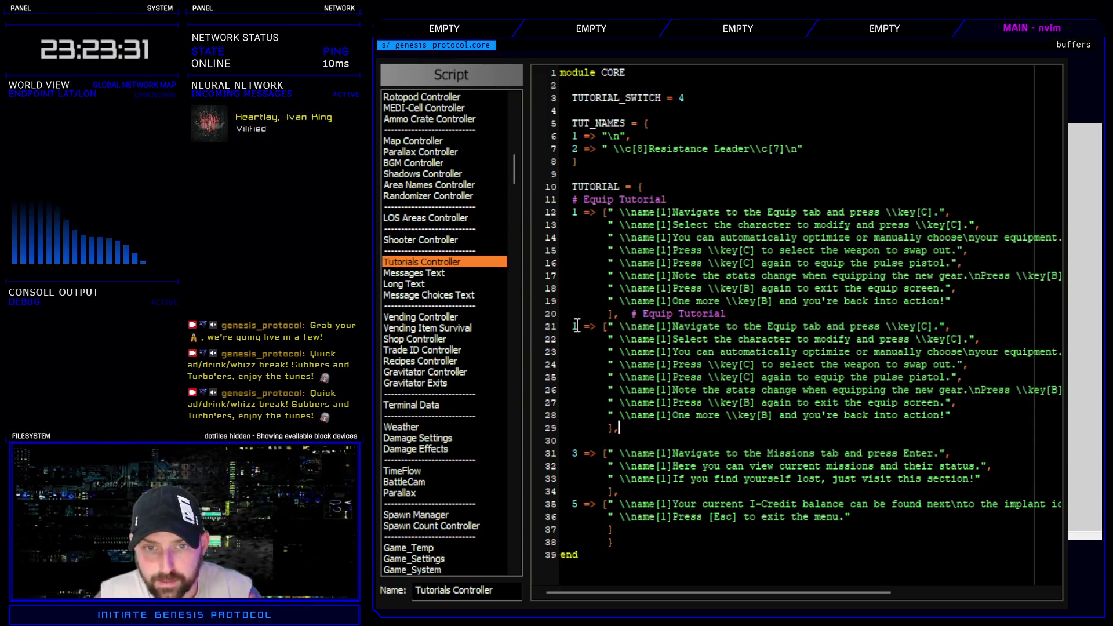
{"action": "key", "text": "9"}
{"action": "key", "text": "k"}
{"action": "key", "text": "w"}
{"action": "key", "text": "i"}
{"action": "key", "text": "Return"}
{"action": "key", "text": "BackSpace"}
{"action": "key", "text": "BackSpace"}
{"action": "key", "text": "Escape"}
{"action": "key", "text": "j"}
{"action": "key", "text": "ctrl+a"}
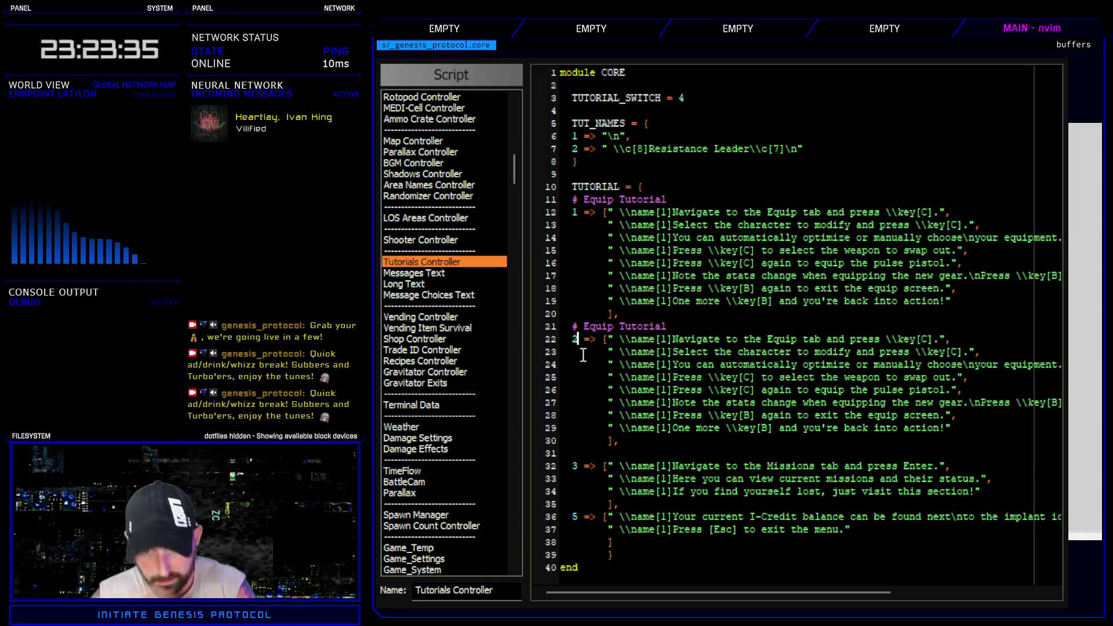
{"action": "key", "text": "k"}
- Rename the copy's comment to Accretion Tutorial and replace Equip with 'Enahnce' on its first line
{"action": "key", "text": "O"}
{"action": "key", "text": "Escape"}
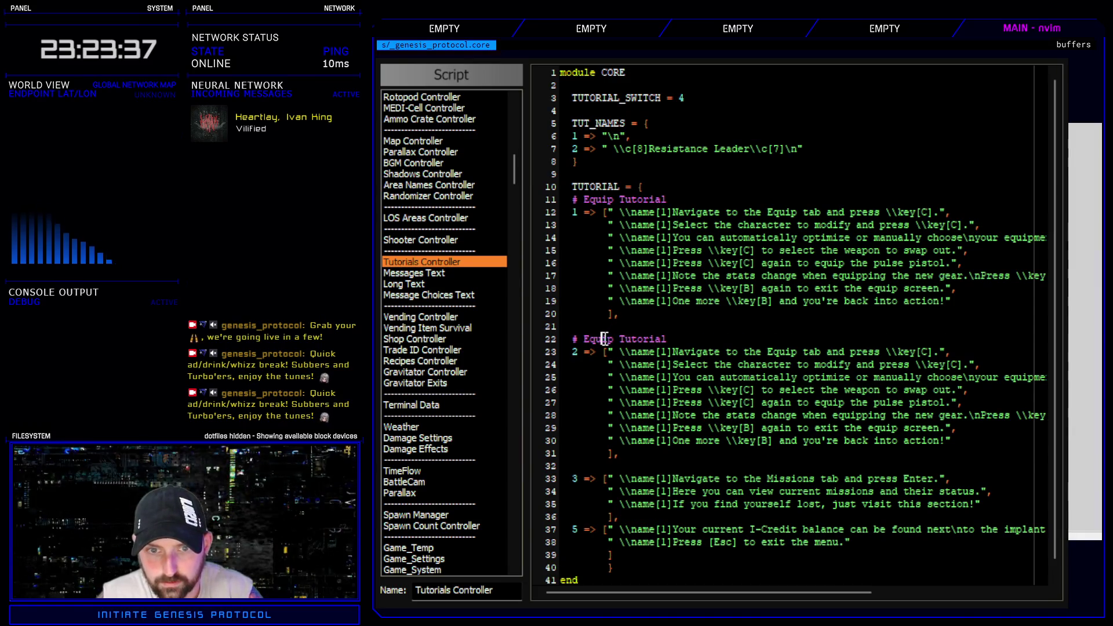
{"action": "type", "text": "jwcwccretion"}
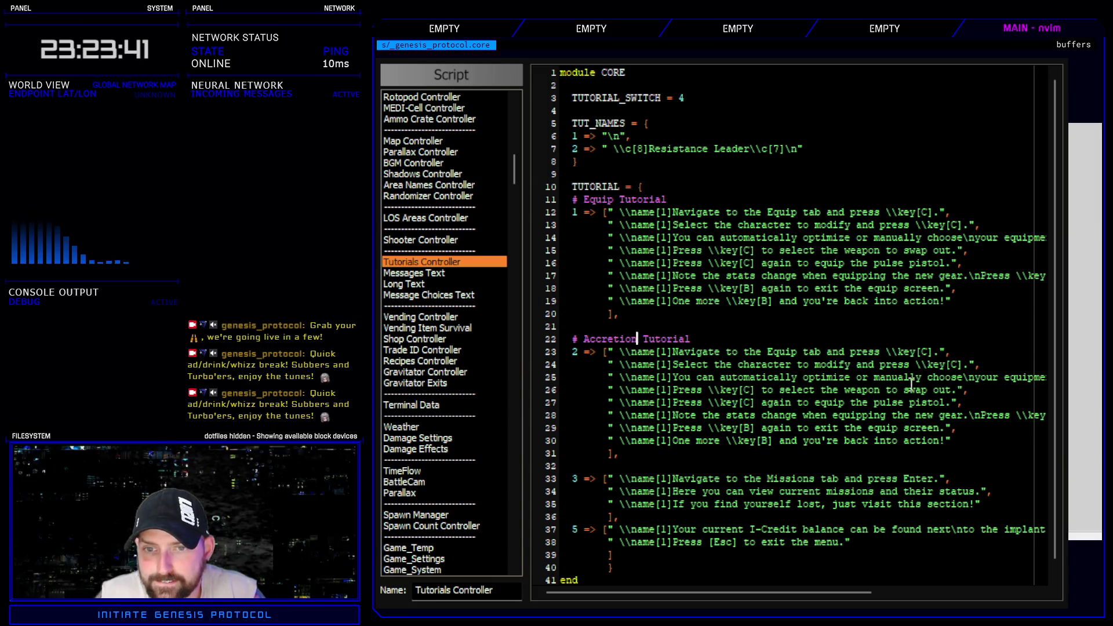
{"action": "left_click_drag", "start_coordinate": [769, 350], "coordinate": [798, 352]}
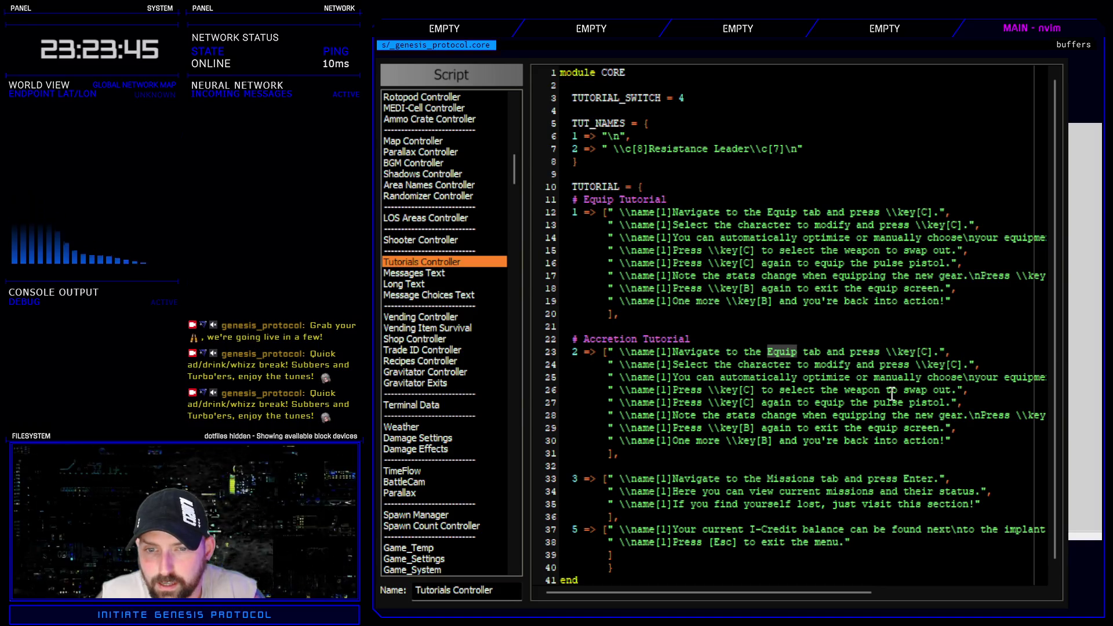
{"action": "type", "text": "Enahnce"}
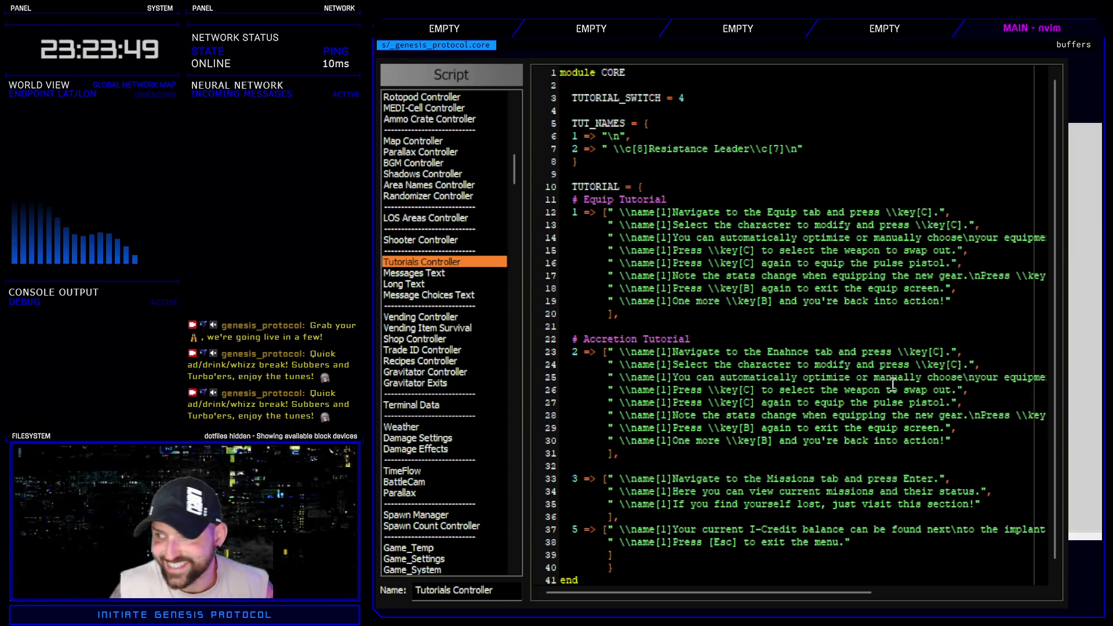
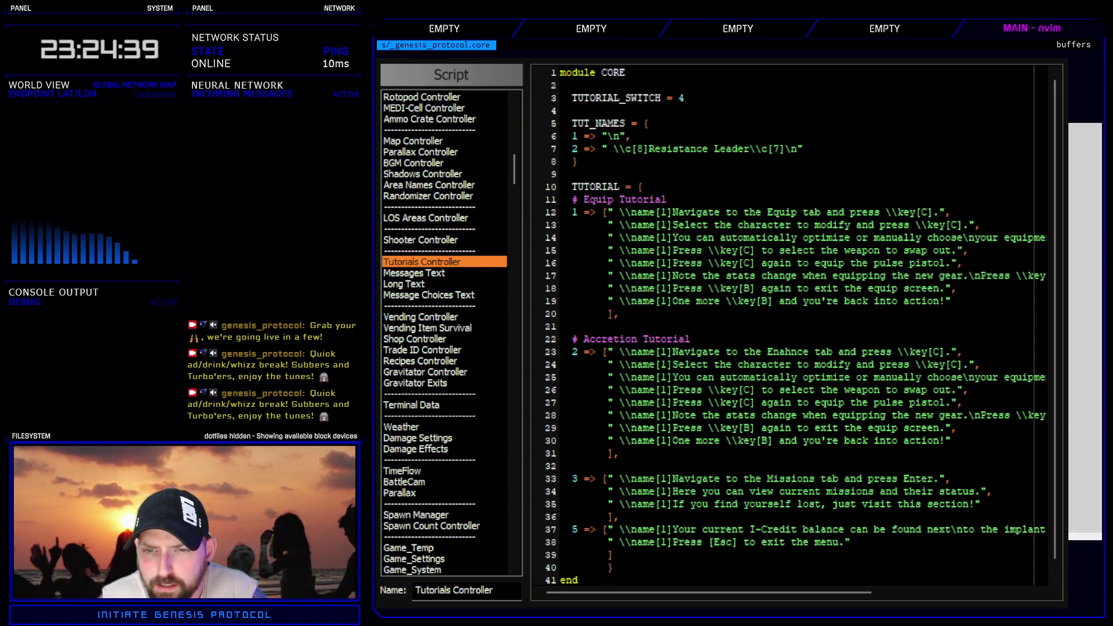
- Correct 'Enahnce' to 'Enhance' on line 23 and close the script editor
{"action": "key", "text": "BackSpace"}
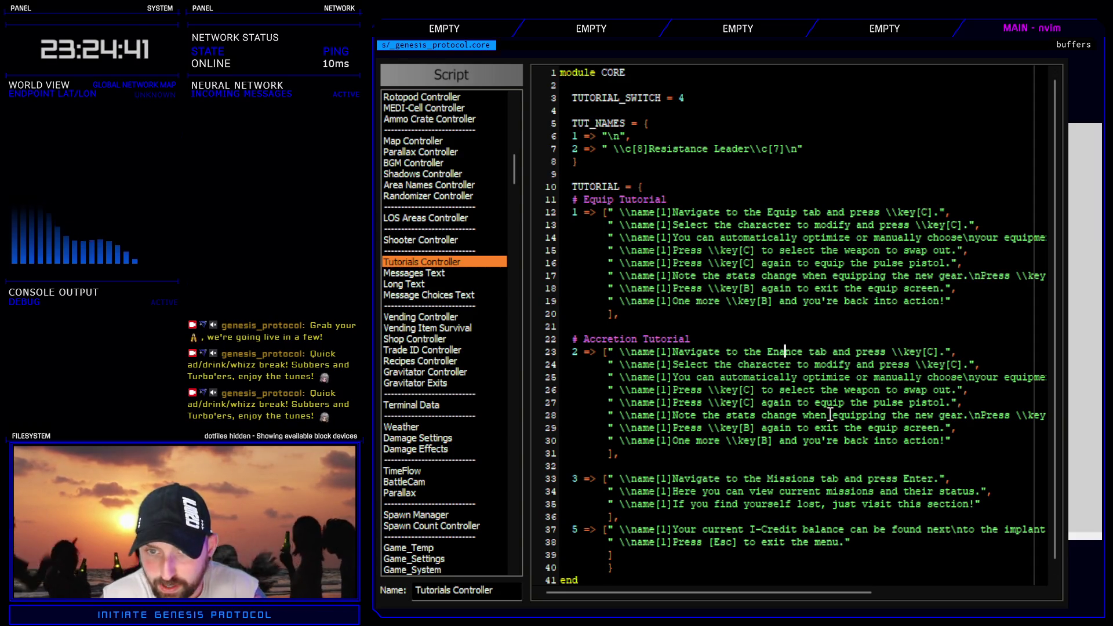
{"action": "type", "text": "h"}
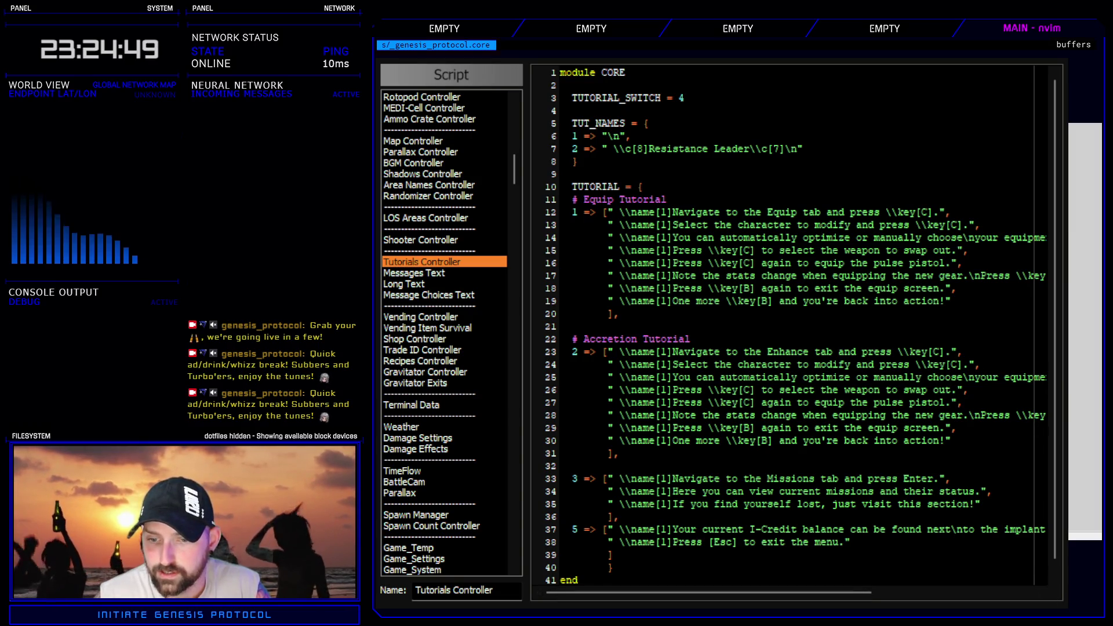
{"action": "key", "text": "Escape"}
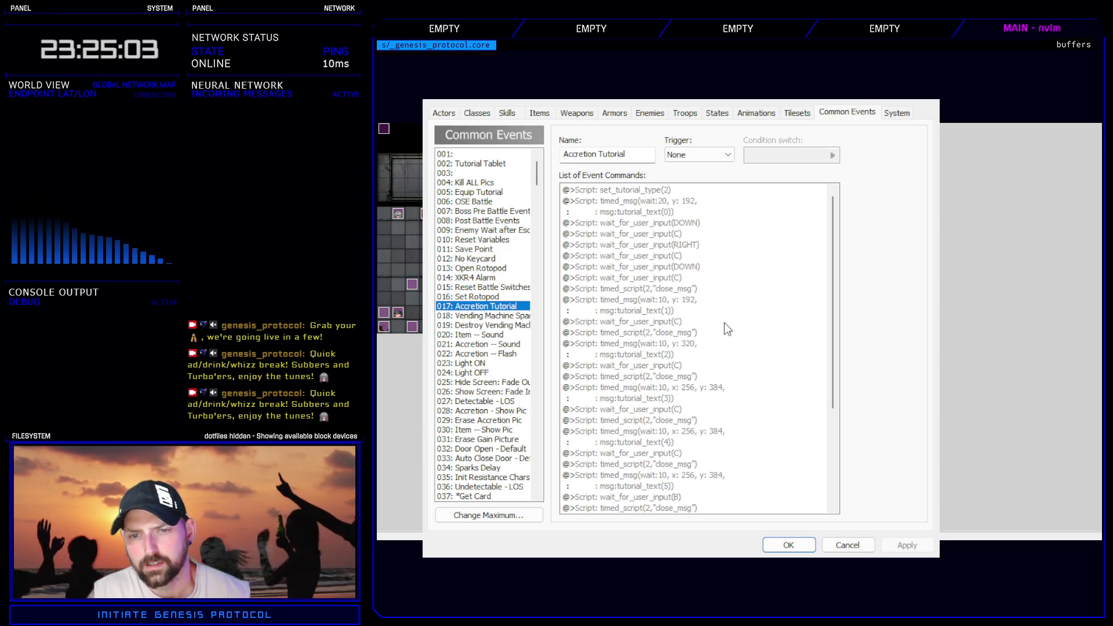
- Review the Accretion Tutorial command order, from tutorial_text(0) through the input waits
{"action": "left_click", "coordinate": [684, 366]}
{"action": "left_click", "coordinate": [685, 377]}
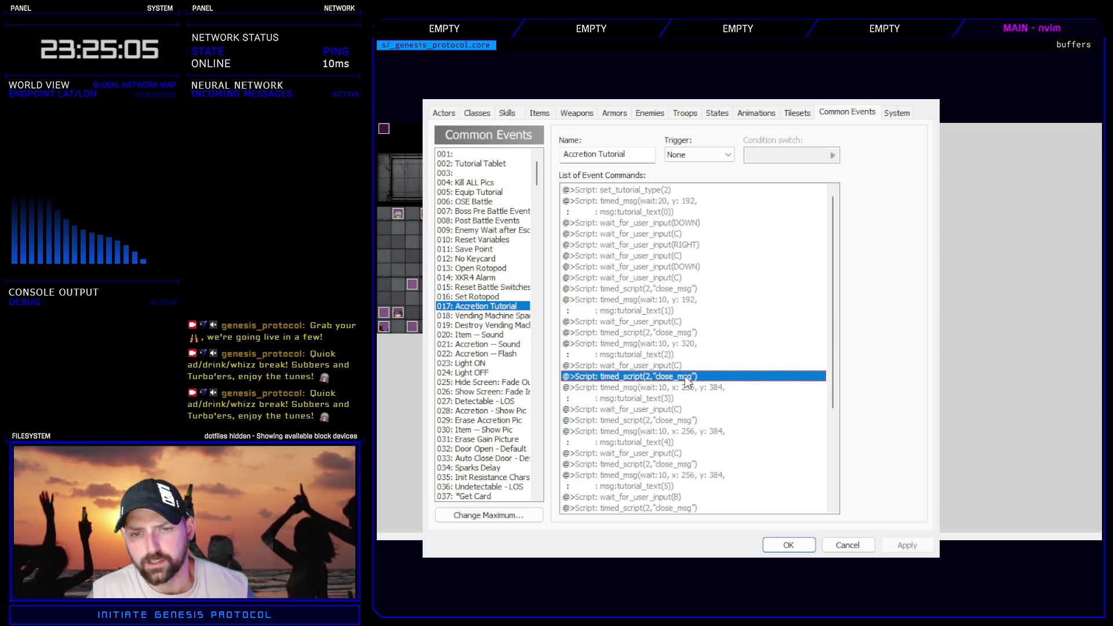
{"action": "left_click", "coordinate": [687, 387]}
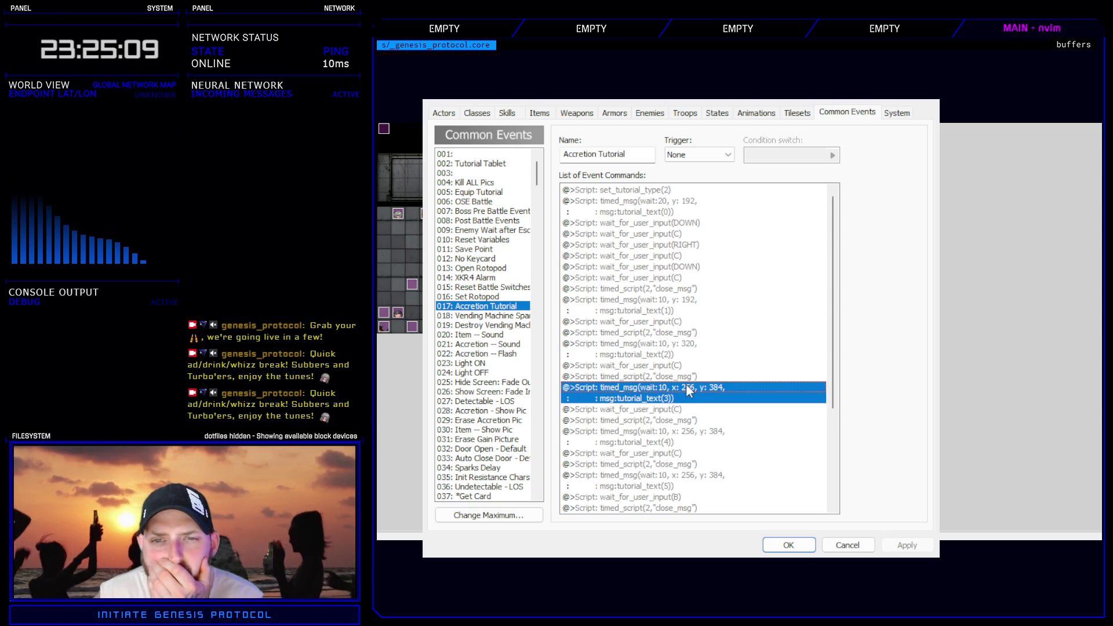
{"action": "left_click", "coordinate": [681, 206]}
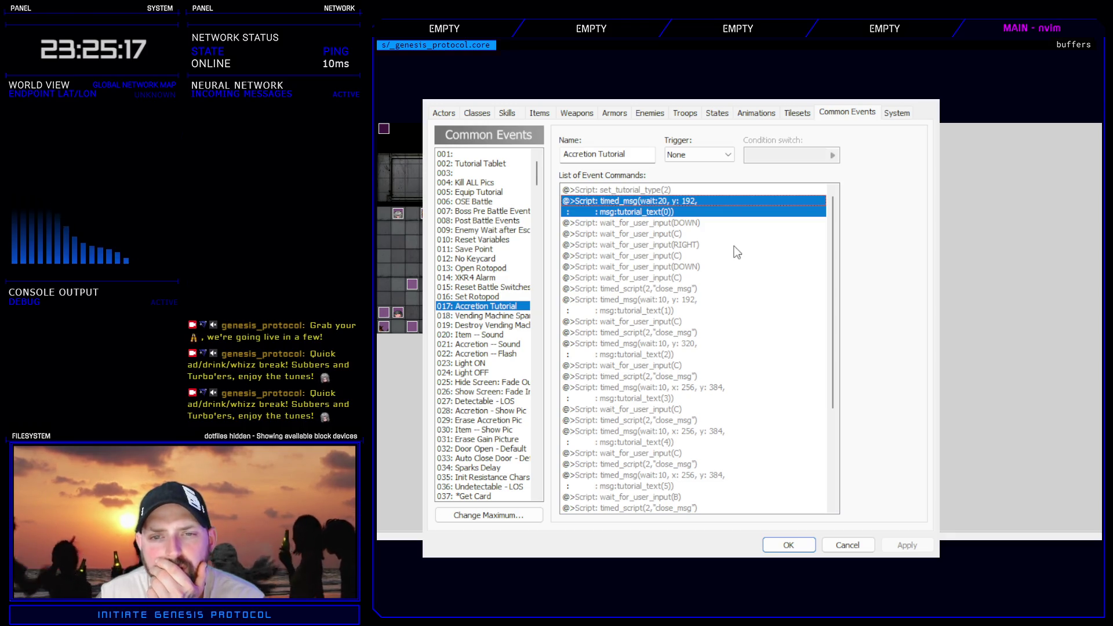
{"action": "left_click_drag", "start_coordinate": [681, 226], "coordinate": [679, 246]}
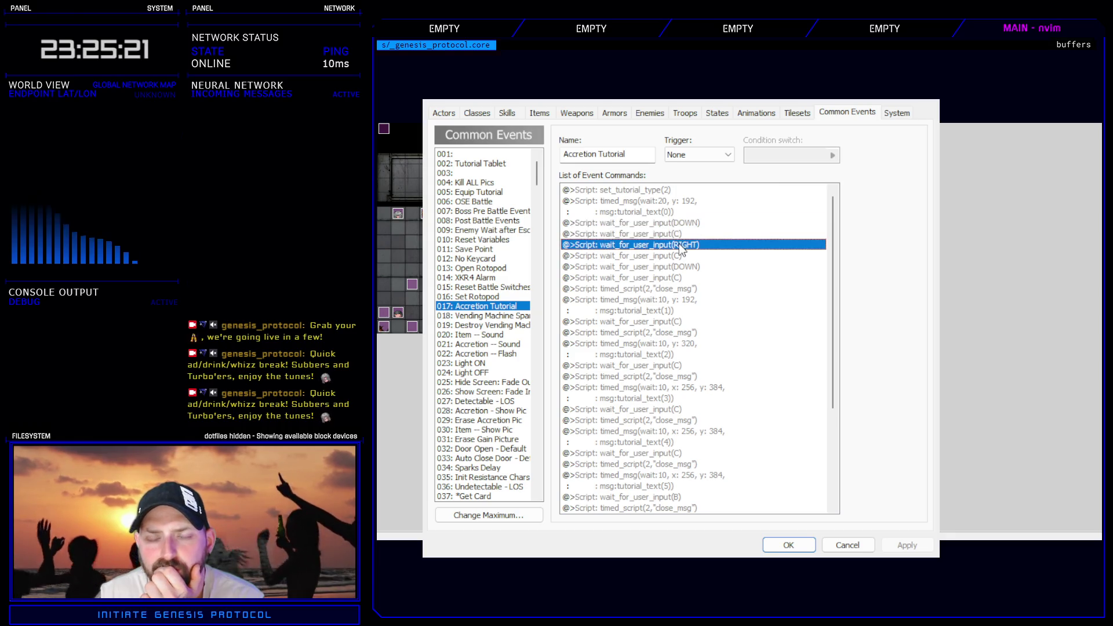
- Move close_msg and tutorial_text(1) above wait_for_user_input(RIGHT) and confirm the event
{"action": "left_click", "coordinate": [694, 289]}
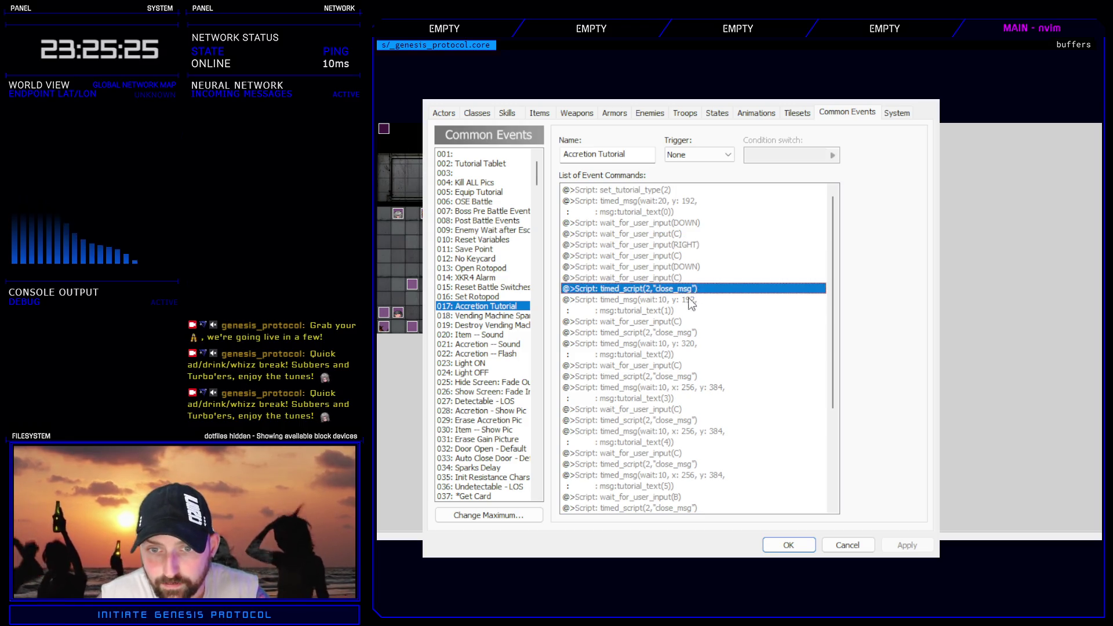
{"action": "left_click", "coordinate": [691, 303], "text": "shift"}
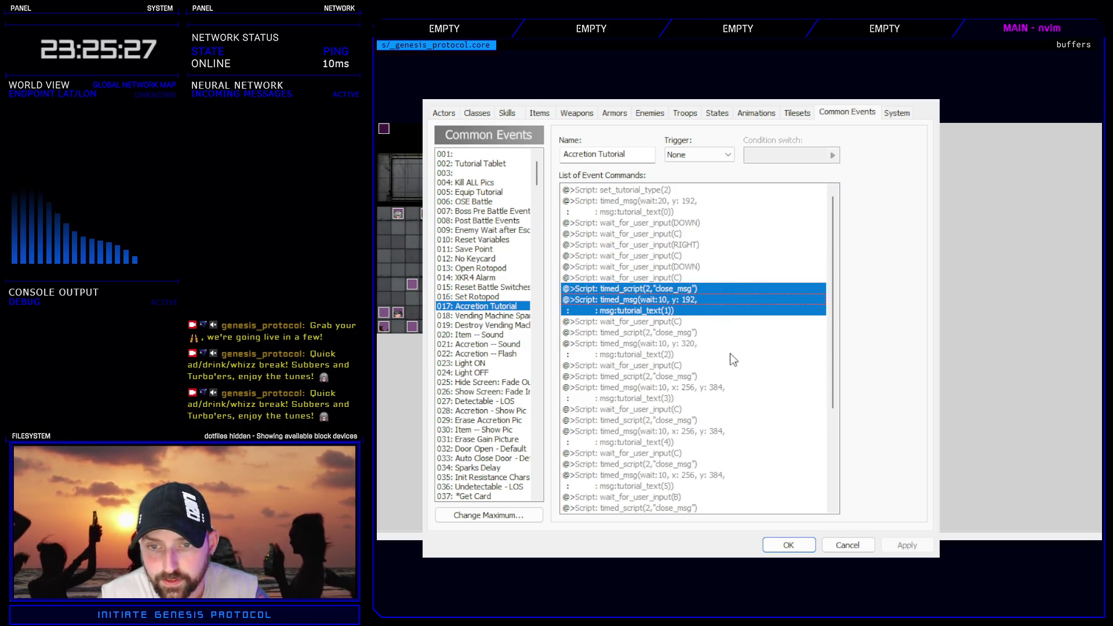
{"action": "key", "text": "Delete"}
{"action": "left_click", "coordinate": [684, 246]}
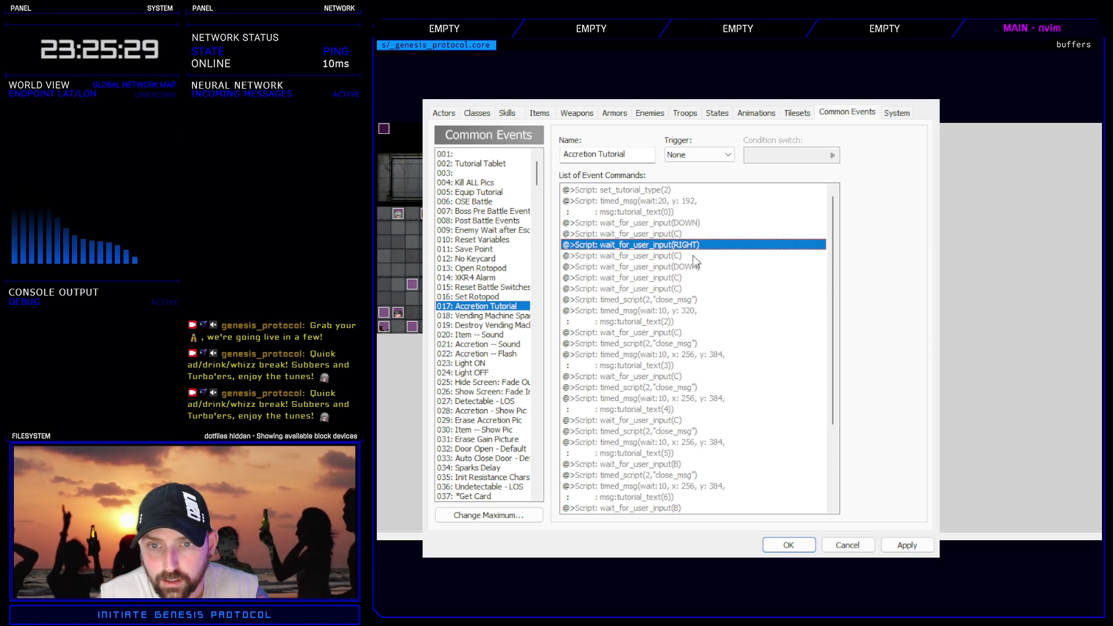
{"action": "key", "text": "ctrl+v"}
{"action": "left_click", "coordinate": [684, 246]}
{"action": "left_click", "coordinate": [686, 257], "text": "shift"}
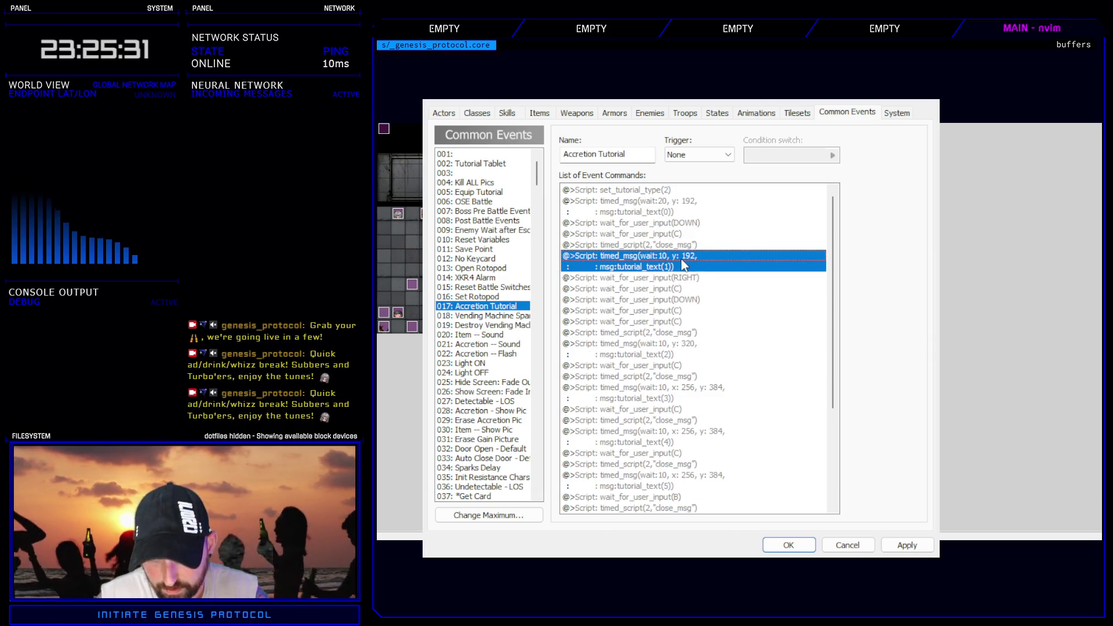
{"action": "left_click", "coordinate": [788, 545]}
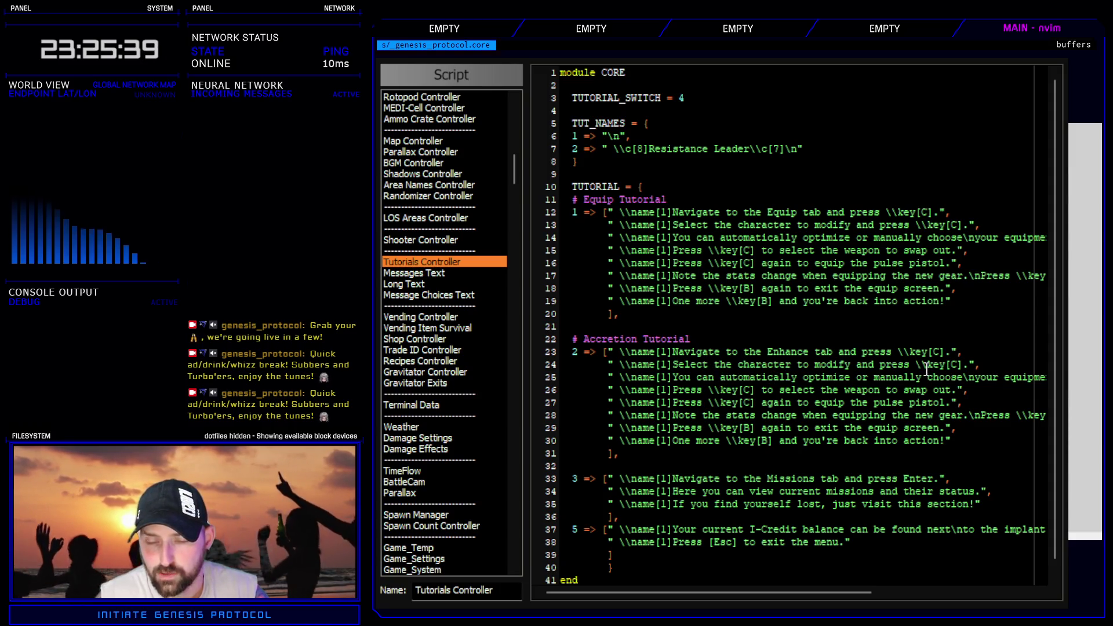
- Rewrite line 24 as 'Press \key[RIGHT] to select GDGDGD.' and close the script
{"action": "double_click", "coordinate": [778, 363]}
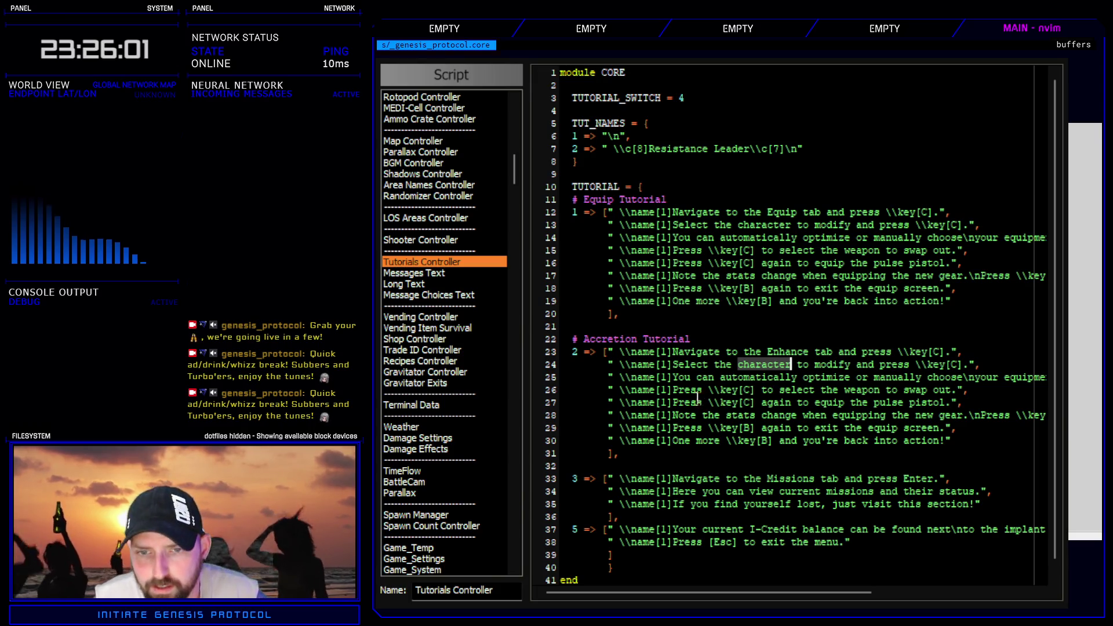
{"action": "left_click_drag", "start_coordinate": [672, 365], "coordinate": [909, 364]}
{"action": "key", "text": "d"}
{"action": "type", "text": "x"}
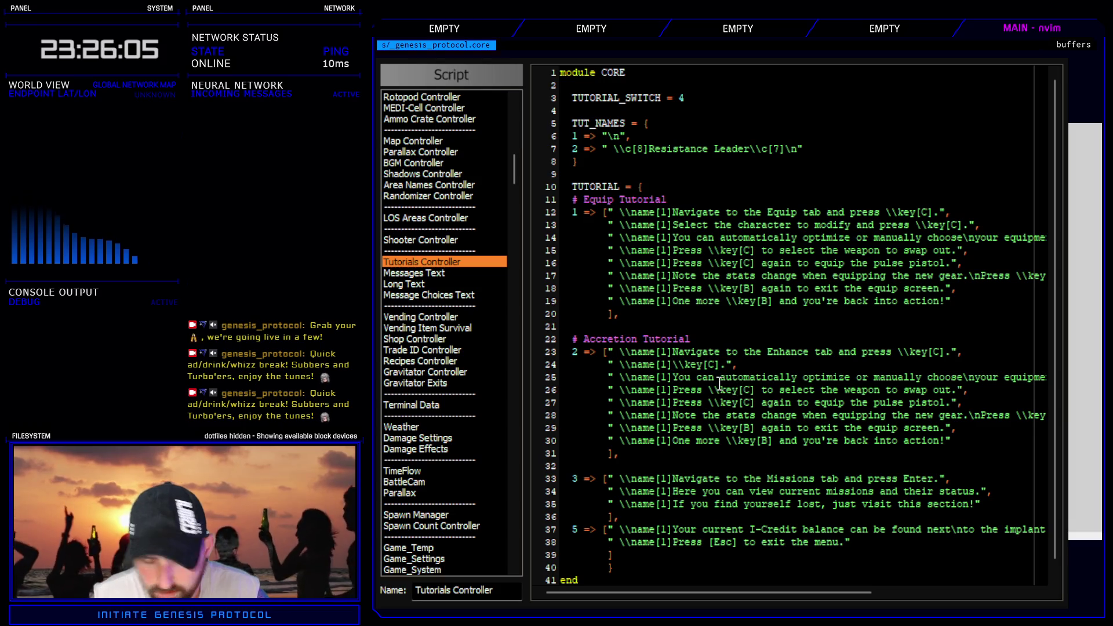
{"action": "type", "text": "iPress"}
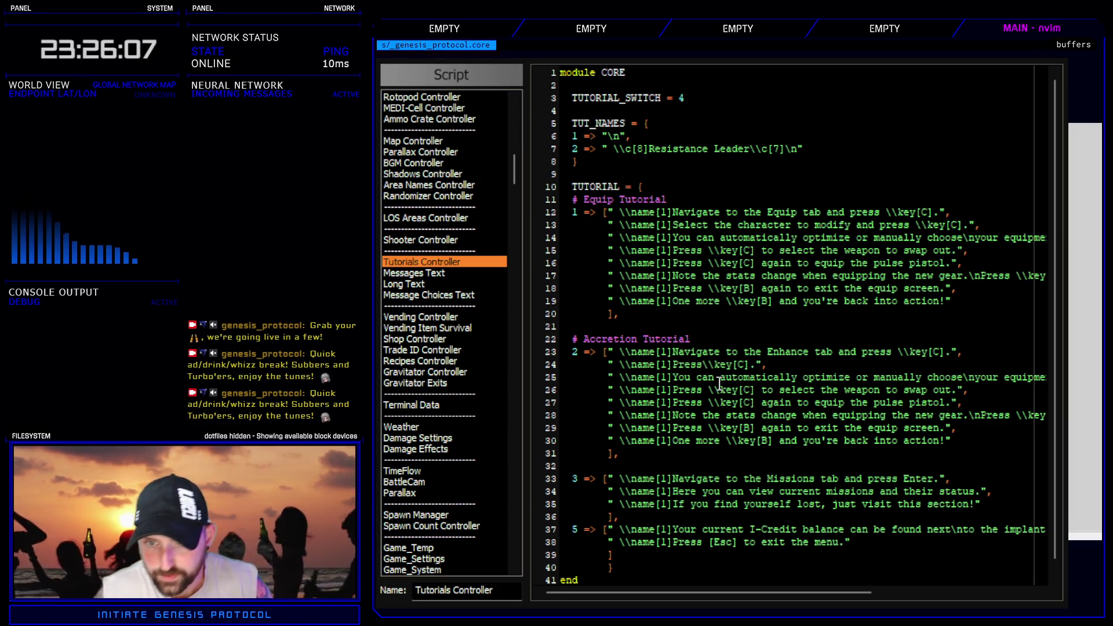
{"action": "left_click", "coordinate": [752, 364]}
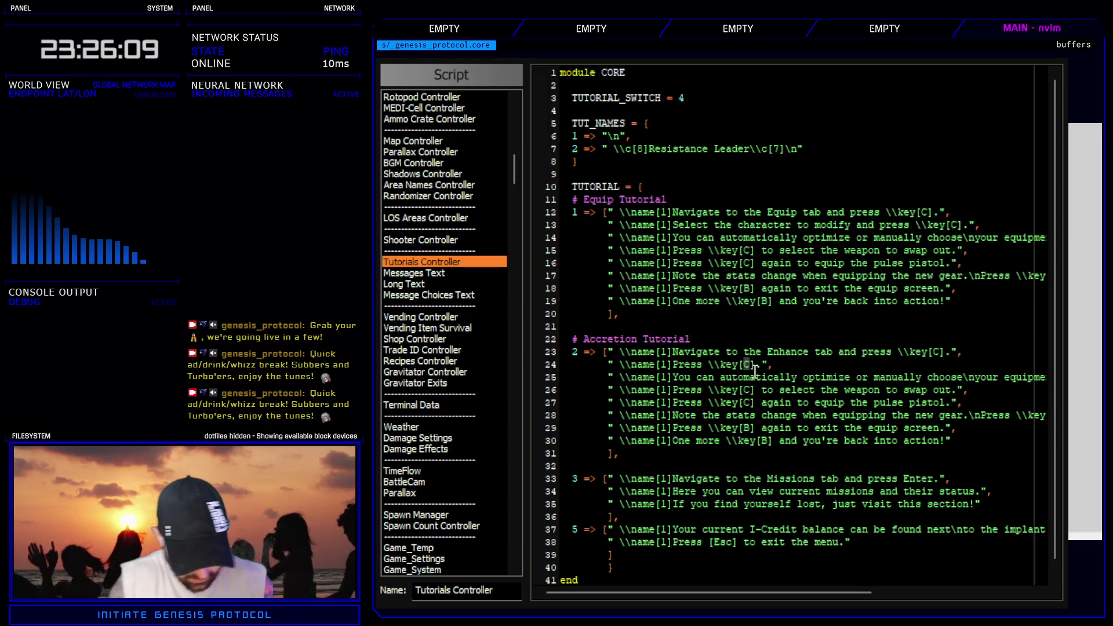
{"action": "type", "text": "sRIGHT"}
{"action": "key", "text": "Right"}
{"action": "type", "text": "to see"}
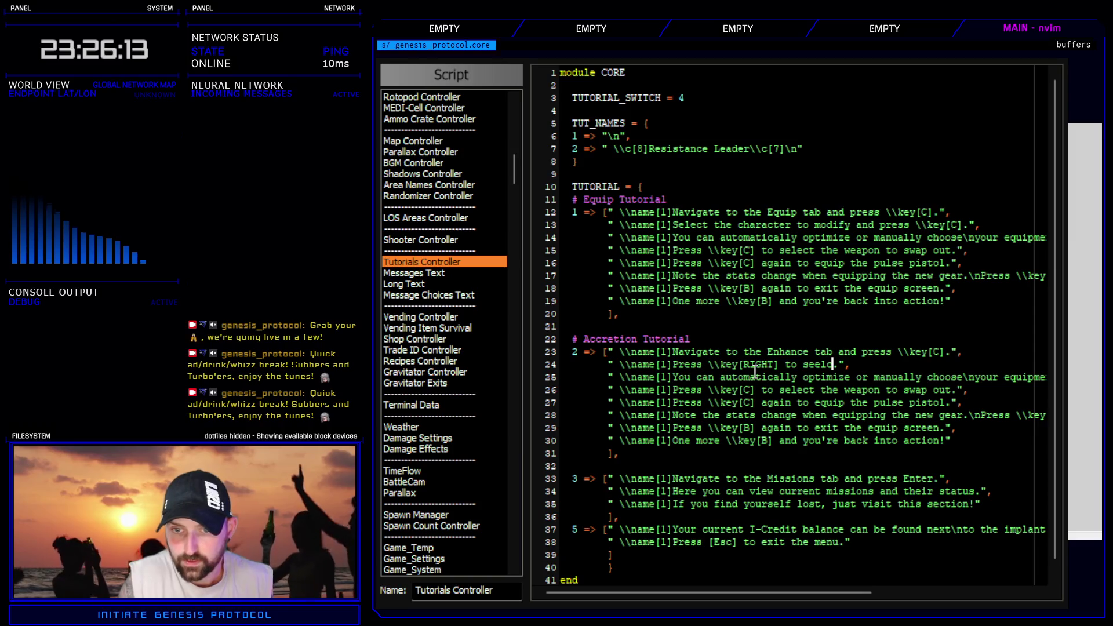
{"action": "type", "text": "ect"}
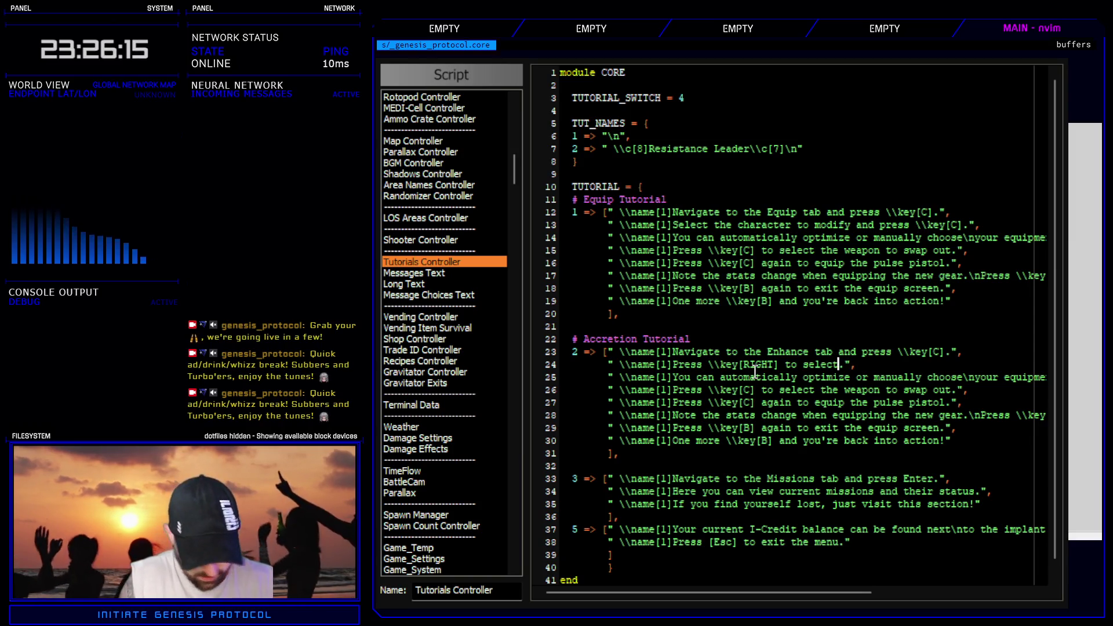
{"action": "type", "text": "g"}
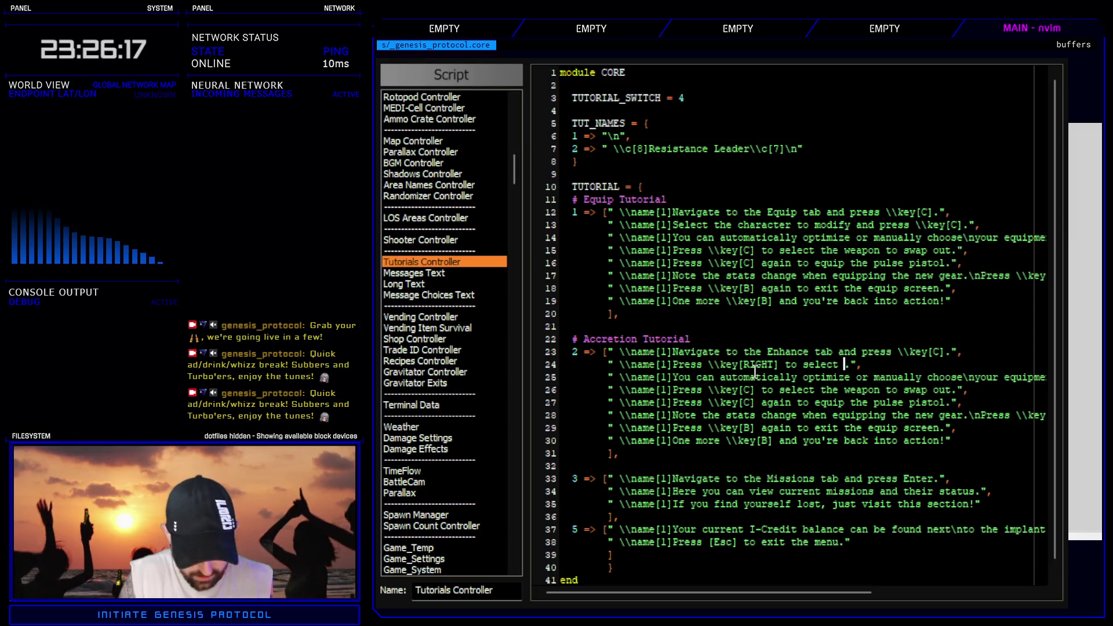
{"action": "type", "text": "GDGDGD"}
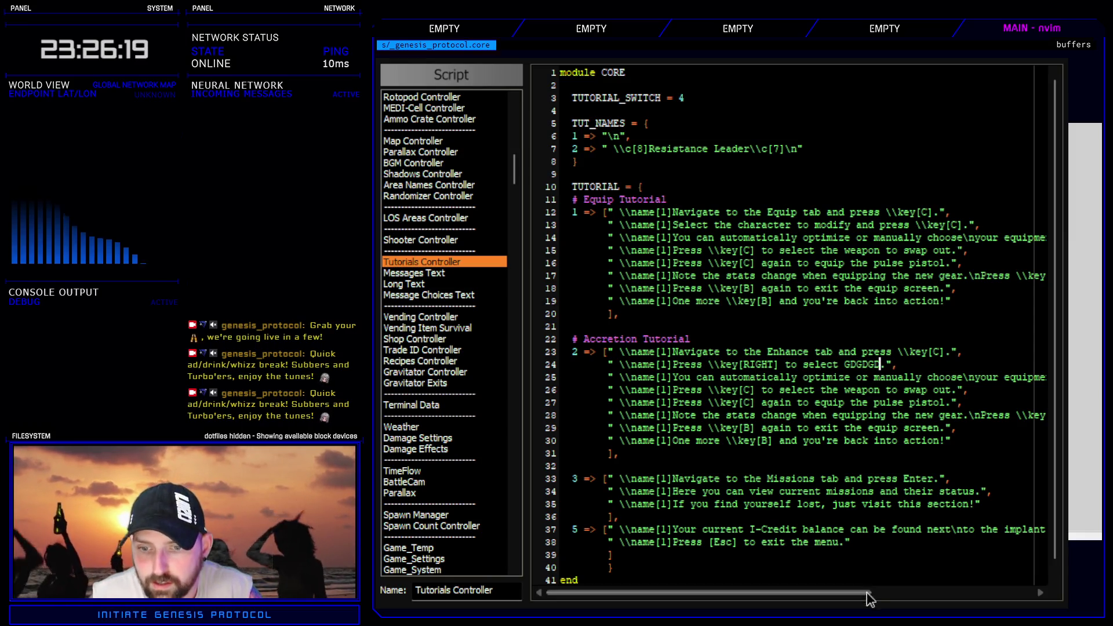
{"action": "key", "text": "F12"}
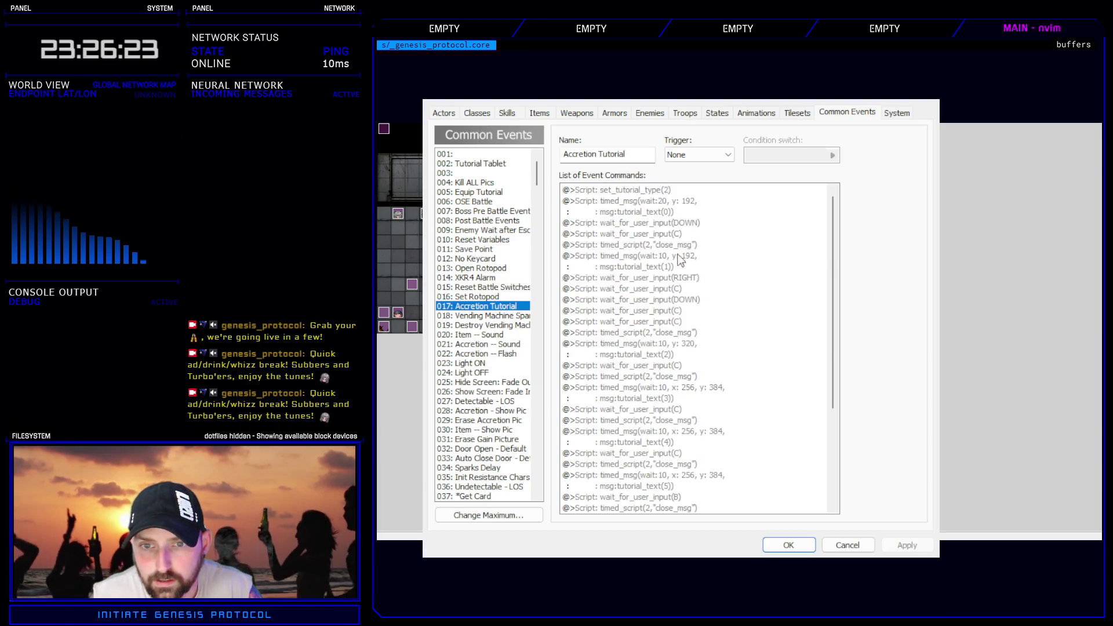
- Move close_msg and tutorial_text(2) right after the RIGHT input wait, confirm, and reopen the script
{"action": "left_click", "coordinate": [667, 261]}
{"action": "left_click", "coordinate": [666, 277]}
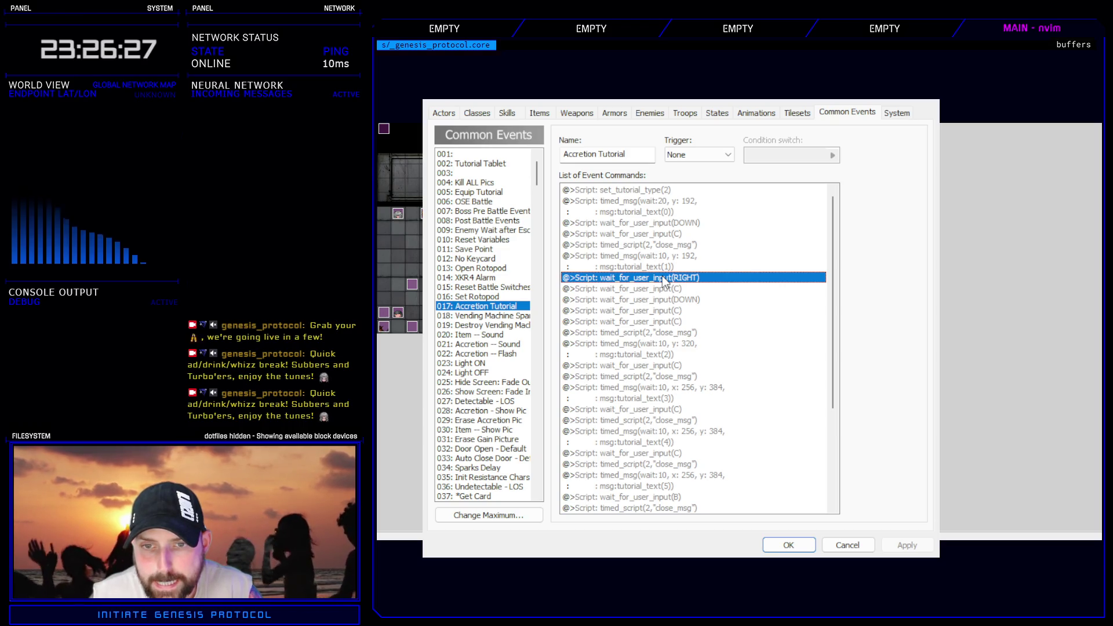
{"action": "left_click_drag", "start_coordinate": [664, 245], "coordinate": [663, 259]}
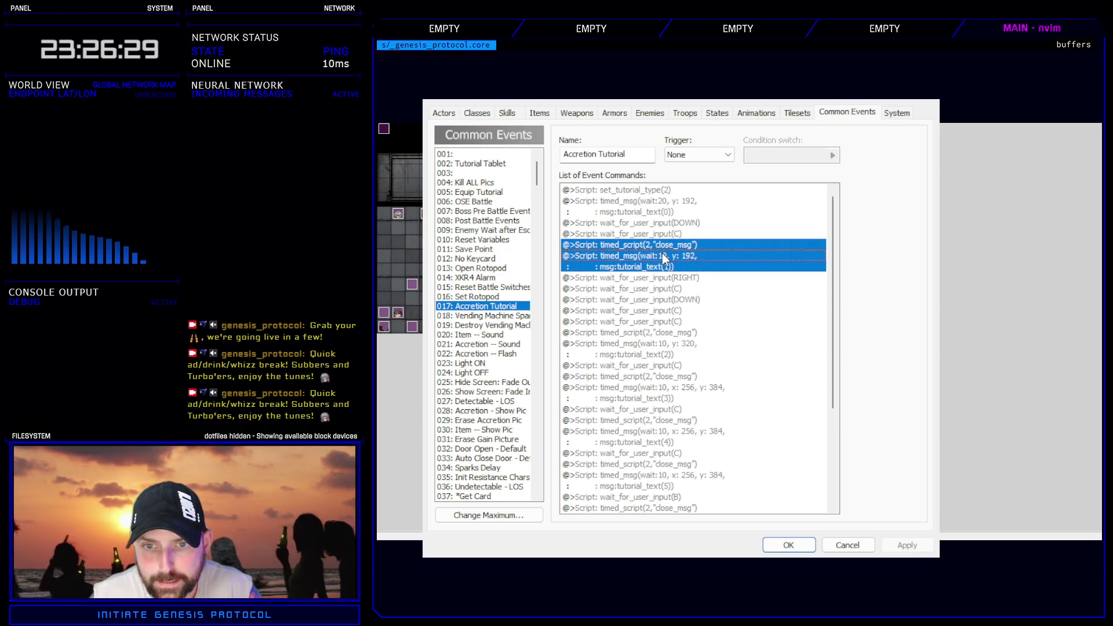
{"action": "left_click_drag", "start_coordinate": [655, 333], "coordinate": [657, 347]}
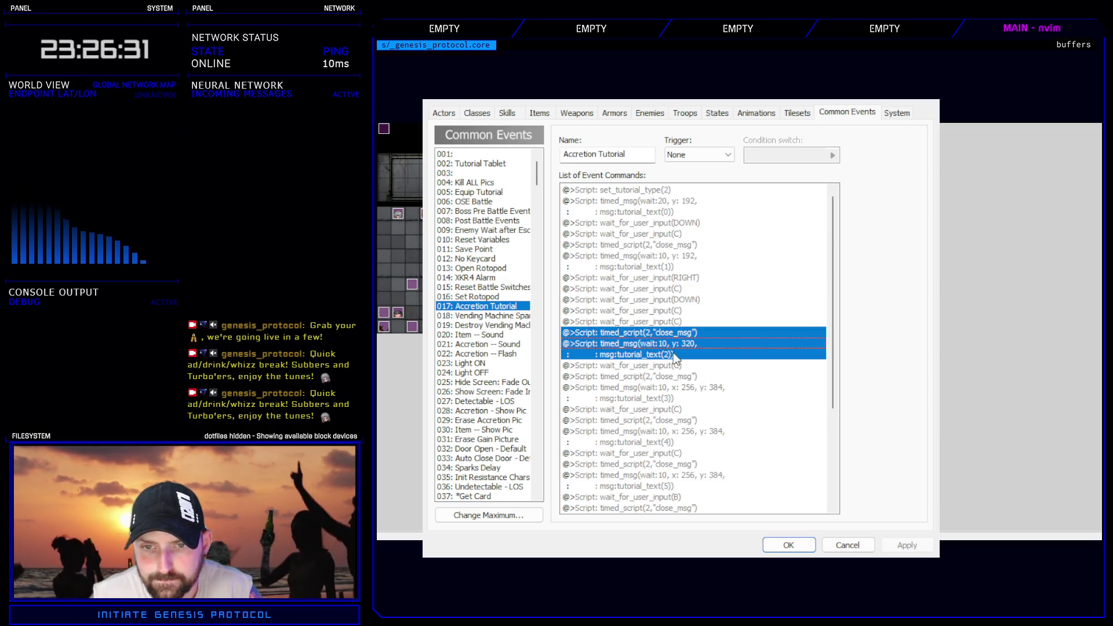
{"action": "key", "text": "Delete"}
{"action": "left_click", "coordinate": [671, 289]}
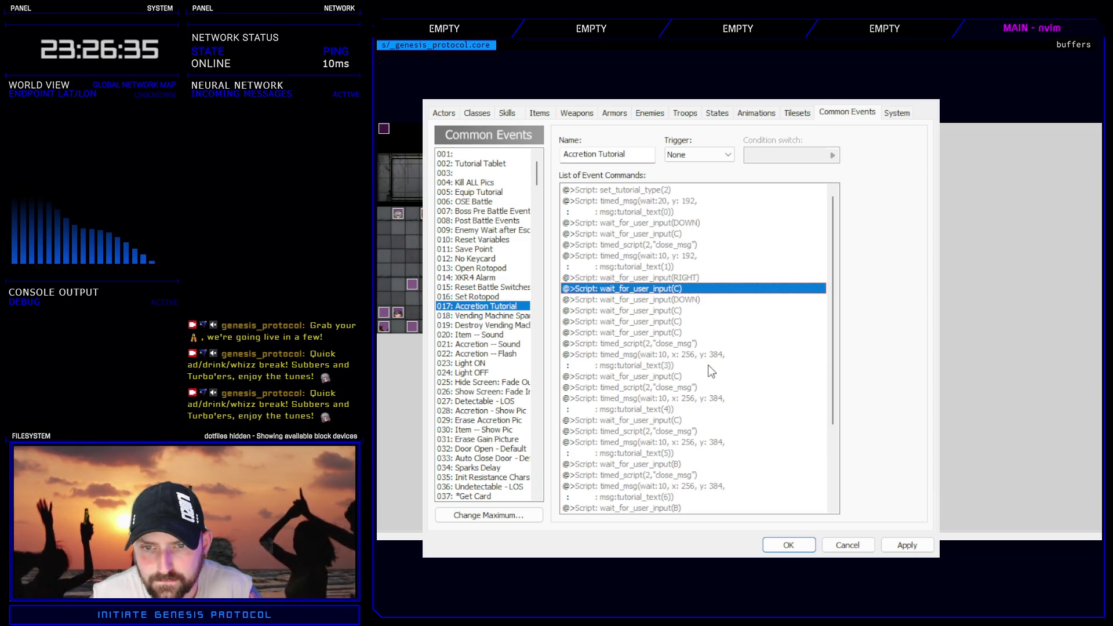
{"action": "key", "text": "ctrl+v"}
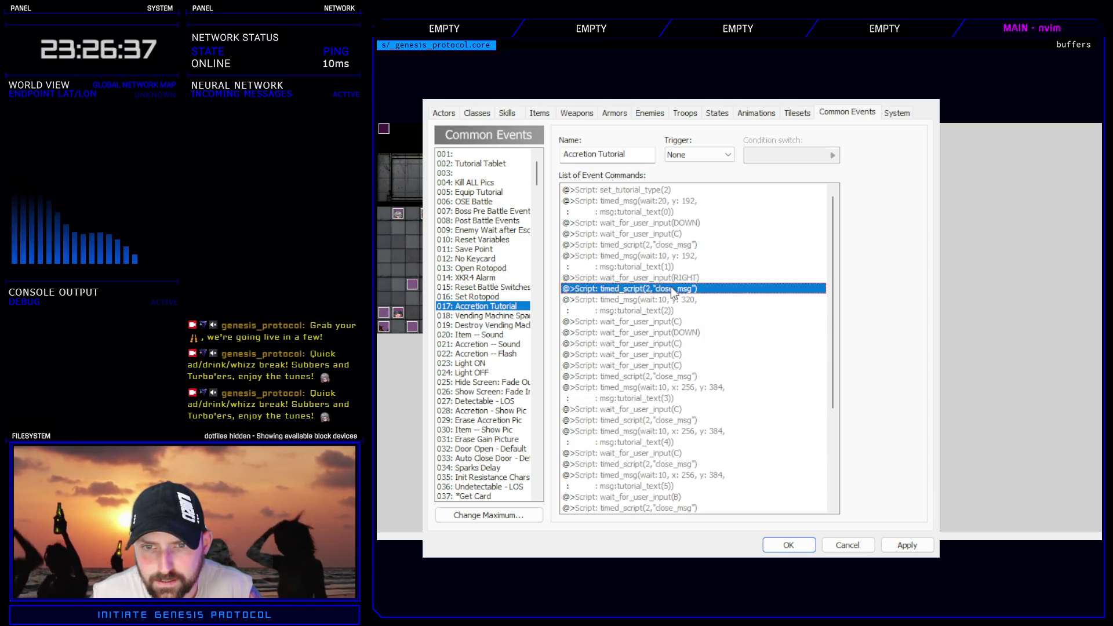
{"action": "left_click", "coordinate": [788, 545]}
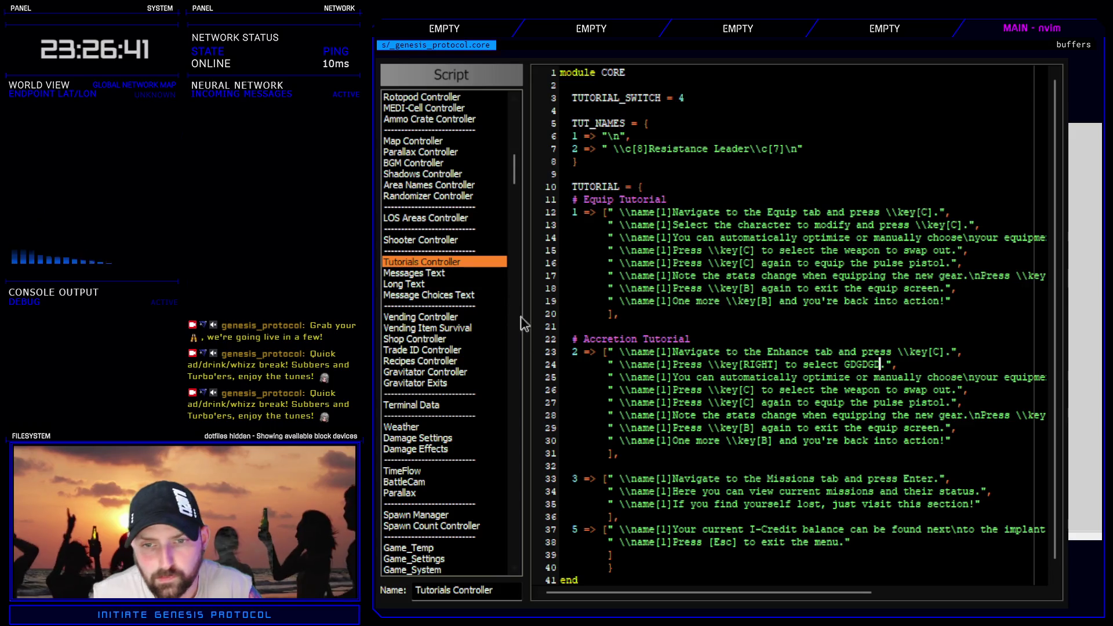
{"action": "key", "text": "F11"}
- Change line 25 to 'Press \key[C] to confirm.' and close the script editor
{"action": "left_click_drag", "start_coordinate": [674, 377], "coordinate": [978, 379]}
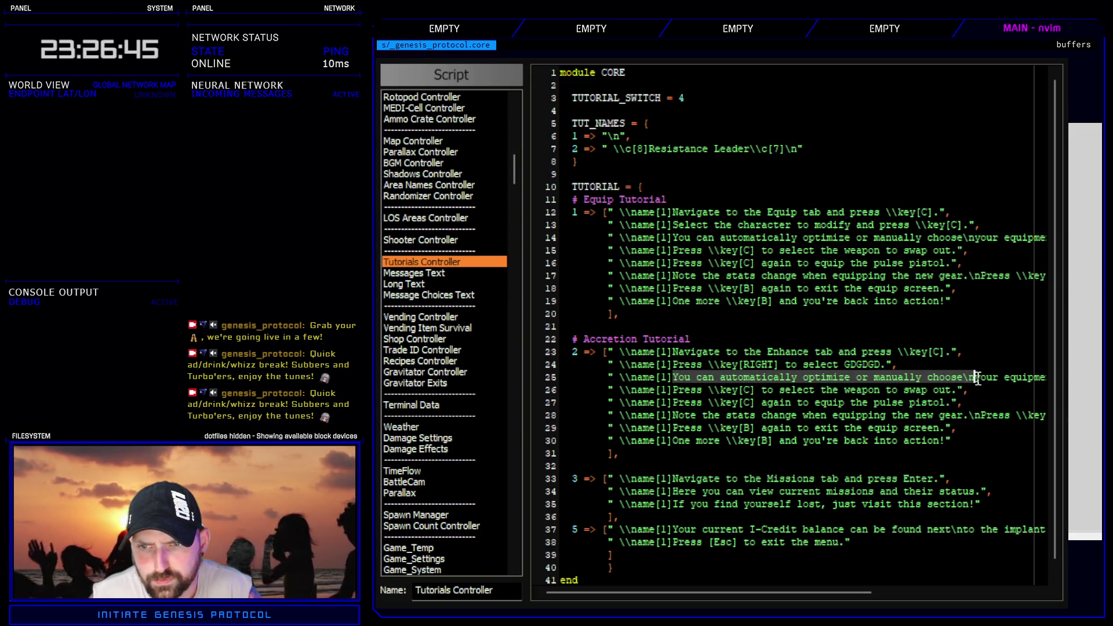
{"action": "left_click_drag", "start_coordinate": [852, 594], "coordinate": [1054, 600]}
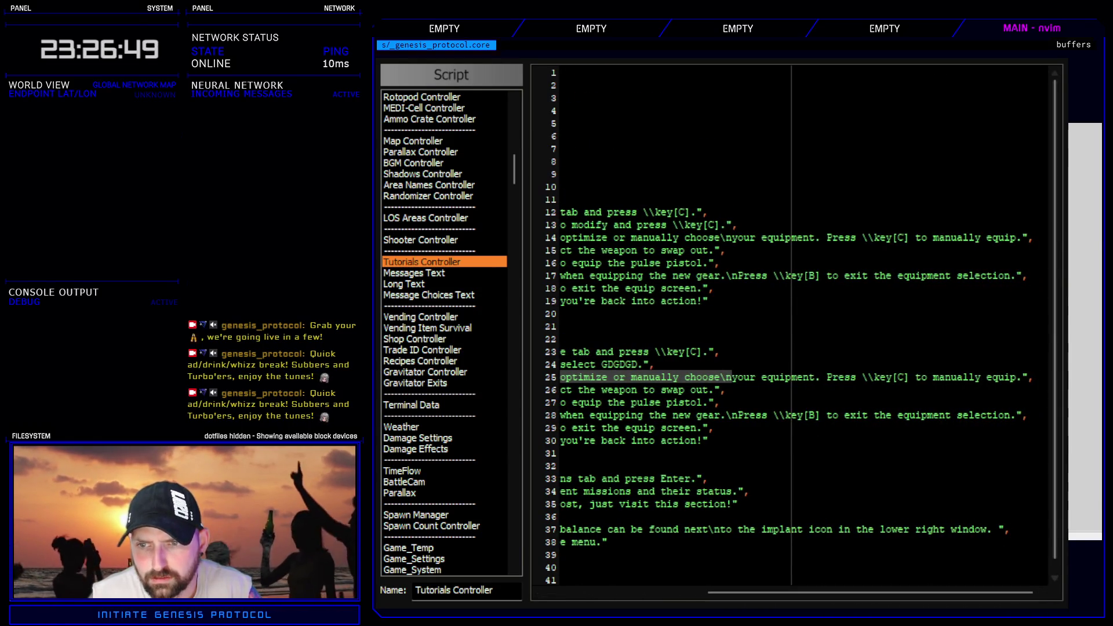
{"action": "mouse_move", "coordinate": [1023, 377]}
{"action": "left_mouse_down"}
{"action": "mouse_move", "coordinate": [778, 361]}
{"action": "mouse_move", "coordinate": [571, 375]}
{"action": "mouse_move", "coordinate": [689, 375]}
{"action": "mouse_move", "coordinate": [673, 376]}
{"action": "left_mouse_up"}
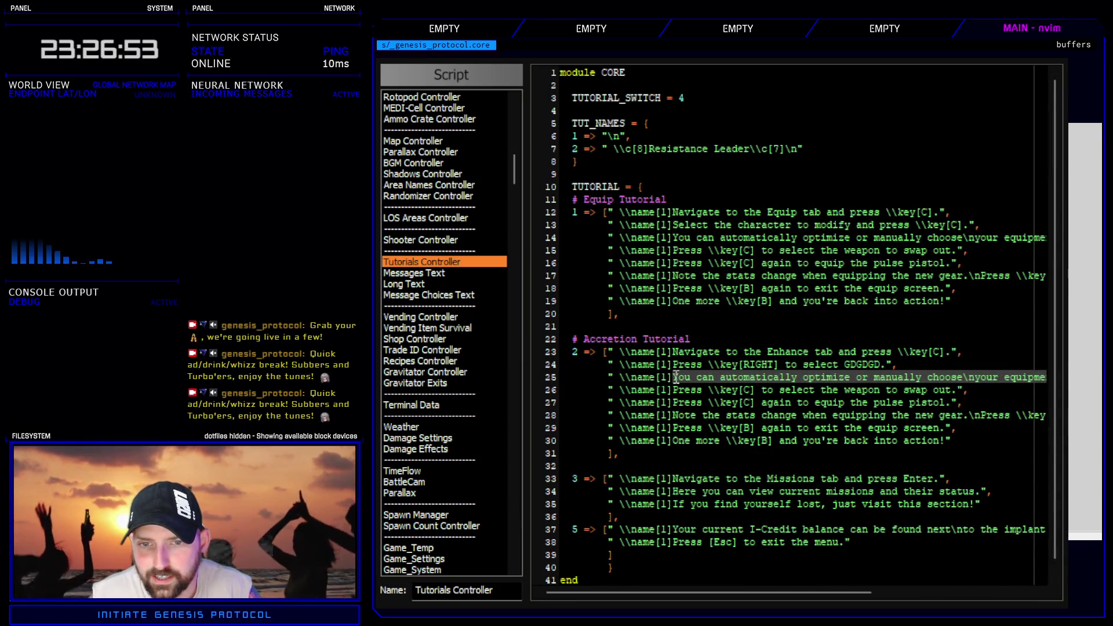
{"action": "type", "text": "cPress \\ke"}
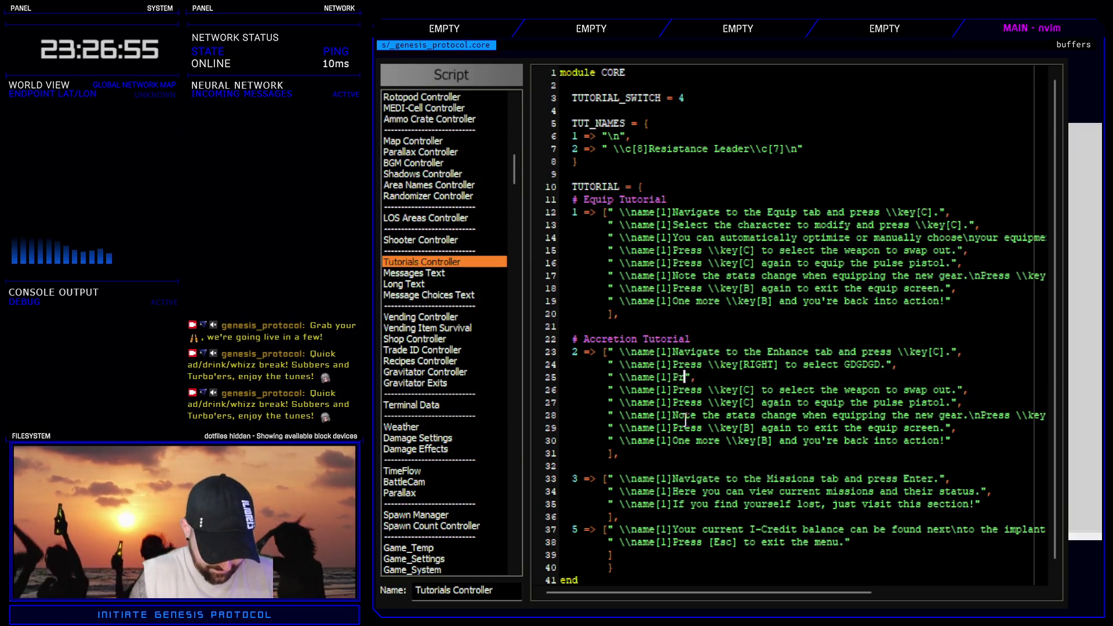
{"action": "type", "text": "y[C]"}
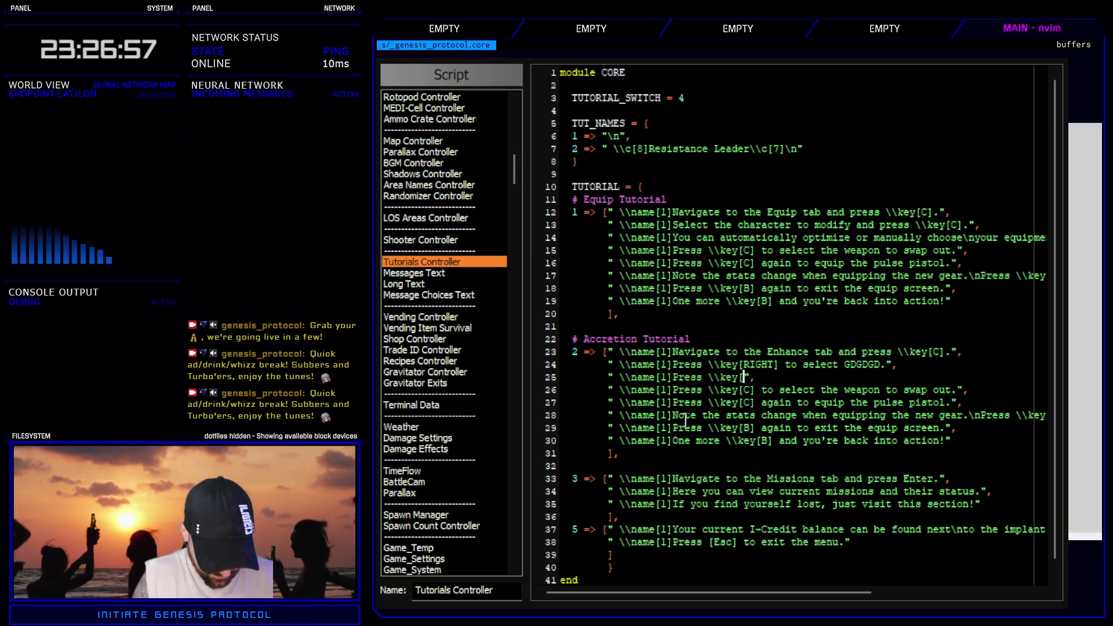
{"action": "type", "text": " to select"}
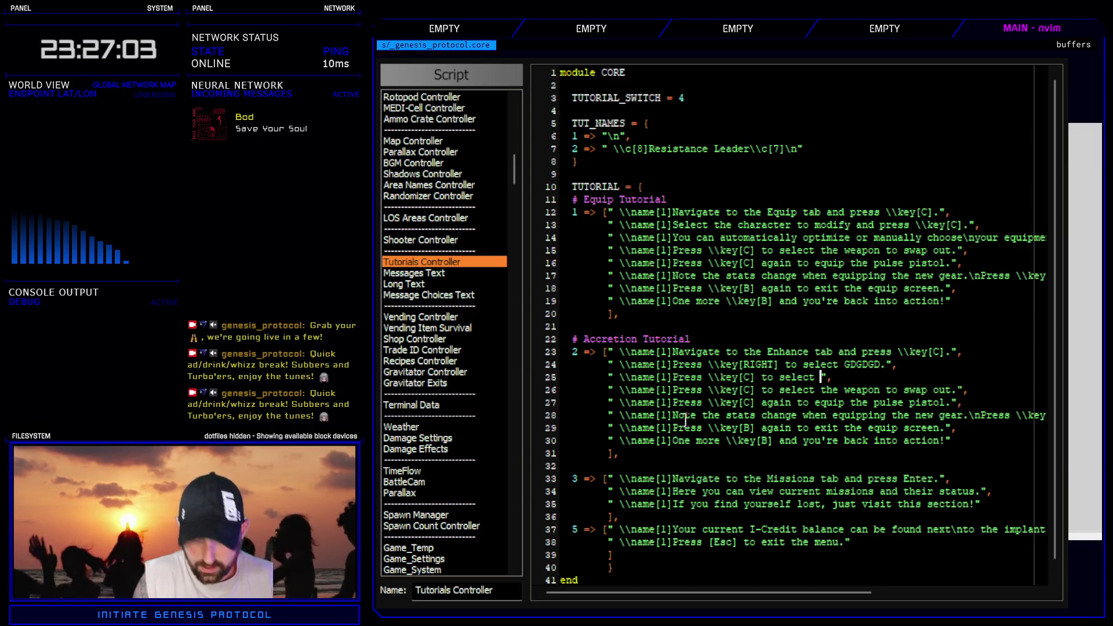
{"action": "key", "text": "BackSpace"}
{"action": "key", "text": "BackSpace"}
{"action": "key", "text": "BackSpace"}
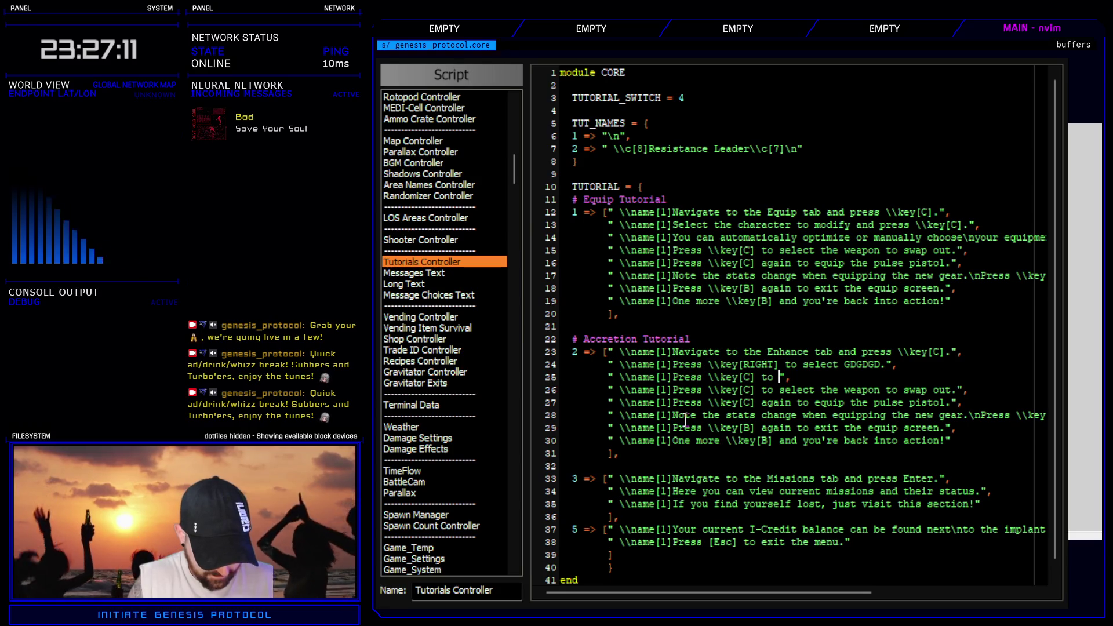
{"action": "type", "text": "confirm"}
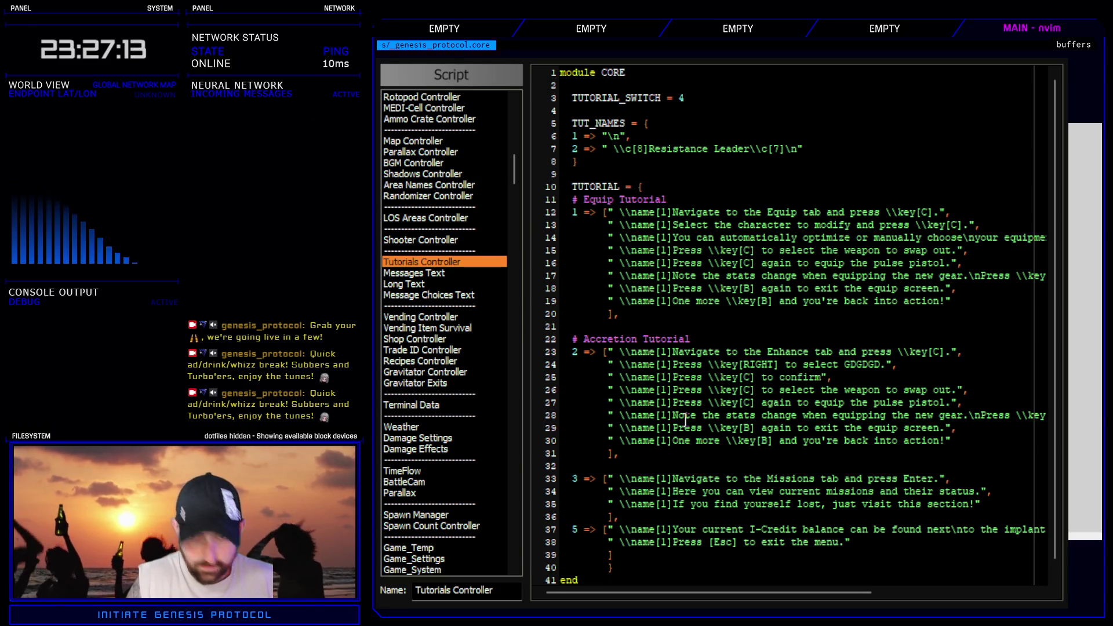
{"action": "type", "text": "."}
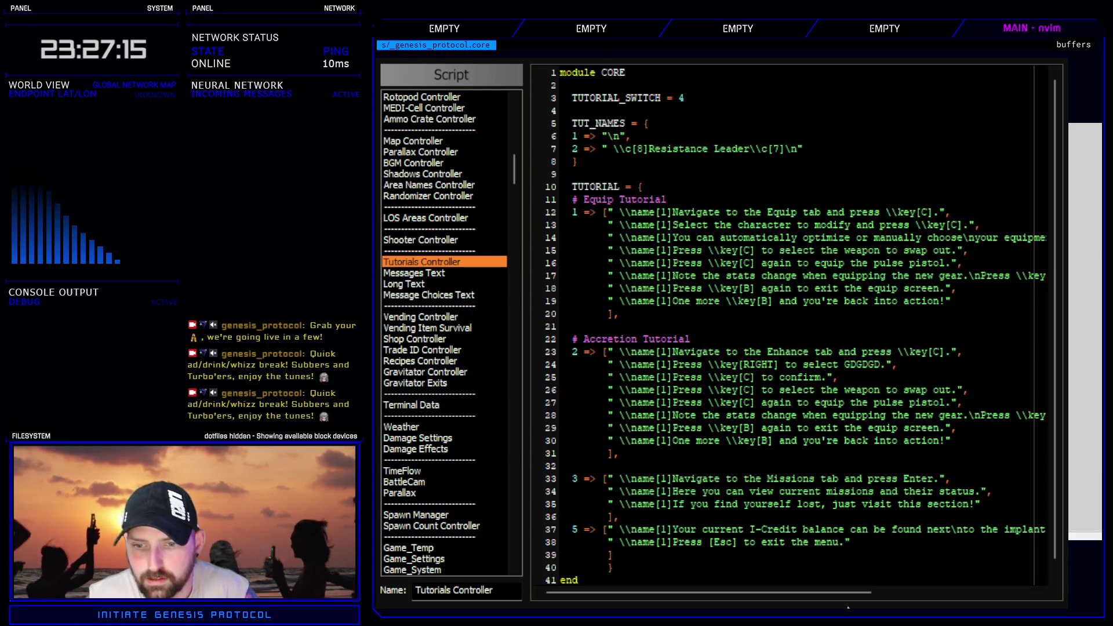
{"action": "key", "text": "Escape"}
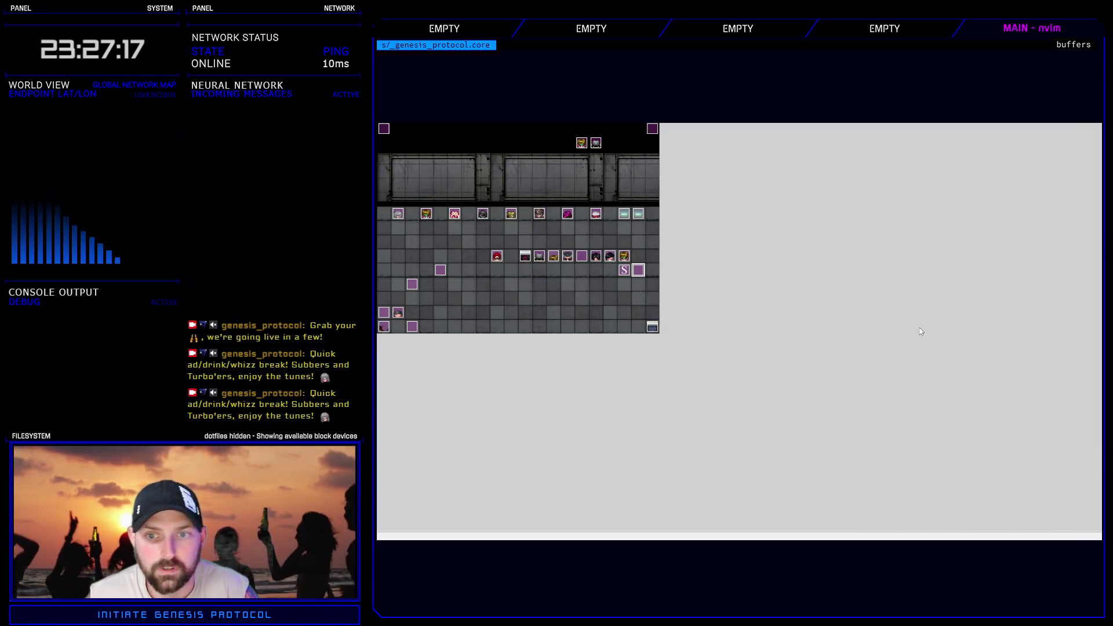
- Playtest the game with a new game on Normal difficulty
{"action": "key", "text": "ctrl+r"}
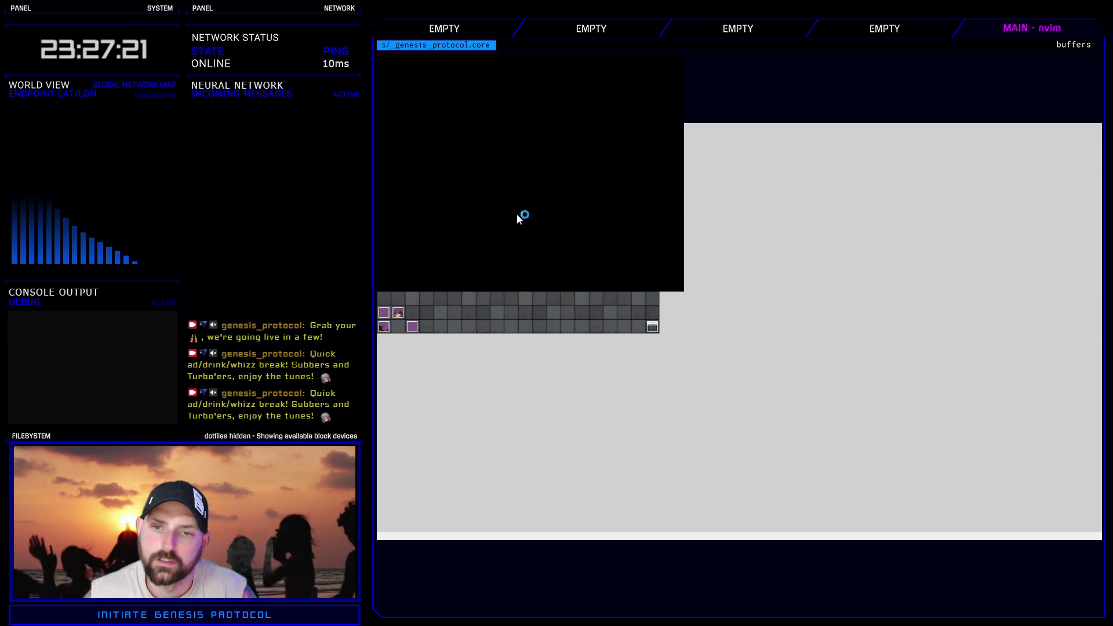
{"action": "key", "text": "Return"}
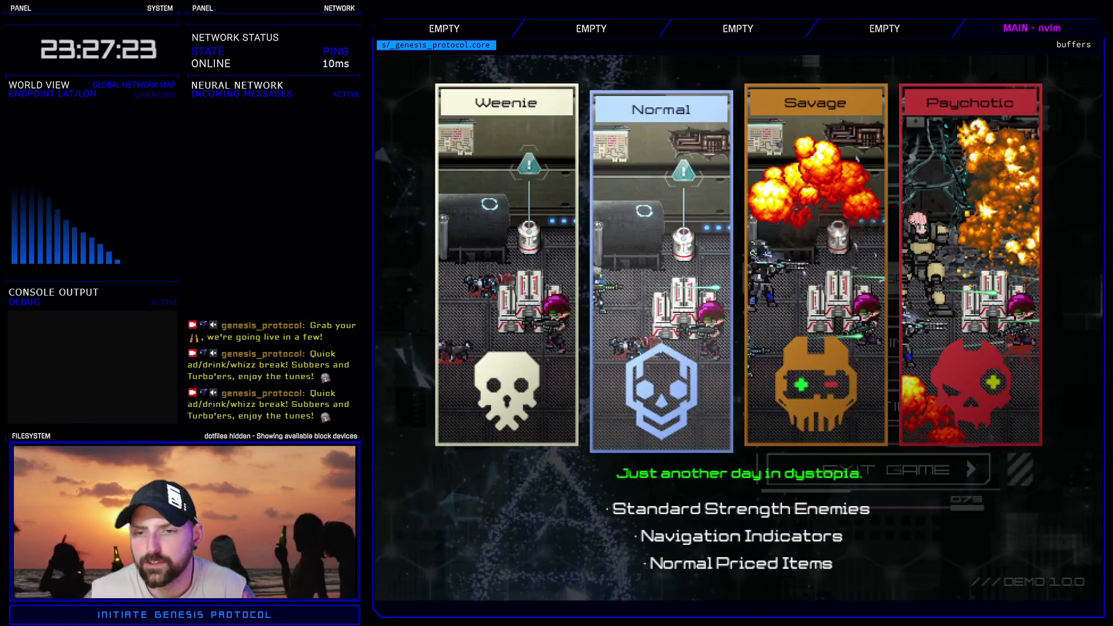
{"action": "key", "text": "Return"}
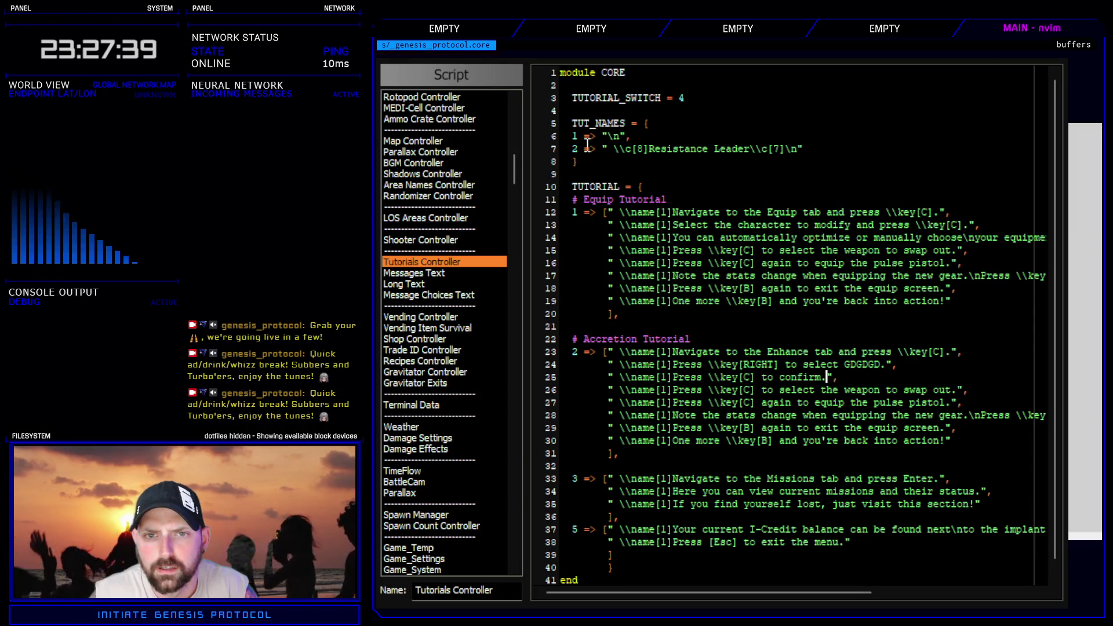
{"action": "left_click_drag", "start_coordinate": [619, 351], "coordinate": [973, 350]}
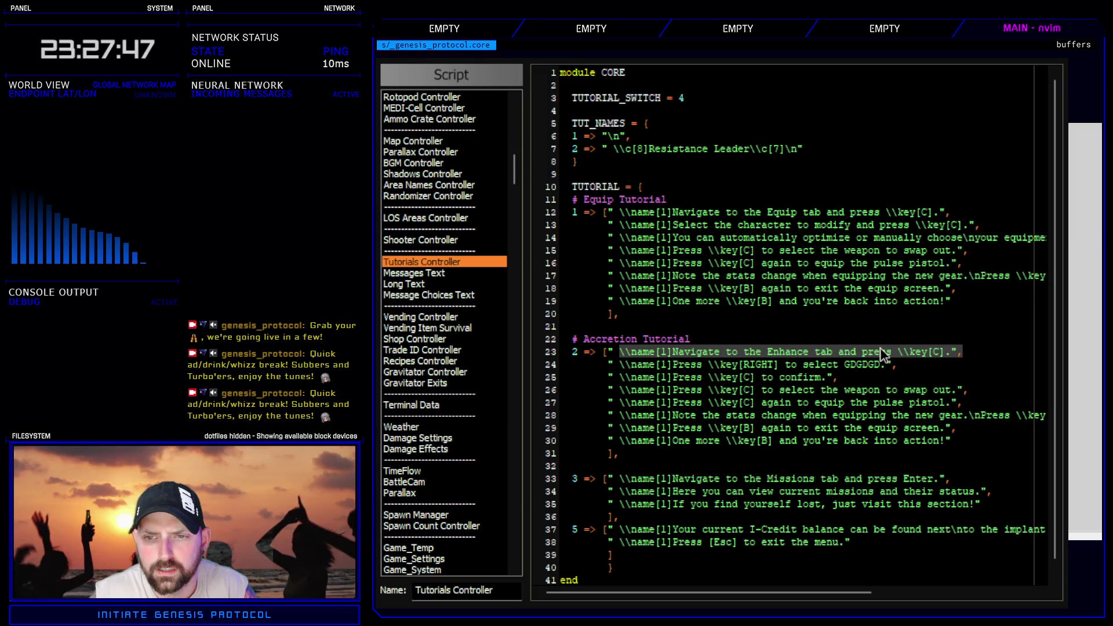
{"action": "left_click", "coordinate": [862, 349]}
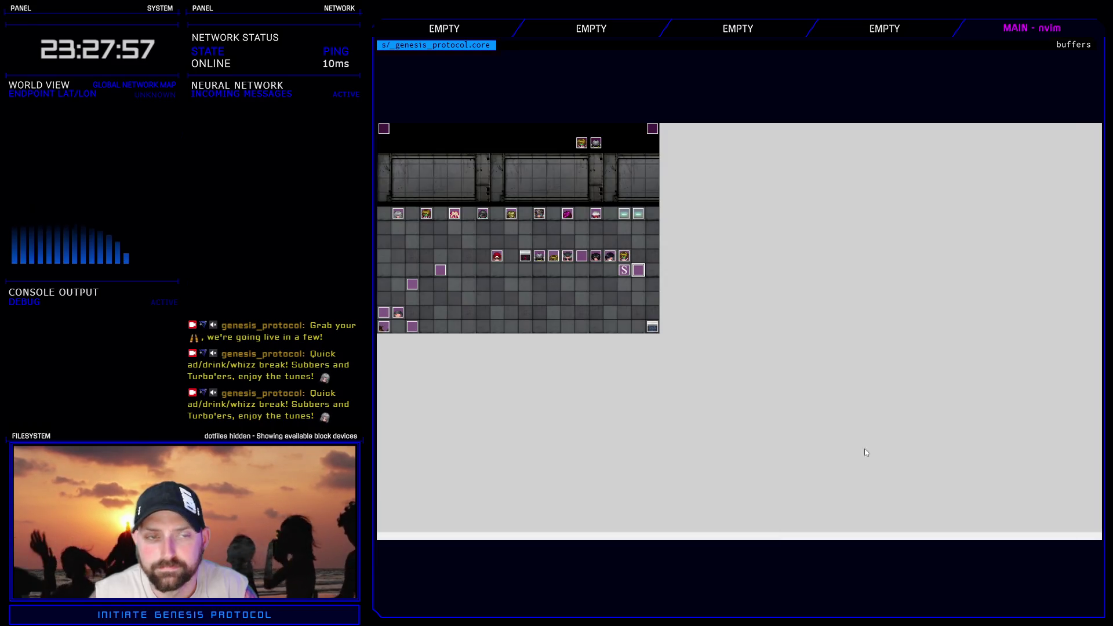
{"action": "left_click", "coordinate": [624, 256]}
{"action": "key", "text": "Return"}
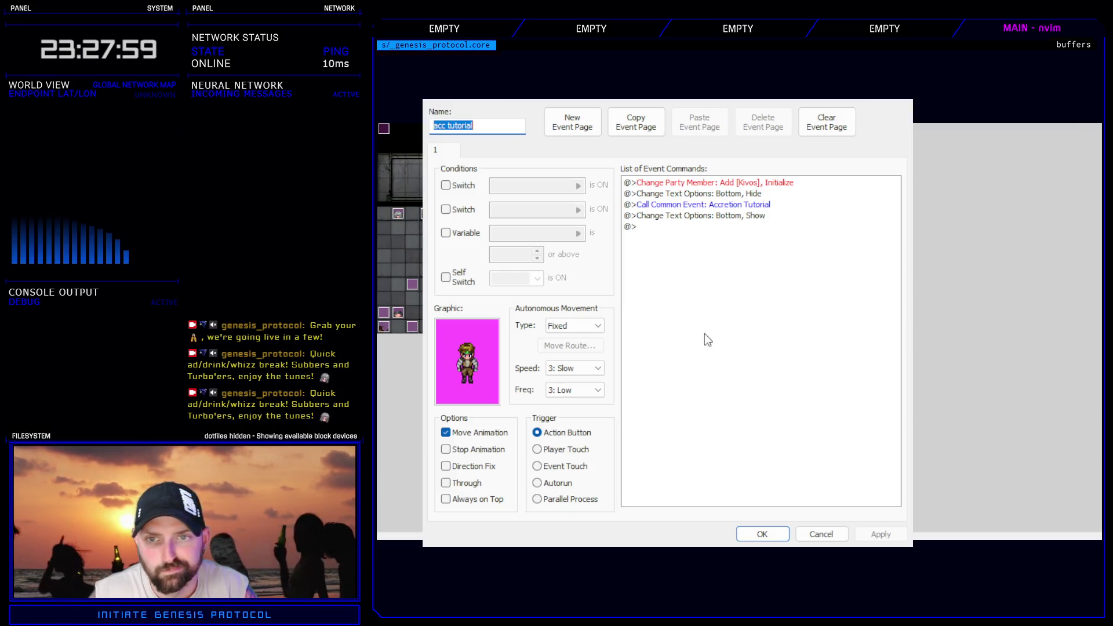
{"action": "left_click", "coordinate": [821, 535]}
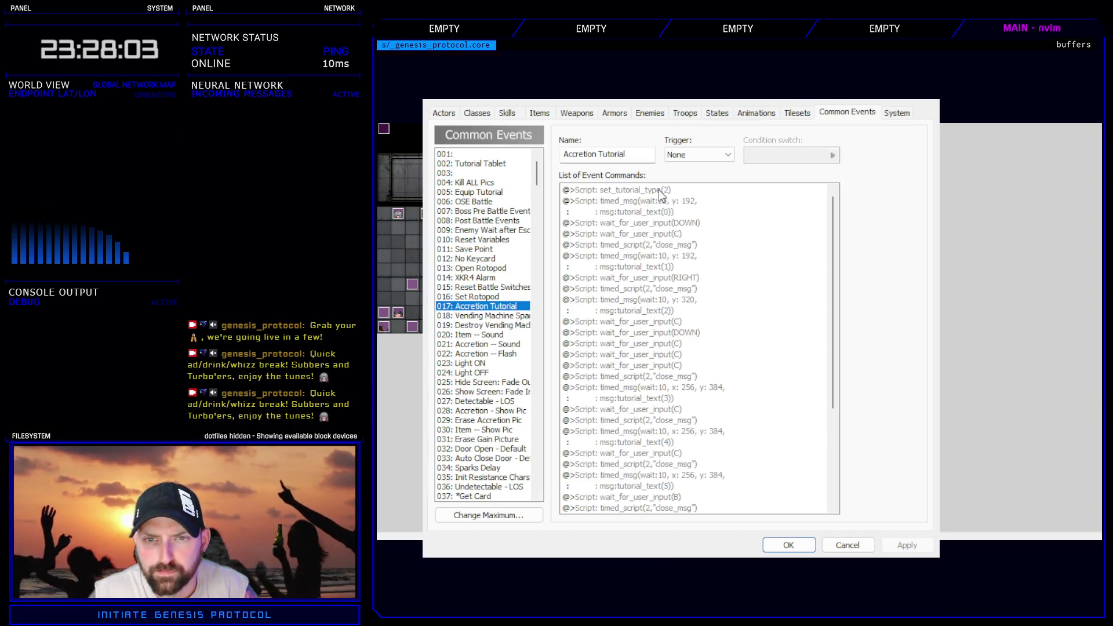
{"action": "left_click", "coordinate": [674, 203]}
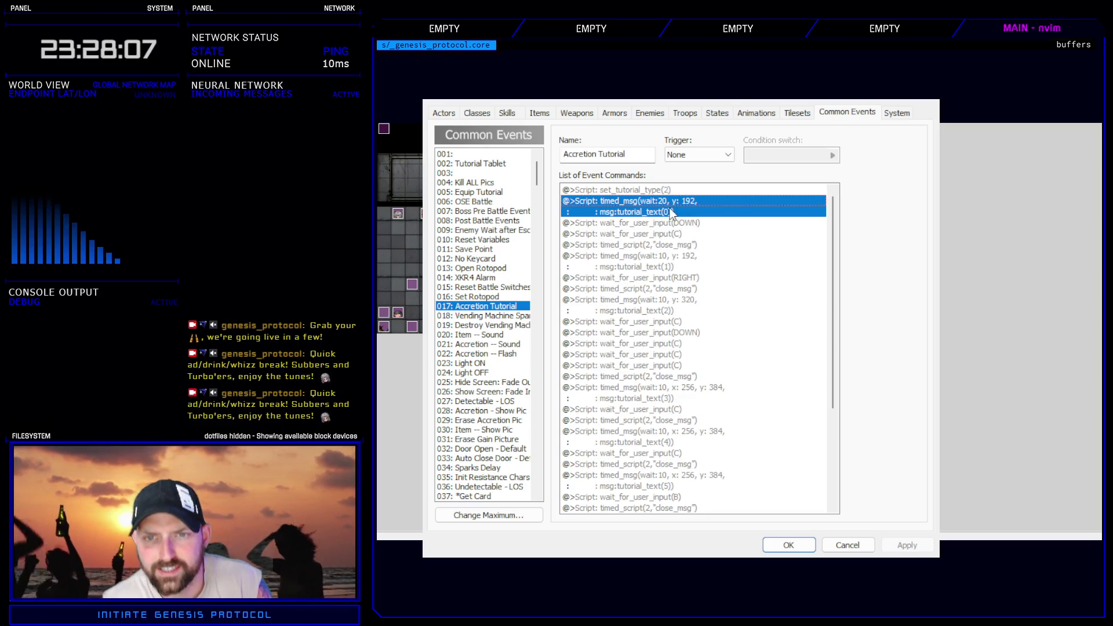
{"action": "left_click", "coordinate": [780, 545]}
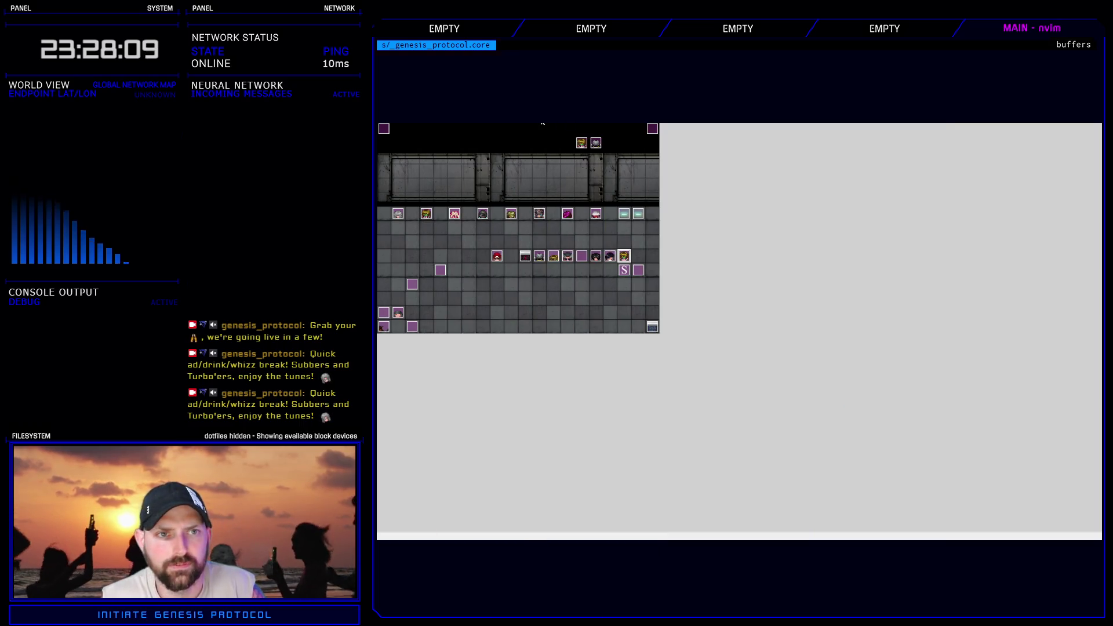
{"action": "key", "text": "F11"}
{"action": "mouse_move", "coordinate": [619, 352]}
{"action": "left_mouse_down"}
{"action": "mouse_move", "coordinate": [666, 364]}
{"action": "mouse_move", "coordinate": [951, 351]}
{"action": "left_mouse_up"}
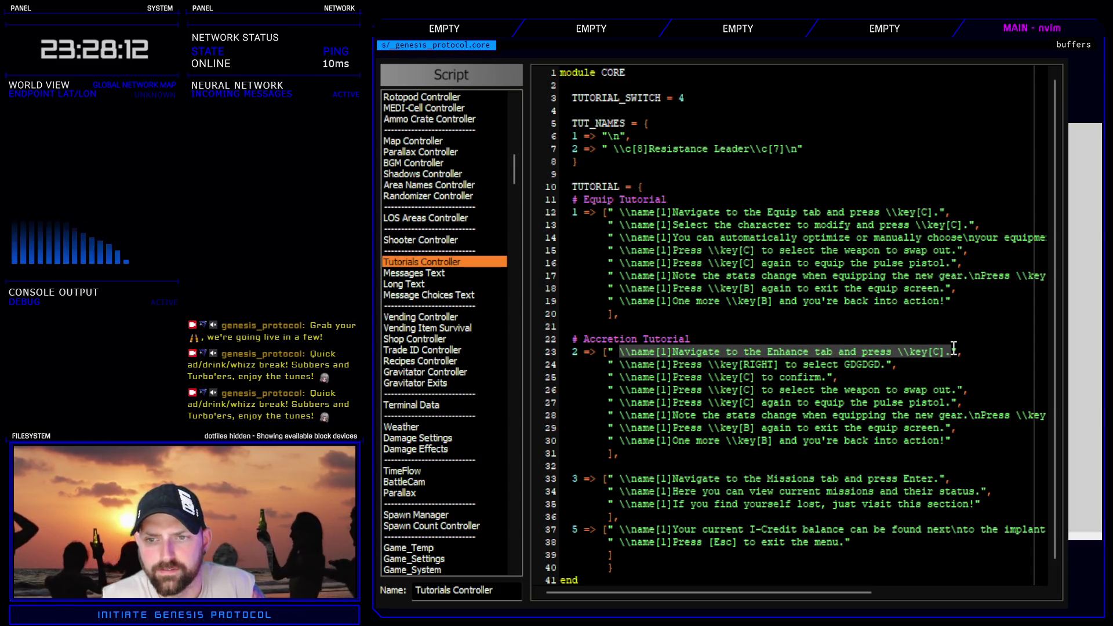
{"action": "left_click", "coordinate": [575, 352]}
{"action": "left_click_drag", "start_coordinate": [620, 355], "coordinate": [953, 354]}
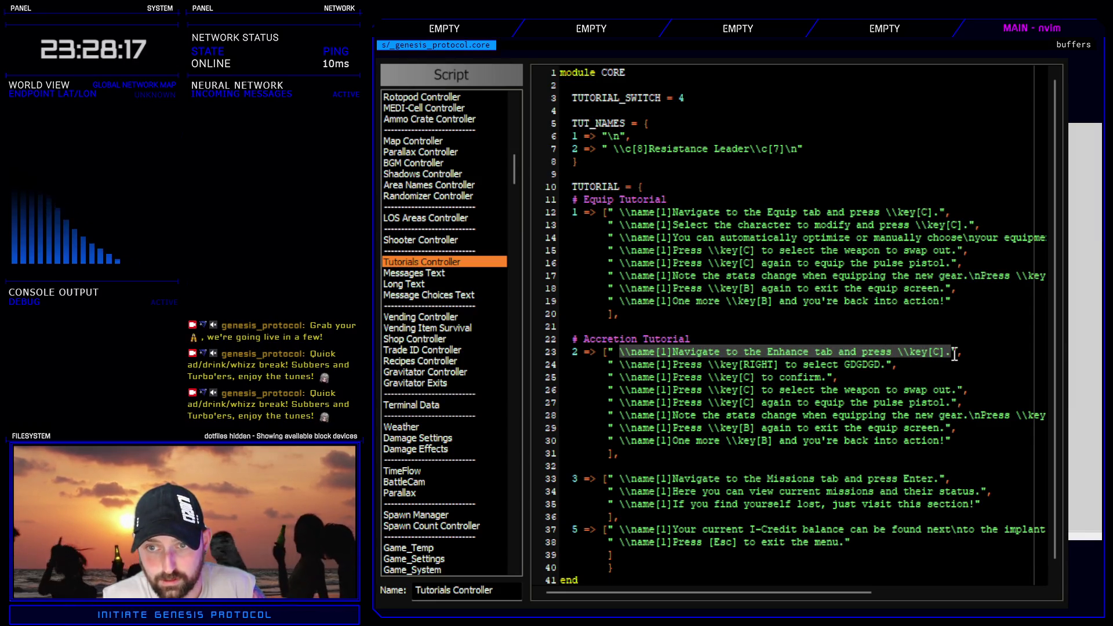
- Add a blank line after the Missions entry, retype the closing brace, and launch a playtest
{"action": "mouse_move", "coordinate": [630, 212]}
{"action": "left_mouse_down"}
{"action": "mouse_move", "coordinate": [950, 213]}
{"action": "mouse_move", "coordinate": [838, 219]}
{"action": "left_mouse_up"}
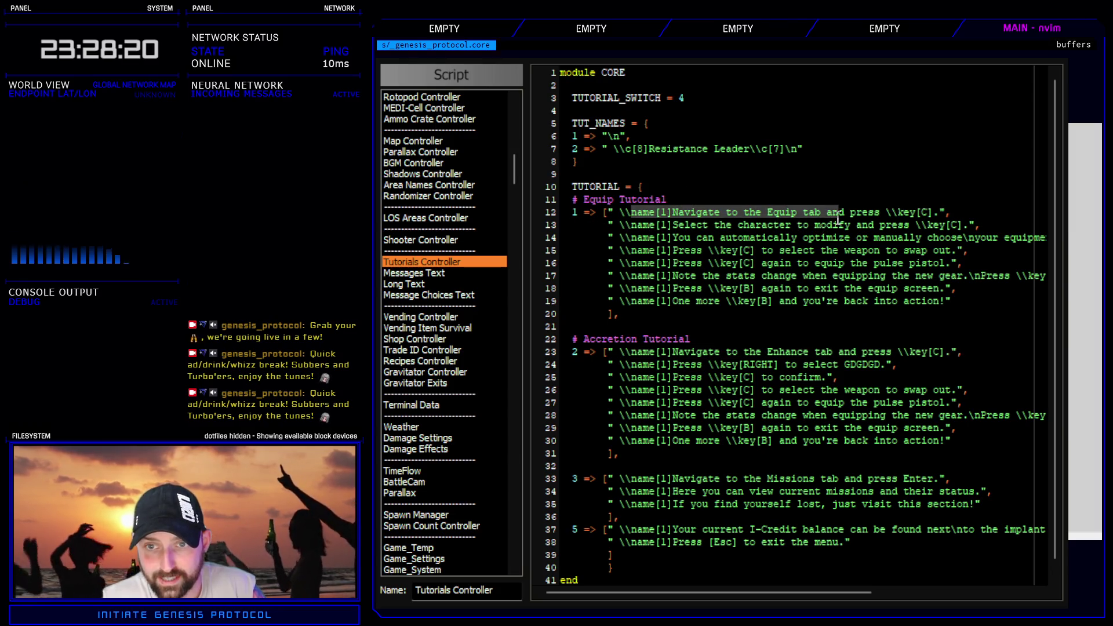
{"action": "double_click", "coordinate": [782, 213]}
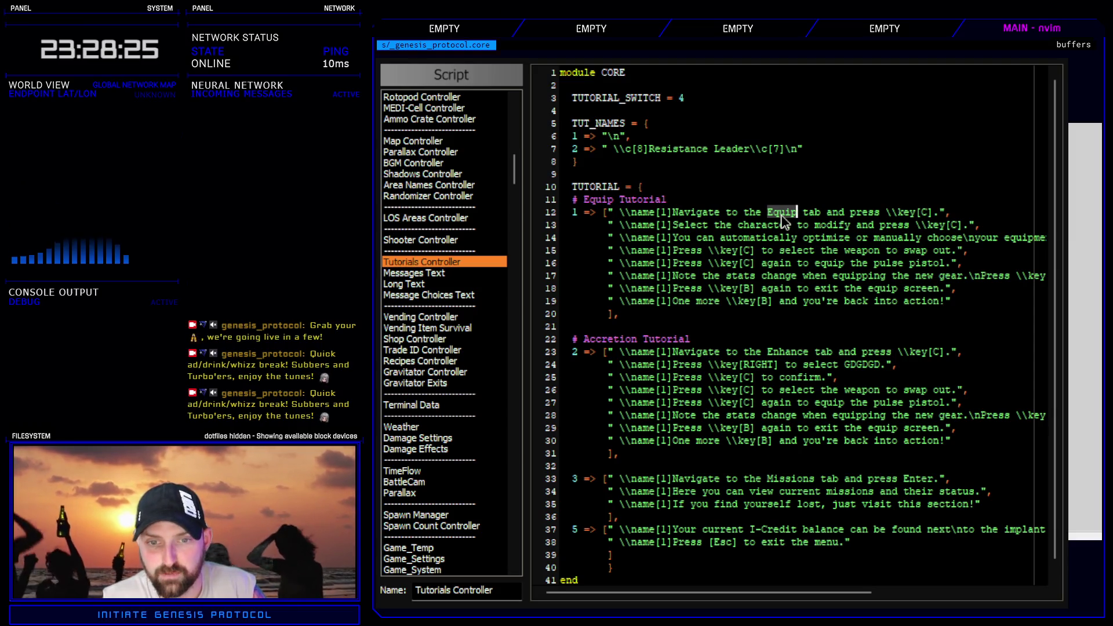
{"action": "left_click", "coordinate": [639, 515]}
{"action": "key", "text": "o"}
{"action": "scroll", "coordinate": [639, 516], "scroll_direction": "down", "scroll_amount": 1}
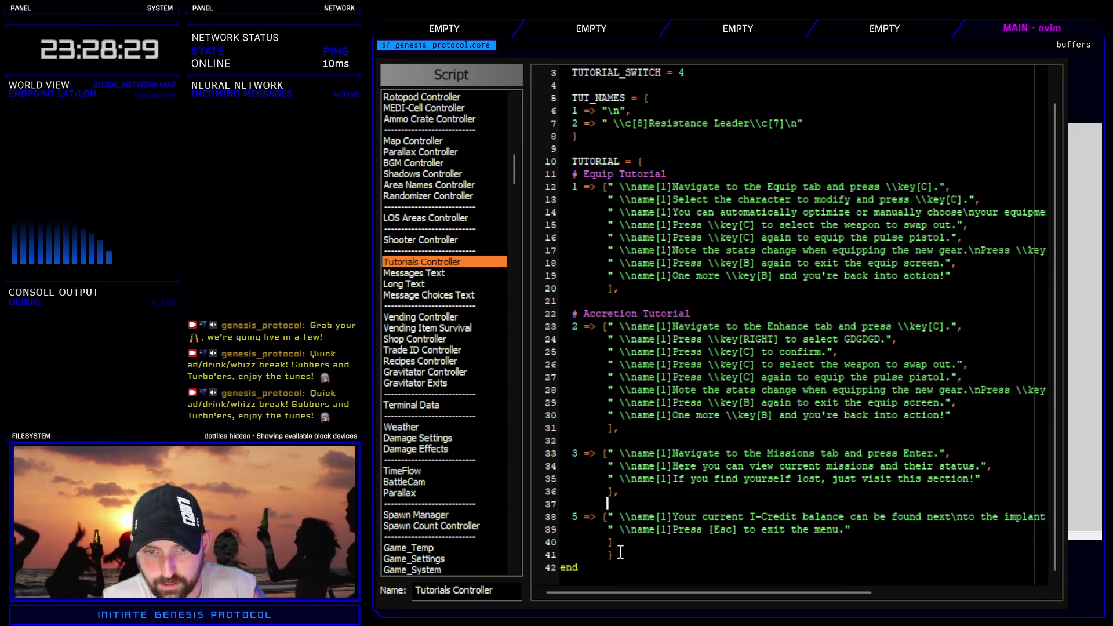
{"action": "type", "text": "}"}
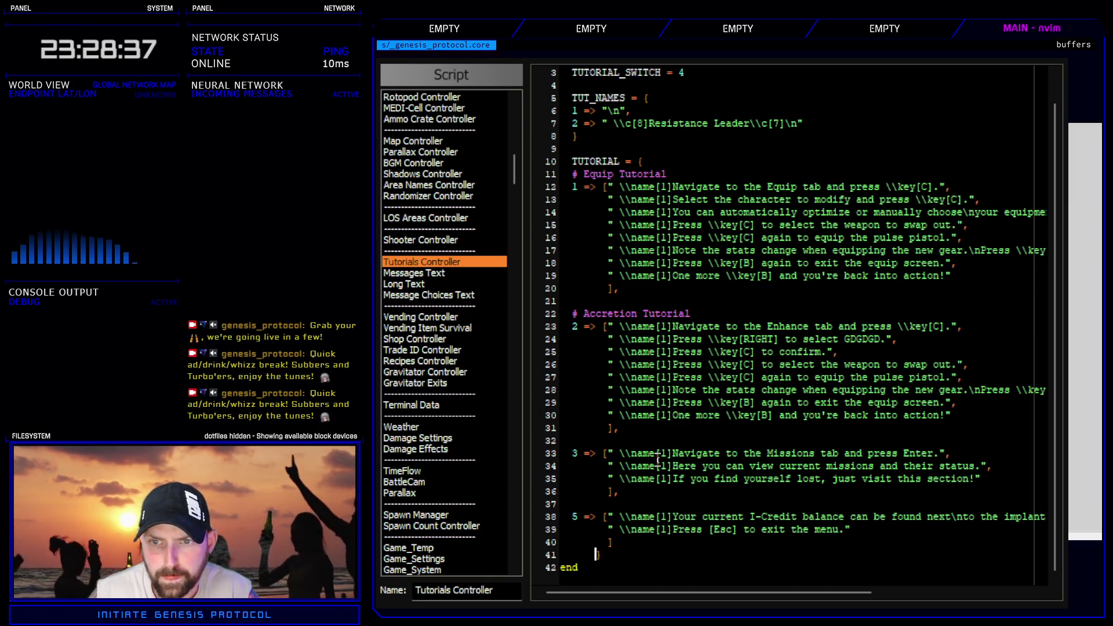
{"action": "key", "text": "F12"}
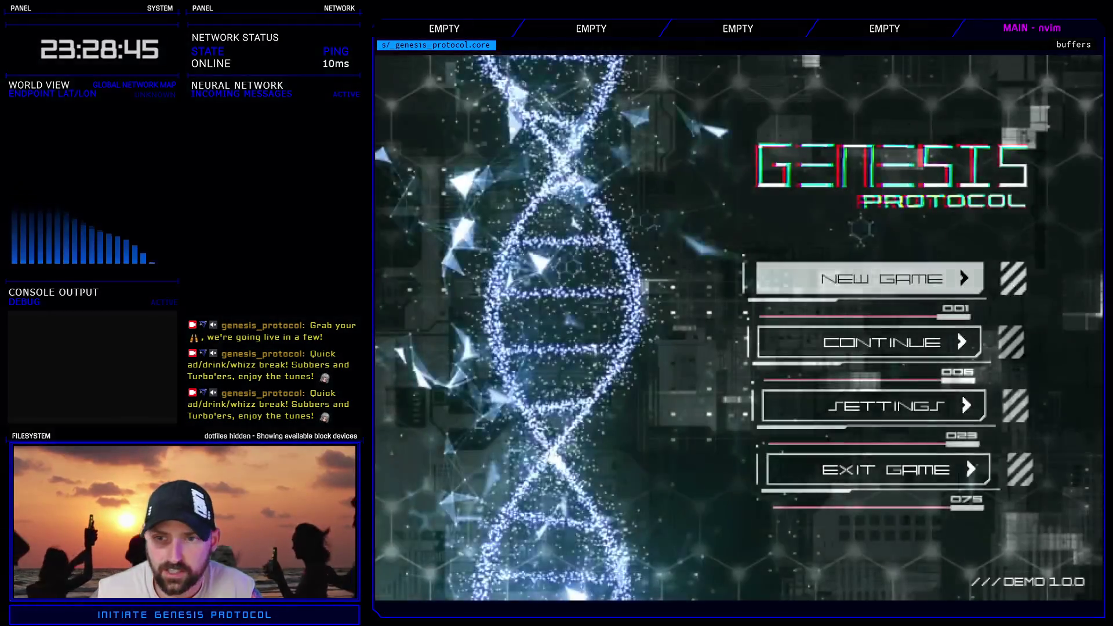
- Play a new Normal game, then inspect the Accretion Tutorial's tutorial_text(5)–(7) message commands
{"action": "left_click", "coordinate": [892, 339]}
{"action": "key", "text": "Return"}
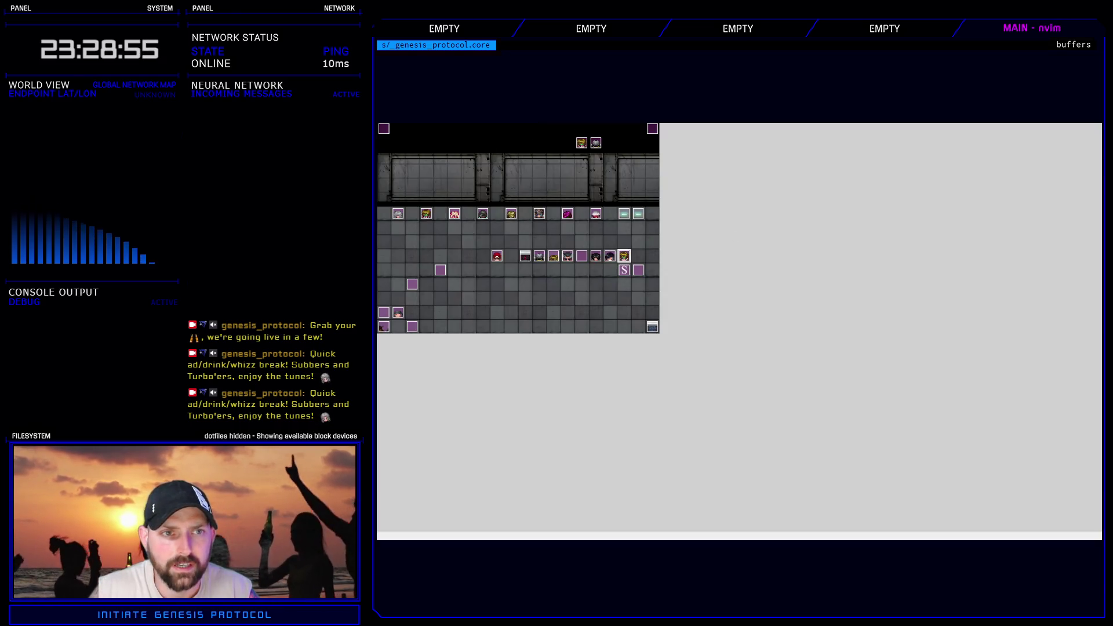
{"action": "key", "text": "F9"}
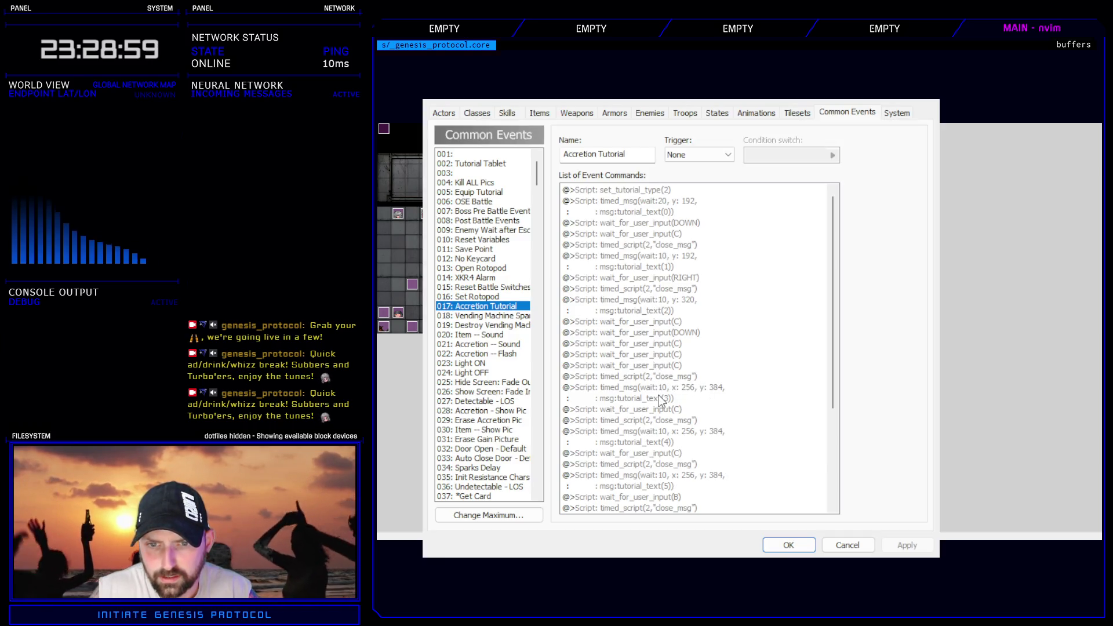
{"action": "left_click", "coordinate": [659, 487]}
{"action": "scroll", "coordinate": [660, 463], "scroll_direction": "down", "scroll_amount": 4}
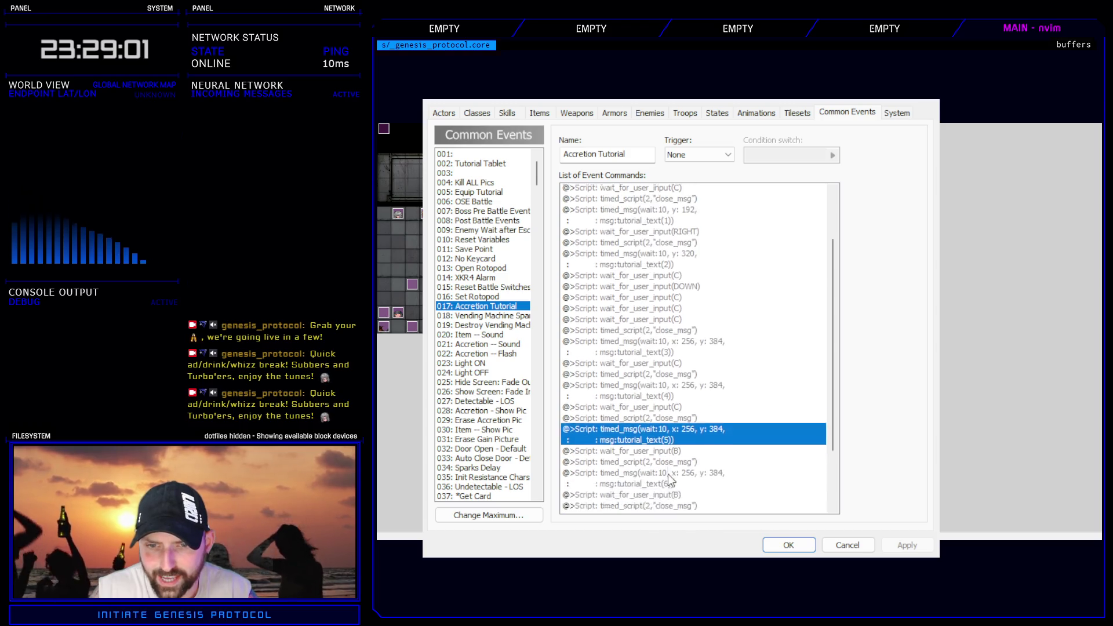
{"action": "left_click", "coordinate": [661, 402]}
{"action": "left_click", "coordinate": [661, 464]}
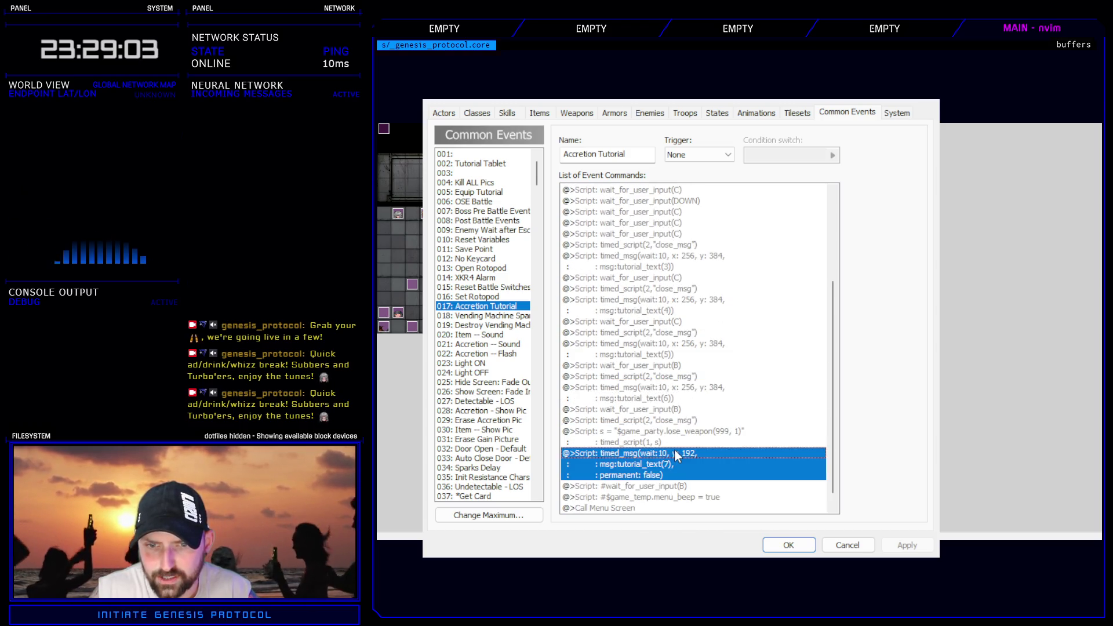
{"action": "scroll", "coordinate": [689, 498], "scroll_direction": "down", "scroll_amount": 1}
{"action": "left_click", "coordinate": [767, 544]}
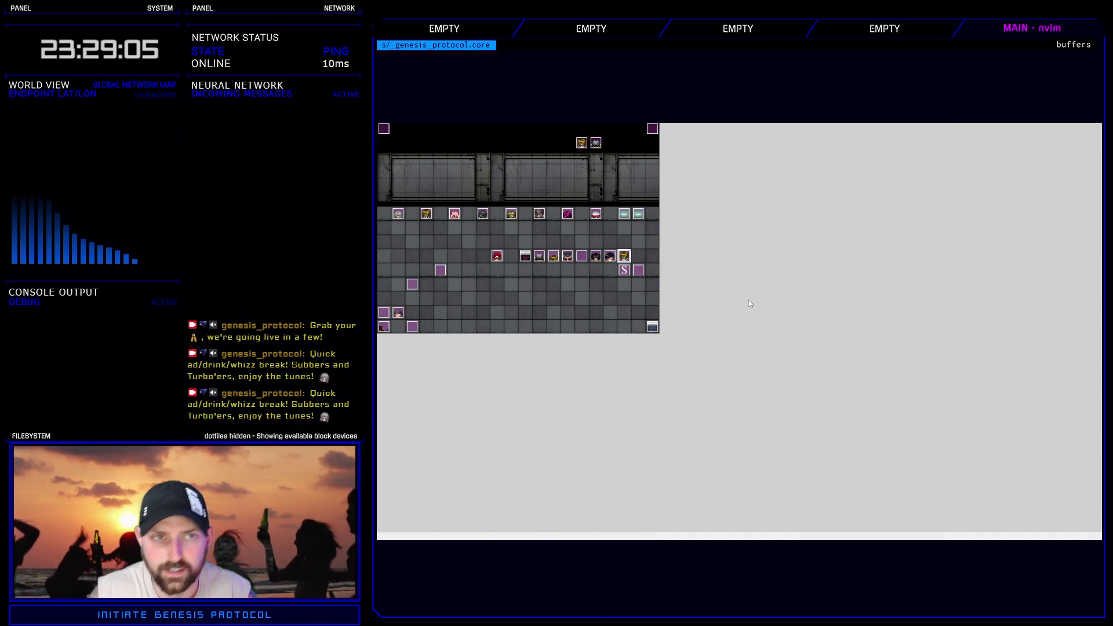
{"action": "key", "text": "F11"}
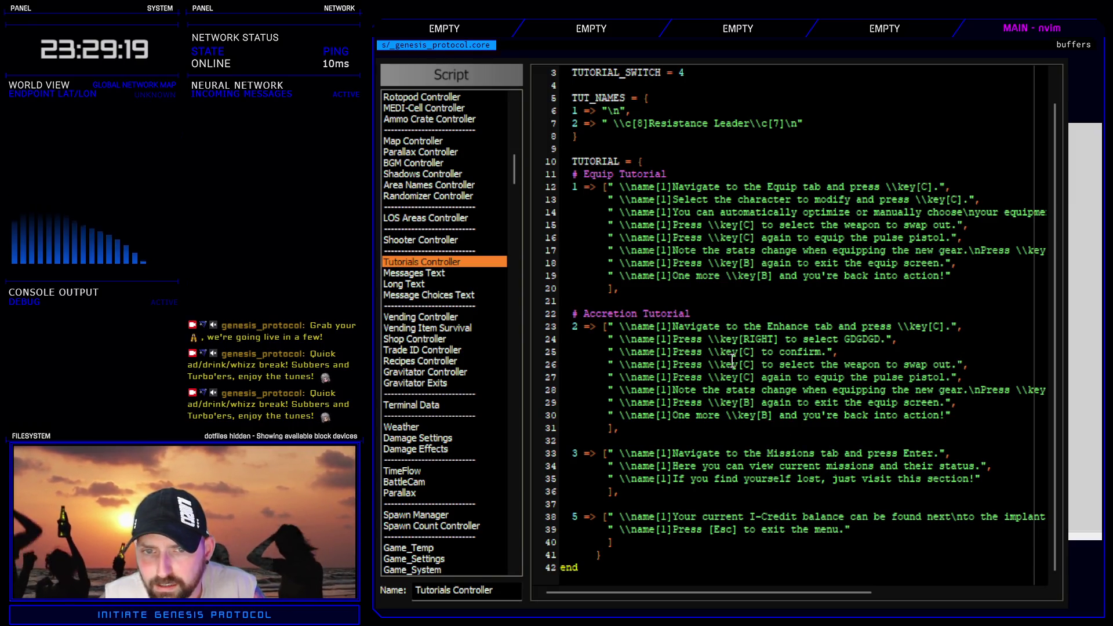
- Replace RIGHT with C on line 24, close the editor, and launch a playtest
{"action": "mouse_move", "coordinate": [849, 592]}
{"action": "left_mouse_down"}
{"action": "mouse_move", "coordinate": [1010, 598]}
{"action": "mouse_move", "coordinate": [841, 594]}
{"action": "left_mouse_up"}
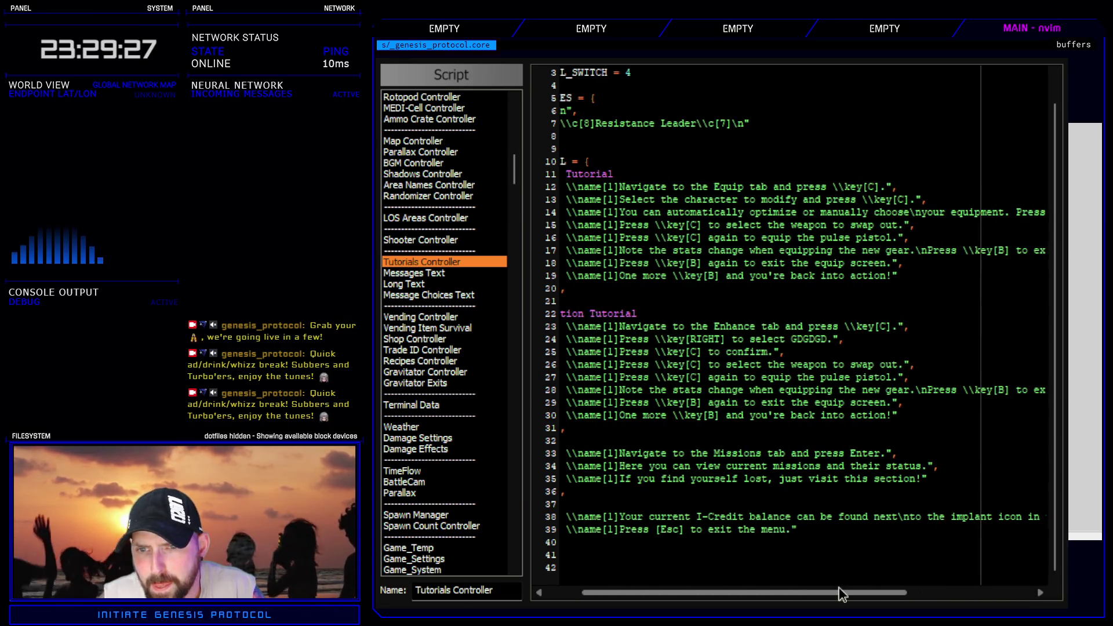
{"action": "left_click_drag", "start_coordinate": [841, 594], "coordinate": [807, 593]}
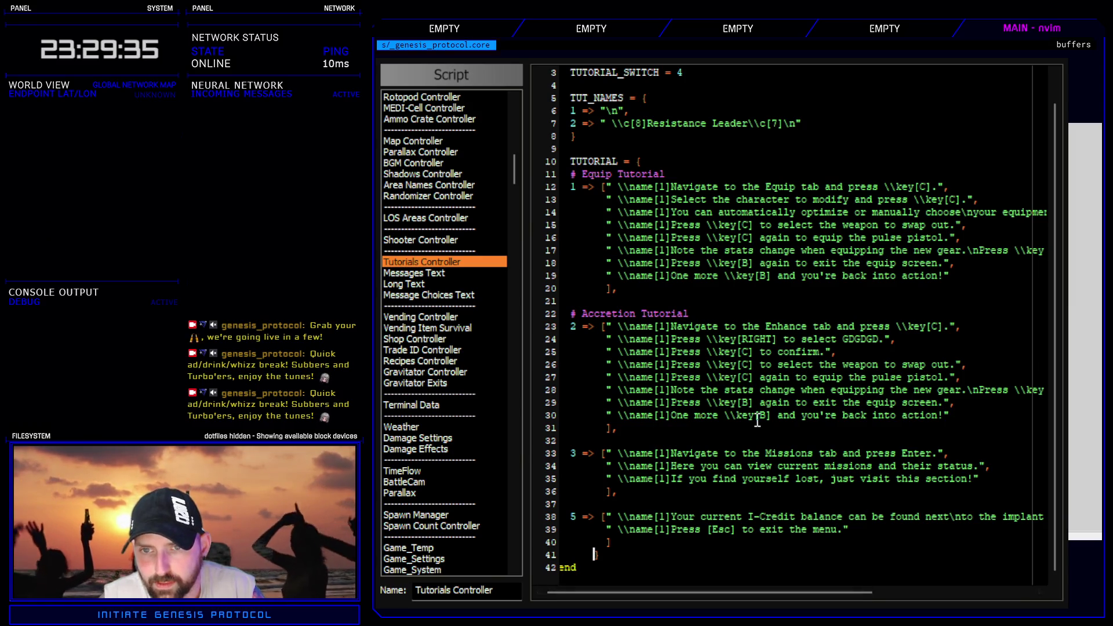
{"action": "left_click_drag", "start_coordinate": [742, 339], "coordinate": [774, 342]}
{"action": "type", "text": "C"}
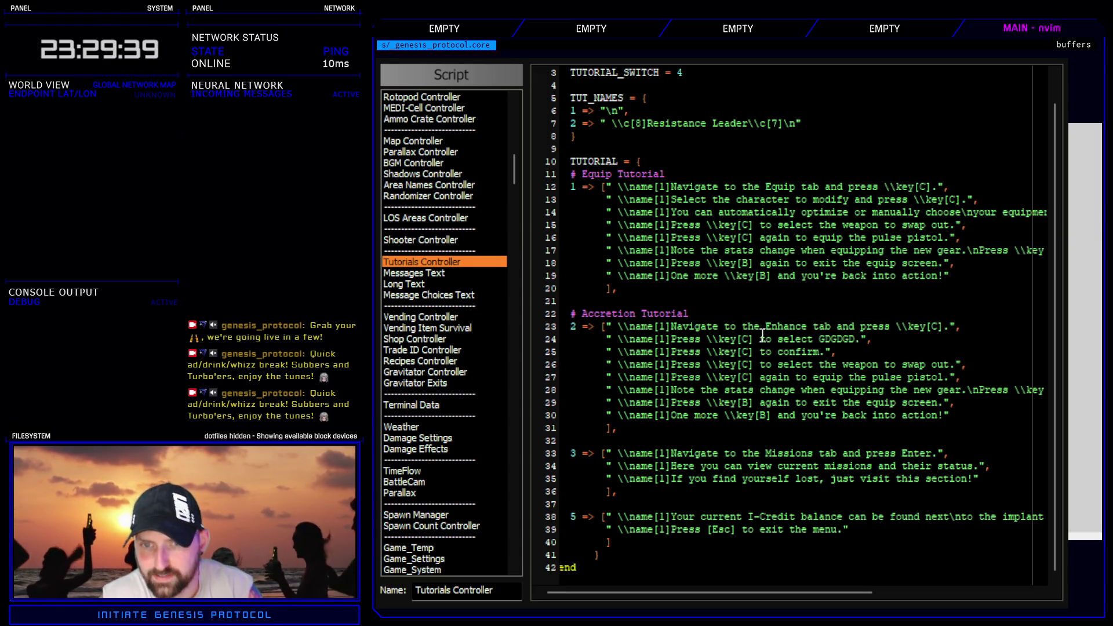
{"action": "key", "text": "Escape"}
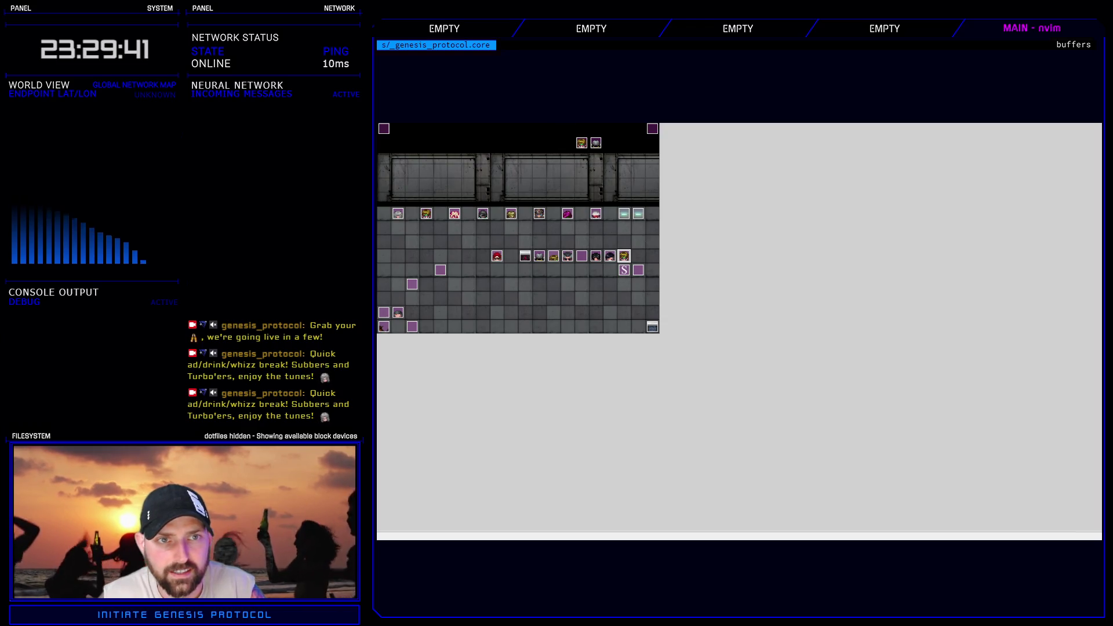
{"action": "key", "text": "ctrl+r"}
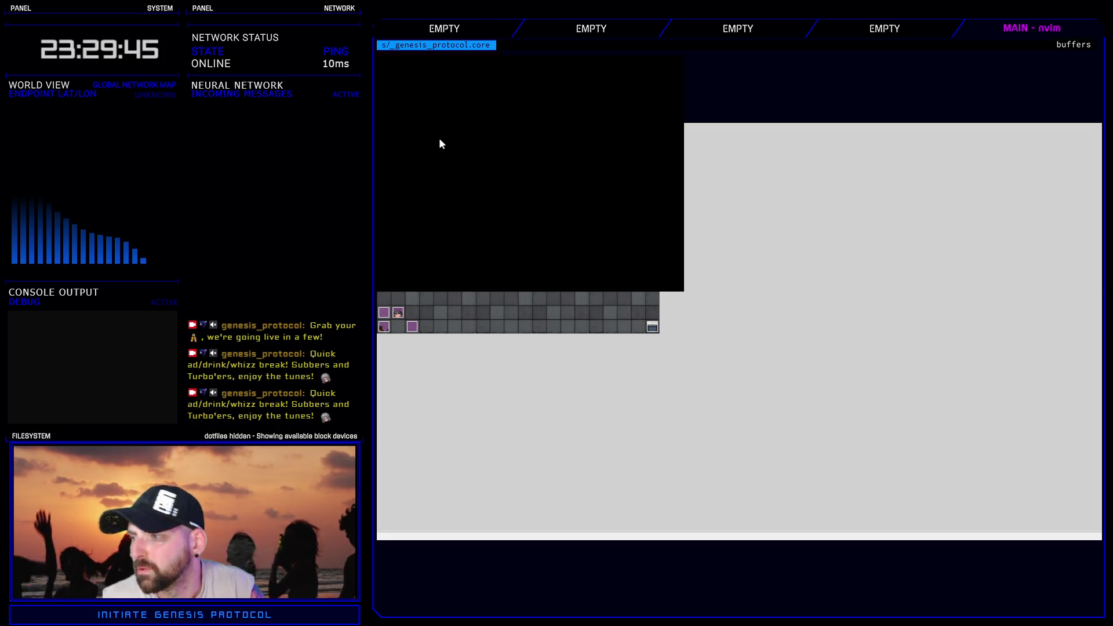
- Start a new game on Normal difficulty and open the in-game party menu
{"action": "key", "text": "Return"}
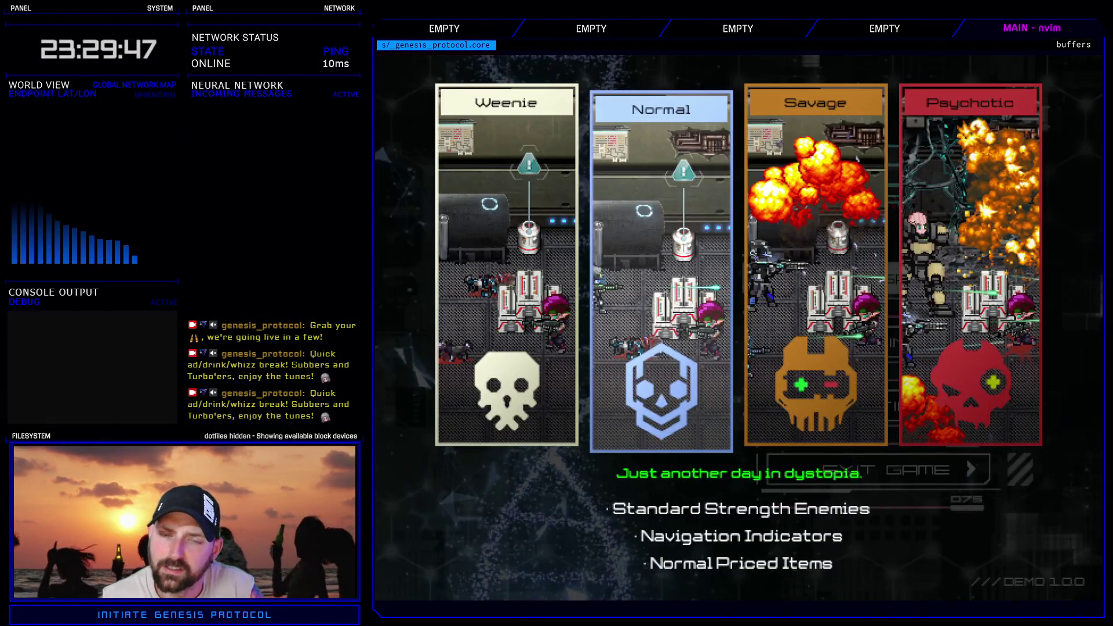
{"action": "key", "text": "Return"}
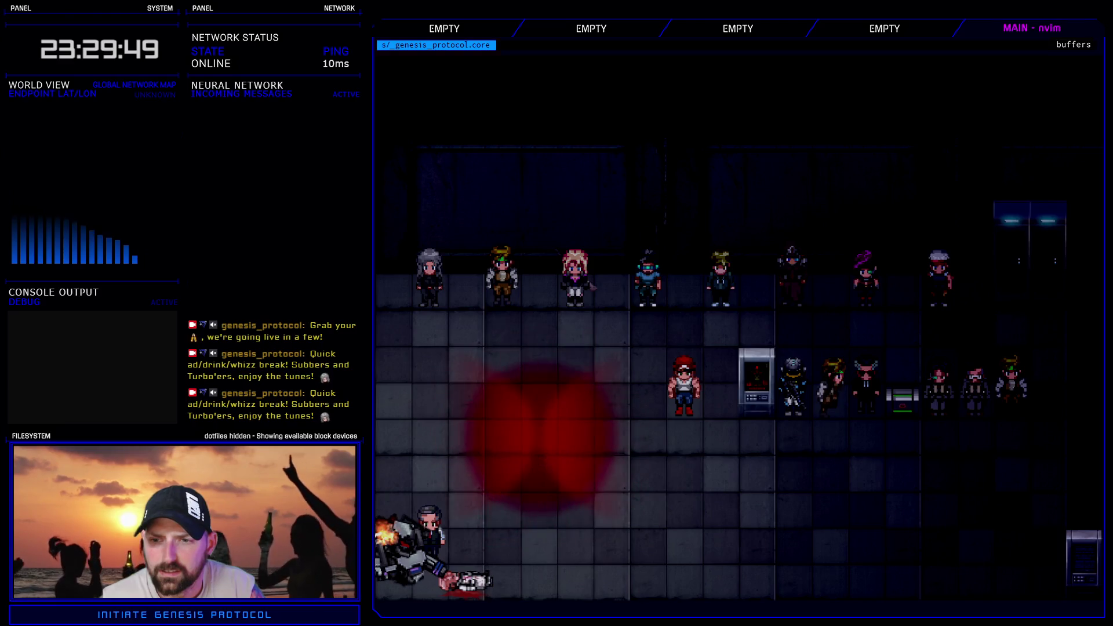
{"action": "key", "text": "Escape"}
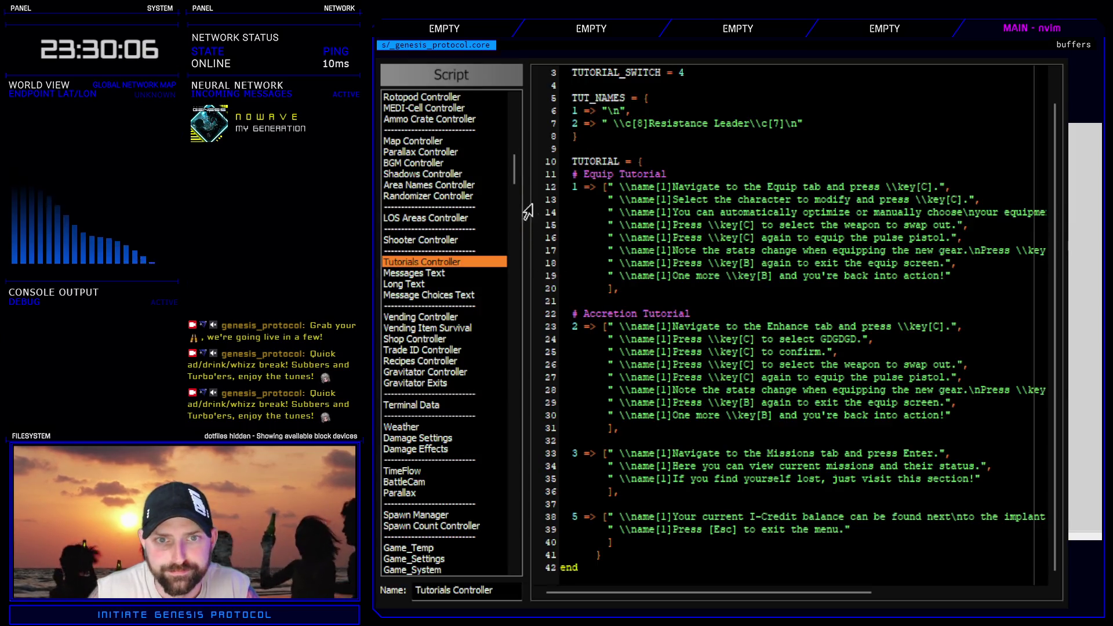
- Open the Timed User Input 2 script and select TUTORIAL_FONT on line 137
{"action": "mouse_move", "coordinate": [514, 255]}
{"action": "left_mouse_down"}
{"action": "mouse_move", "coordinate": [515, 371]}
{"action": "mouse_move", "coordinate": [537, 400]}
{"action": "mouse_move", "coordinate": [537, 452]}
{"action": "left_mouse_up"}
{"action": "left_click", "coordinate": [477, 286]}
{"action": "scroll", "coordinate": [795, 441], "scroll_direction": "down", "scroll_amount": 20}
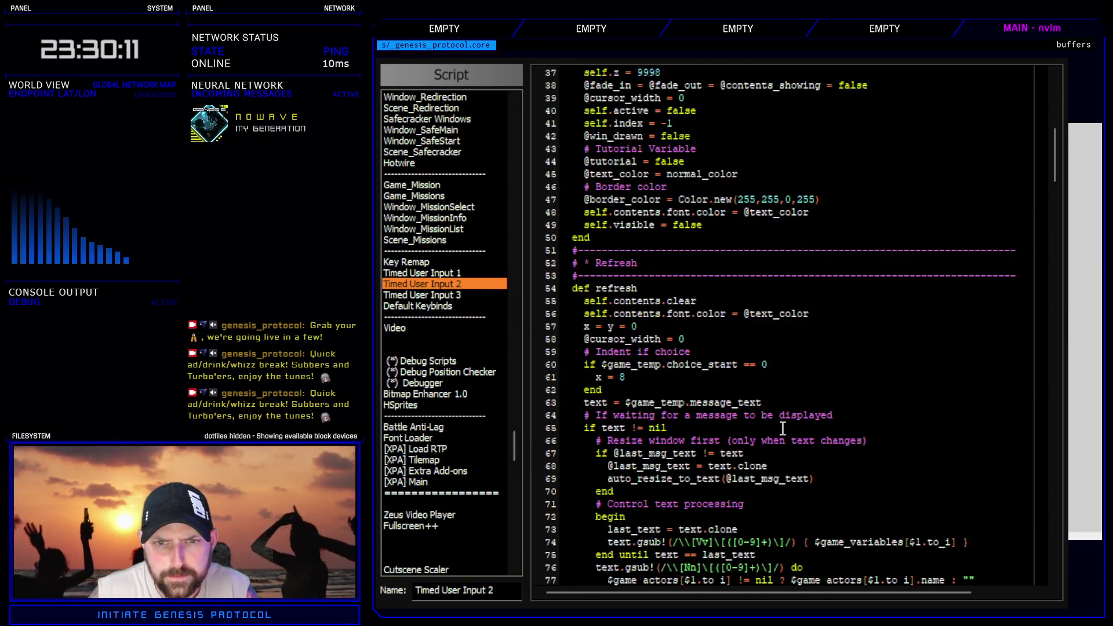
{"action": "scroll", "coordinate": [796, 440], "scroll_direction": "down", "scroll_amount": 8}
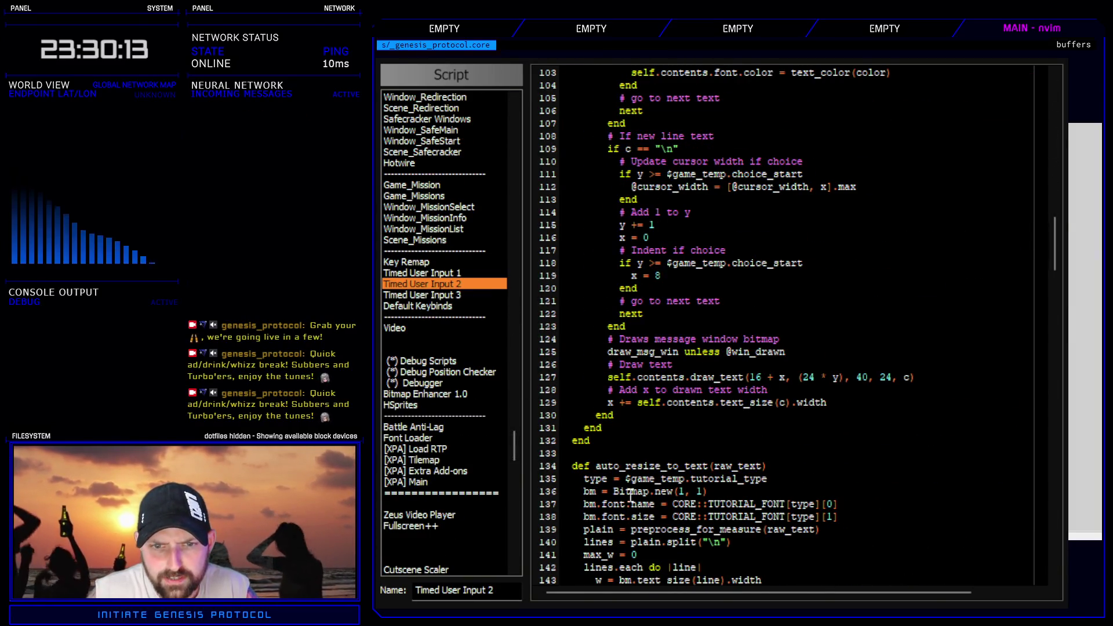
{"action": "left_click_drag", "start_coordinate": [584, 504], "coordinate": [843, 505]}
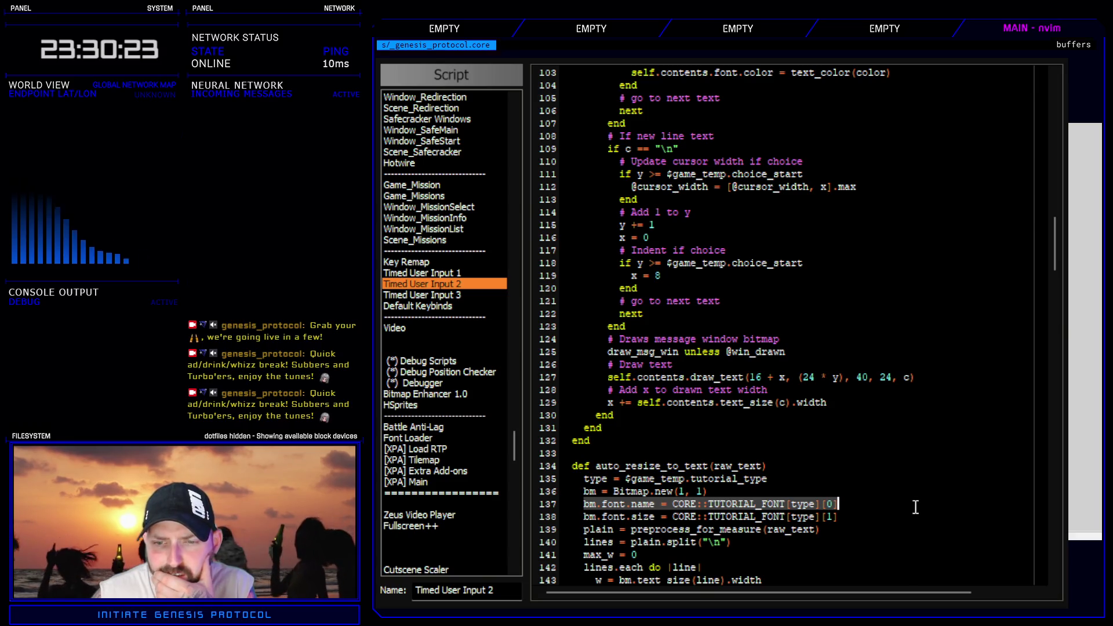
{"action": "double_click", "coordinate": [743, 504]}
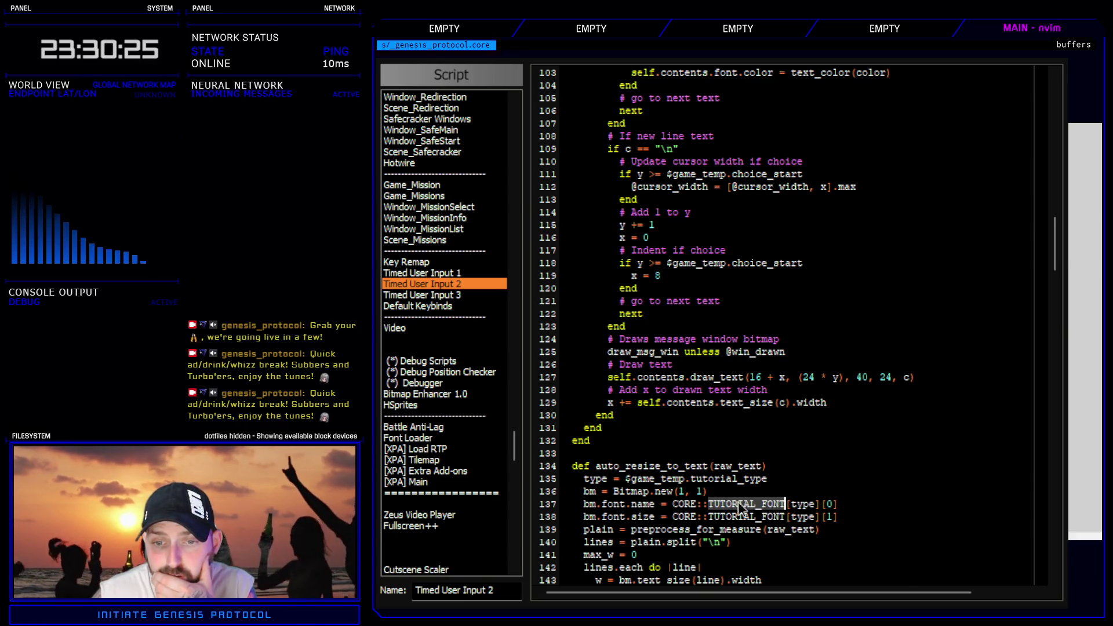
- Search the scripts for TUTORIAL_FONT to jump to its Fonts Controller definition
{"action": "left_click", "coordinate": [428, 287]}
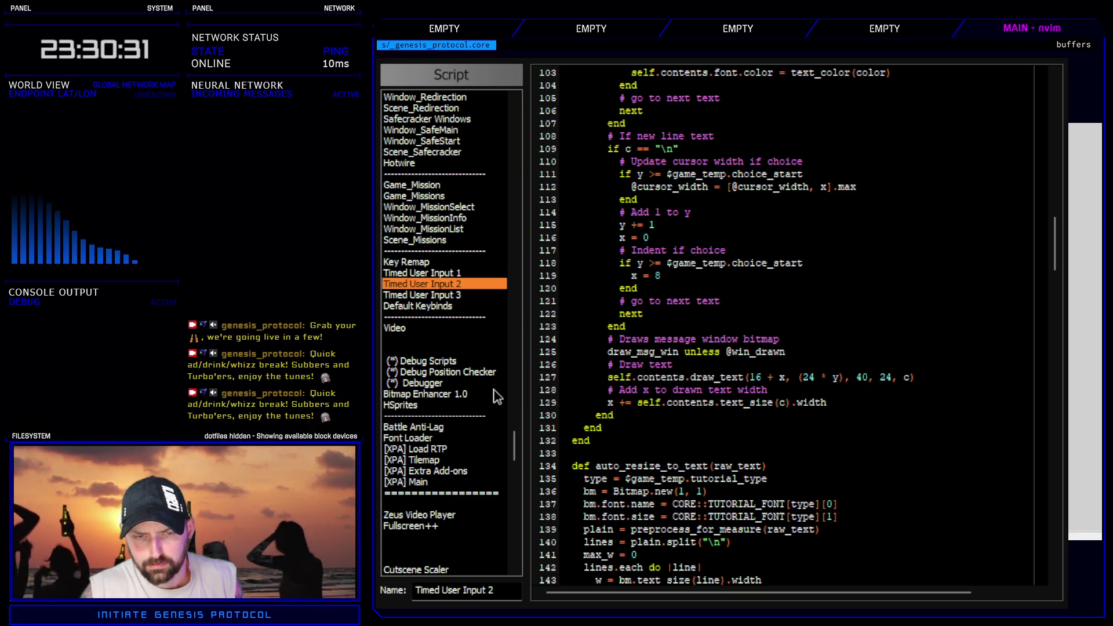
{"action": "key", "text": "ctrl+f"}
{"action": "key", "text": "Escape"}
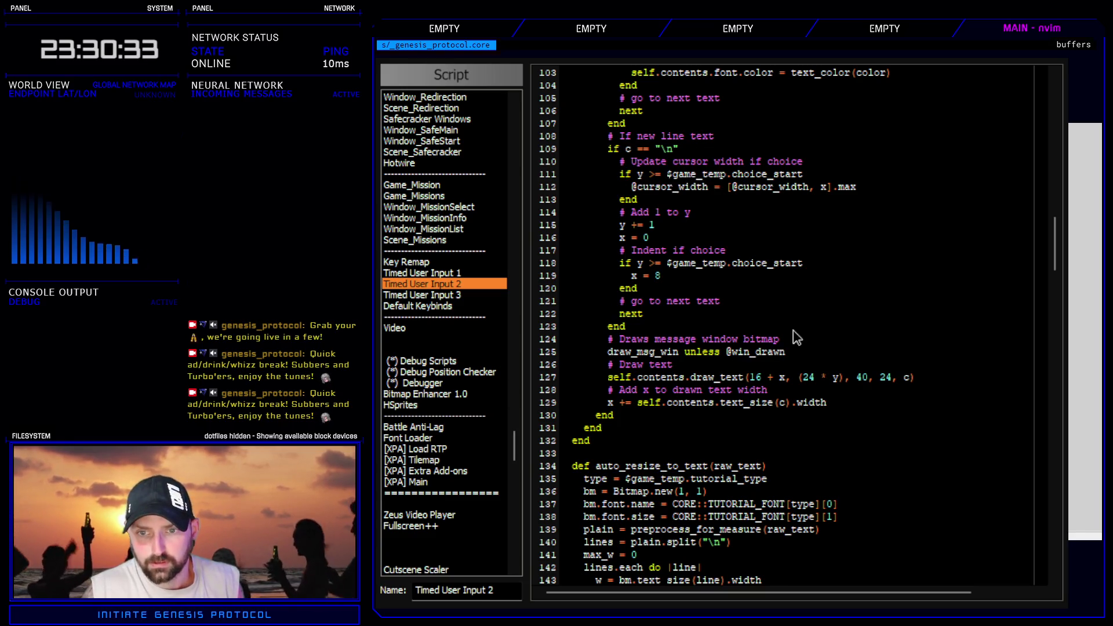
{"action": "key", "text": "Return"}
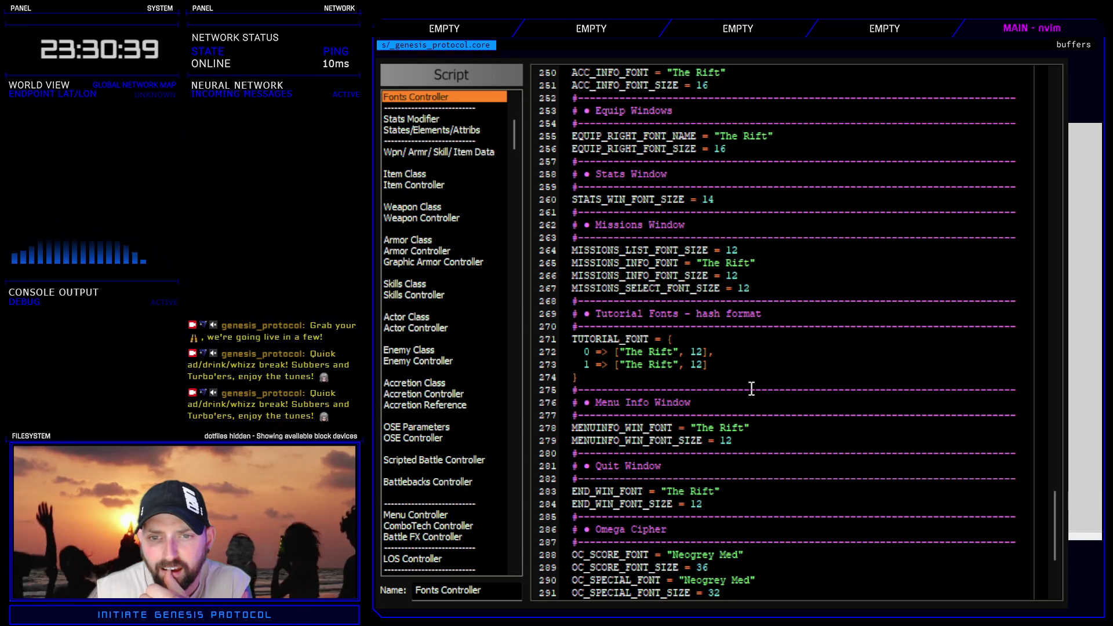
- Append a third TUTORIAL_FONT entry, 2 => ["The Rift", 12], after the last entry
{"action": "key", "text": "Down"}
{"action": "key", "text": "Down"}
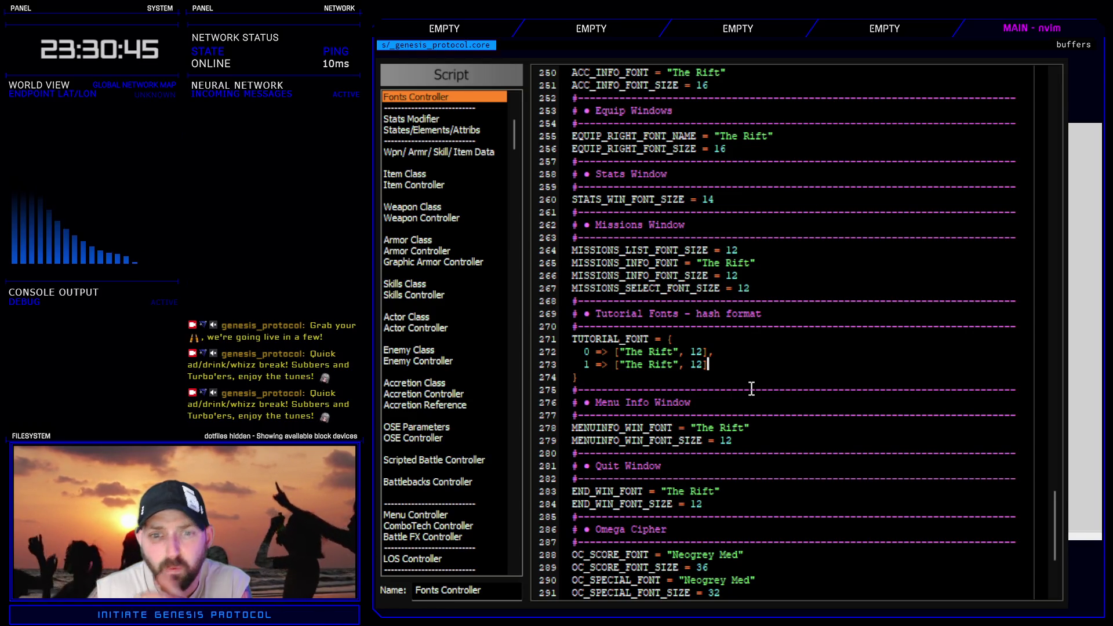
{"action": "type", "text": ","}
{"action": "key", "text": "Return"}
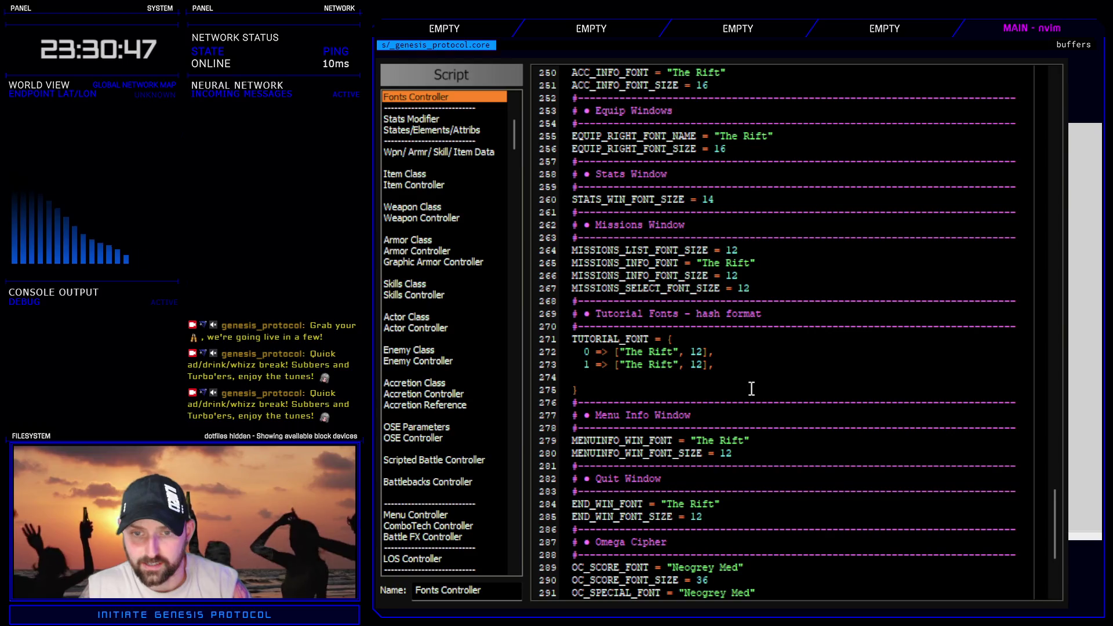
{"action": "type", "text": "1 => [\"The Rift\", 12],"}
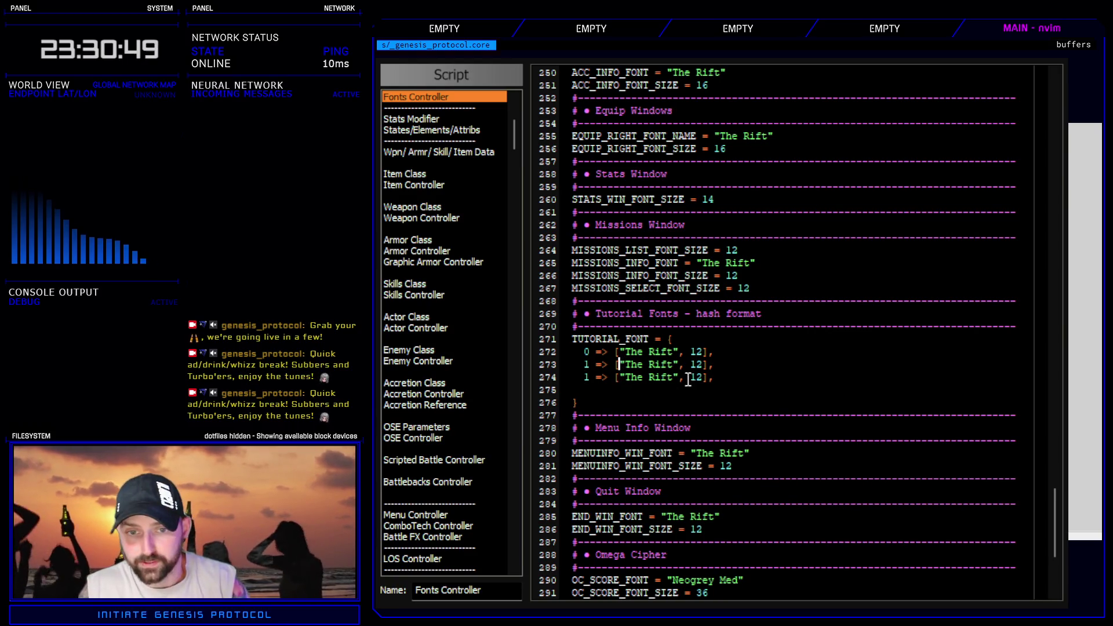
{"action": "key", "text": "BackSpace"}
{"action": "key", "text": "Home"}
{"action": "key", "text": "Delete"}
{"action": "type", "text": "2"}
{"action": "key", "text": "End"}
{"action": "key", "text": "Delete"}
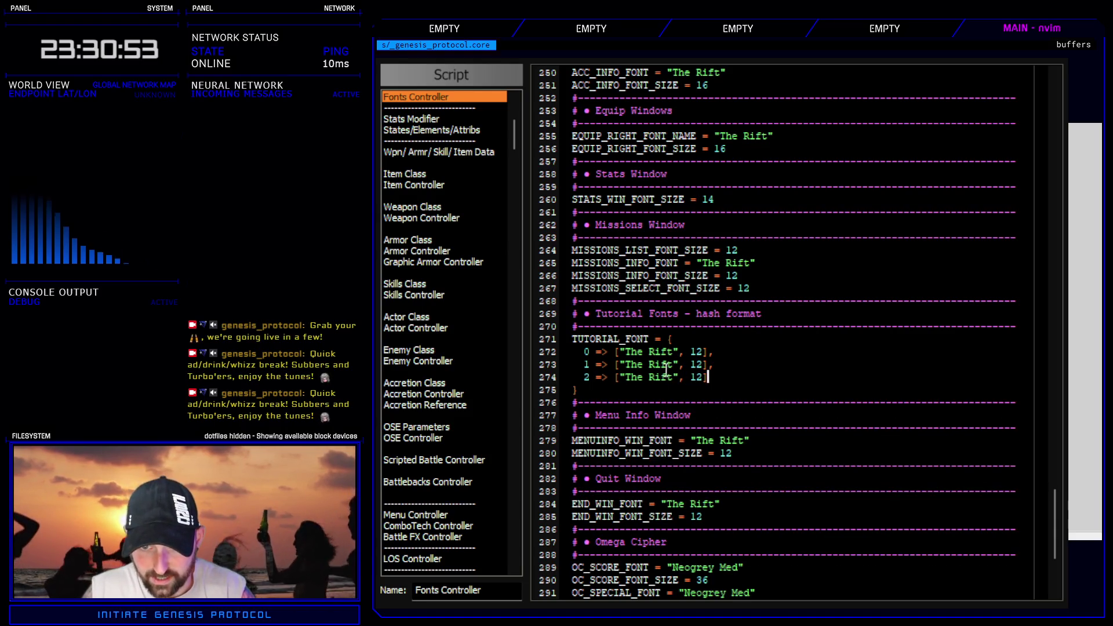
- Select the three TUTORIAL_FONT entries to check them, then close the script editor
{"action": "key", "text": "V"}
{"action": "key", "text": "k"}
{"action": "key", "text": "k"}
{"action": "key", "text": "y"}
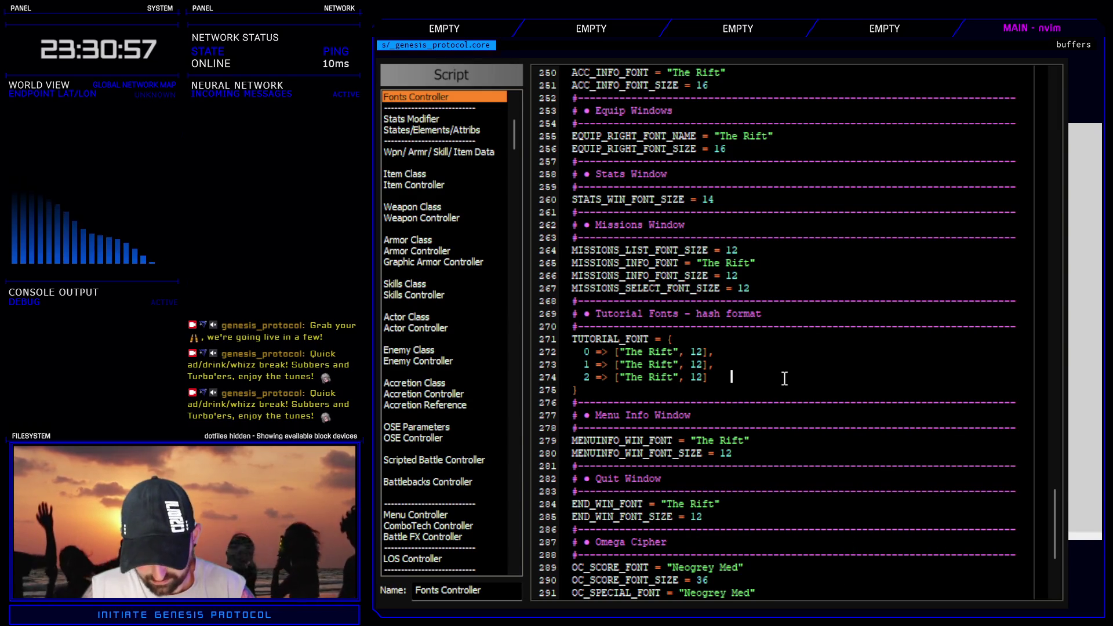
{"action": "mouse_move", "coordinate": [618, 351]}
{"action": "left_mouse_down"}
{"action": "mouse_move", "coordinate": [714, 376]}
{"action": "mouse_move", "coordinate": [735, 395]}
{"action": "left_mouse_up"}
{"action": "left_click", "coordinate": [747, 378]}
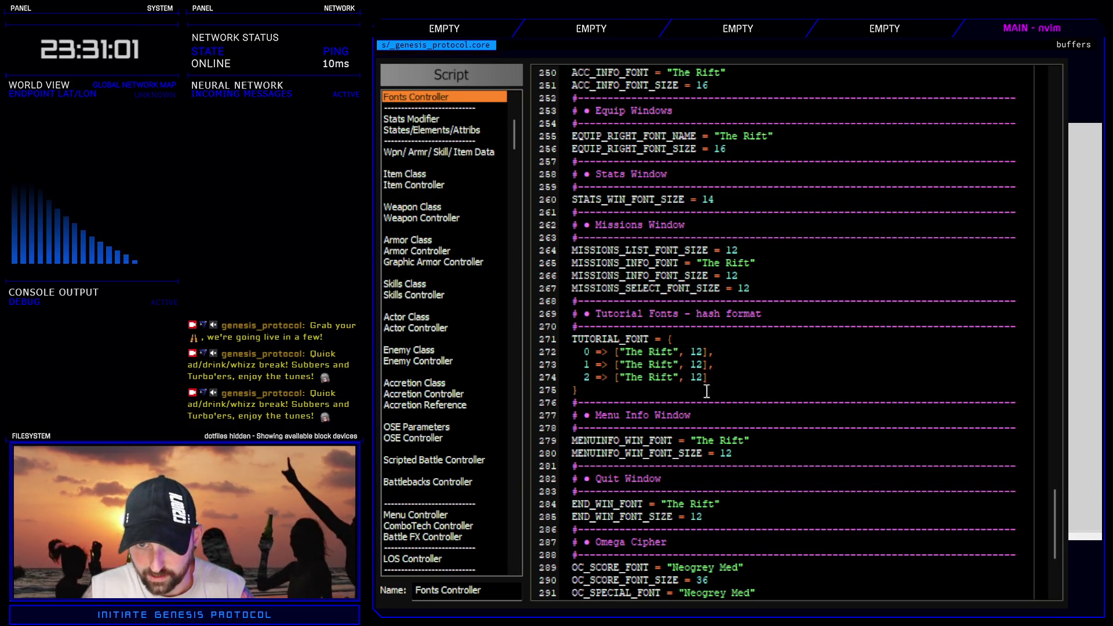
{"action": "key", "text": "Escape"}
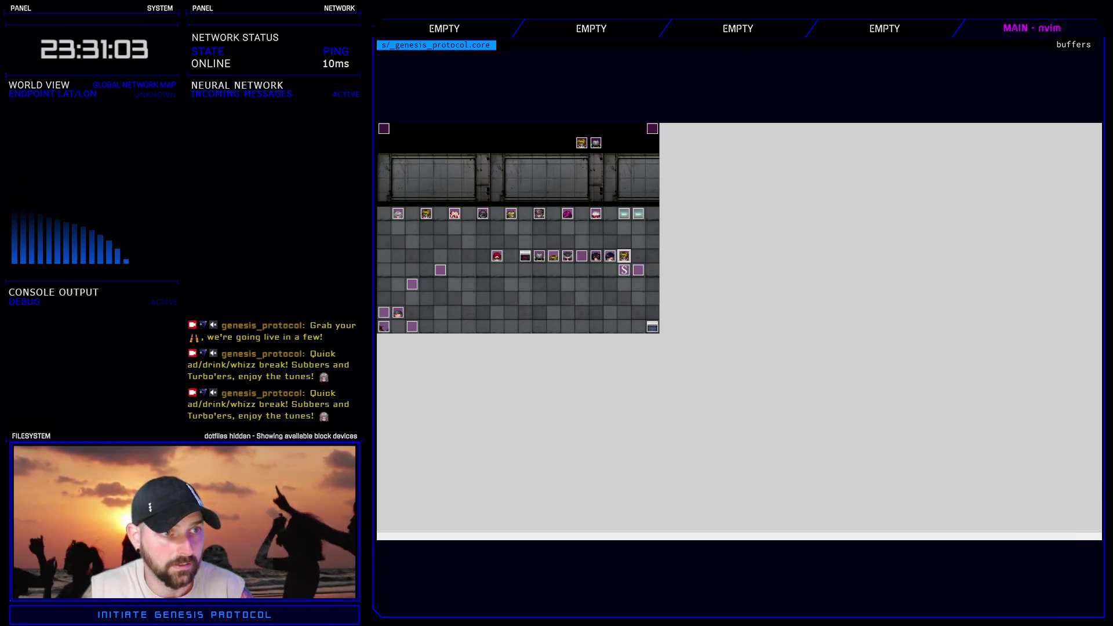
- Playtest a New Game on Normal, enter Enhance, and pick the character's second Cyberarms slot
{"action": "key", "text": "F12"}
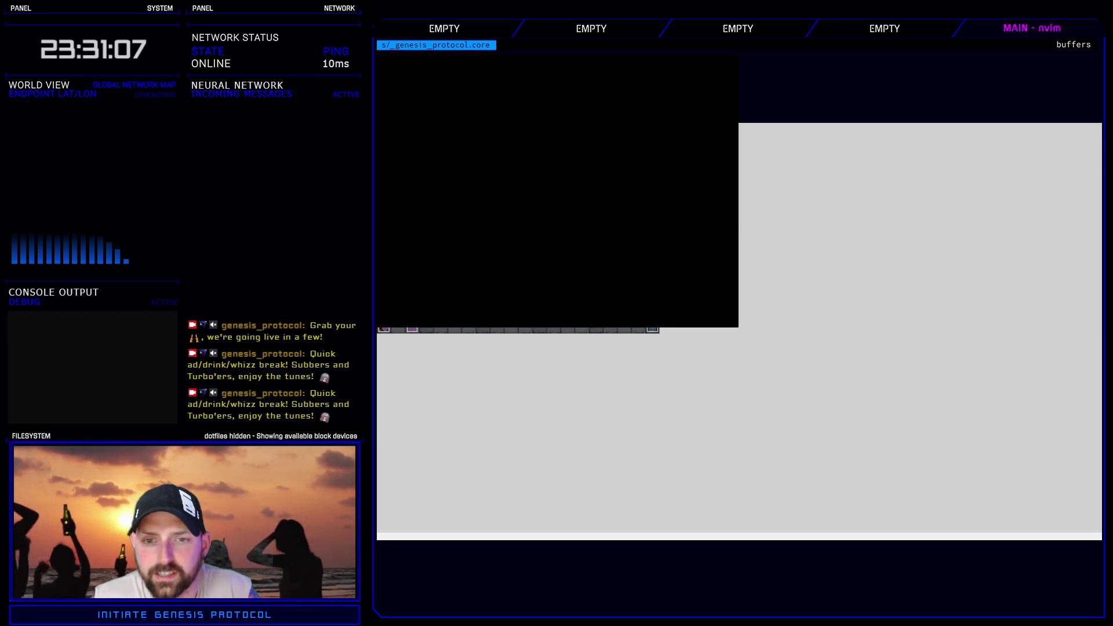
{"action": "key", "text": "Return"}
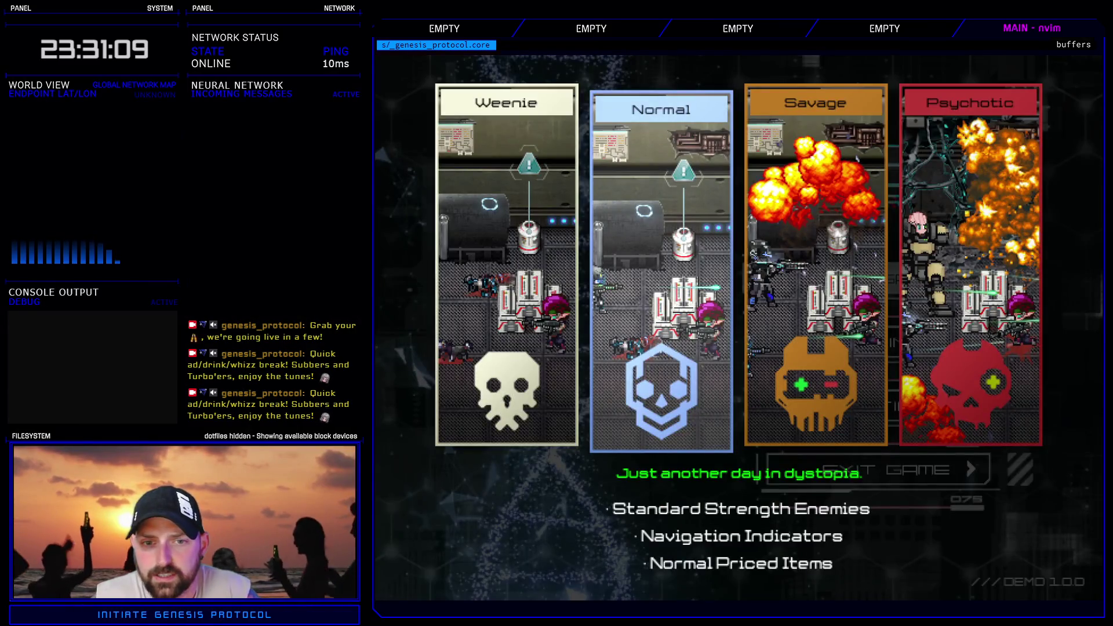
{"action": "key", "text": "Return"}
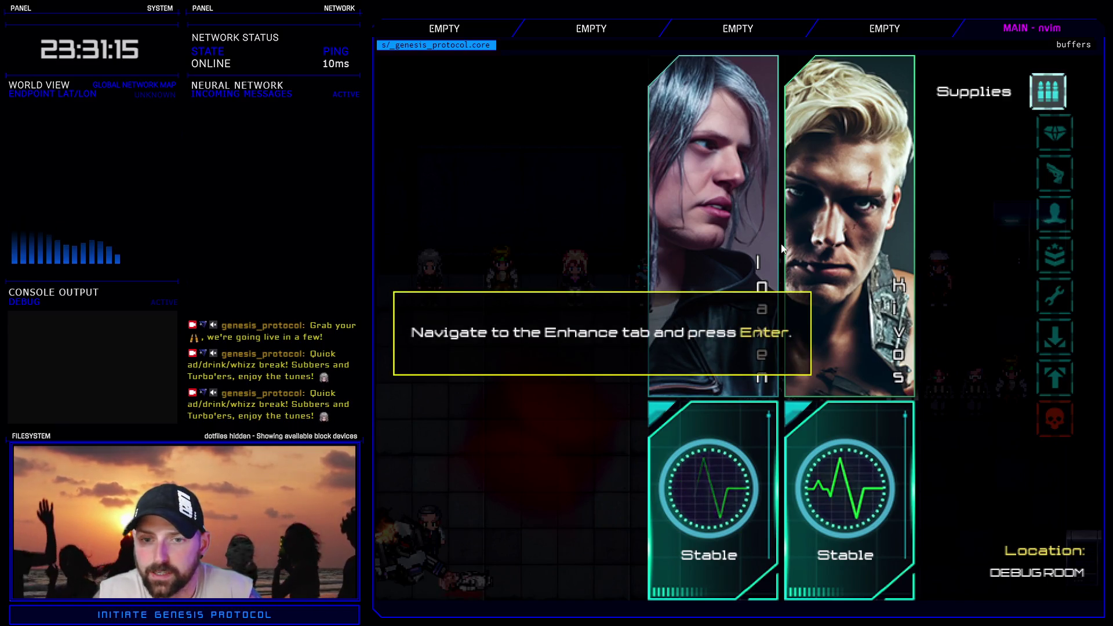
{"action": "key", "text": "Down"}
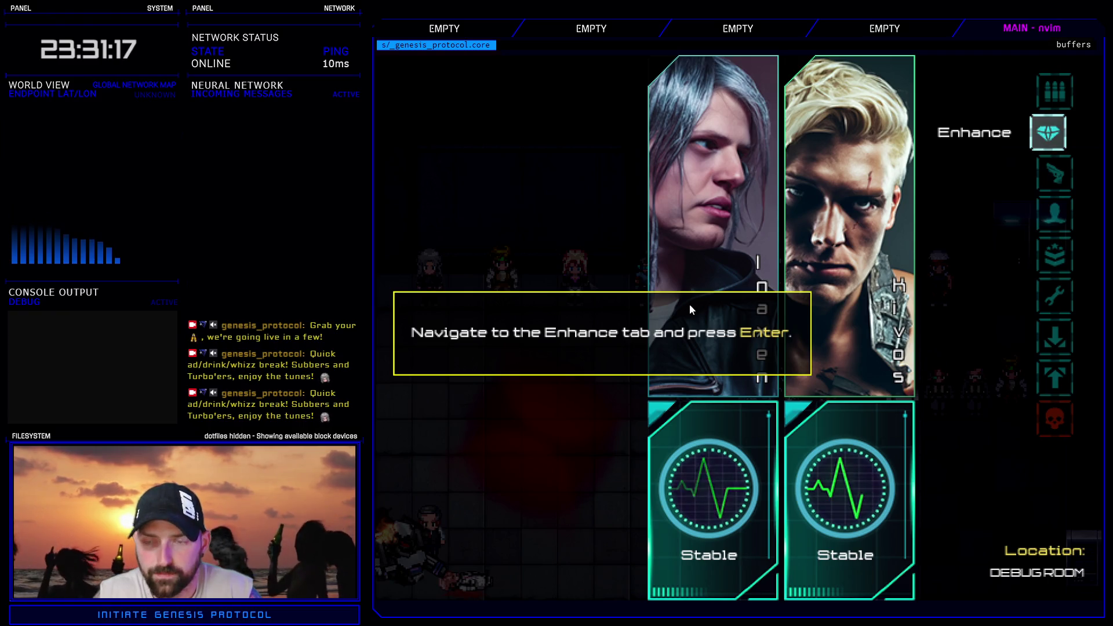
{"action": "key", "text": "Return"}
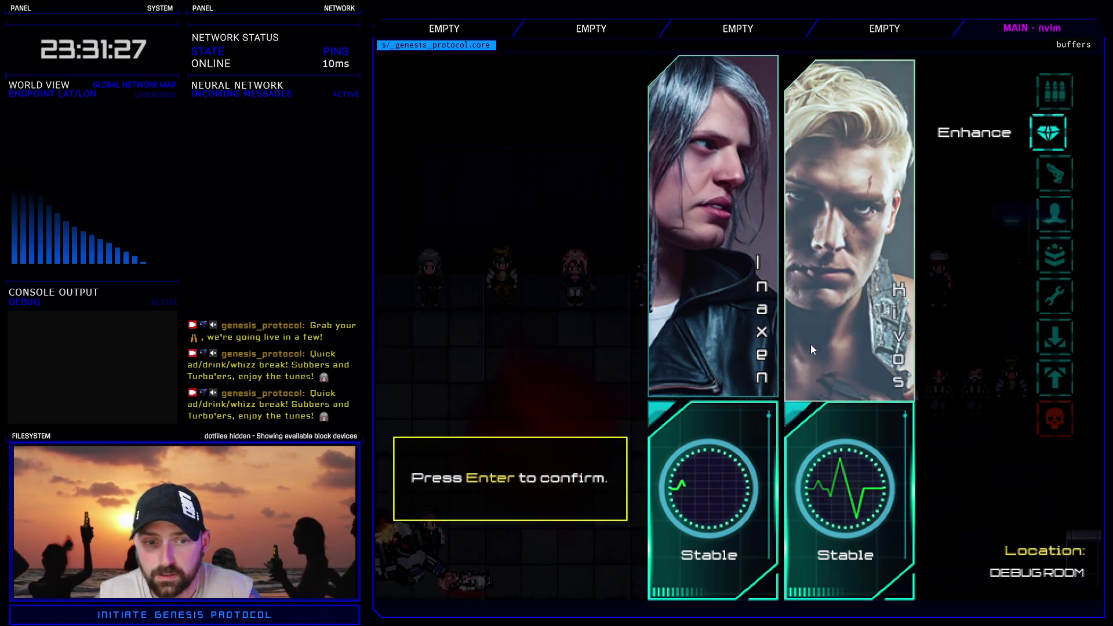
{"action": "left_click", "coordinate": [962, 141]}
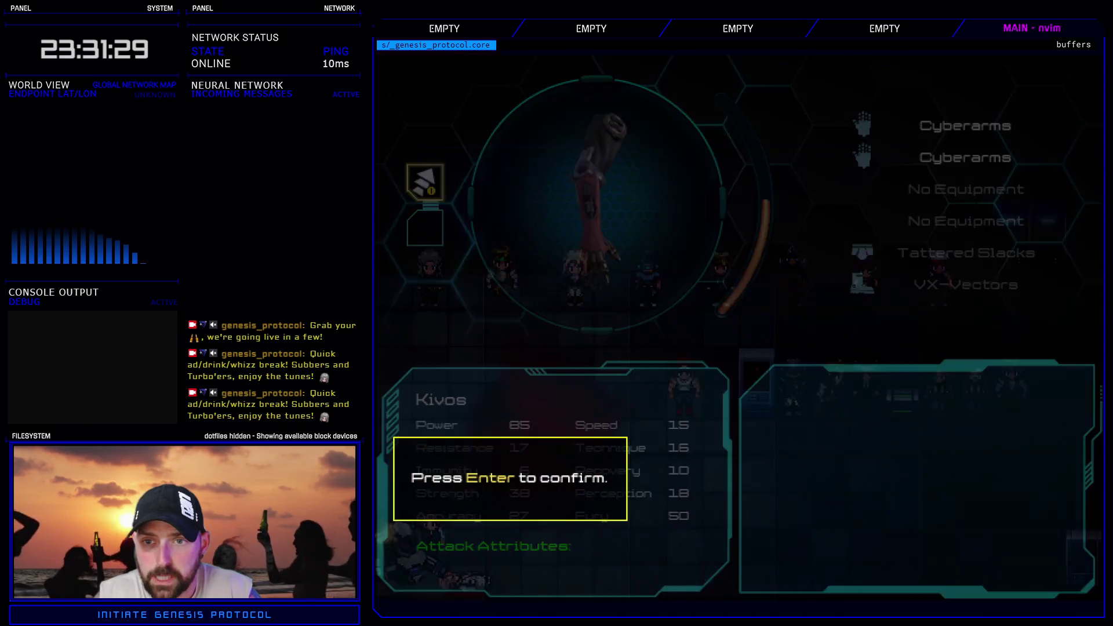
{"action": "left_click", "coordinate": [954, 142]}
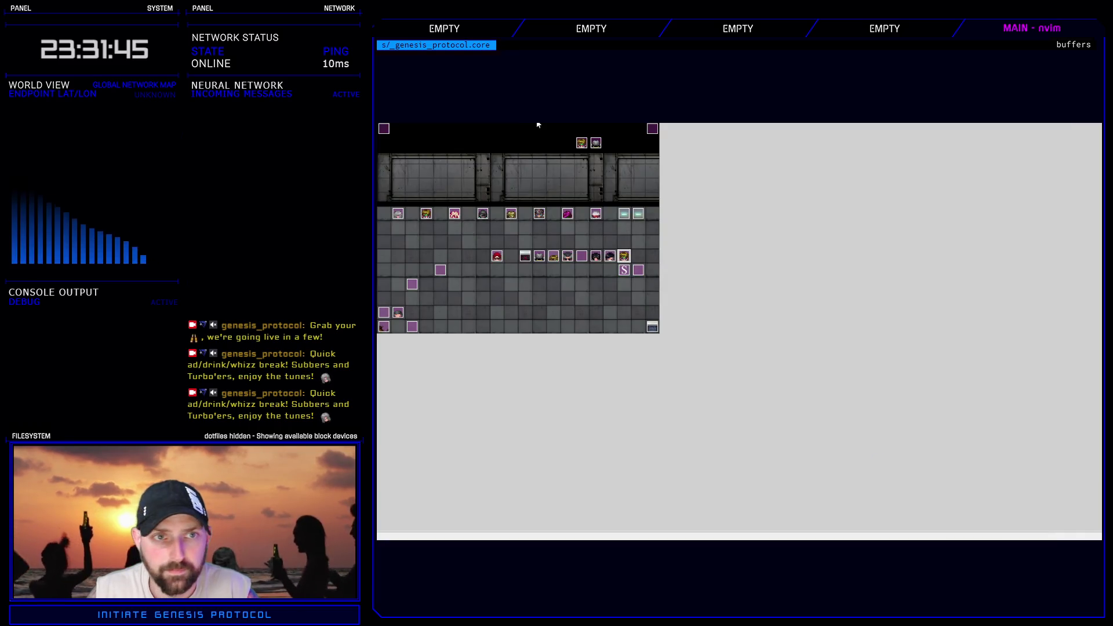
- Review the Accretion Tutorial common event's commands down to the DOWN input wait
{"action": "key", "text": "F9"}
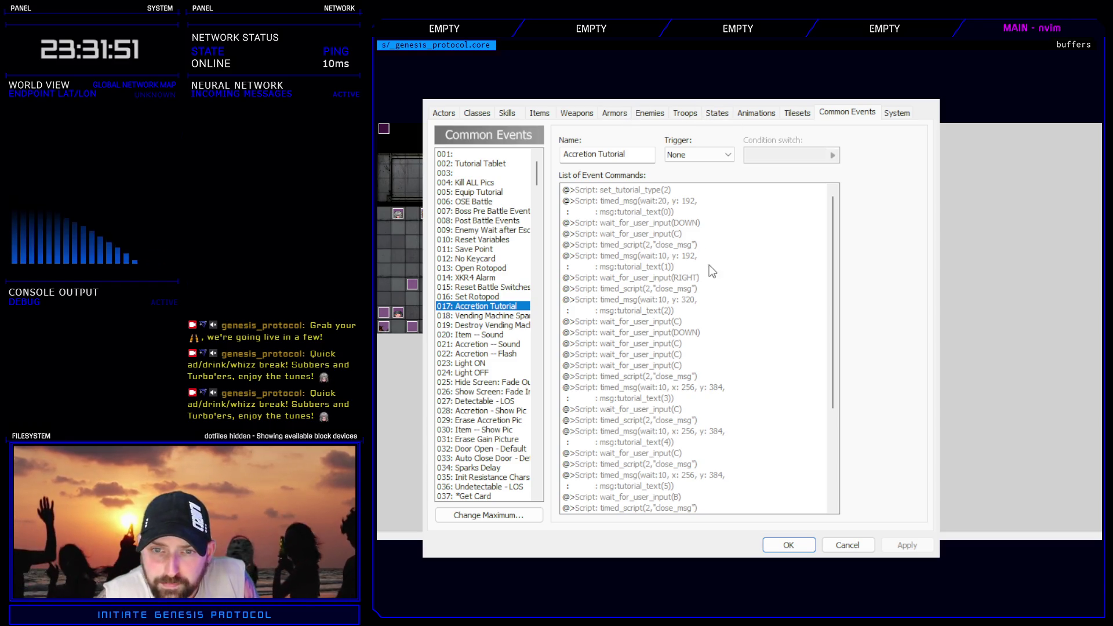
{"action": "left_click", "coordinate": [642, 200]}
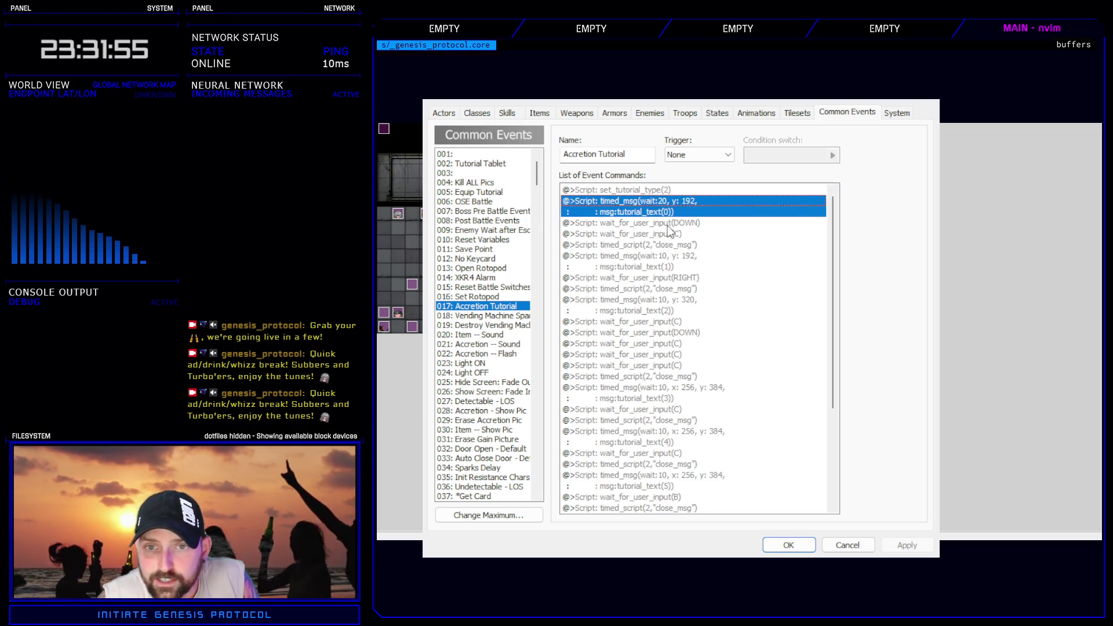
{"action": "left_click", "coordinate": [668, 224]}
{"action": "left_click", "coordinate": [674, 236]}
{"action": "left_click", "coordinate": [672, 245]}
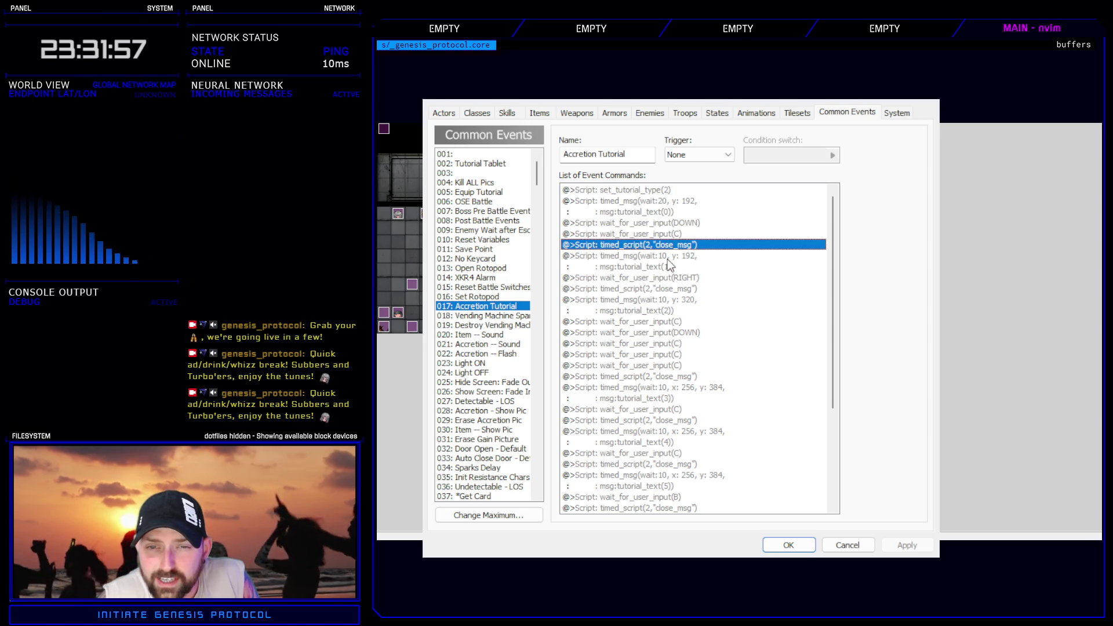
{"action": "left_click", "coordinate": [667, 262]}
{"action": "left_click", "coordinate": [663, 280]}
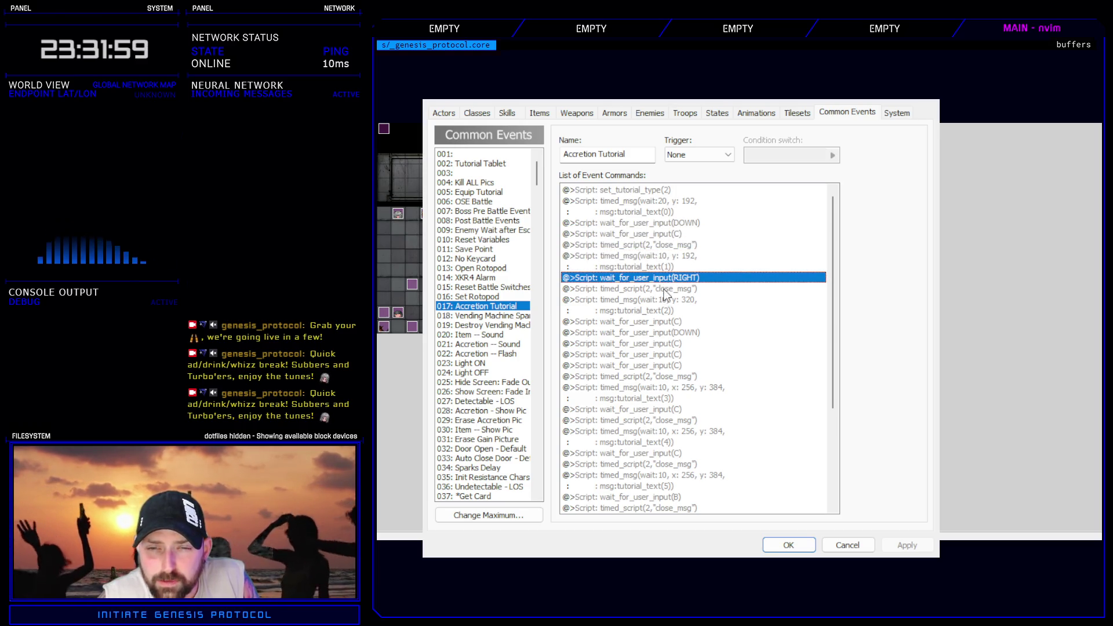
{"action": "left_click", "coordinate": [664, 289]}
{"action": "left_click", "coordinate": [663, 300]}
{"action": "left_click", "coordinate": [662, 322]}
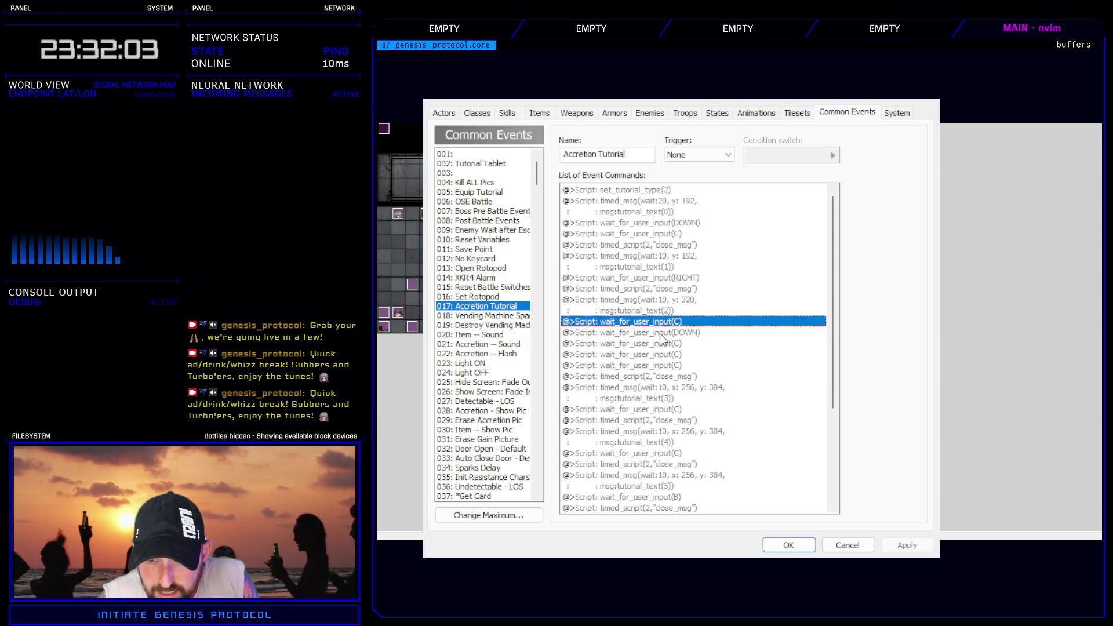
{"action": "left_click", "coordinate": [660, 334]}
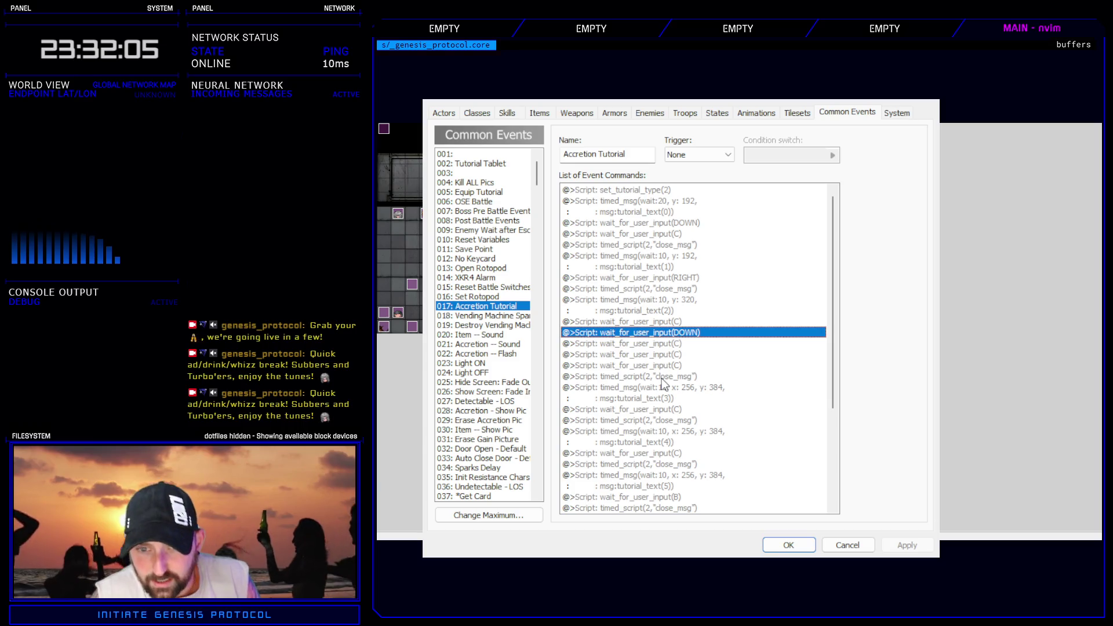
- Move the tutorial_text(3) pair before the DOWN wait and the tutorial_text(4) pair right after it
{"action": "left_click_drag", "start_coordinate": [661, 377], "coordinate": [668, 387]}
{"action": "key", "text": "Delete"}
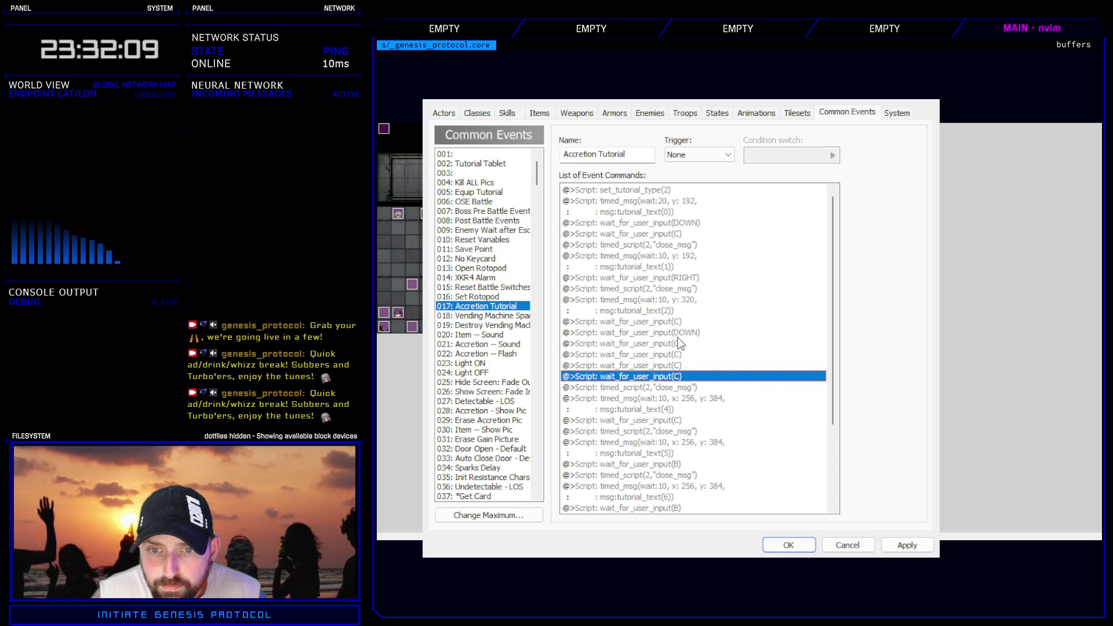
{"action": "left_click", "coordinate": [670, 333]}
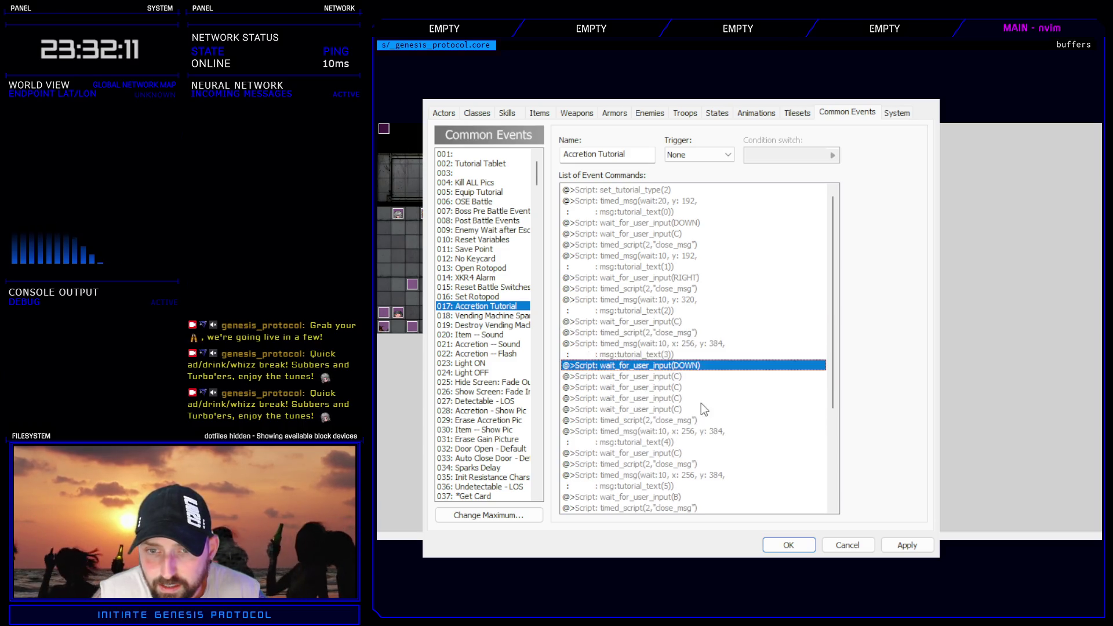
{"action": "key", "text": "ctrl+v"}
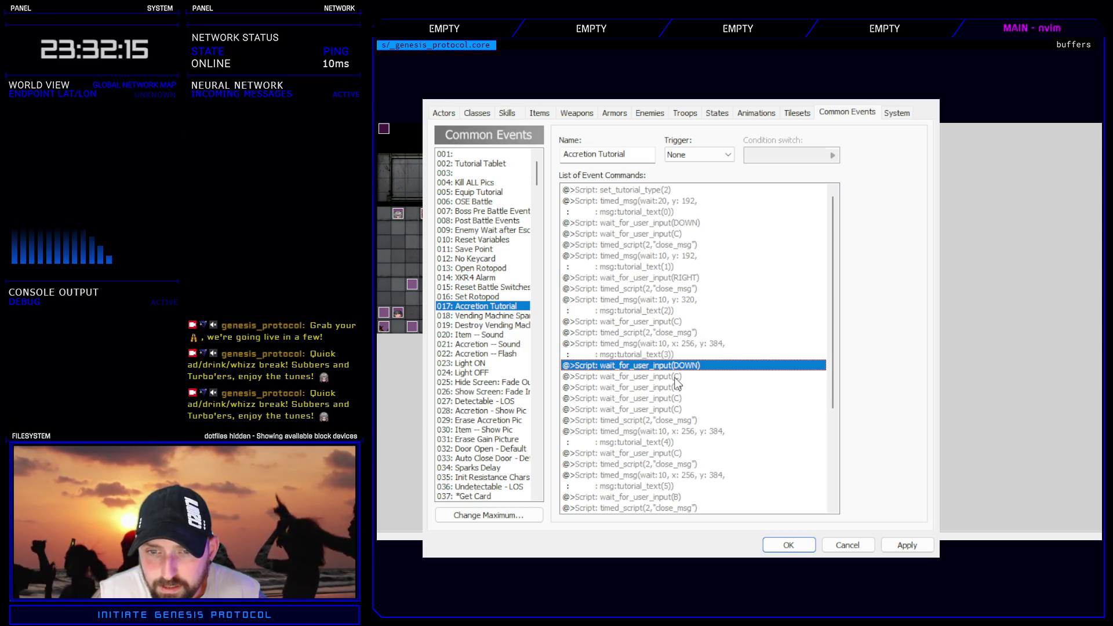
{"action": "left_click_drag", "start_coordinate": [675, 419], "coordinate": [673, 432]}
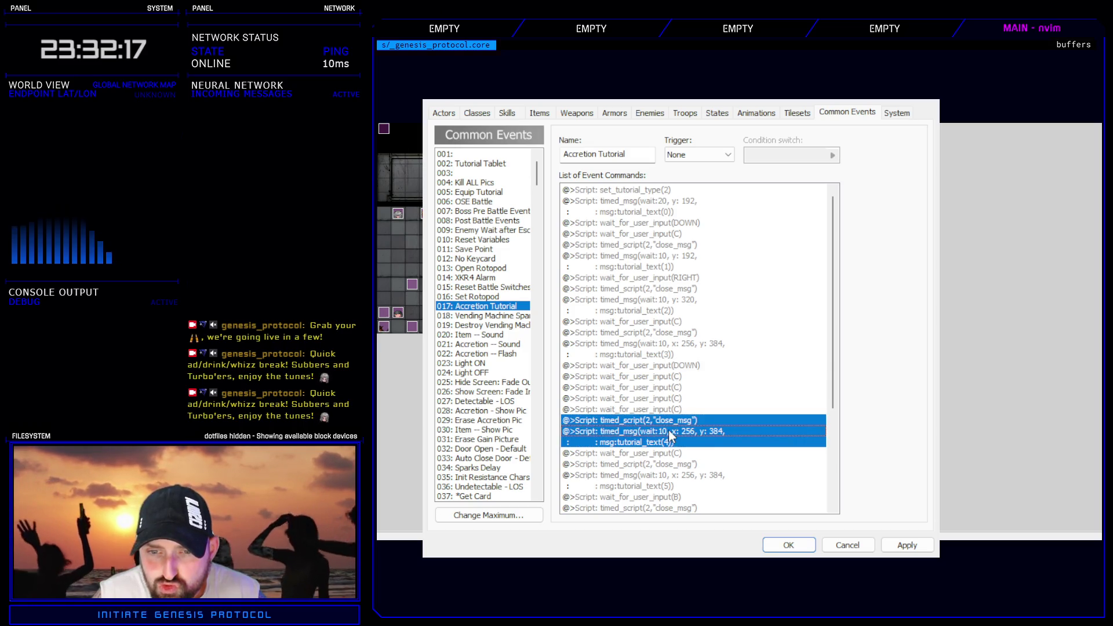
{"action": "key", "text": "Delete"}
{"action": "left_click", "coordinate": [678, 377]}
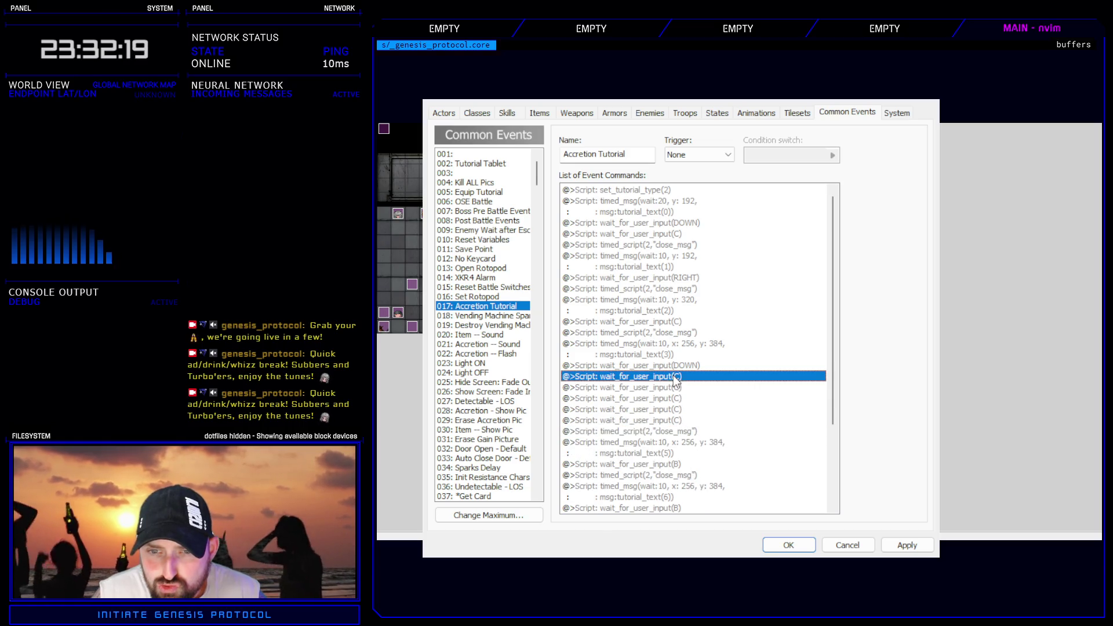
{"action": "key", "text": "ctrl+v"}
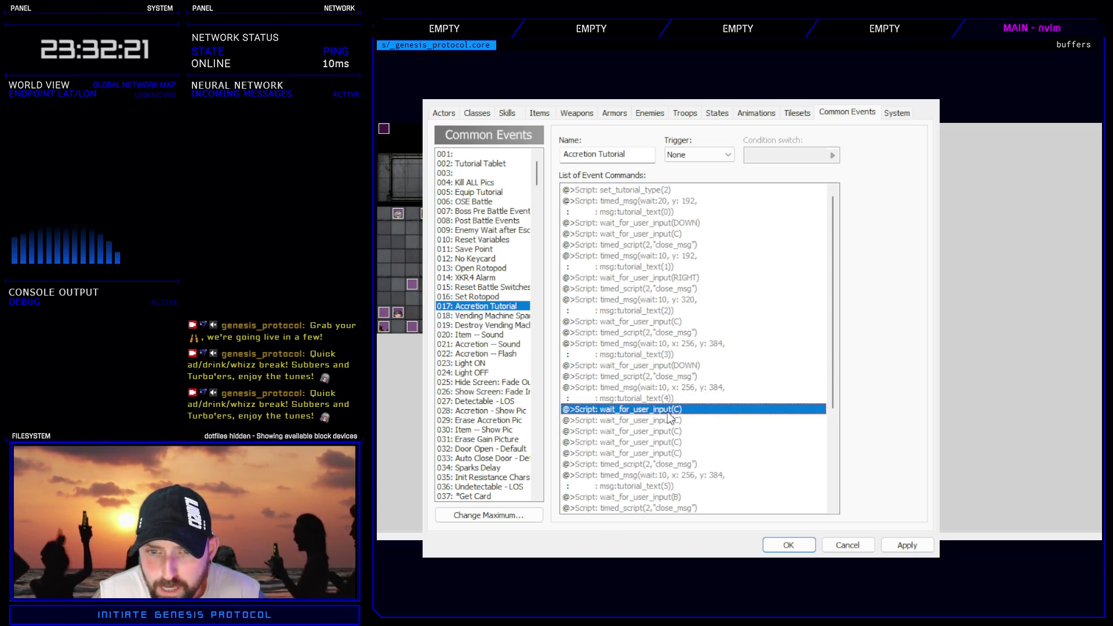
- Move the close_msg/tutorial_text(5) pair to right after the first C wait
{"action": "left_click", "coordinate": [667, 420]}
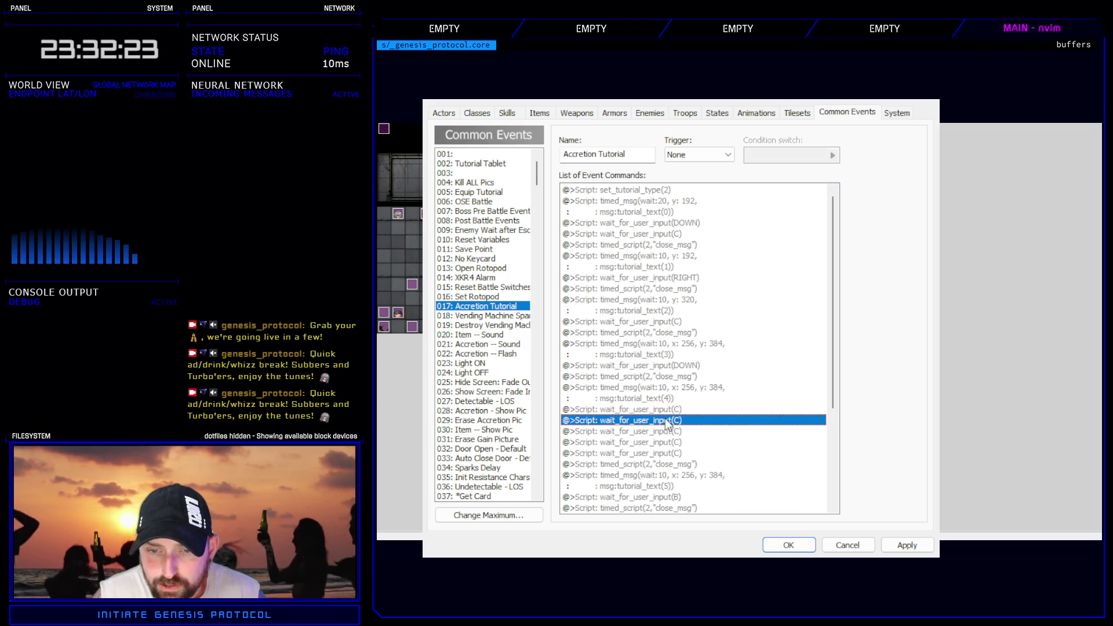
{"action": "scroll", "coordinate": [672, 411], "scroll_direction": "down", "scroll_amount": 4}
{"action": "left_click_drag", "start_coordinate": [664, 332], "coordinate": [657, 354]}
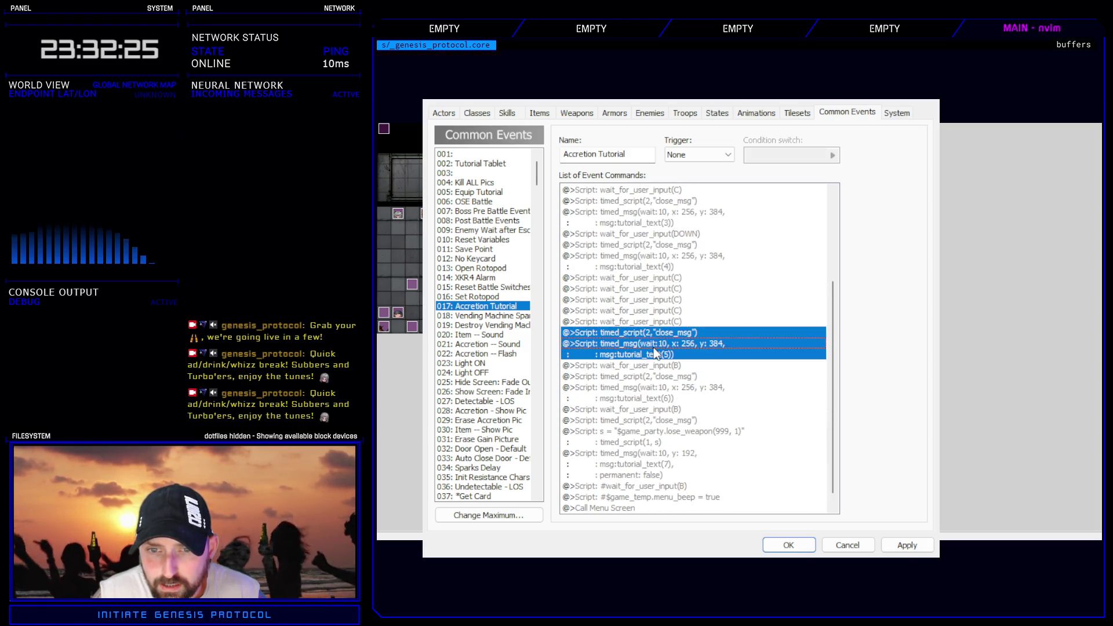
{"action": "key", "text": "Delete"}
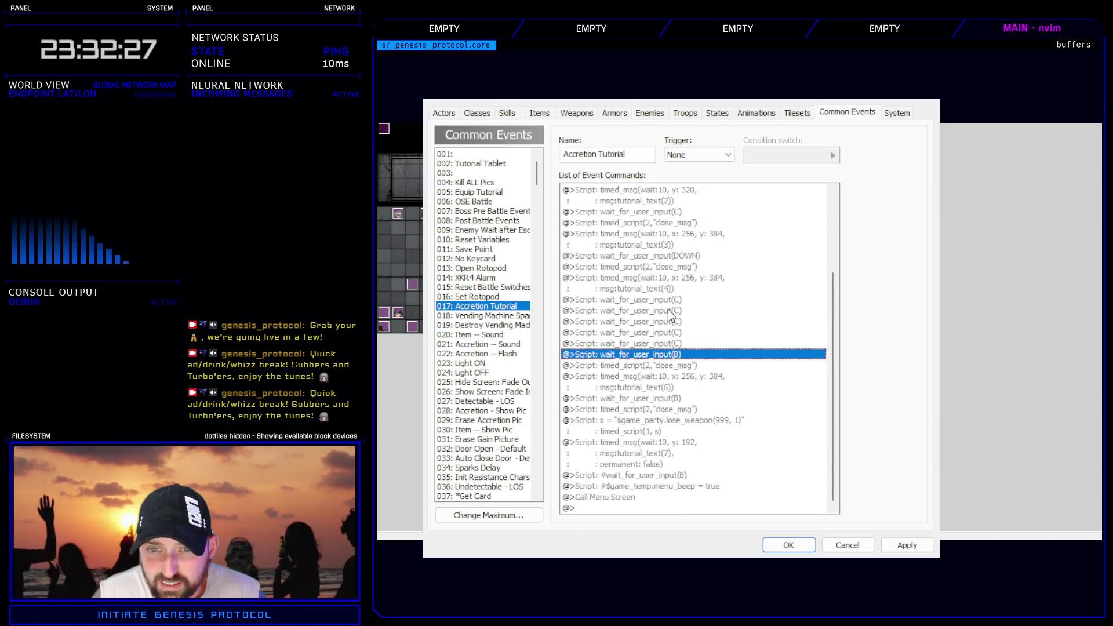
{"action": "left_click", "coordinate": [669, 311]}
{"action": "key", "text": "ctrl+v"}
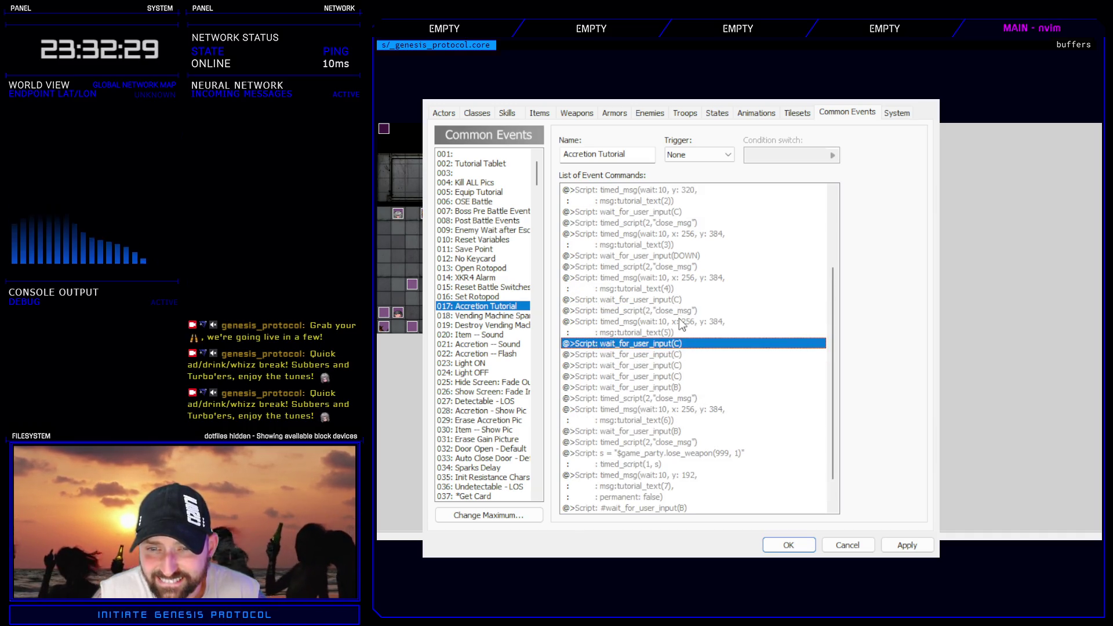
{"action": "left_click", "coordinate": [679, 318]}
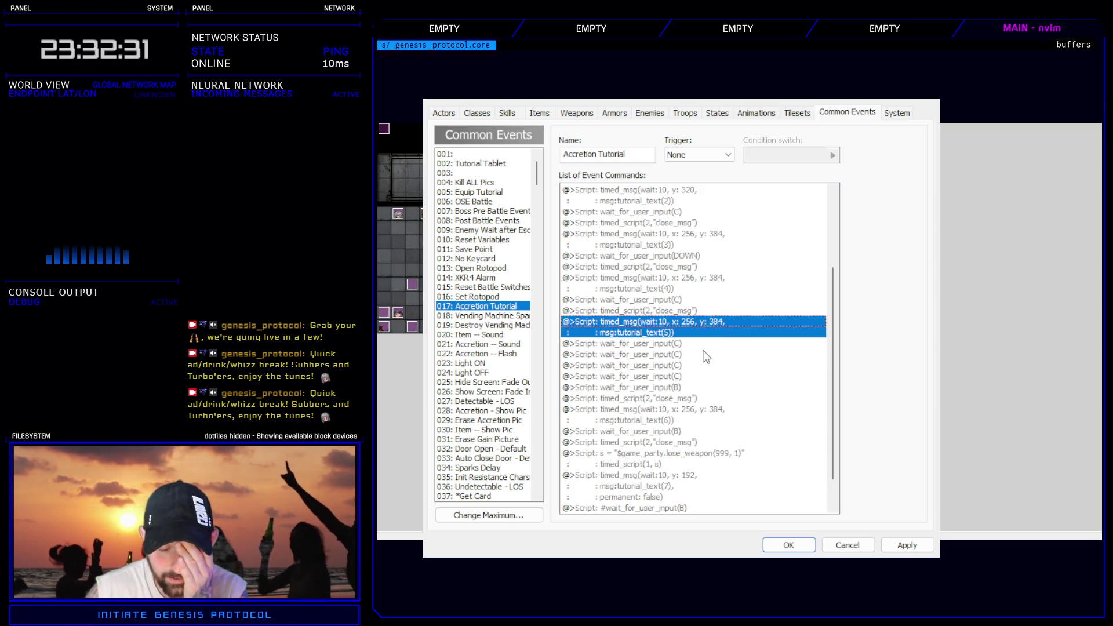
- Review the opening waits and add an 'on enhance screen' comment above the DOWN wait
{"action": "scroll", "coordinate": [701, 348], "scroll_direction": "up", "scroll_amount": 4}
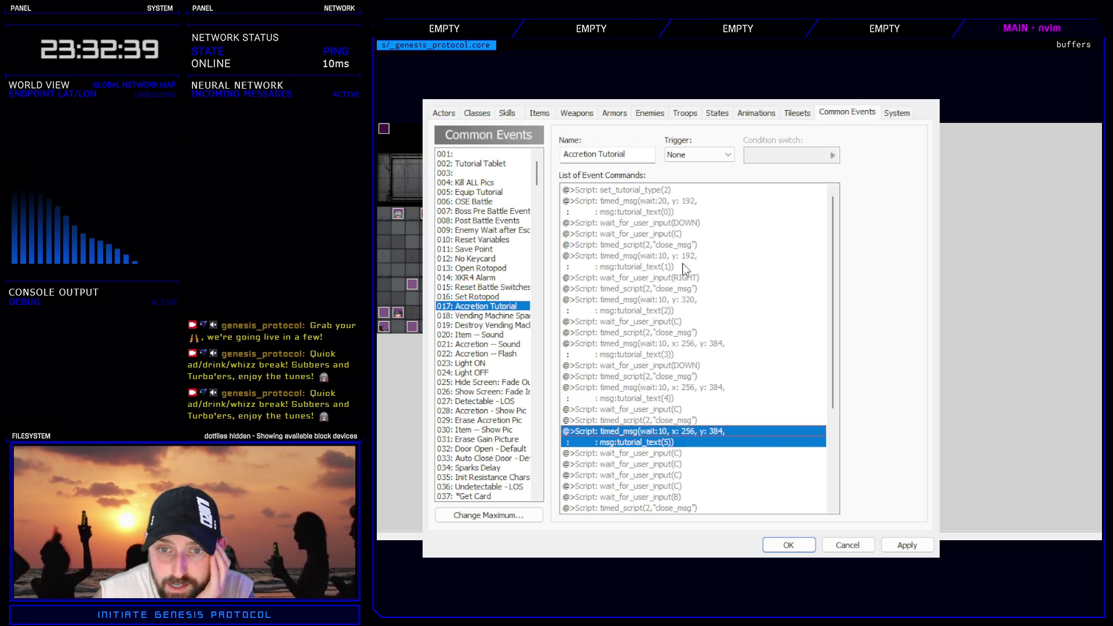
{"action": "left_click", "coordinate": [669, 222]}
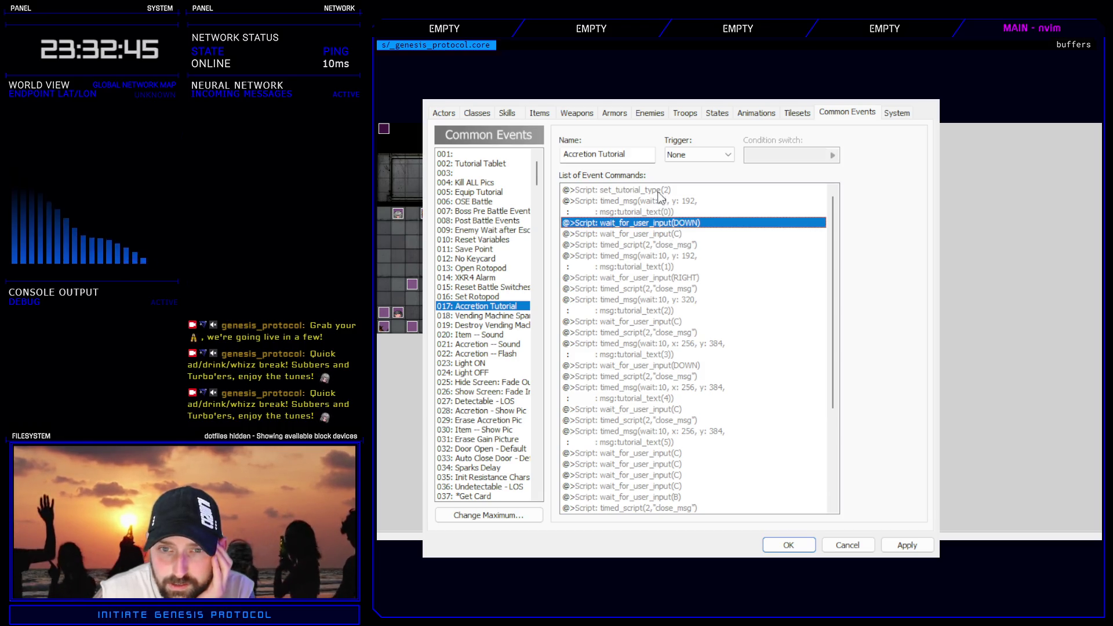
{"action": "left_click", "coordinate": [674, 234]}
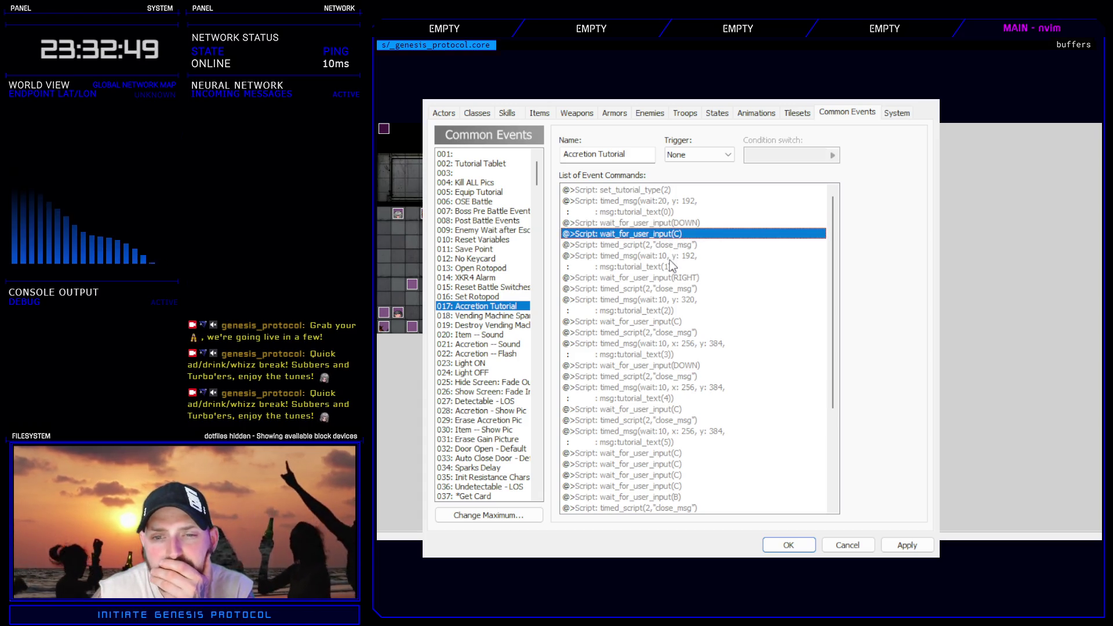
{"action": "left_click", "coordinate": [674, 278]}
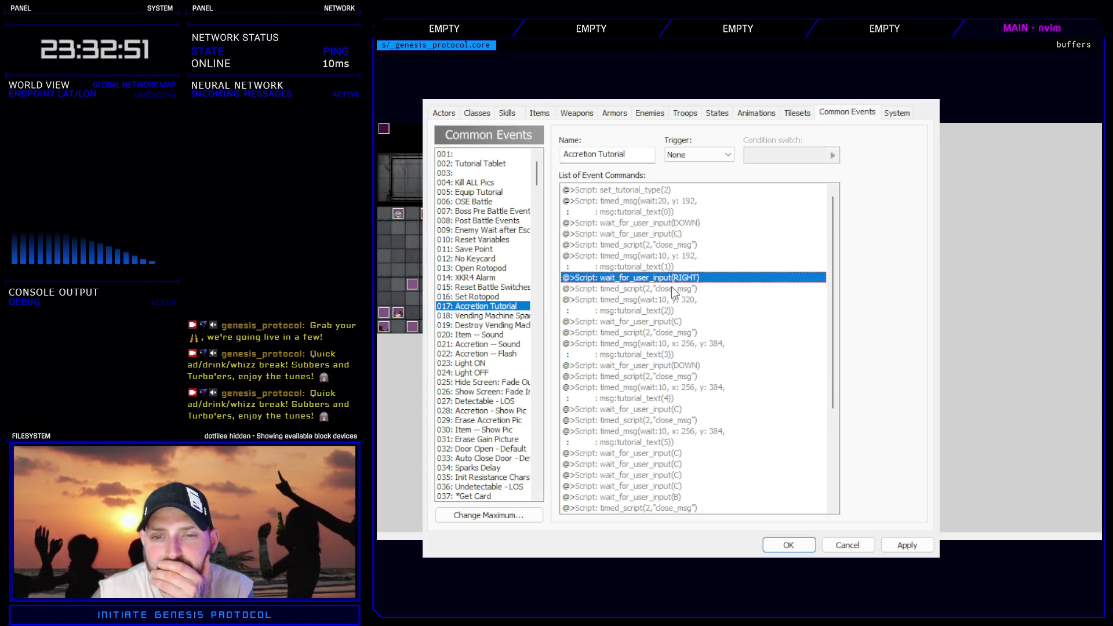
{"action": "left_click", "coordinate": [675, 322]}
{"action": "left_click", "coordinate": [676, 333]}
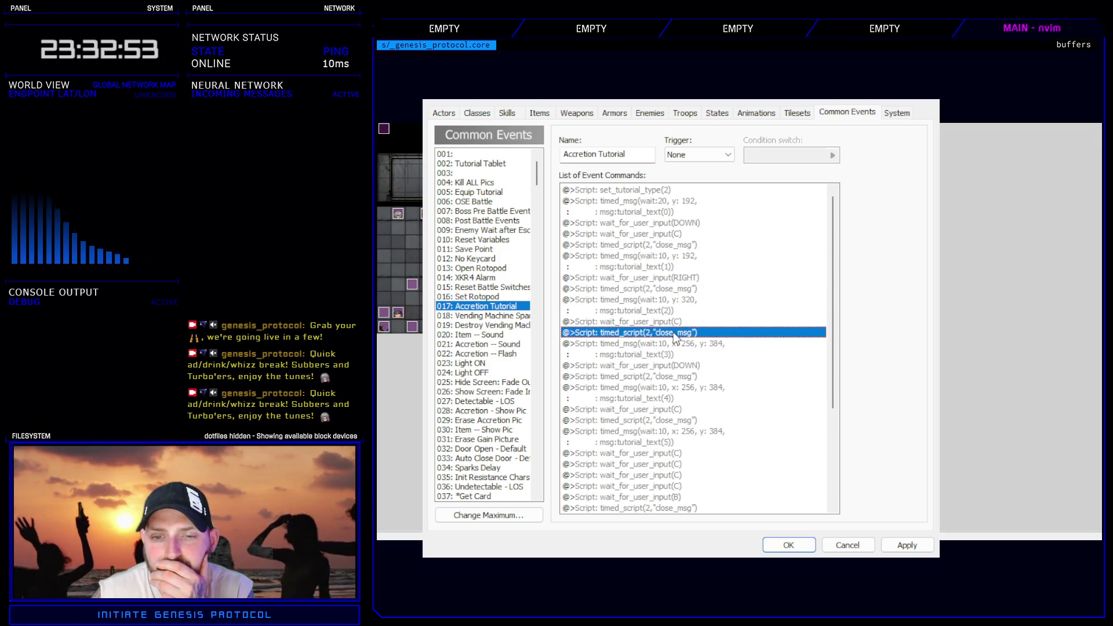
{"action": "double_click", "coordinate": [671, 366]}
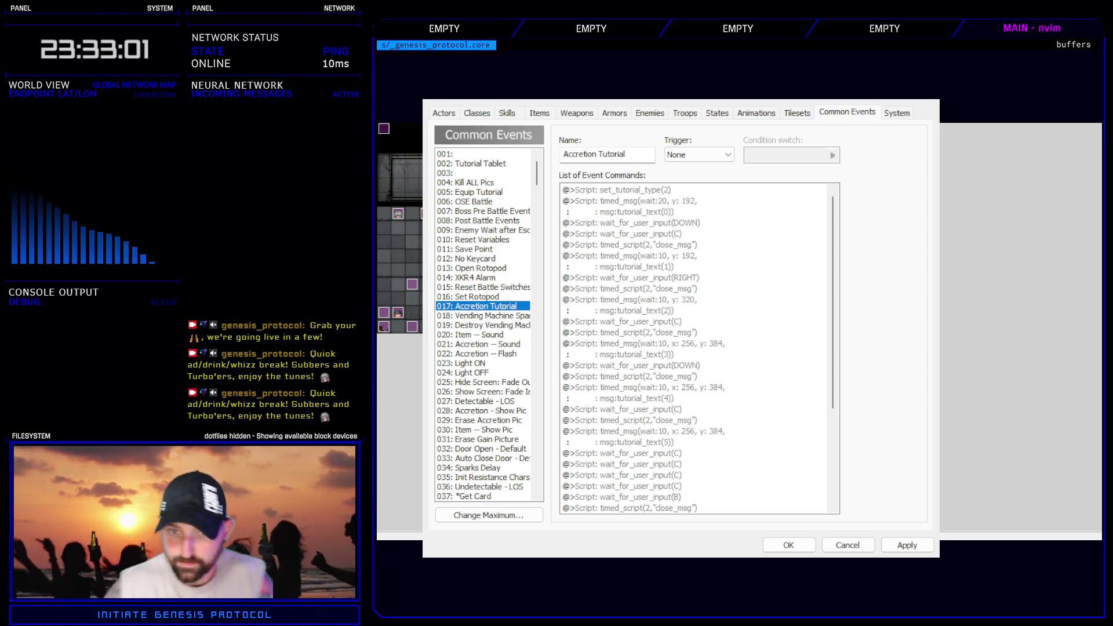
{"action": "key", "text": "ctrl+v"}
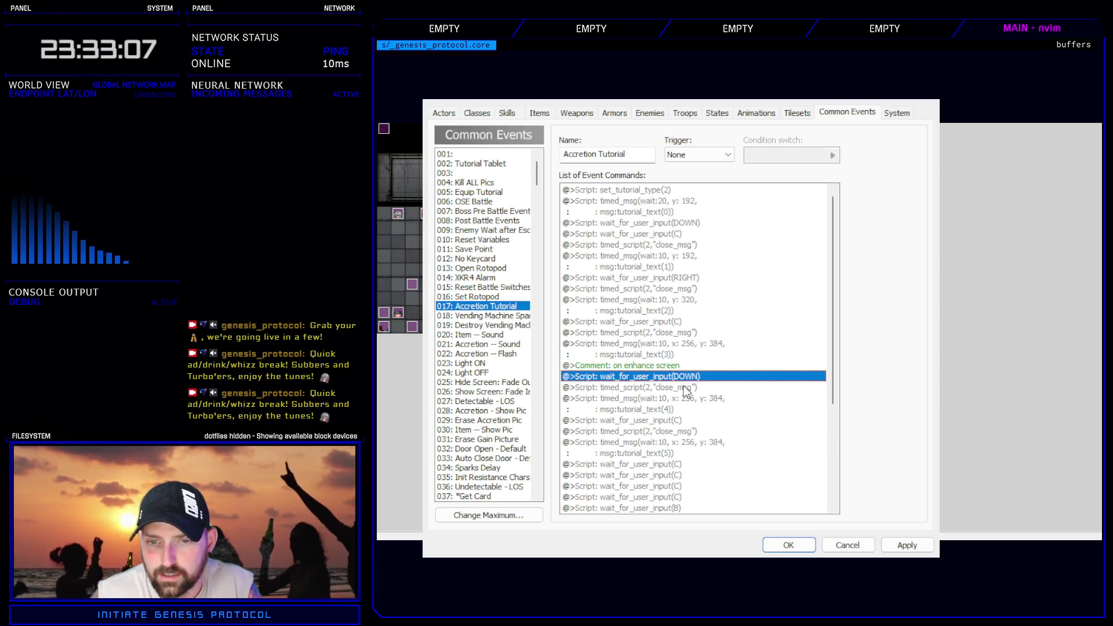
- Add an 'on first slot' comment after tutorial_text(5) and apply the event changes
{"action": "left_click", "coordinate": [684, 386]}
{"action": "left_click", "coordinate": [672, 404]}
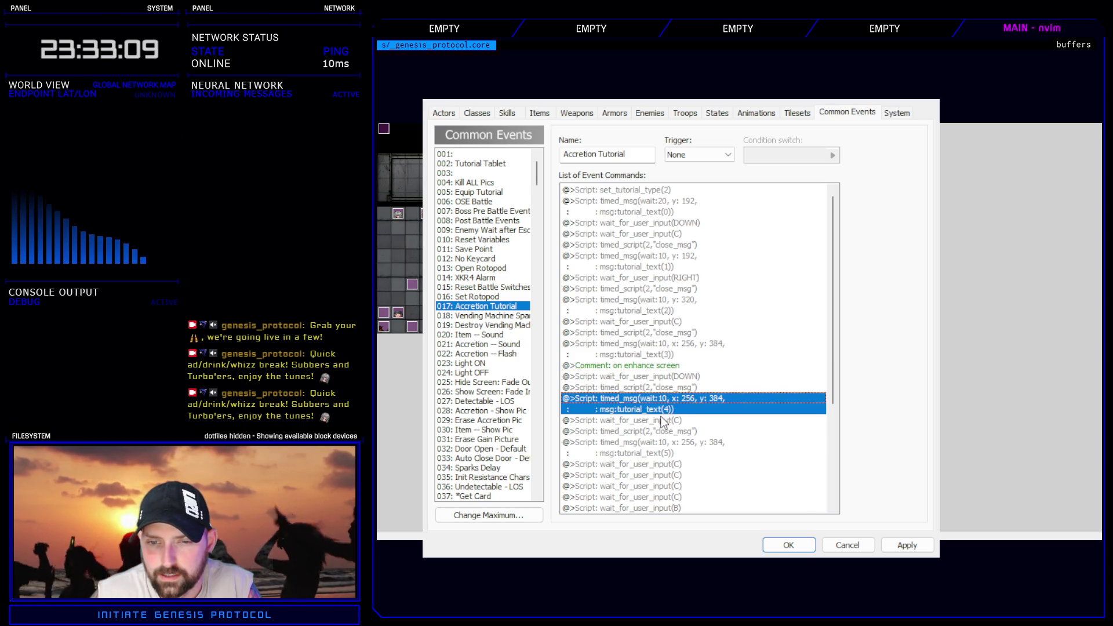
{"action": "left_click", "coordinate": [664, 422]}
{"action": "left_click", "coordinate": [662, 432]}
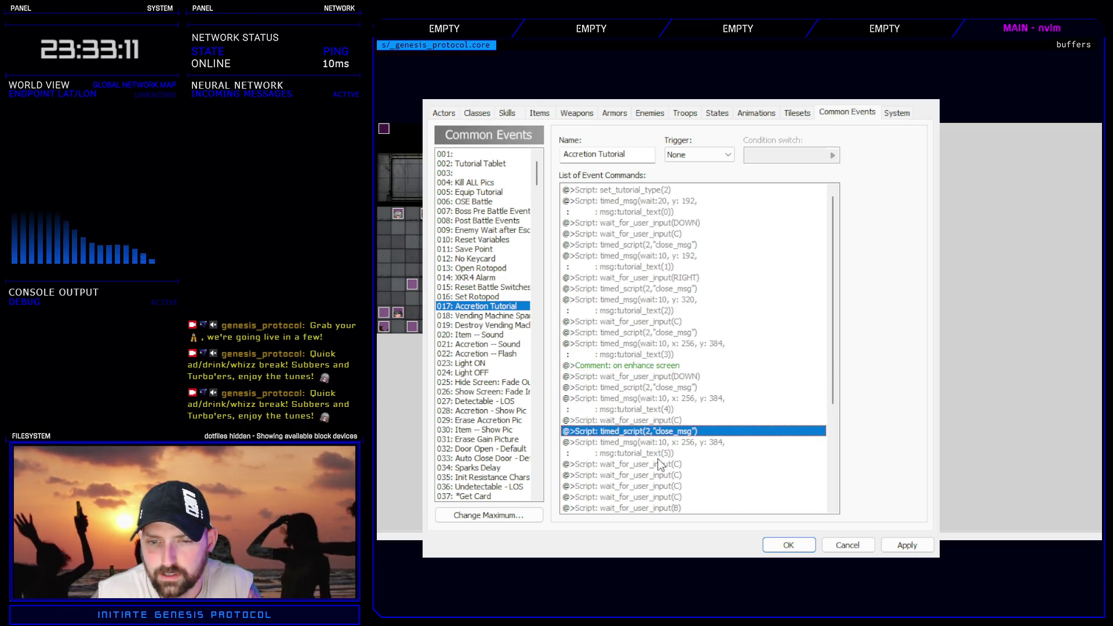
{"action": "left_click", "coordinate": [659, 463]}
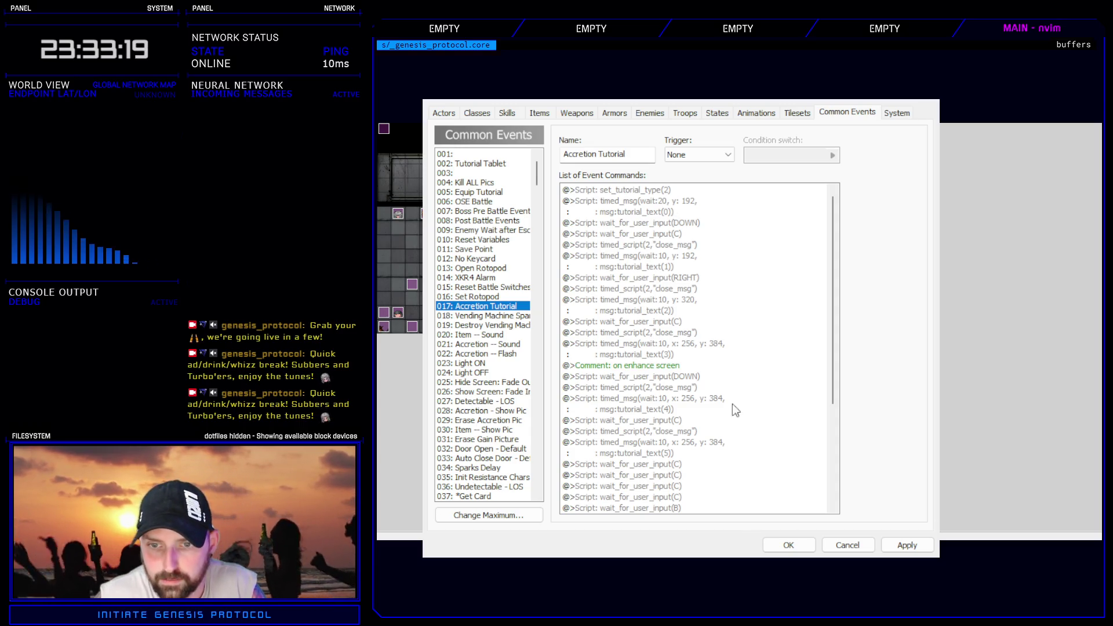
{"action": "key", "text": "ctrl+v"}
{"action": "left_click", "coordinate": [903, 546]}
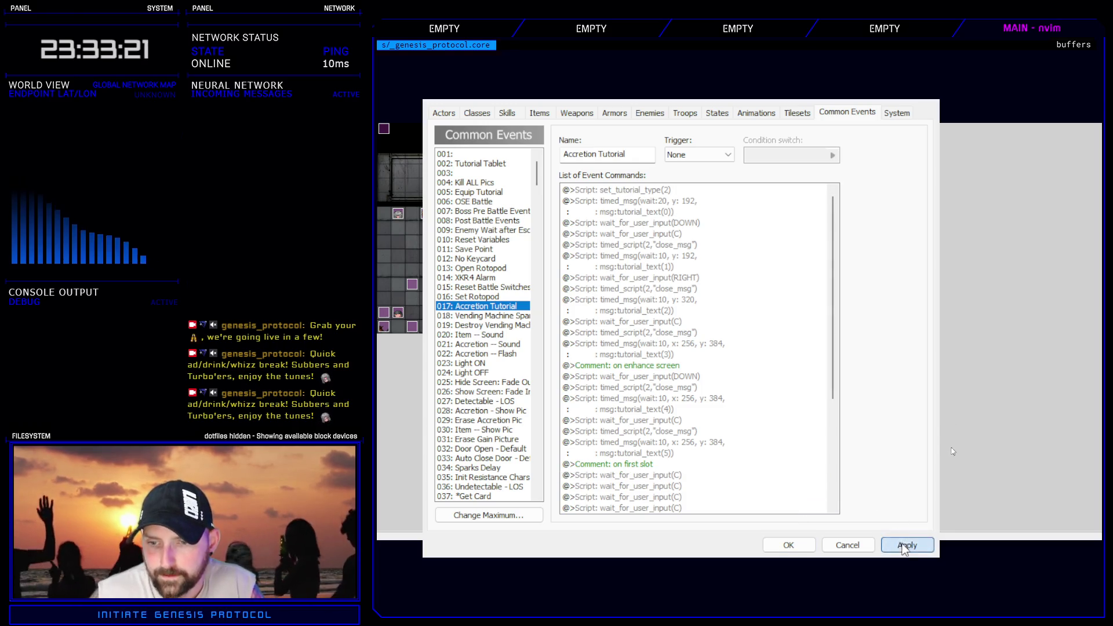
- Review the tutorial_text(5) commands and the waits under the 'on first slot' comment
{"action": "left_click", "coordinate": [667, 476]}
{"action": "scroll", "coordinate": [678, 413], "scroll_direction": "down", "scroll_amount": 4}
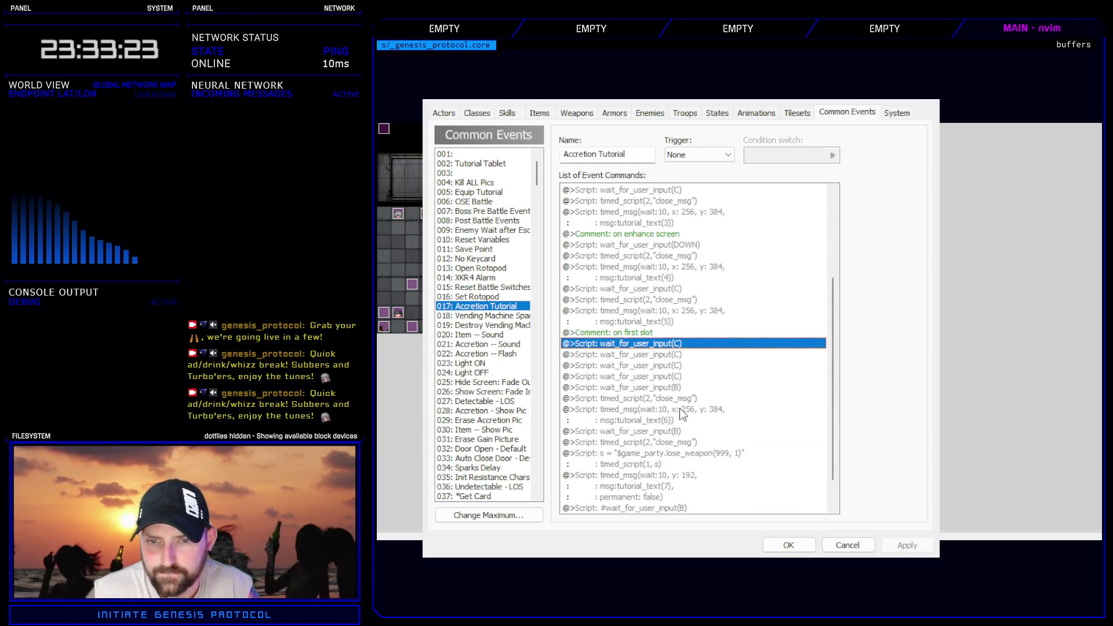
{"action": "left_click", "coordinate": [654, 300]}
{"action": "left_click", "coordinate": [657, 316]}
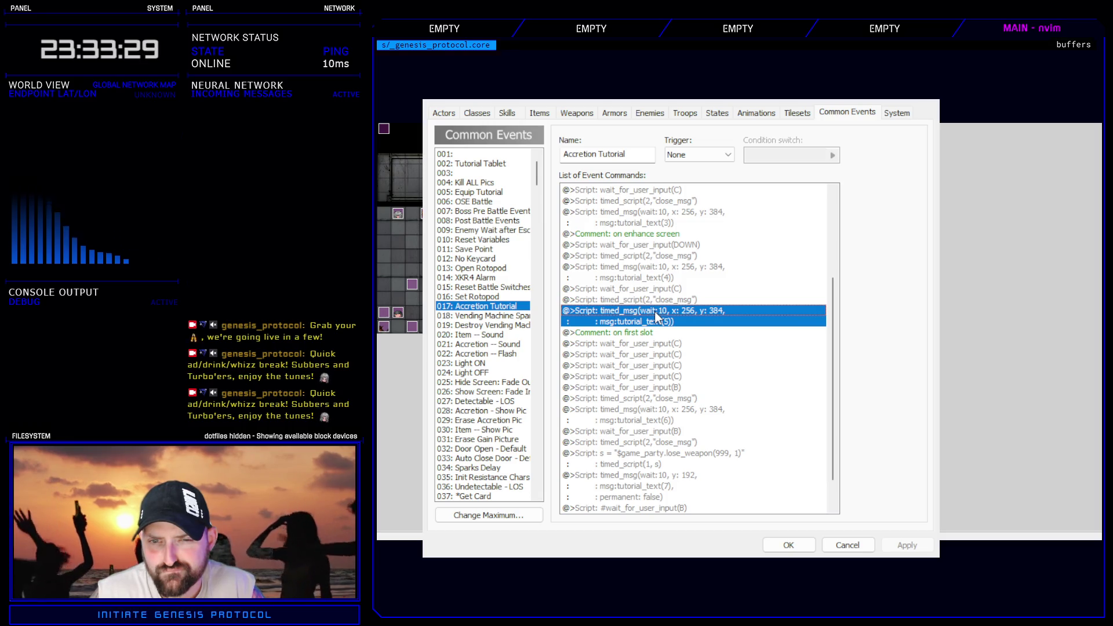
{"action": "scroll", "coordinate": [644, 359], "scroll_direction": "up", "scroll_amount": 4}
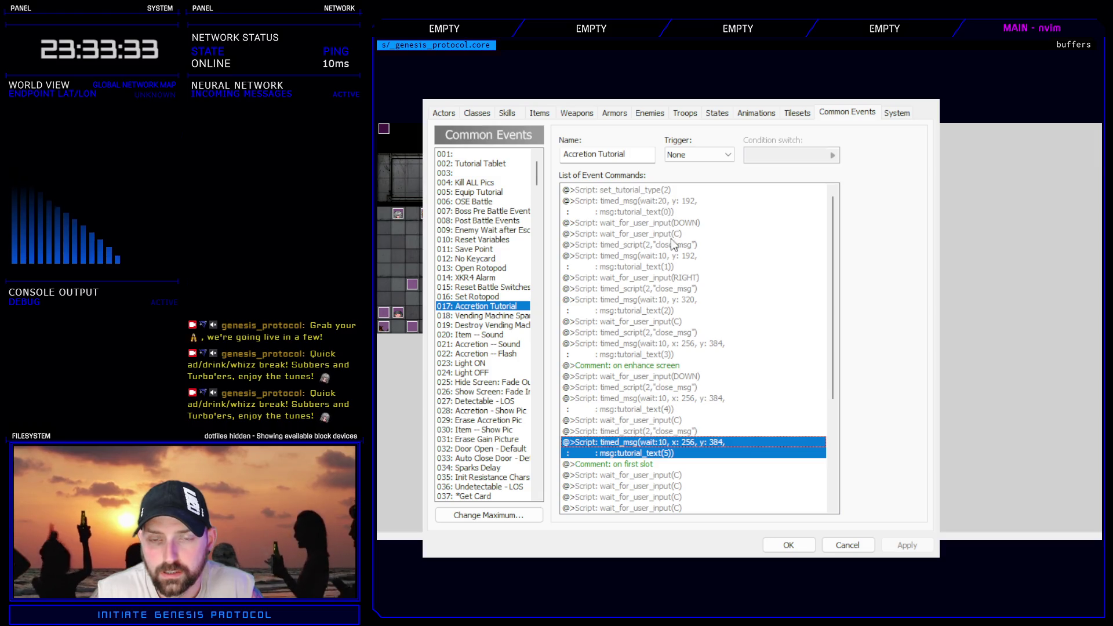
{"action": "scroll", "coordinate": [658, 422], "scroll_direction": "down", "scroll_amount": 2}
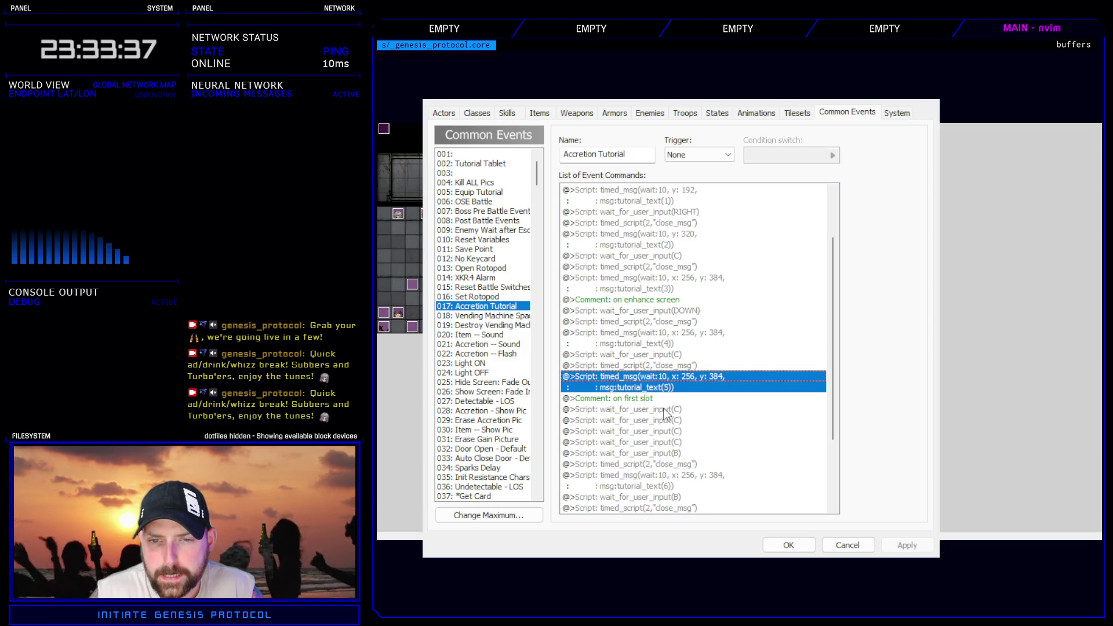
{"action": "left_click", "coordinate": [664, 409]}
{"action": "left_click", "coordinate": [699, 423]}
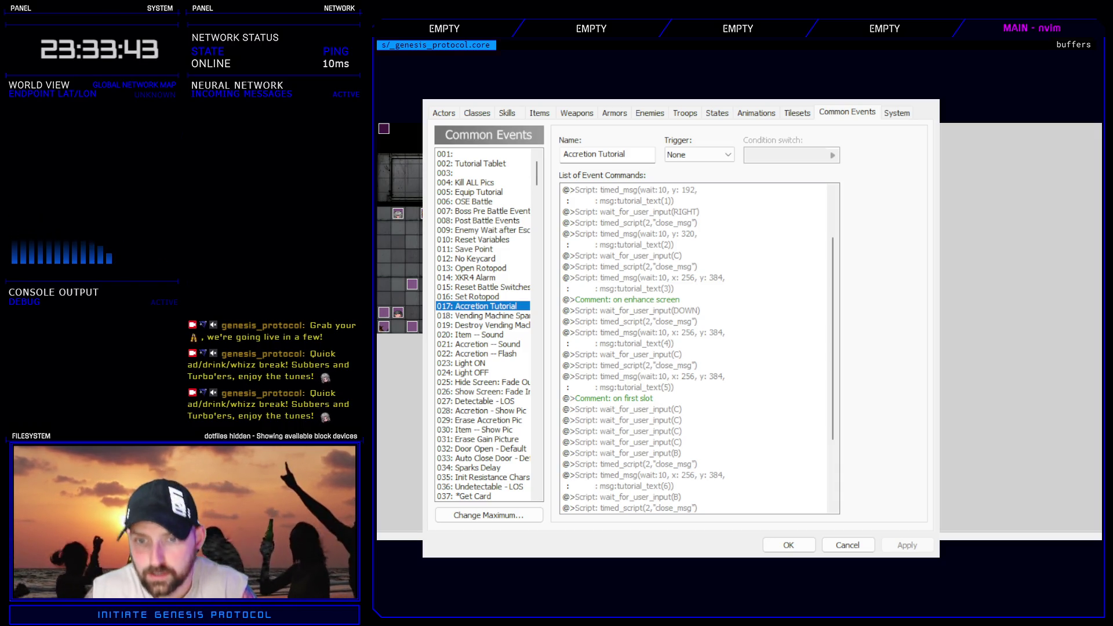
- Add a 'menu appears' comment and a copy of it renamed 'equip heat conduit'
{"action": "left_click", "coordinate": [684, 420]}
{"action": "key", "text": "ctrl+v"}
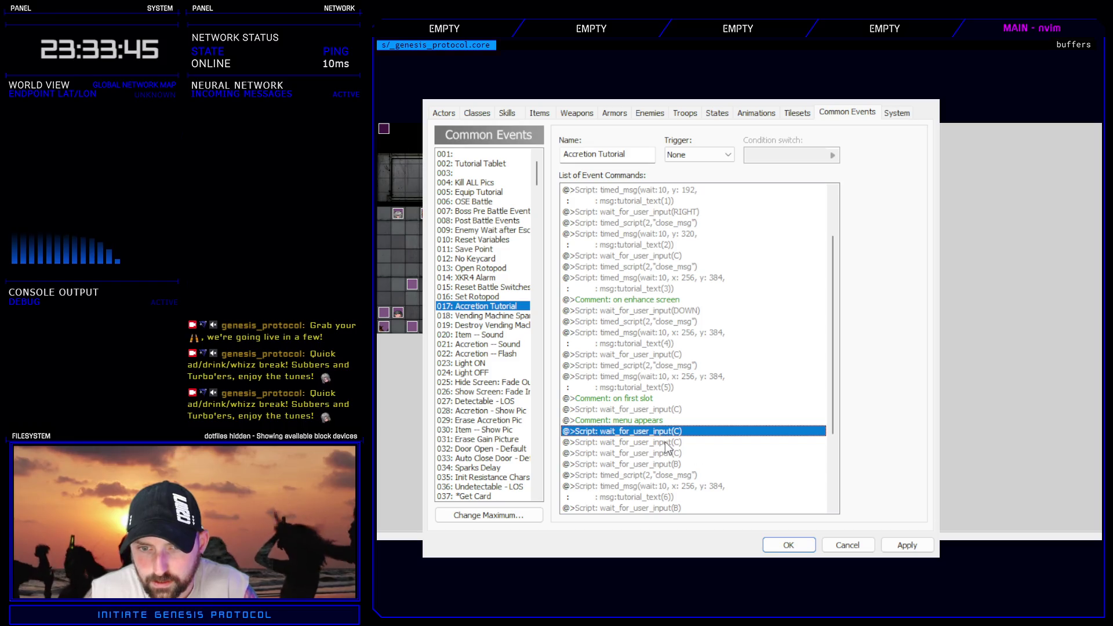
{"action": "left_click", "coordinate": [654, 421]}
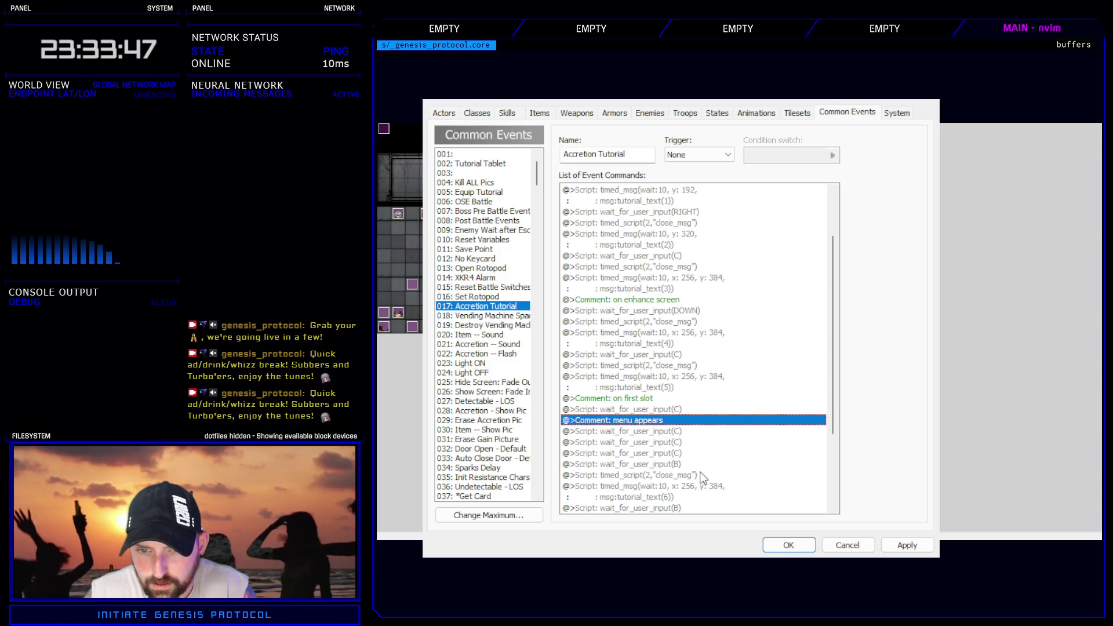
{"action": "left_click", "coordinate": [671, 443]}
{"action": "key", "text": "ctrl+v"}
{"action": "left_click", "coordinate": [707, 442]}
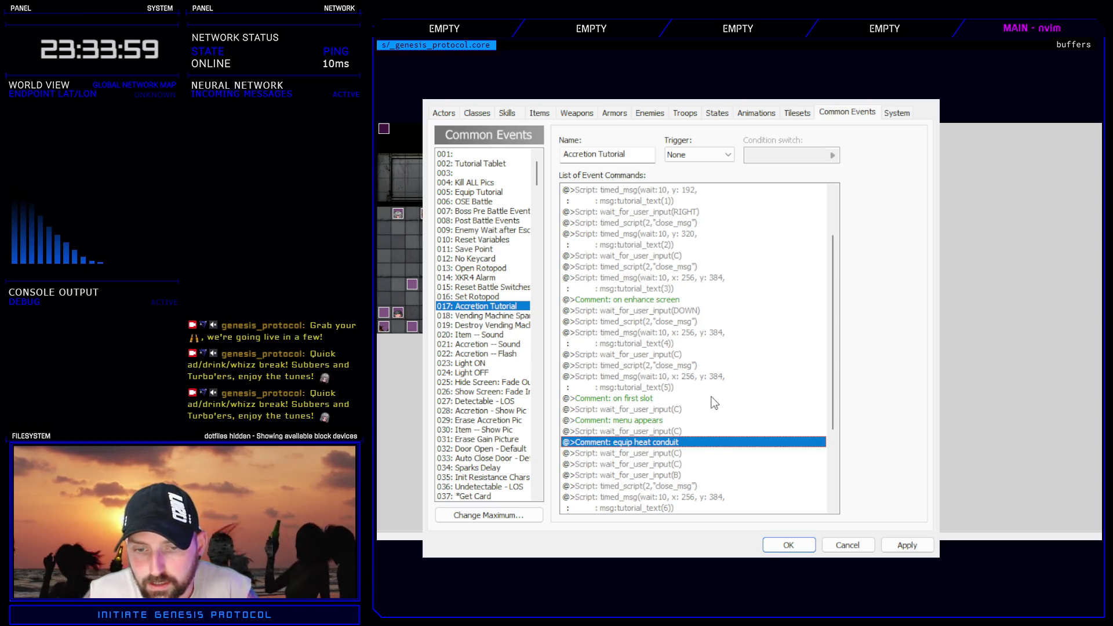
{"action": "key", "text": "Return"}
- Change the input wait under 'equip heat conduit' from C to B
{"action": "left_click", "coordinate": [651, 400]}
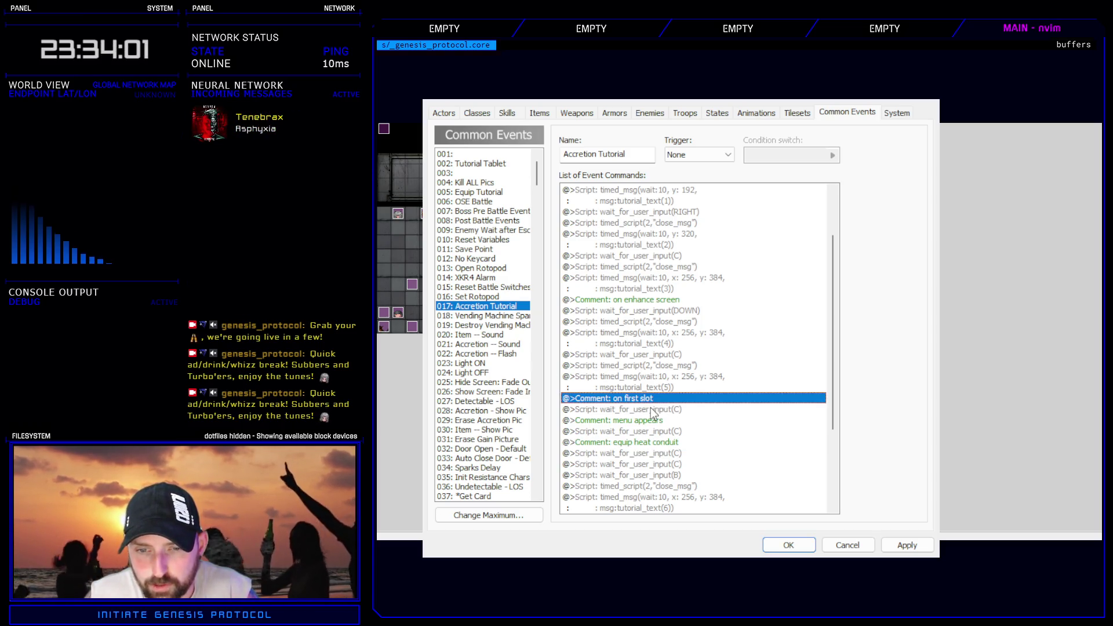
{"action": "left_click", "coordinate": [650, 409]}
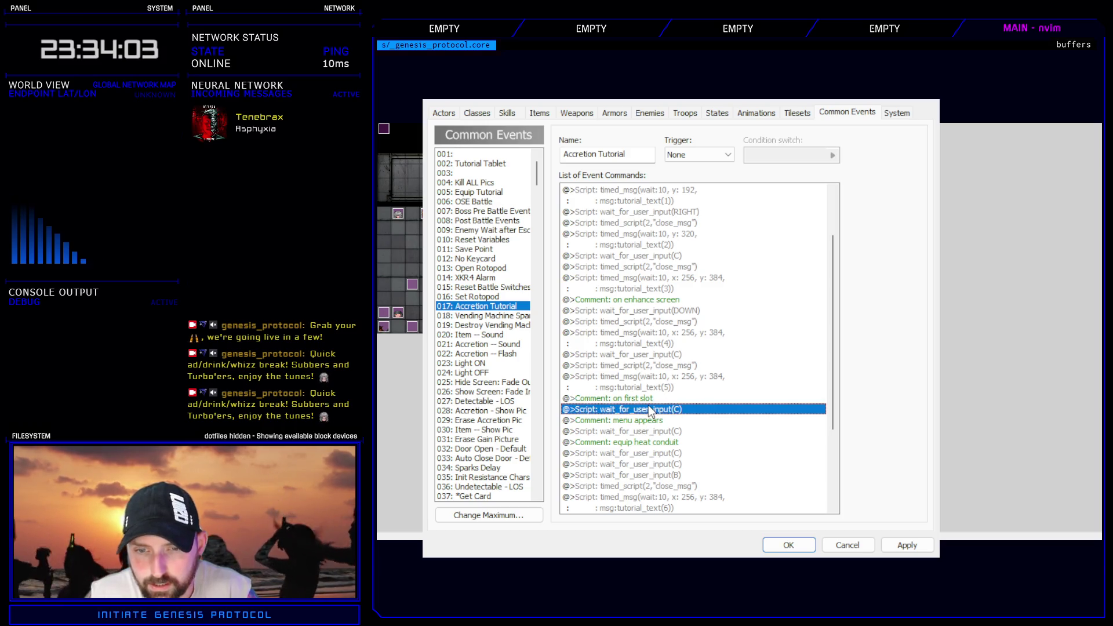
{"action": "left_click", "coordinate": [644, 420]}
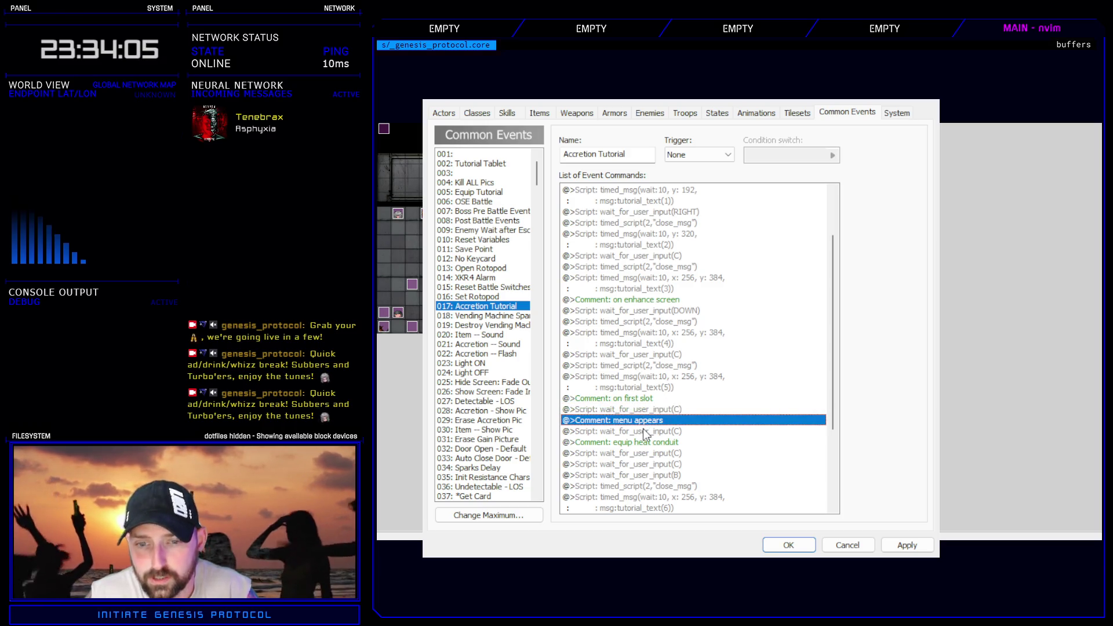
{"action": "left_click", "coordinate": [645, 431]}
{"action": "left_click", "coordinate": [649, 443]}
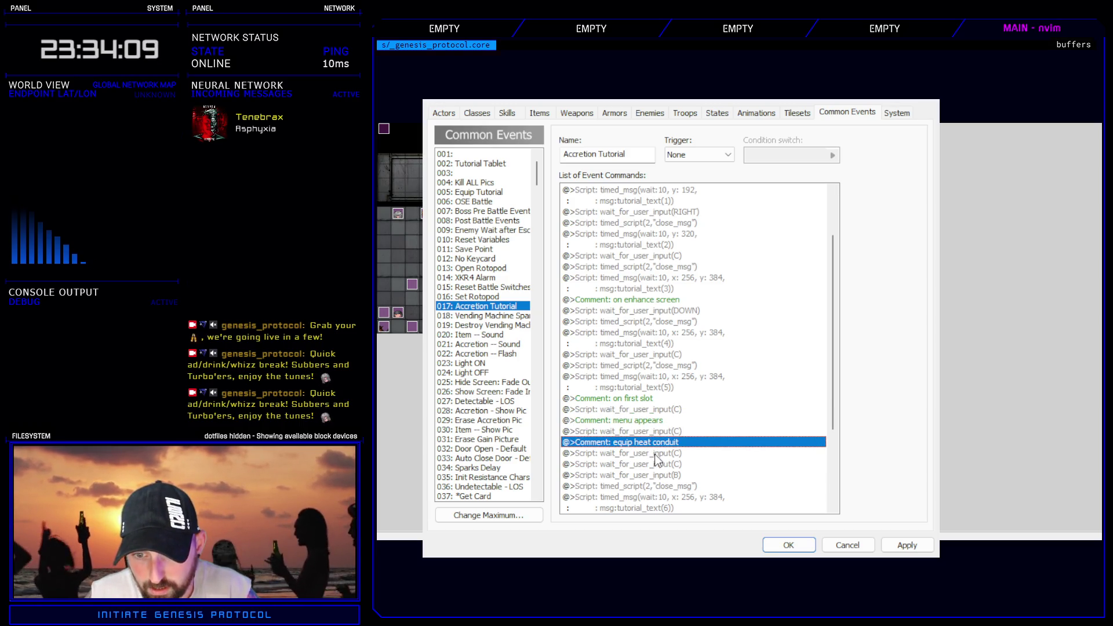
{"action": "double_click", "coordinate": [655, 454]}
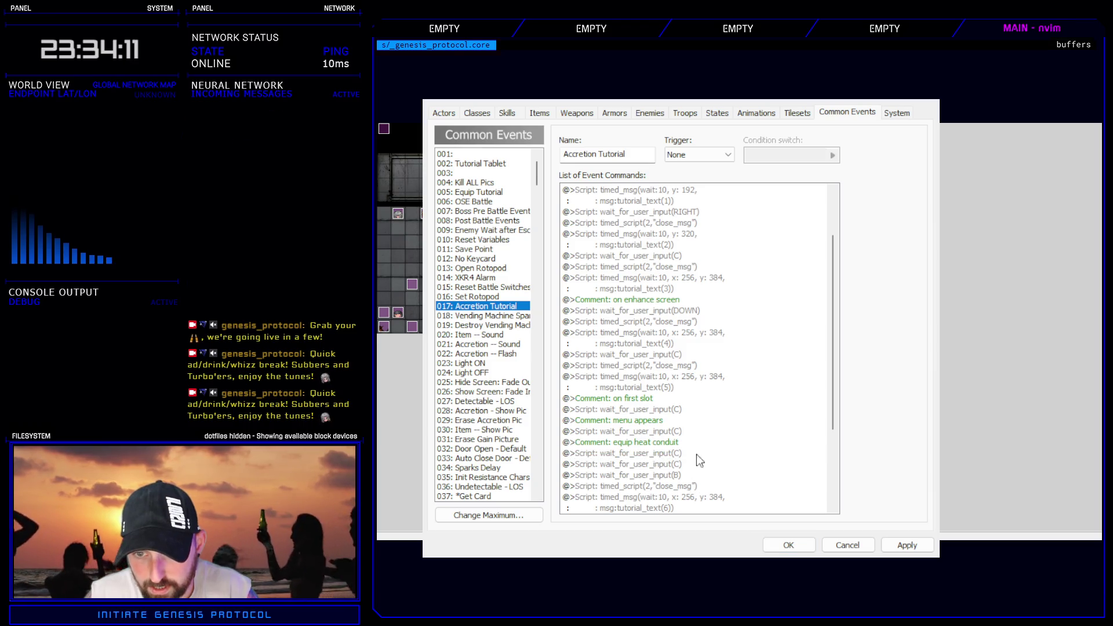
{"action": "type", "text": "B"}
{"action": "left_click", "coordinate": [777, 360]}
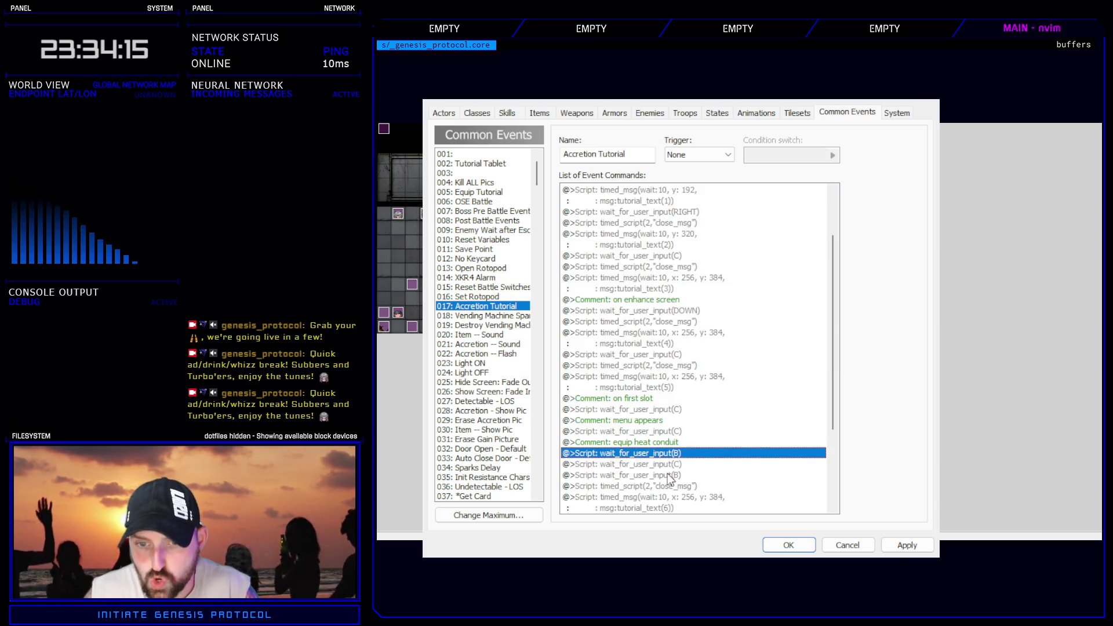
{"action": "scroll", "coordinate": [675, 464], "scroll_direction": "down", "scroll_amount": 3}
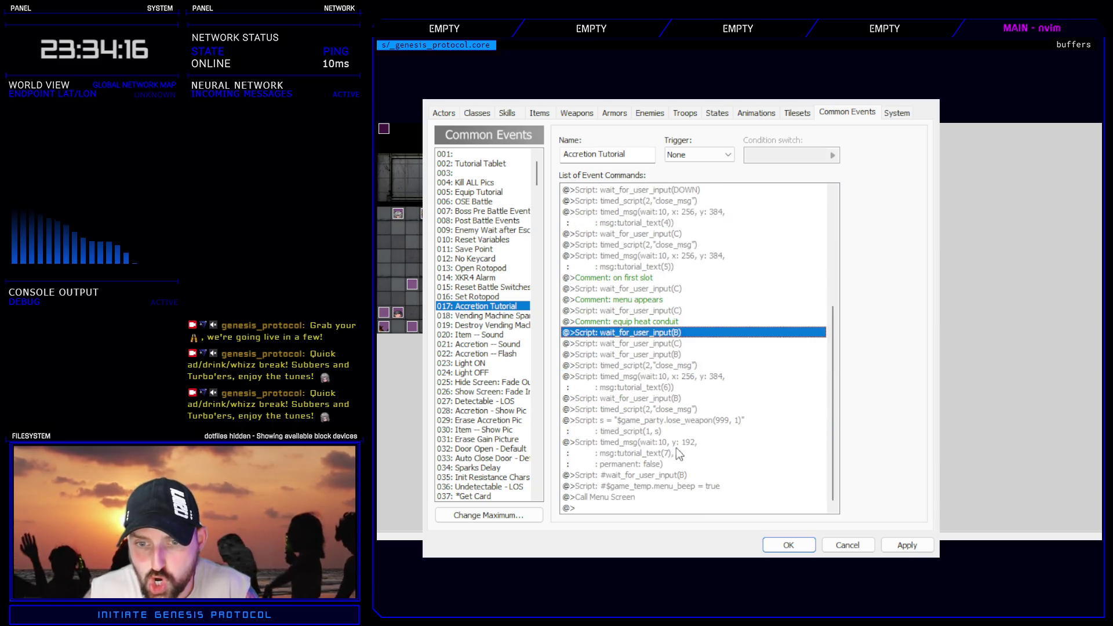
{"action": "double_click", "coordinate": [679, 344]}
- Change the next input wait to expect DOWN
{"action": "double_click", "coordinate": [787, 255]}
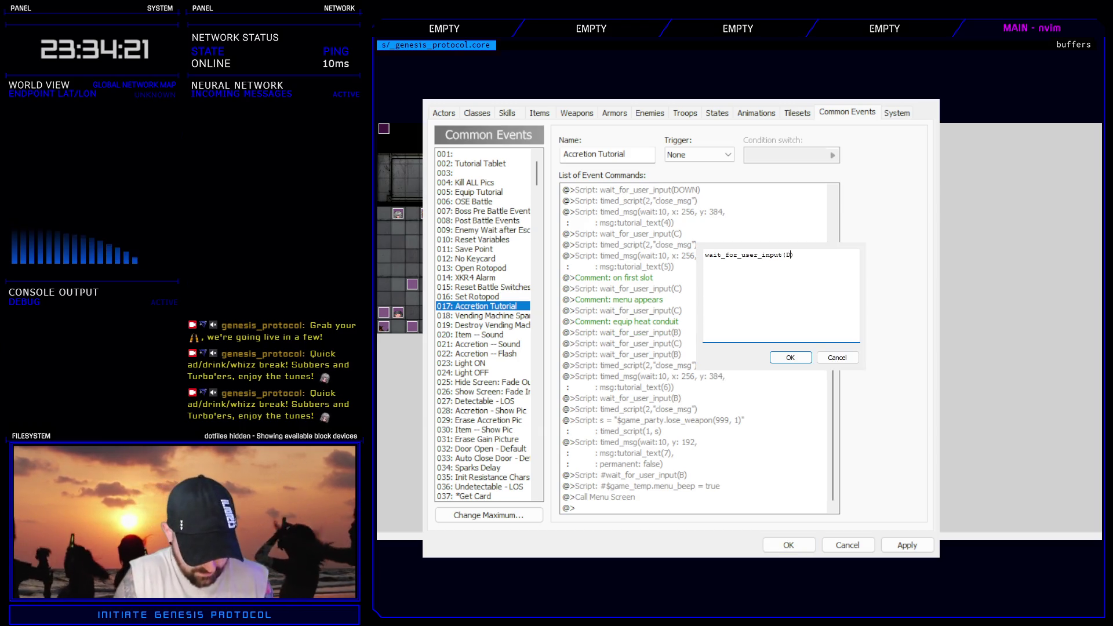
{"action": "type", "text": "OWEN"}
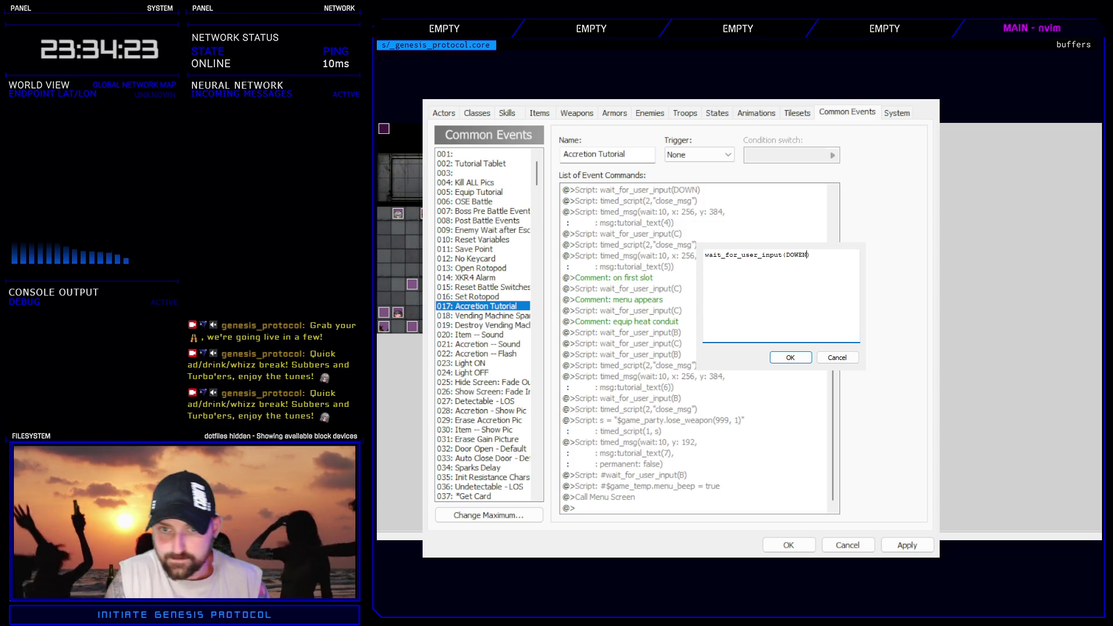
{"action": "key", "text": "BackSpace"}
{"action": "key", "text": "BackSpace"}
{"action": "type", "text": "N"}
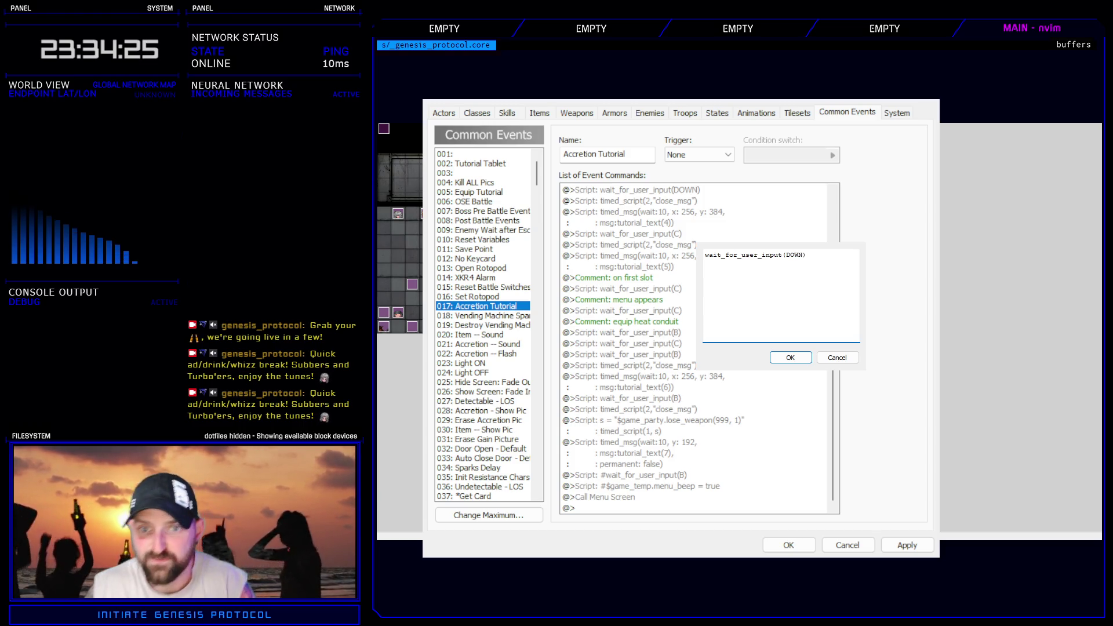
{"action": "left_click", "coordinate": [807, 359]}
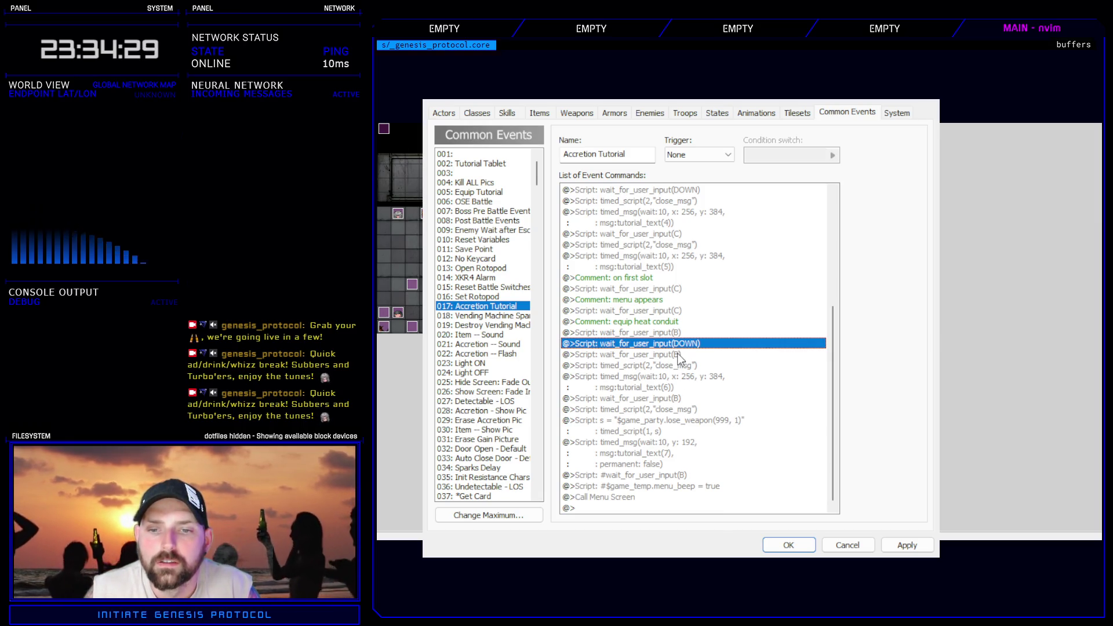
- Insert an 'on 2nd slot' comment and change the following B wait to C
{"action": "double_click", "coordinate": [678, 354]}
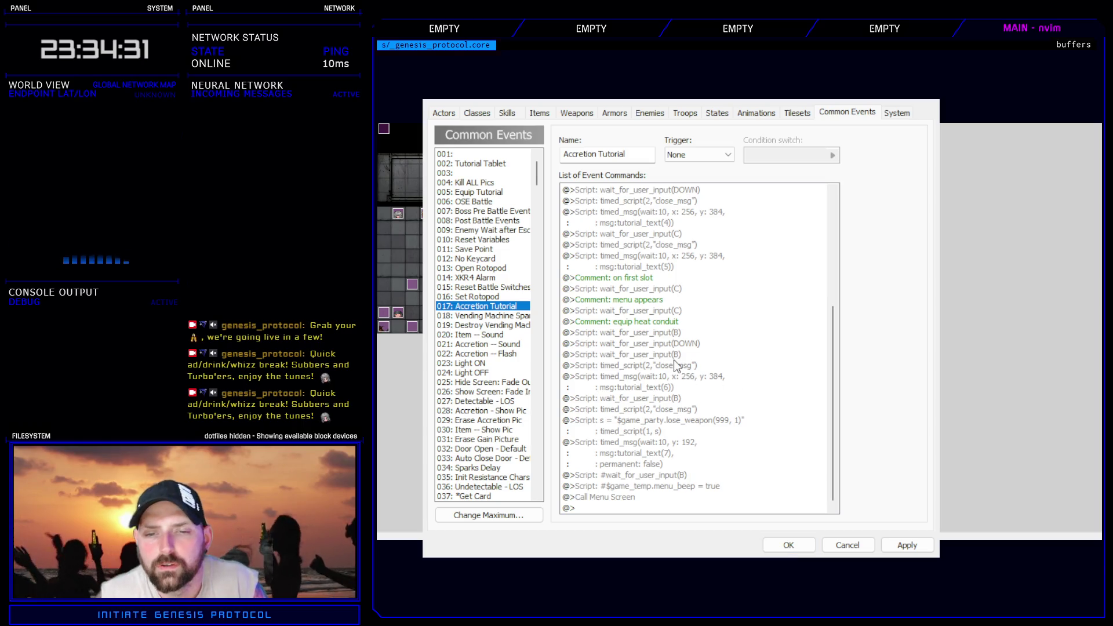
{"action": "key", "text": "Return"}
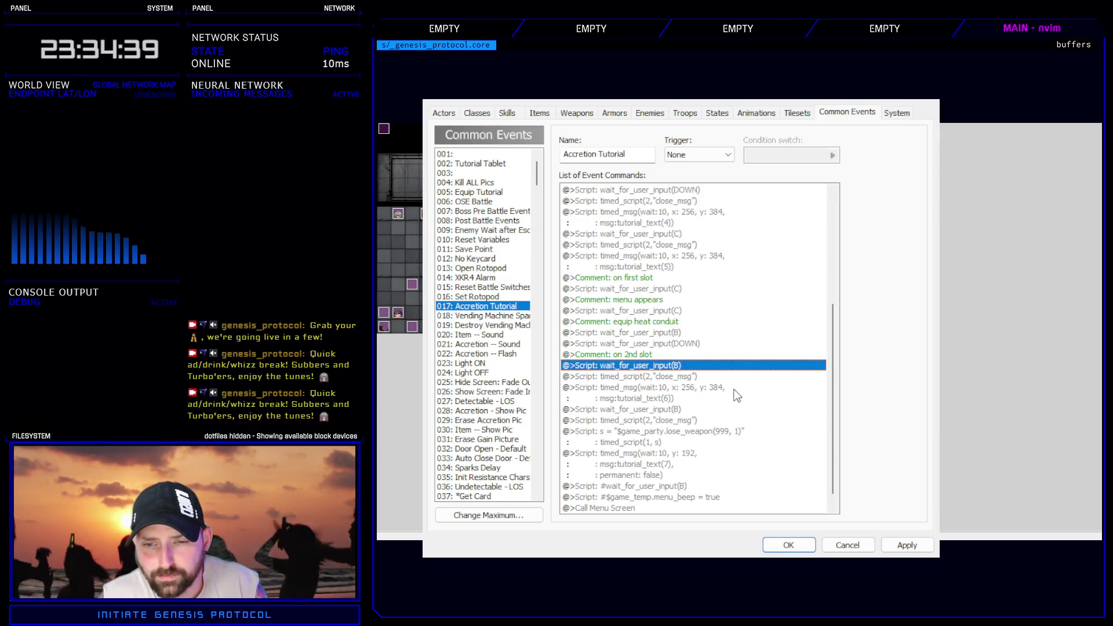
{"action": "key", "text": "Return"}
{"action": "double_click", "coordinate": [788, 254]}
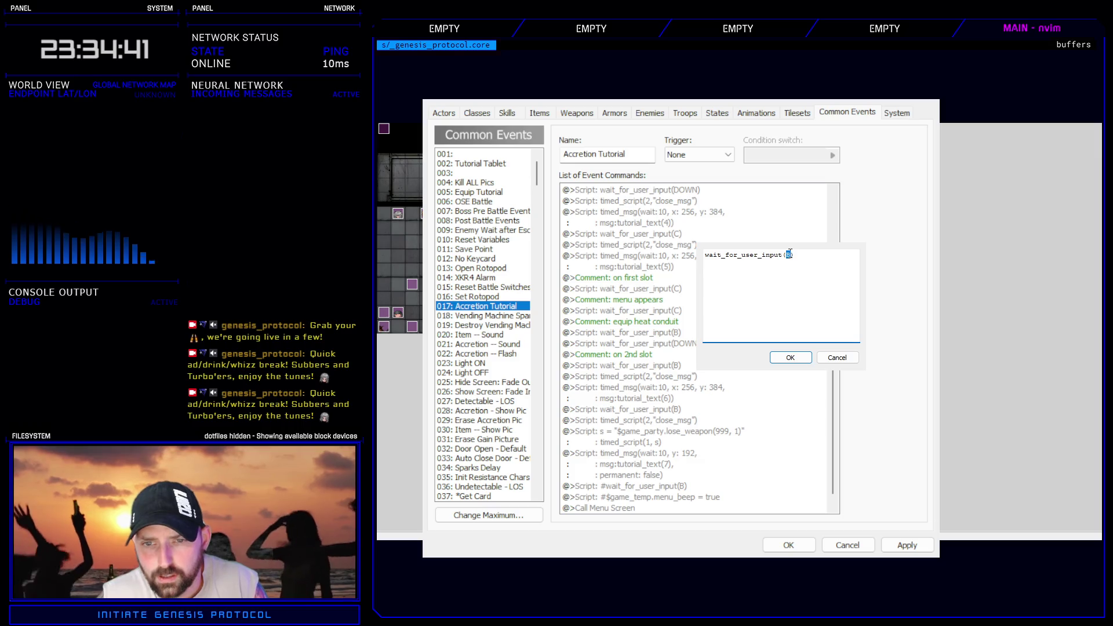
{"action": "type", "text": "C"}
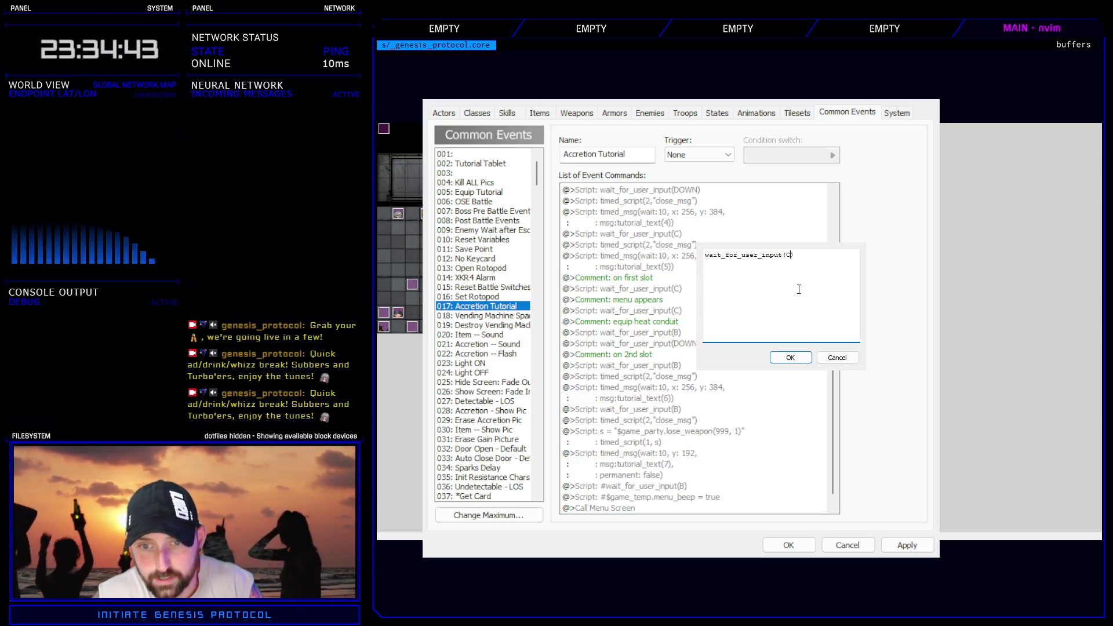
{"action": "left_click", "coordinate": [790, 357]}
- Add a 'menu appears' comment, another wait_for_user_input(C), and an 'equips linker' comment
{"action": "left_click", "coordinate": [627, 377]}
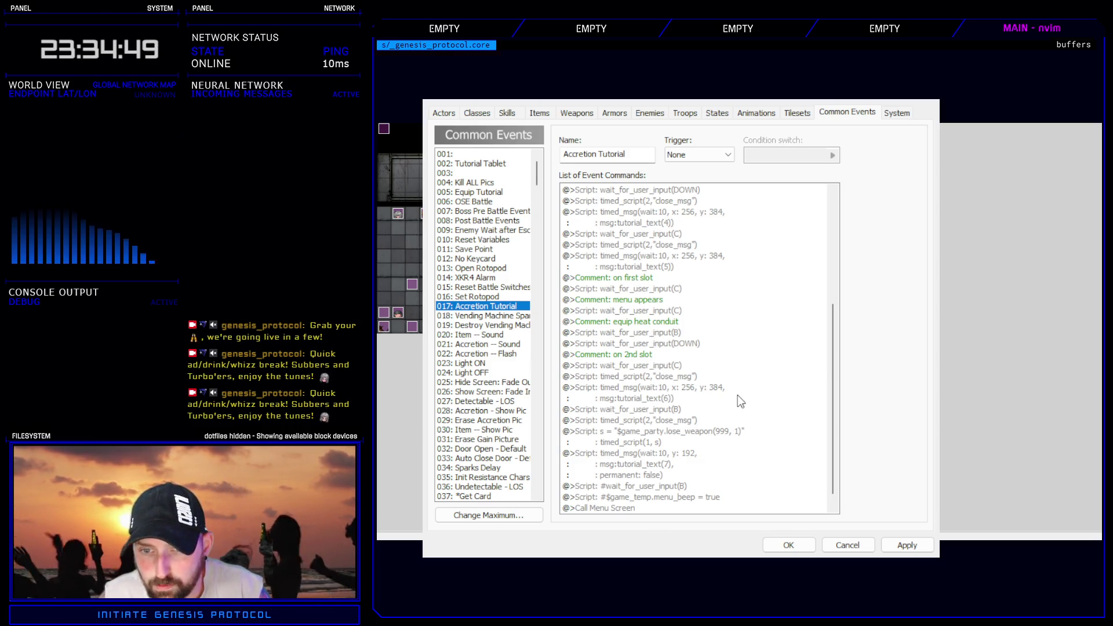
{"action": "key", "text": "ctrl+v"}
{"action": "left_click", "coordinate": [669, 366]}
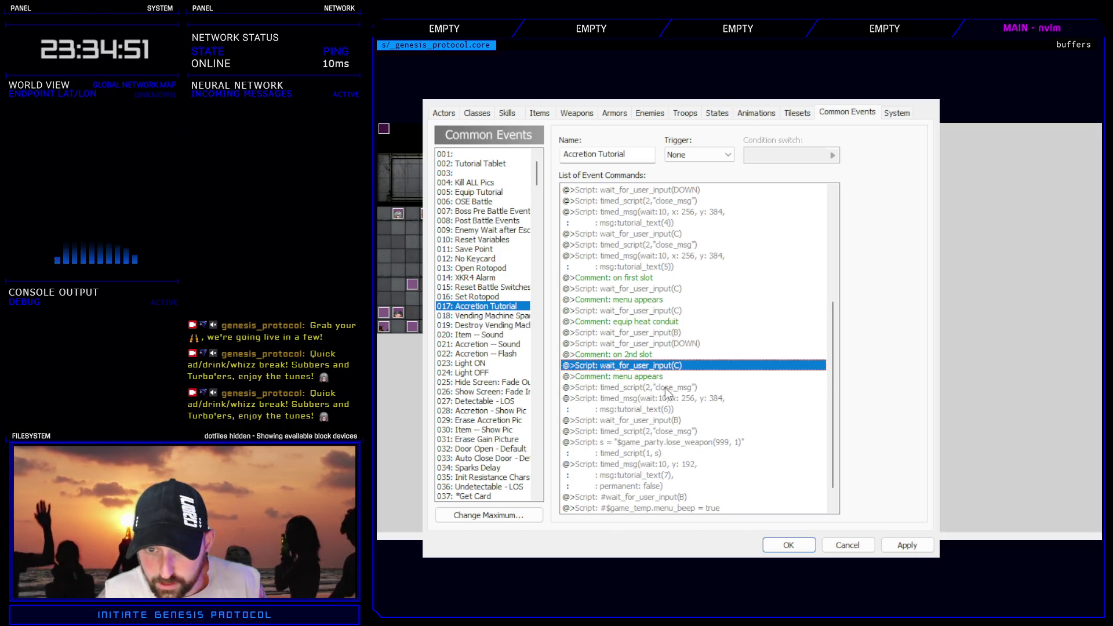
{"action": "left_click", "coordinate": [662, 391]}
{"action": "key", "text": "ctrl+v"}
{"action": "left_click", "coordinate": [664, 392]}
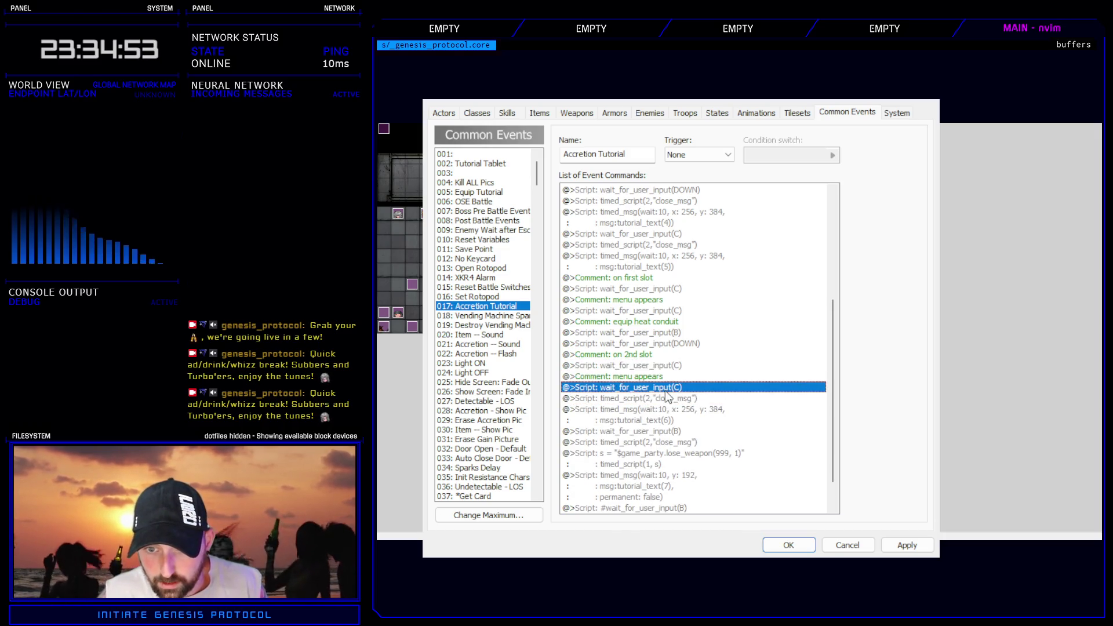
{"action": "double_click", "coordinate": [678, 399]}
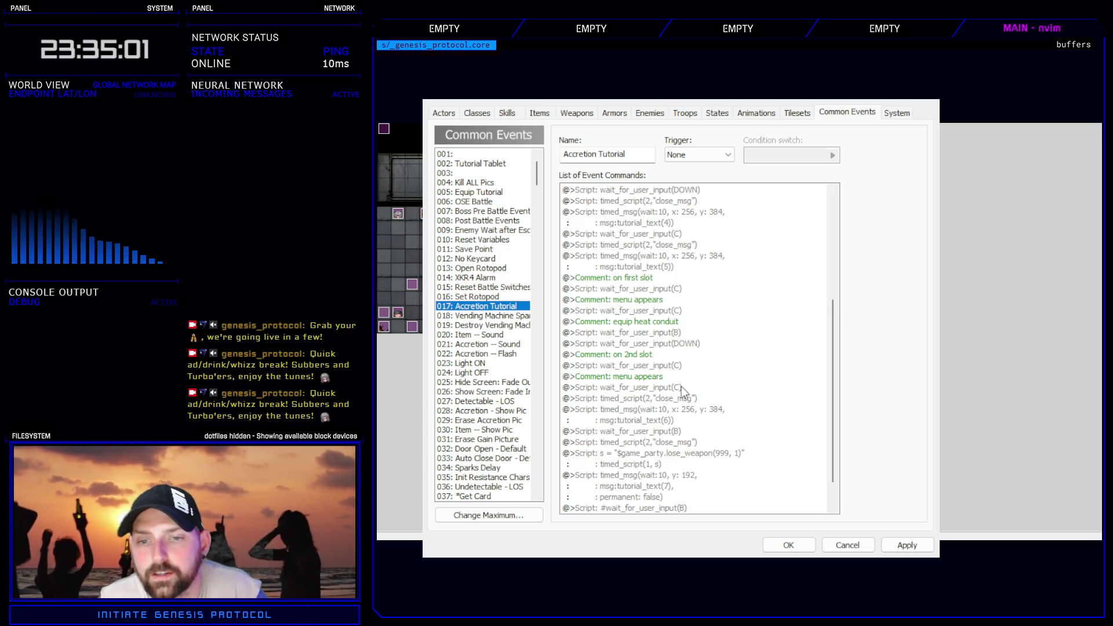
{"action": "key", "text": "ctrl+v"}
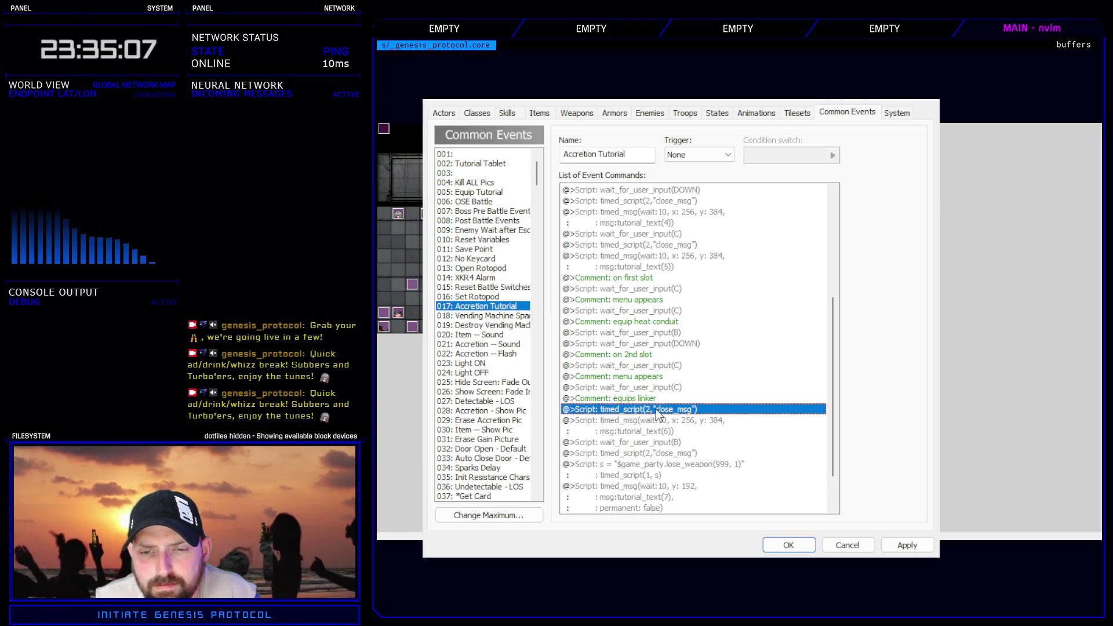
- Paste four wait_for_user_input(B) commands after the 'equips linker' comment
{"action": "left_click", "coordinate": [683, 444]}
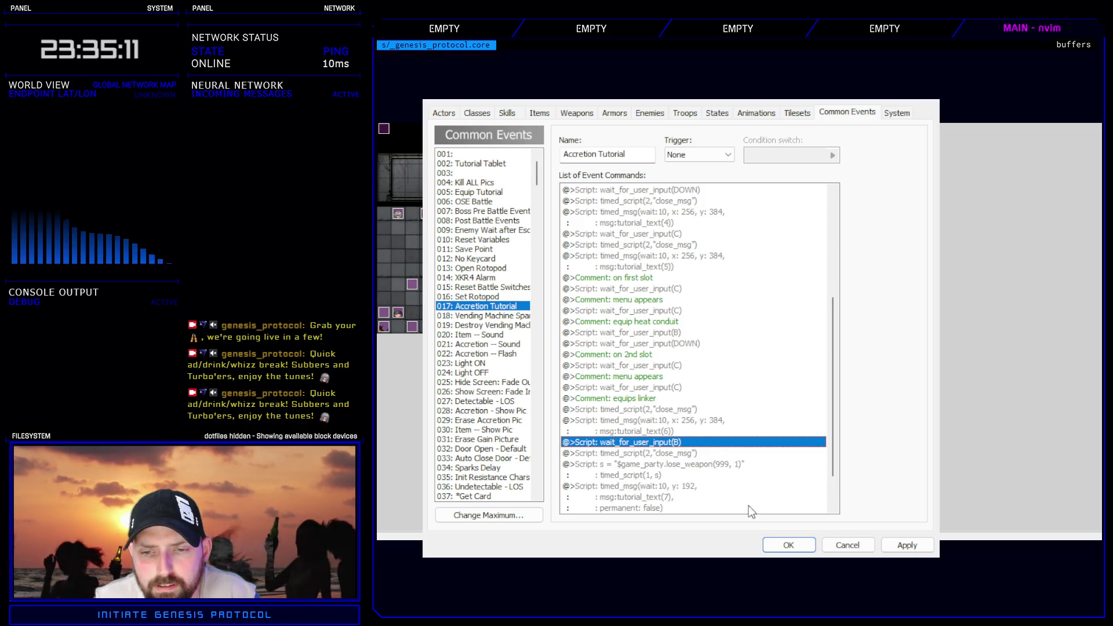
{"action": "left_click", "coordinate": [651, 411]}
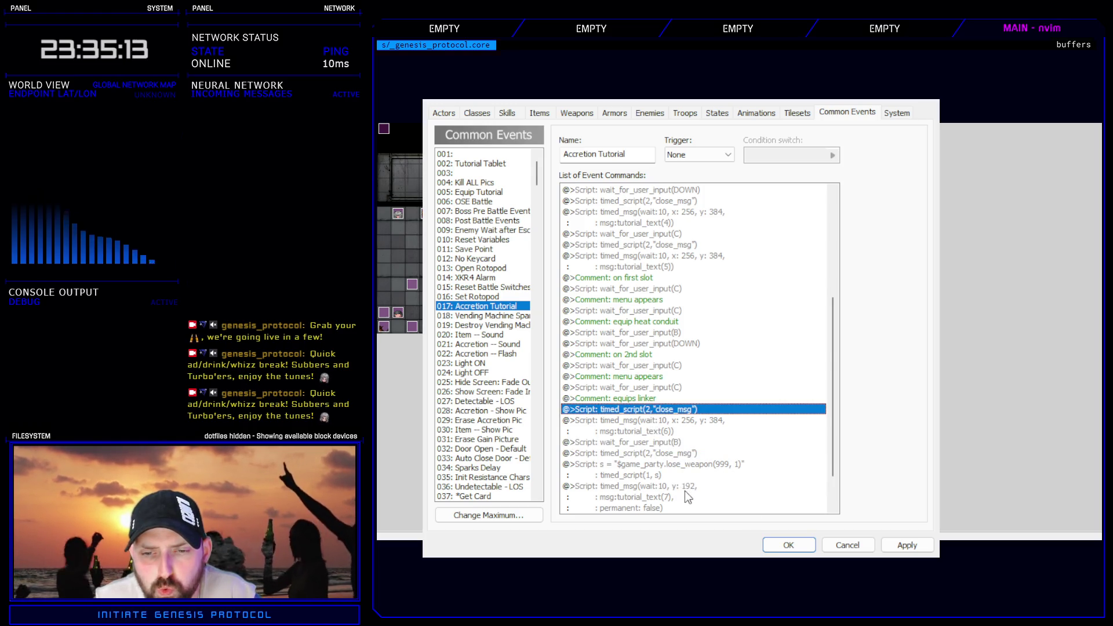
{"action": "key", "text": "ctrl+v"}
{"action": "left_click", "coordinate": [675, 411]}
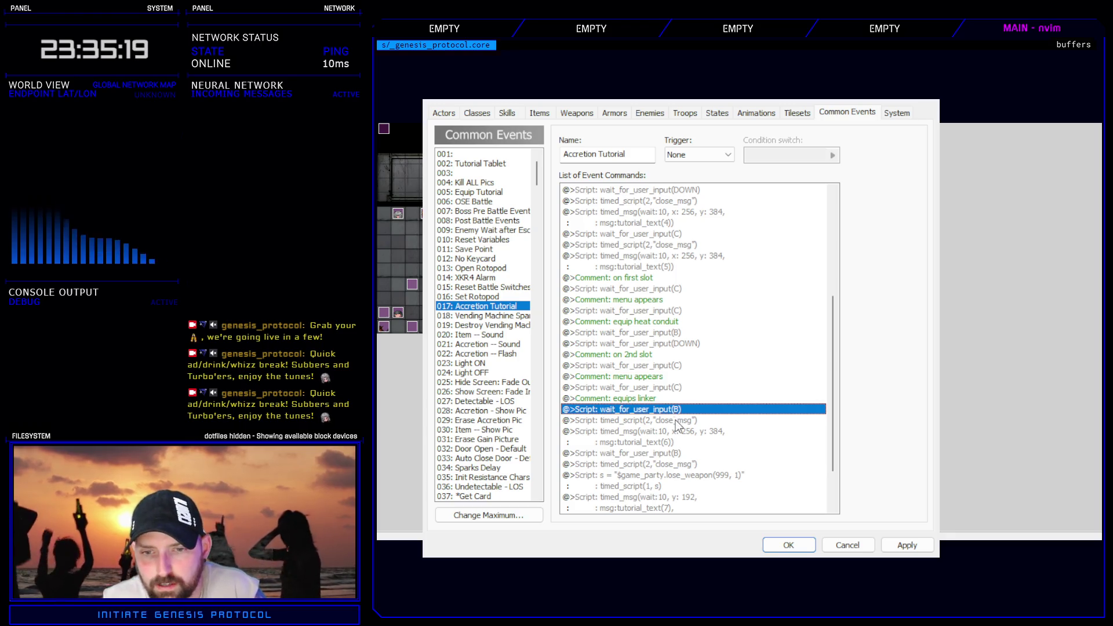
{"action": "left_click", "coordinate": [675, 421]}
{"action": "key", "text": "ctrl+v"}
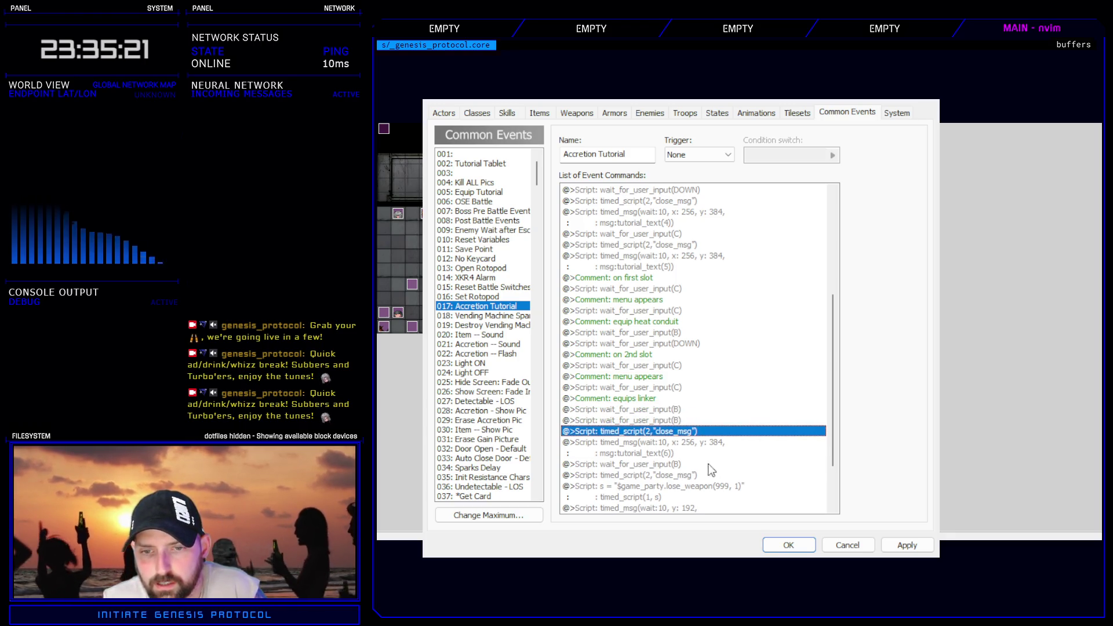
{"action": "key", "text": "ctrl+v"}
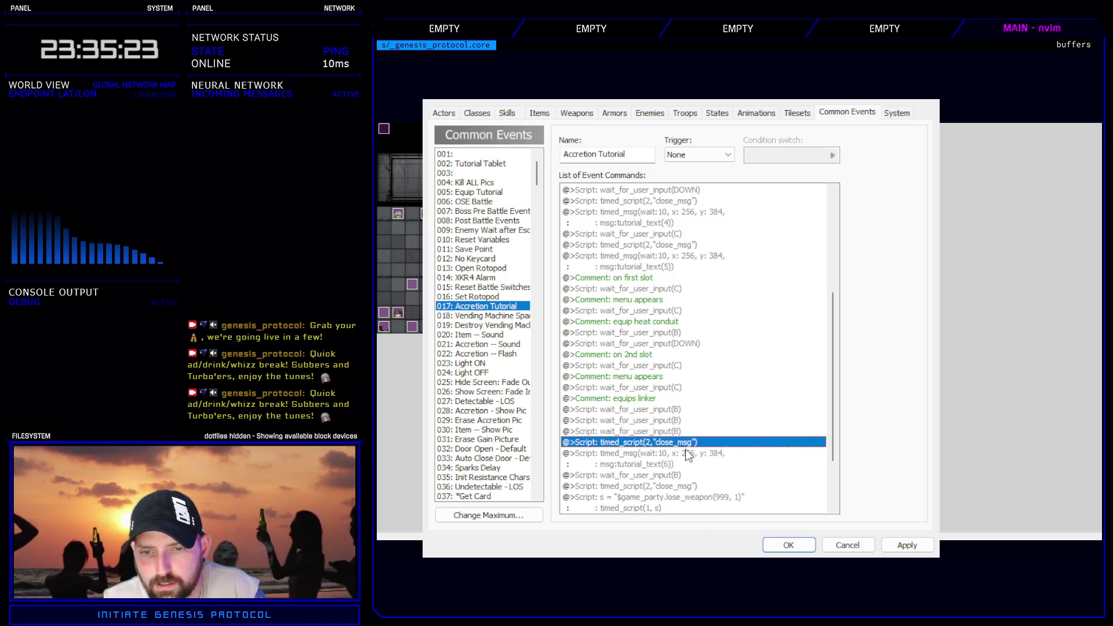
{"action": "key", "text": "ctrl+v"}
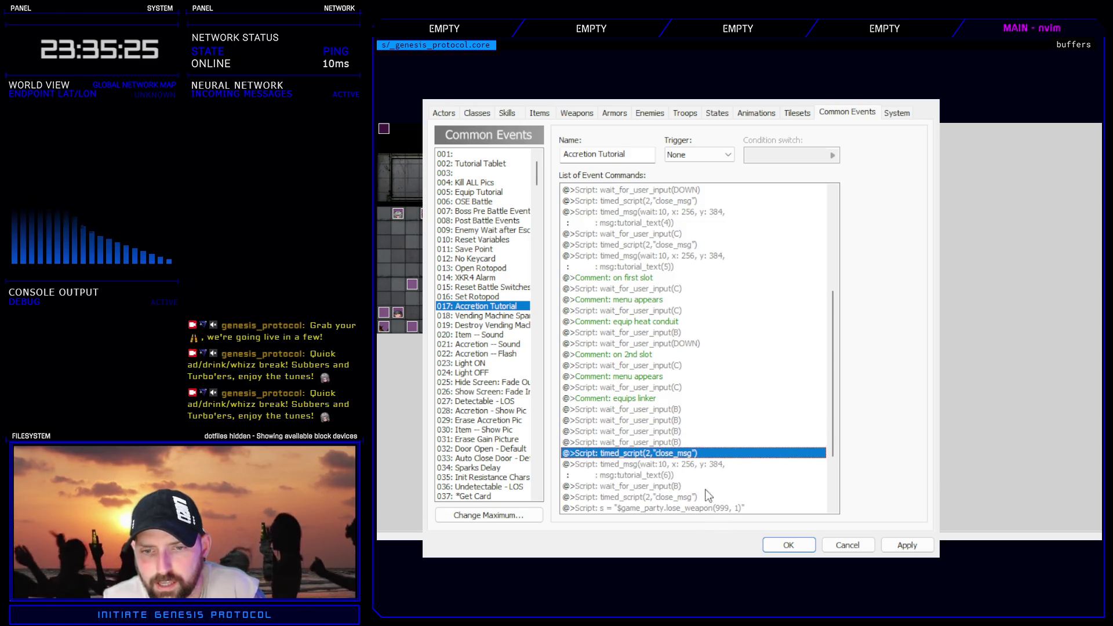
- Inspect the event's final commands: Call Menu Screen, menu beep script, and tutorial_text(7)
{"action": "scroll", "coordinate": [702, 479], "scroll_direction": "down", "scroll_amount": 3}
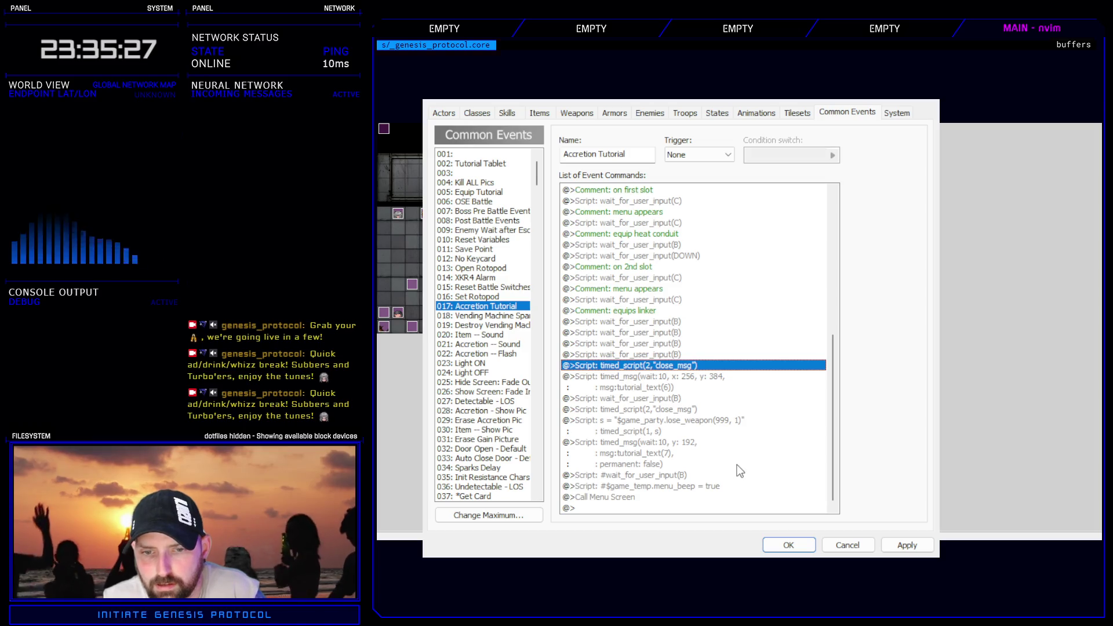
{"action": "left_click", "coordinate": [689, 487]}
{"action": "left_click", "coordinate": [669, 498]}
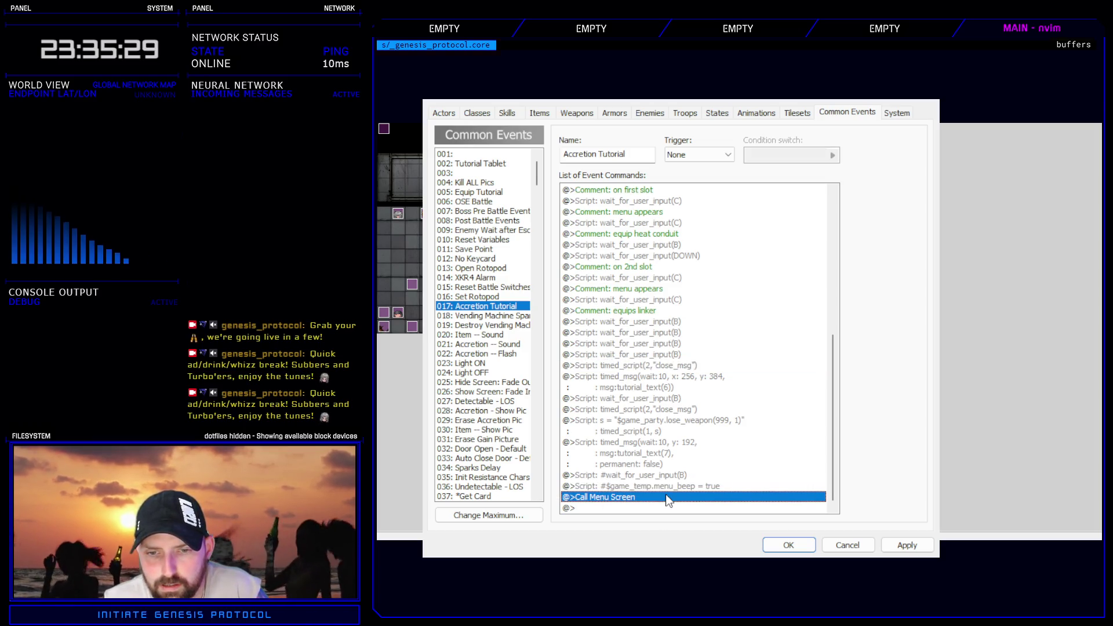
{"action": "key", "text": "Up"}
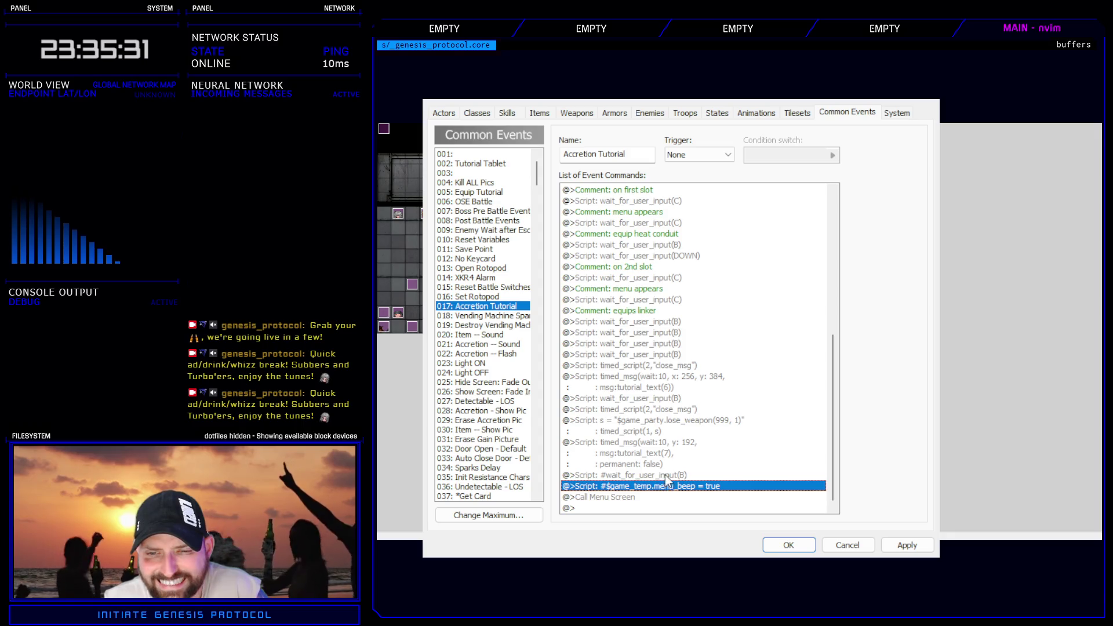
{"action": "left_click", "coordinate": [665, 475]}
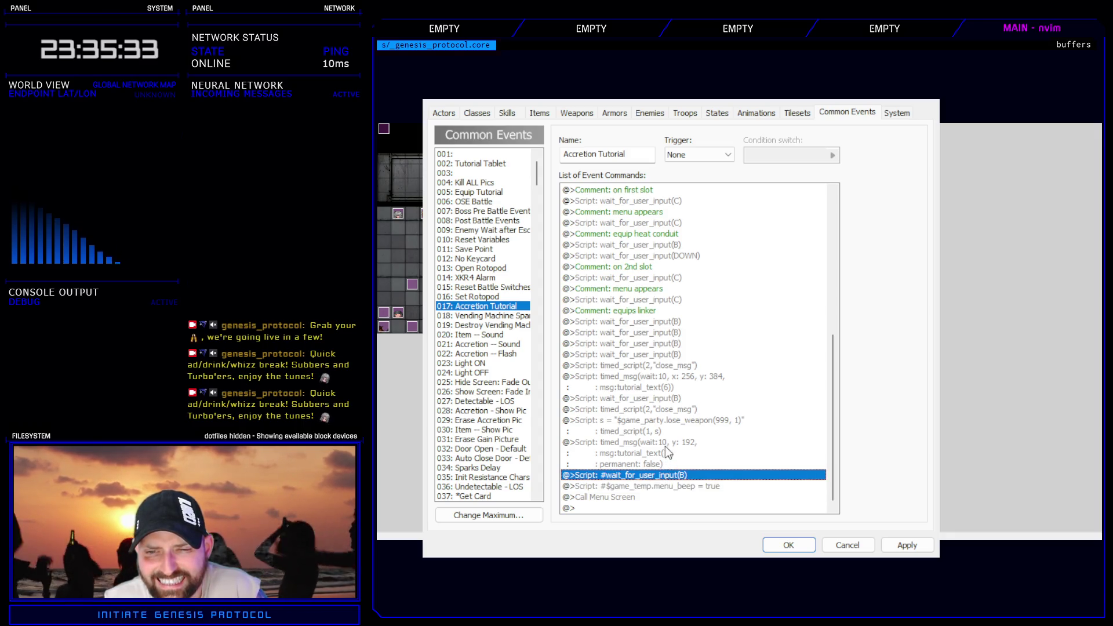
{"action": "left_click", "coordinate": [666, 451]}
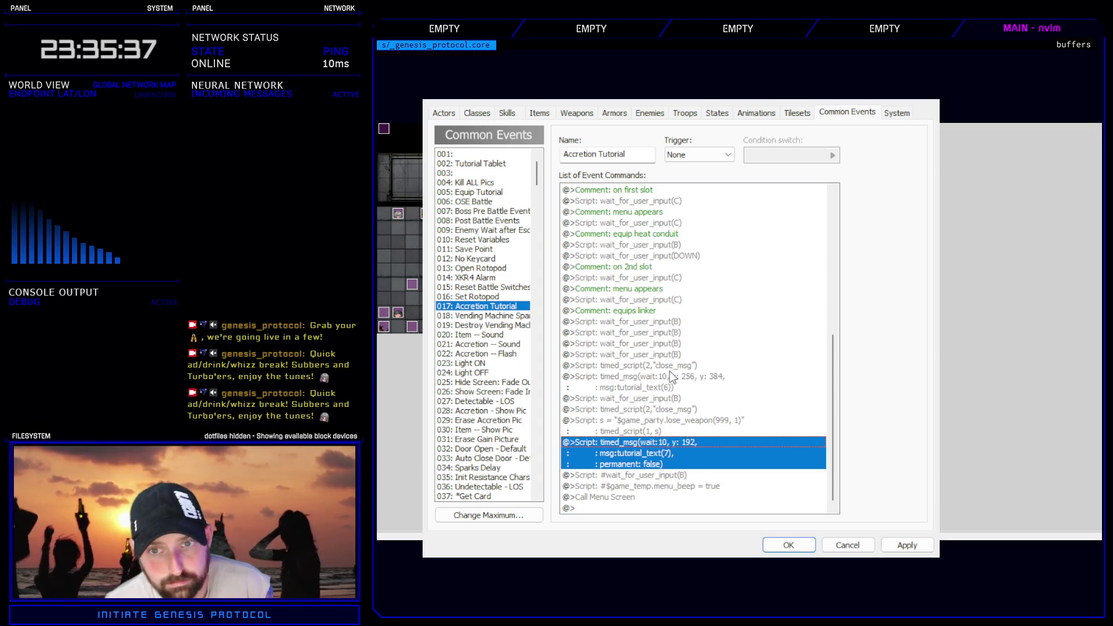
- Move the close-message and tutorial_text(6) block higher in the Accretion Tutorial event
{"action": "left_click", "coordinate": [670, 377]}
{"action": "scroll", "coordinate": [667, 383], "scroll_direction": "up", "scroll_amount": 4}
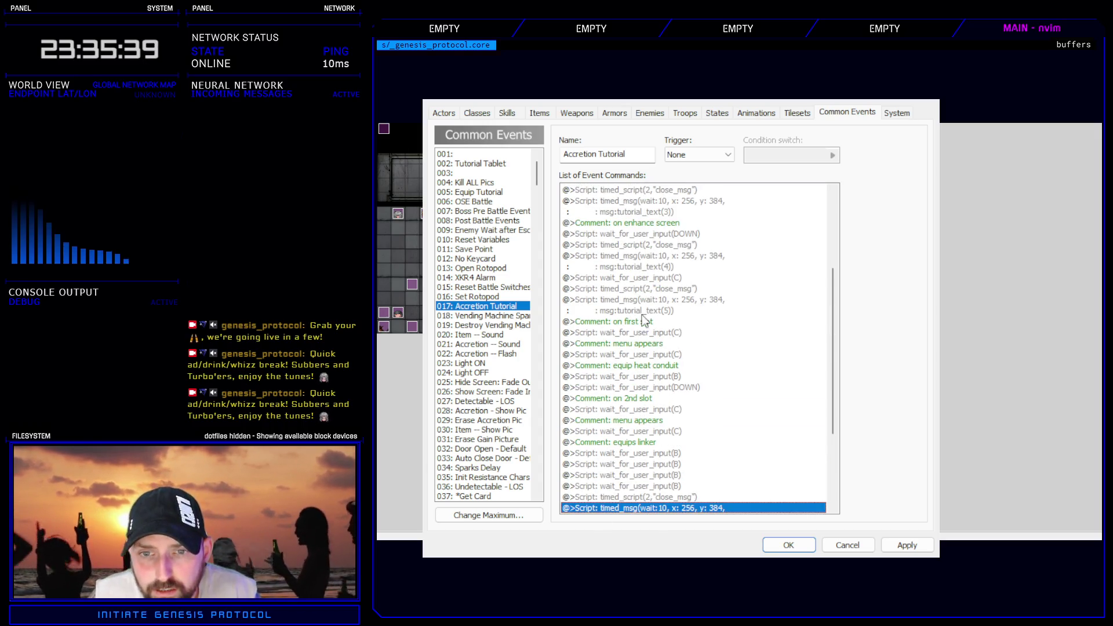
{"action": "left_click", "coordinate": [665, 277]}
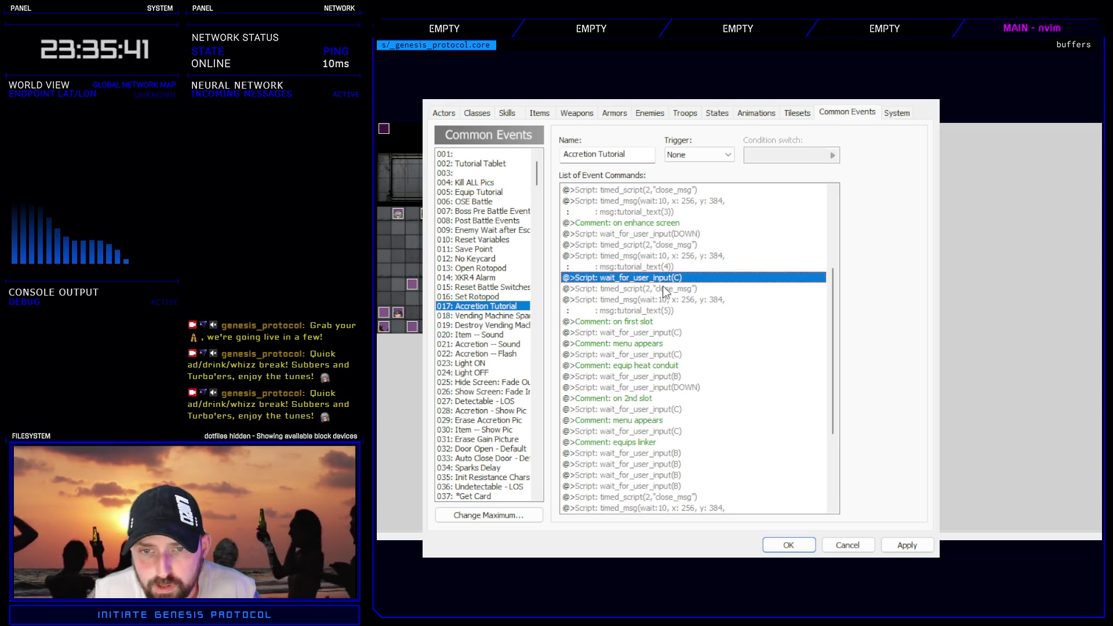
{"action": "left_click", "coordinate": [666, 288]}
{"action": "left_click", "coordinate": [669, 343]}
{"action": "scroll", "coordinate": [681, 416], "scroll_direction": "down", "scroll_amount": 2}
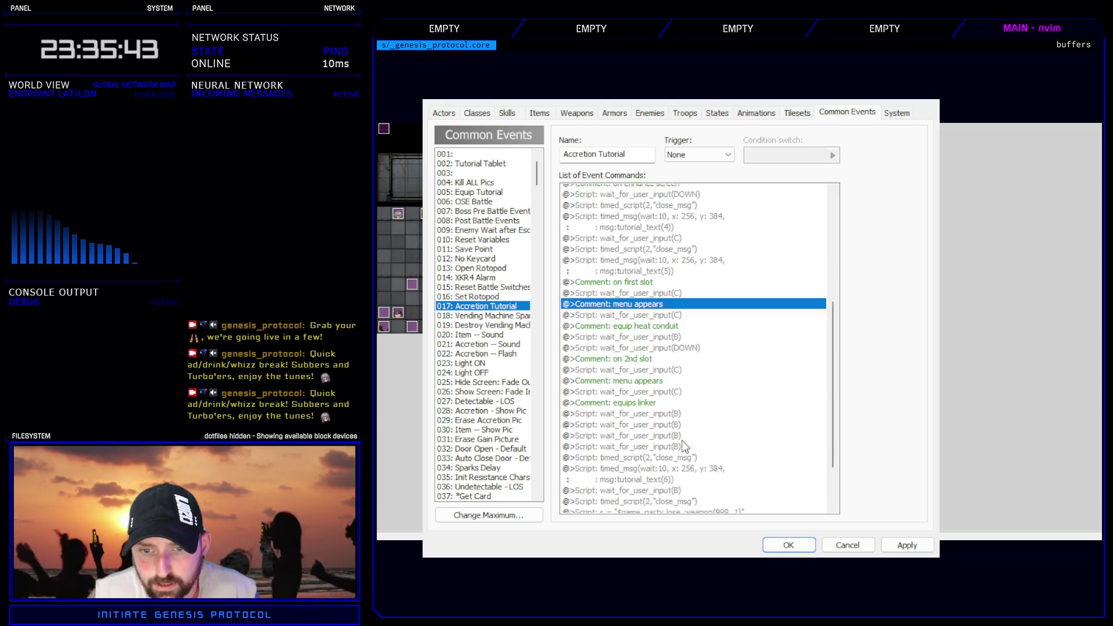
{"action": "left_click", "coordinate": [672, 431]}
{"action": "left_click", "coordinate": [666, 445], "text": "shift"}
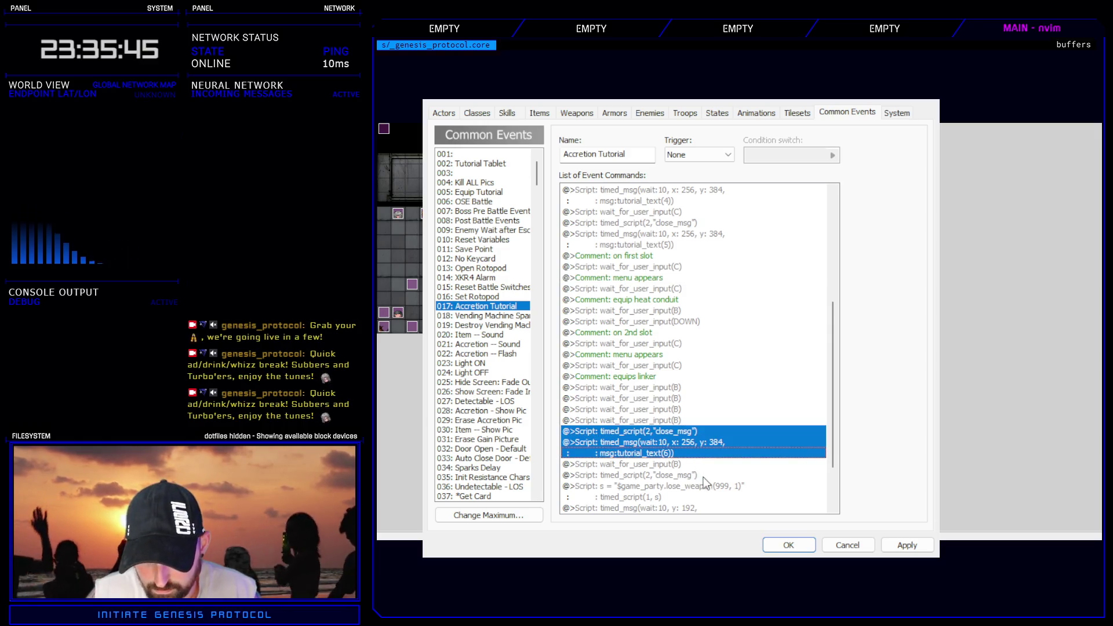
{"action": "key", "text": "Delete"}
{"action": "left_click", "coordinate": [654, 268]}
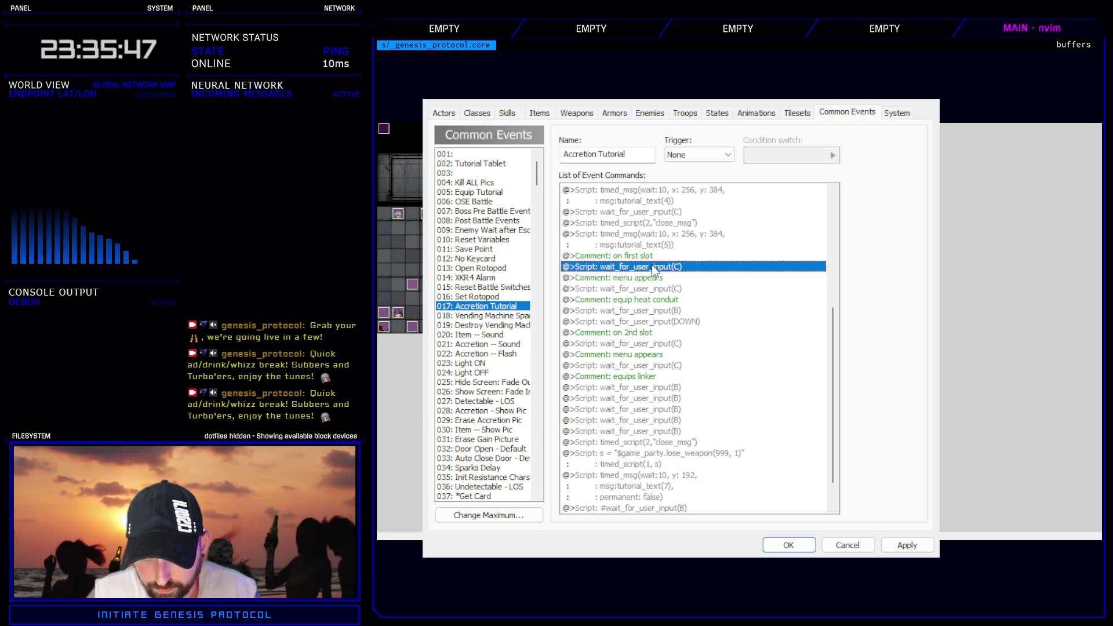
{"action": "key", "text": "ctrl+v"}
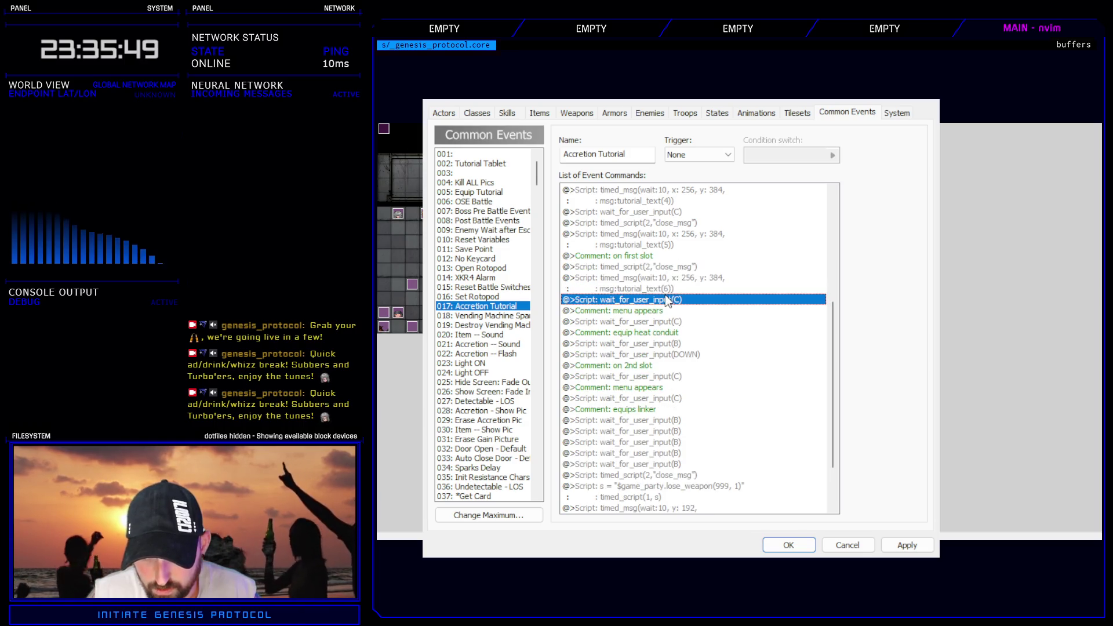
- Delete the lose_weapon script command so no weapon is removed
{"action": "left_click", "coordinate": [675, 475]}
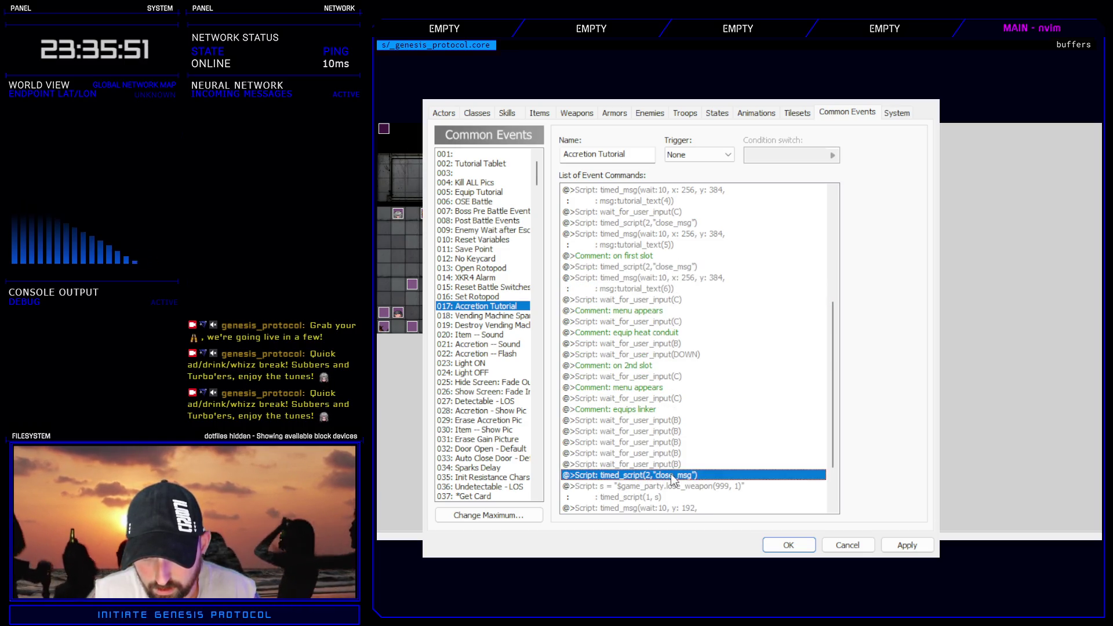
{"action": "scroll", "coordinate": [663, 492], "scroll_direction": "down", "scroll_amount": 2}
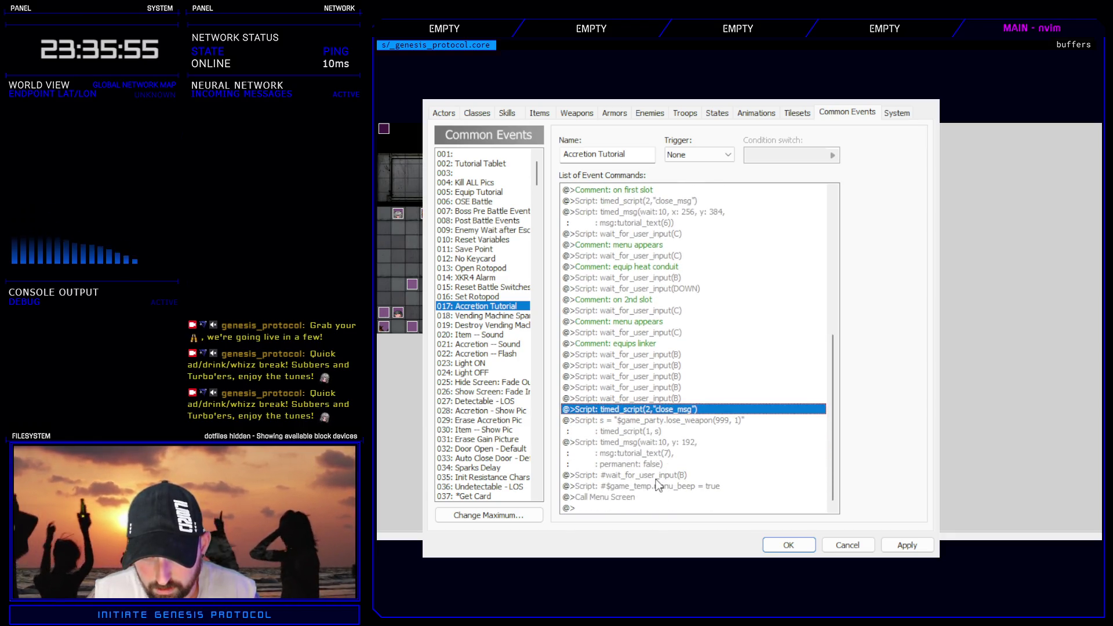
{"action": "left_click", "coordinate": [650, 424]}
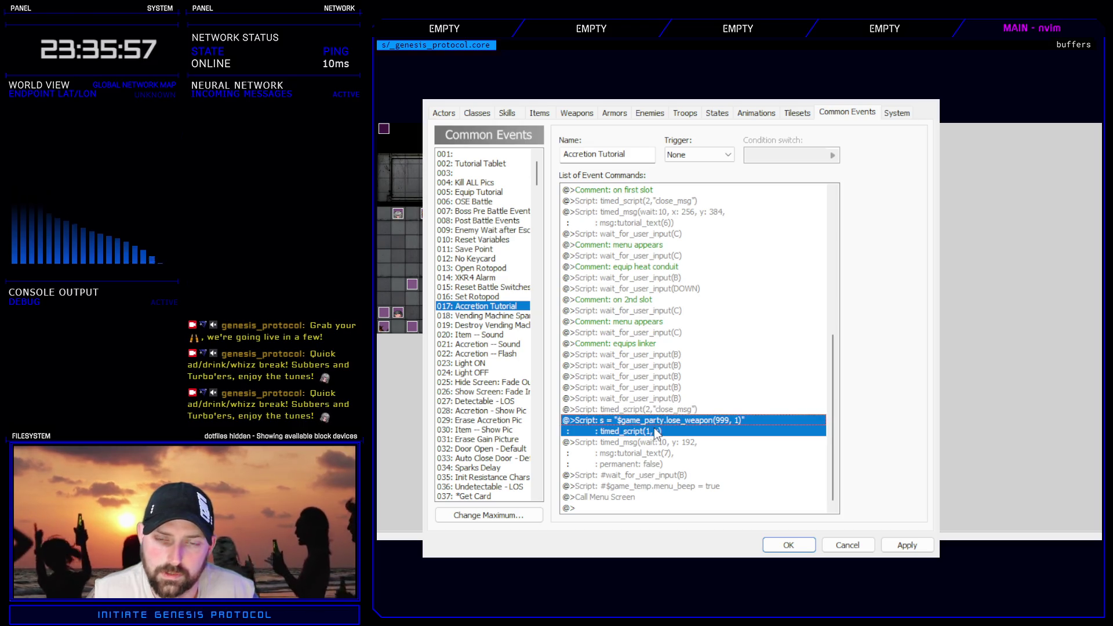
{"action": "key", "text": "Delete"}
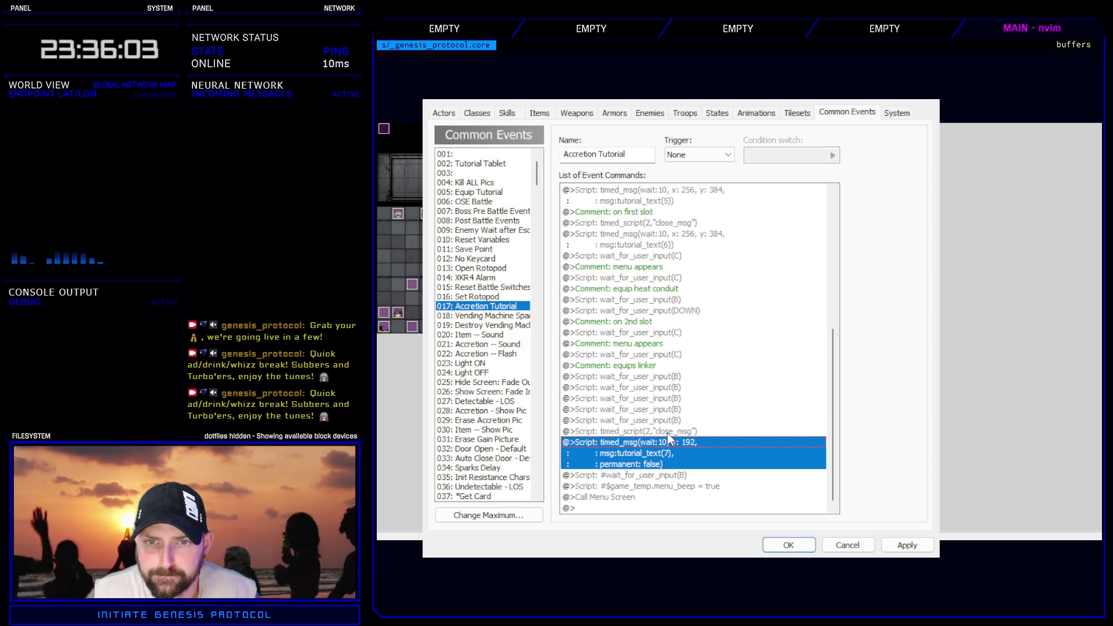
- Copy the close_msg and message commands above the wait after the menu appears
{"action": "left_click", "coordinate": [667, 433]}
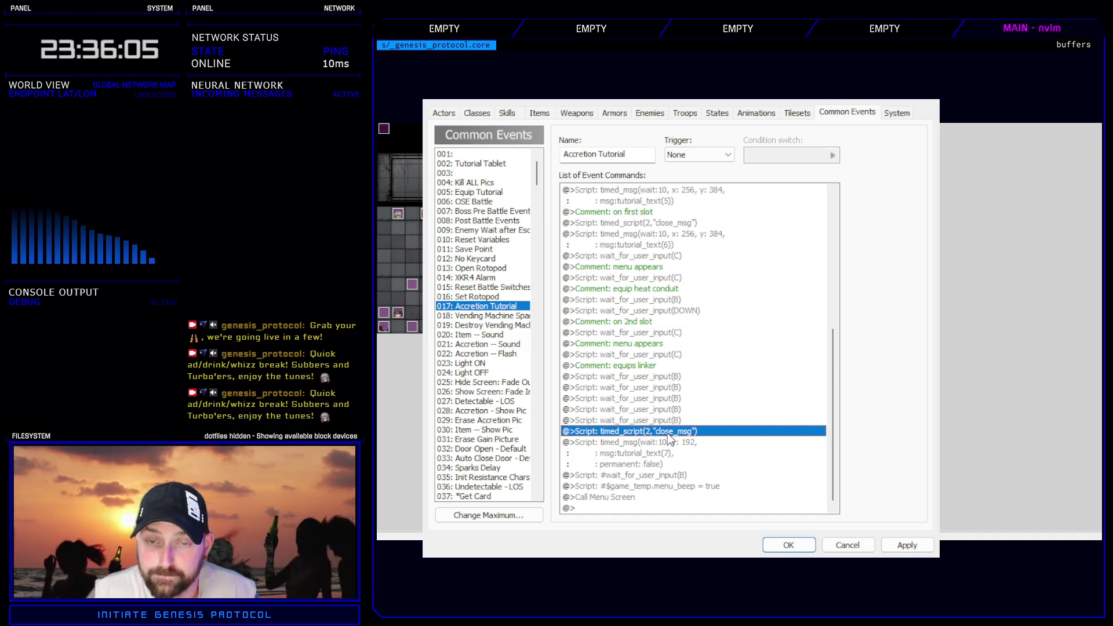
{"action": "left_click", "coordinate": [672, 223]}
{"action": "left_click", "coordinate": [673, 235], "text": "shift"}
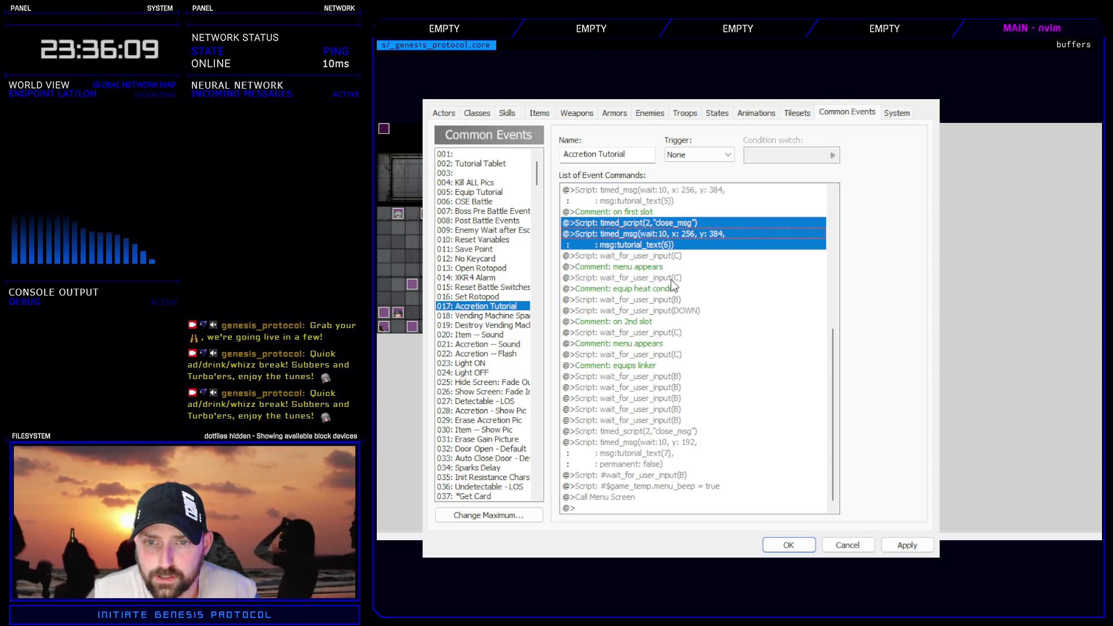
{"action": "left_click", "coordinate": [671, 280]}
{"action": "key", "text": "ctrl+v"}
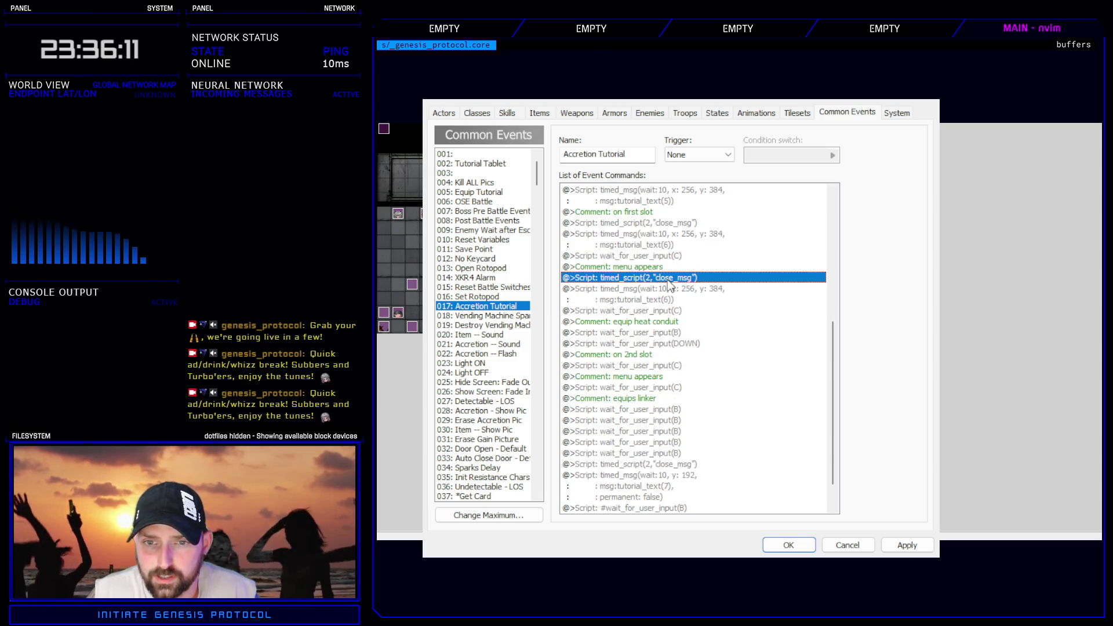
- Set the pasted message to tutorial_text(7) and the final y:192 message to tutorial_text(8)
{"action": "left_click", "coordinate": [675, 296]}
{"action": "double_click", "coordinate": [678, 302]}
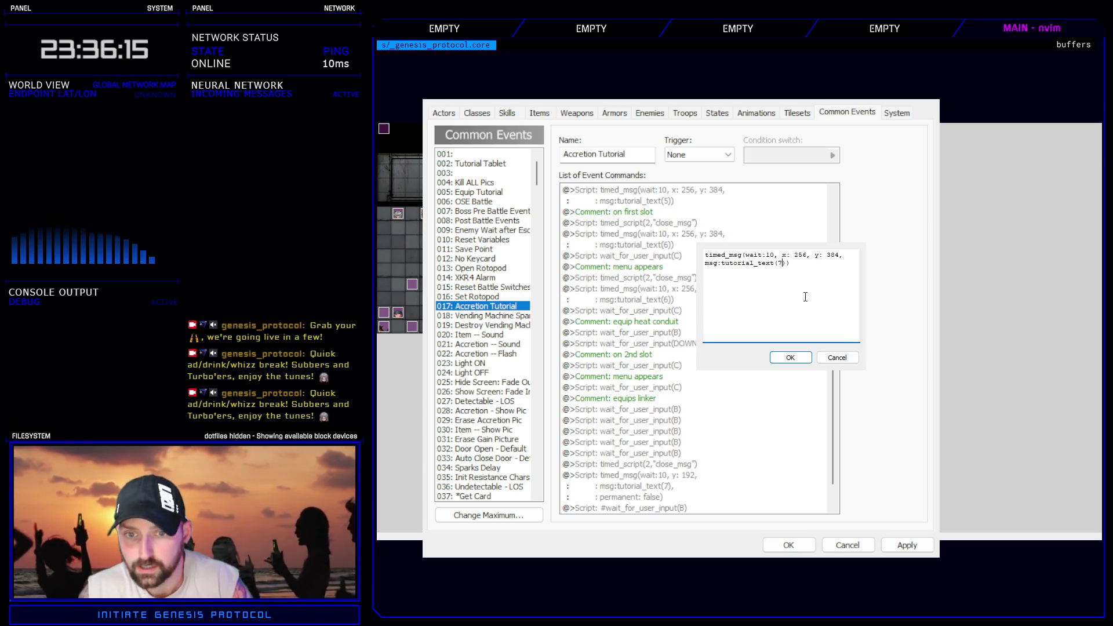
{"action": "left_click", "coordinate": [794, 356]}
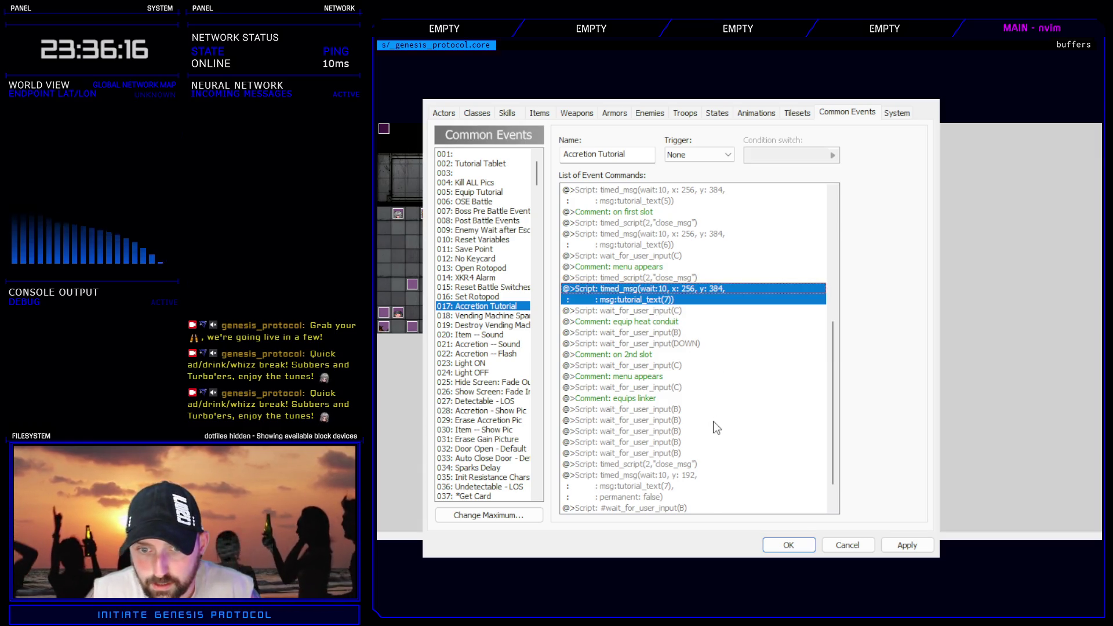
{"action": "left_click", "coordinate": [654, 467]}
{"action": "left_click", "coordinate": [648, 477]}
{"action": "double_click", "coordinate": [686, 502]}
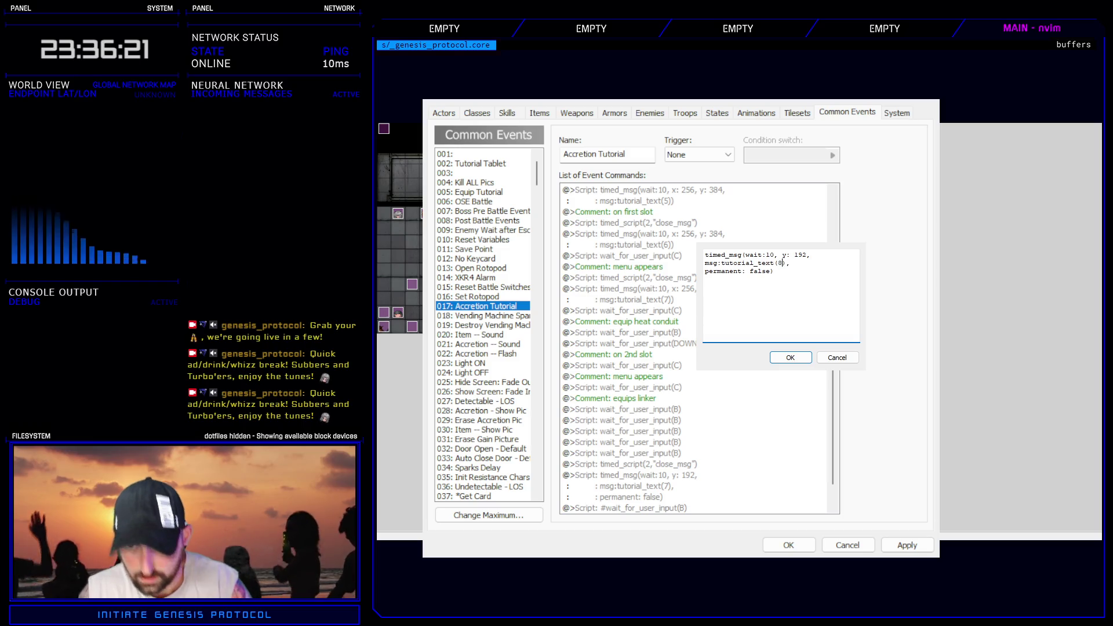
{"action": "left_click", "coordinate": [794, 357]}
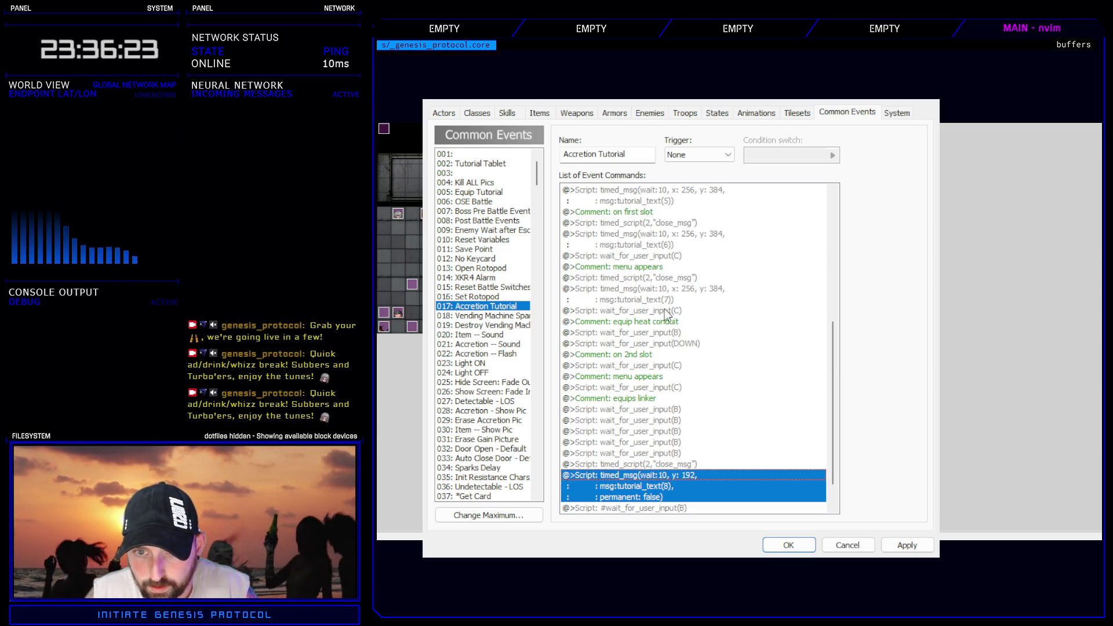
- Recheck the tutorial_text(7) message, then save and close the database
{"action": "left_click", "coordinate": [657, 278]}
{"action": "double_click", "coordinate": [652, 292]}
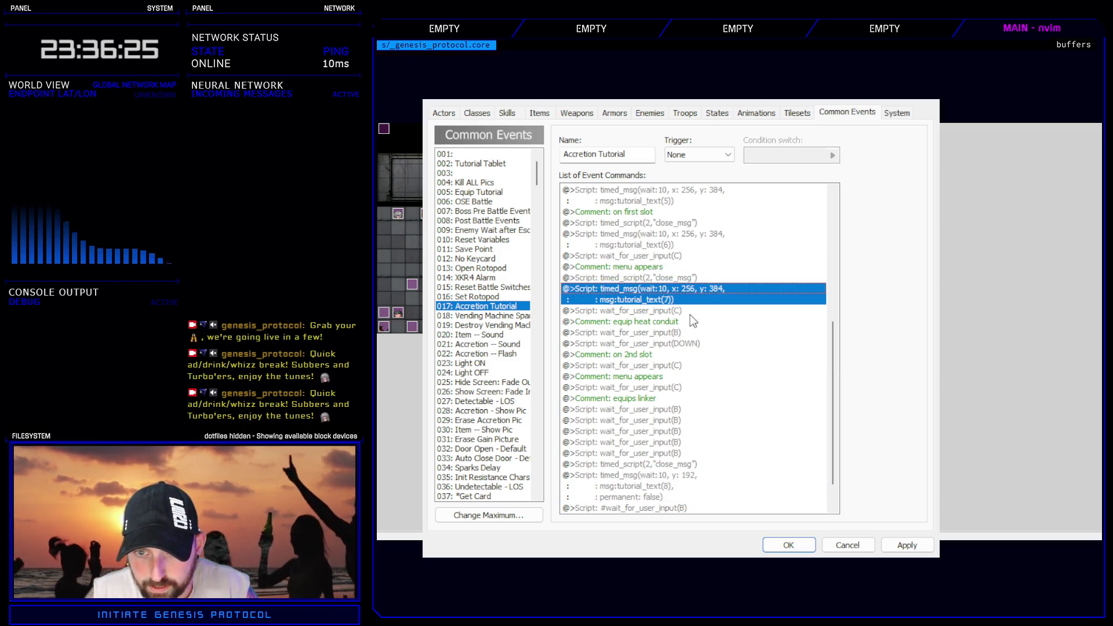
{"action": "double_click", "coordinate": [605, 297]}
{"action": "left_click", "coordinate": [820, 362]}
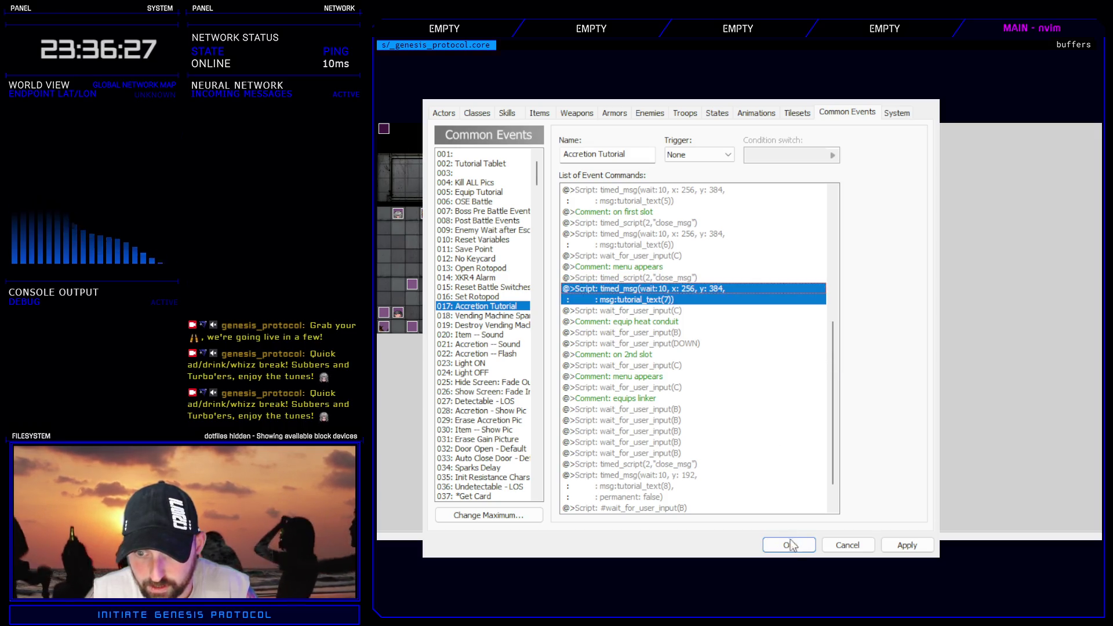
{"action": "left_click", "coordinate": [787, 545]}
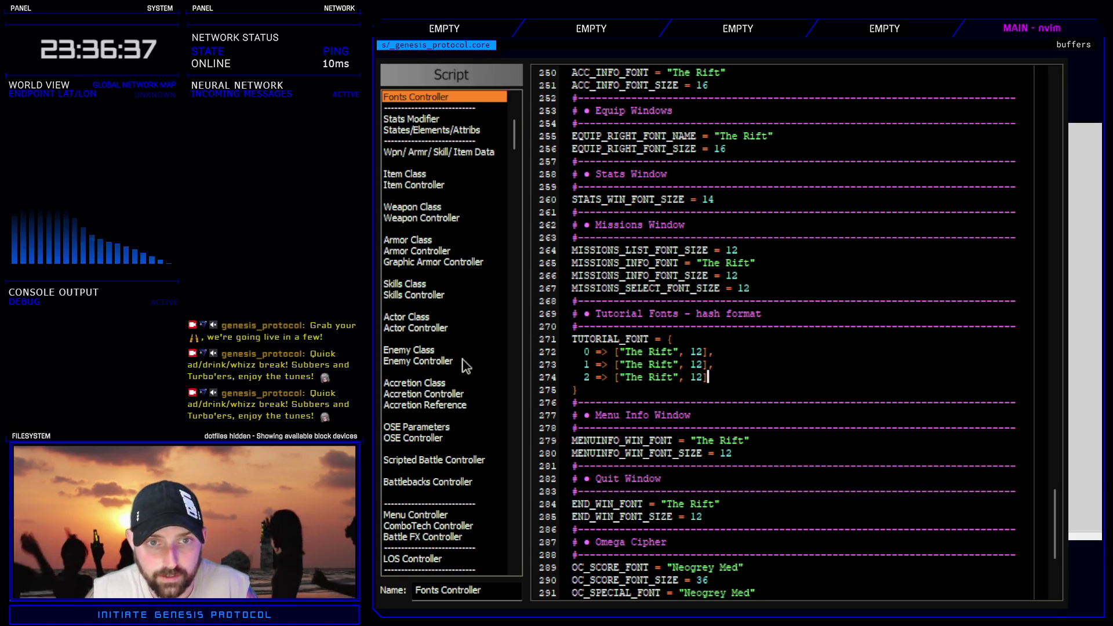
- Duplicate line 29 'Press \key[B] again to exit the equip screen.' in Tutorials Controller
{"action": "scroll", "coordinate": [466, 366], "scroll_direction": "down", "scroll_amount": 15}
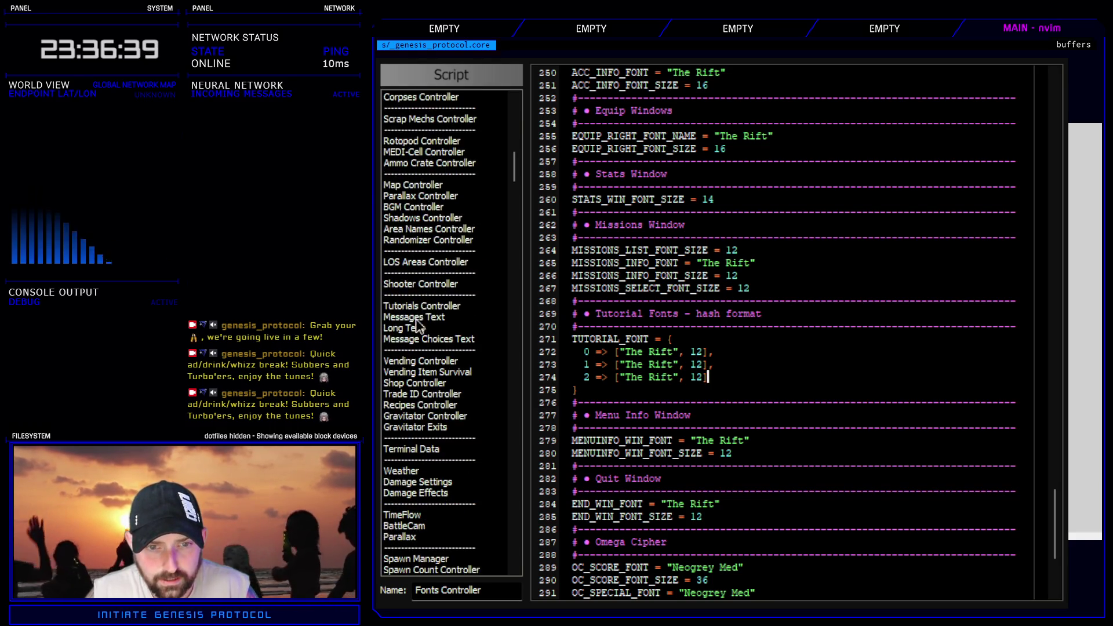
{"action": "left_click", "coordinate": [400, 307]}
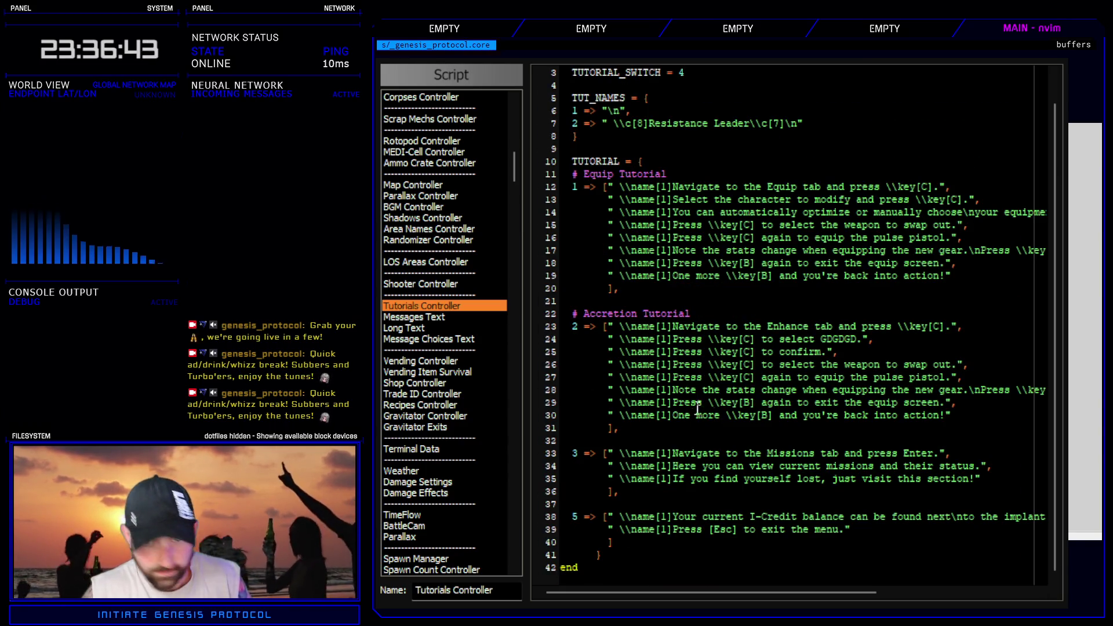
{"action": "key", "text": "ctrl+d"}
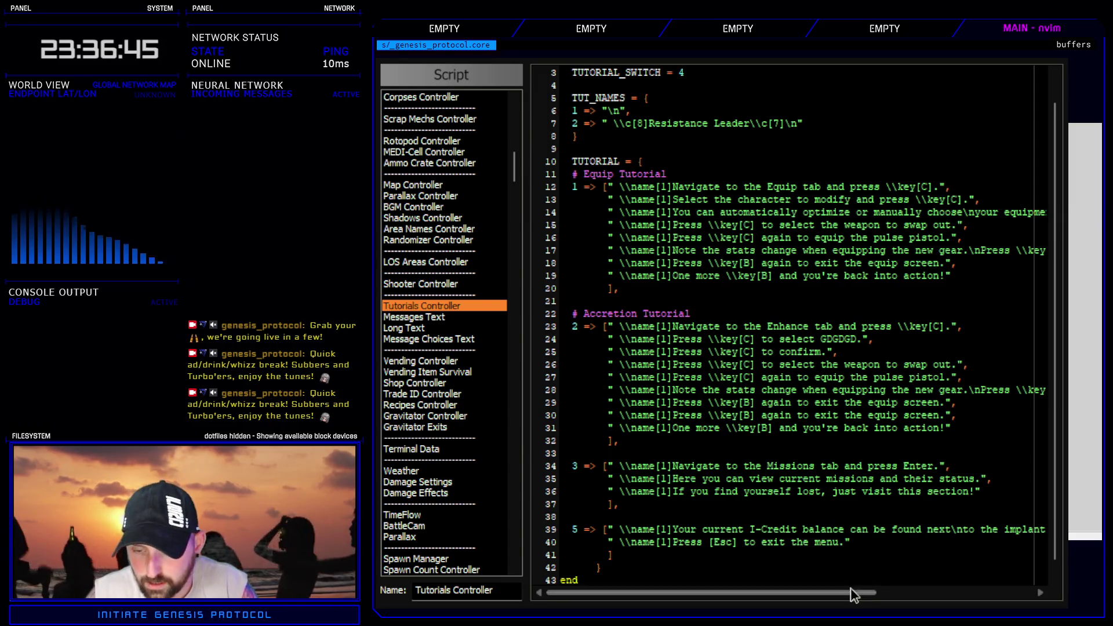
{"action": "key", "text": "Escape"}
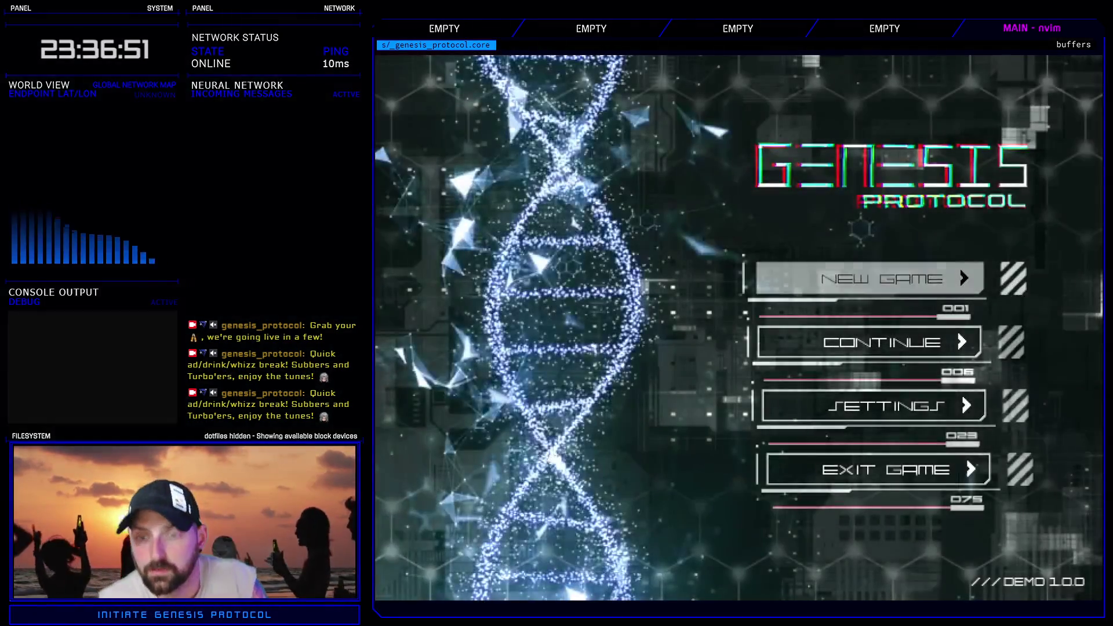
- Start a new game on Normal difficulty and reopen the menu to trigger the tutorial
{"action": "key", "text": "Return"}
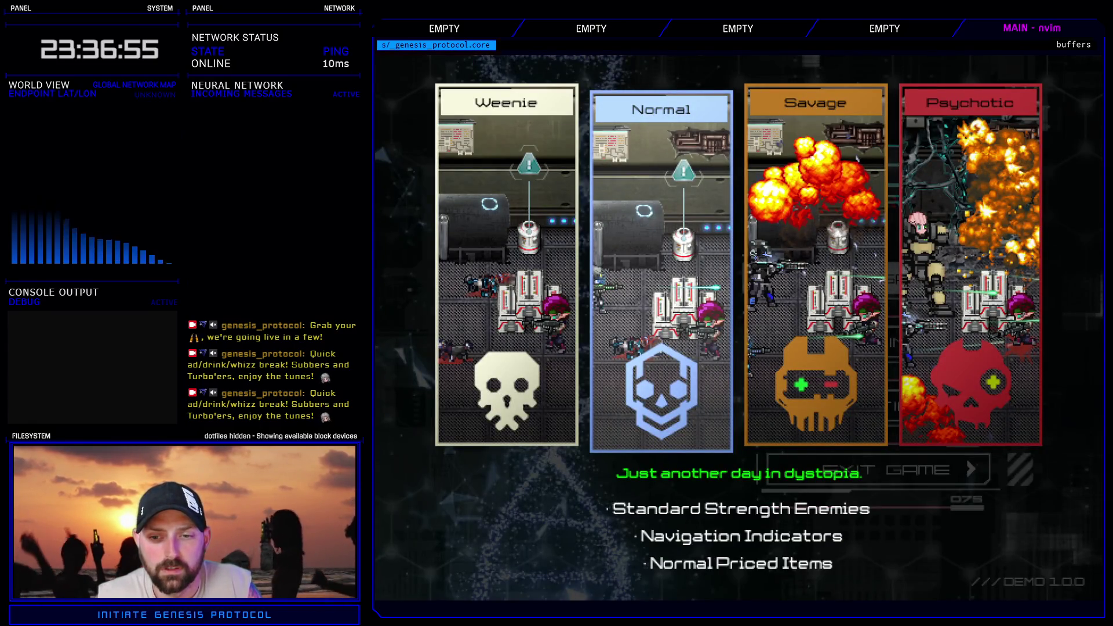
{"action": "key", "text": "Return"}
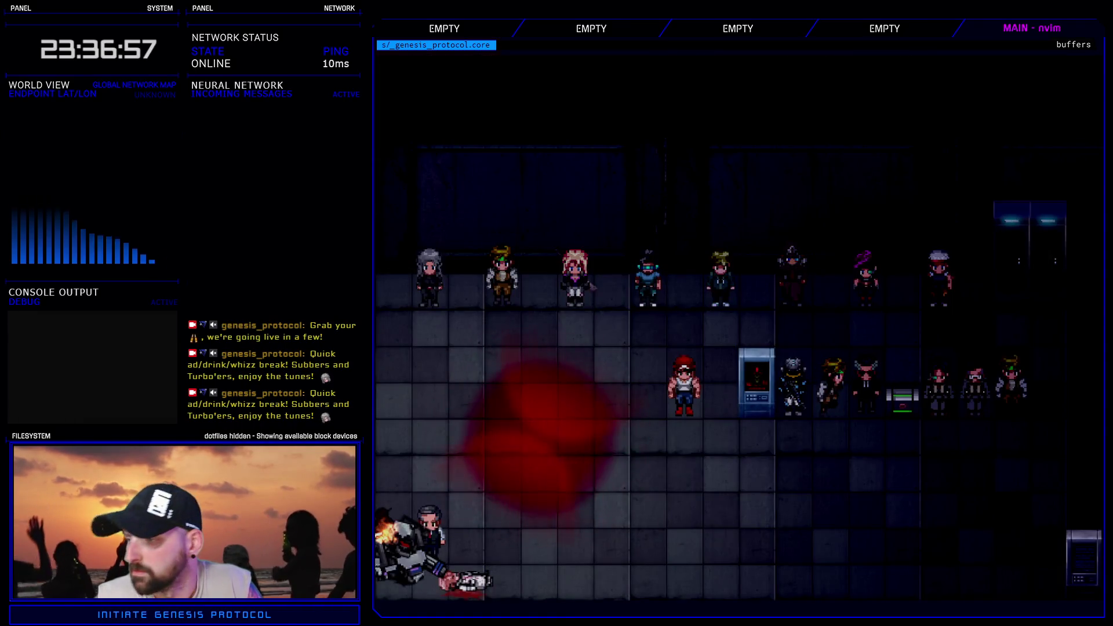
{"action": "key", "text": "Escape"}
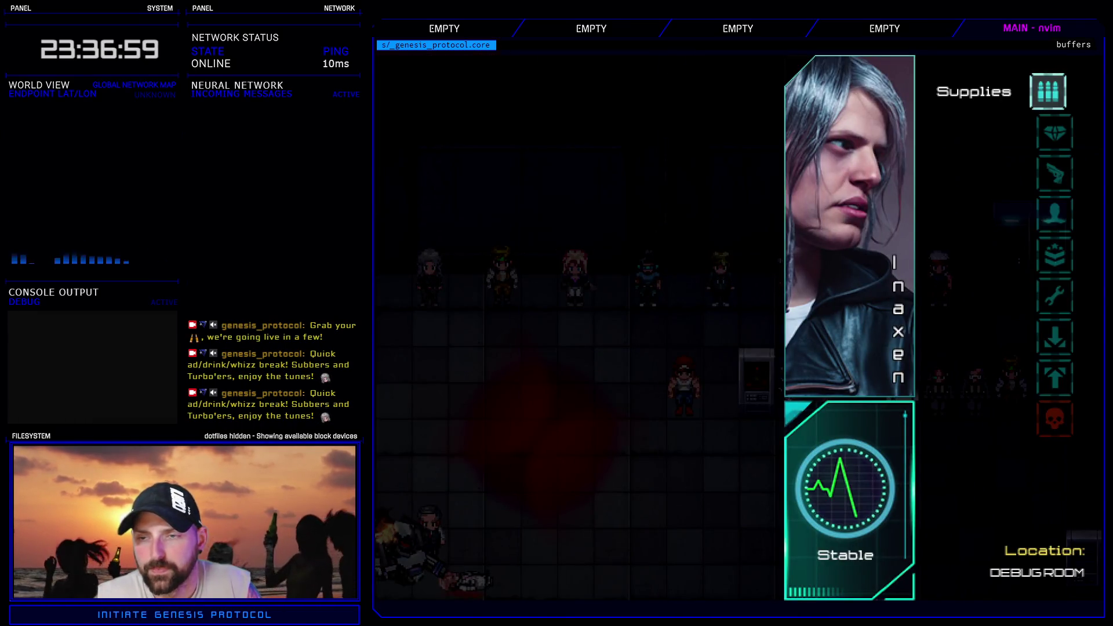
{"action": "key", "text": "Escape"}
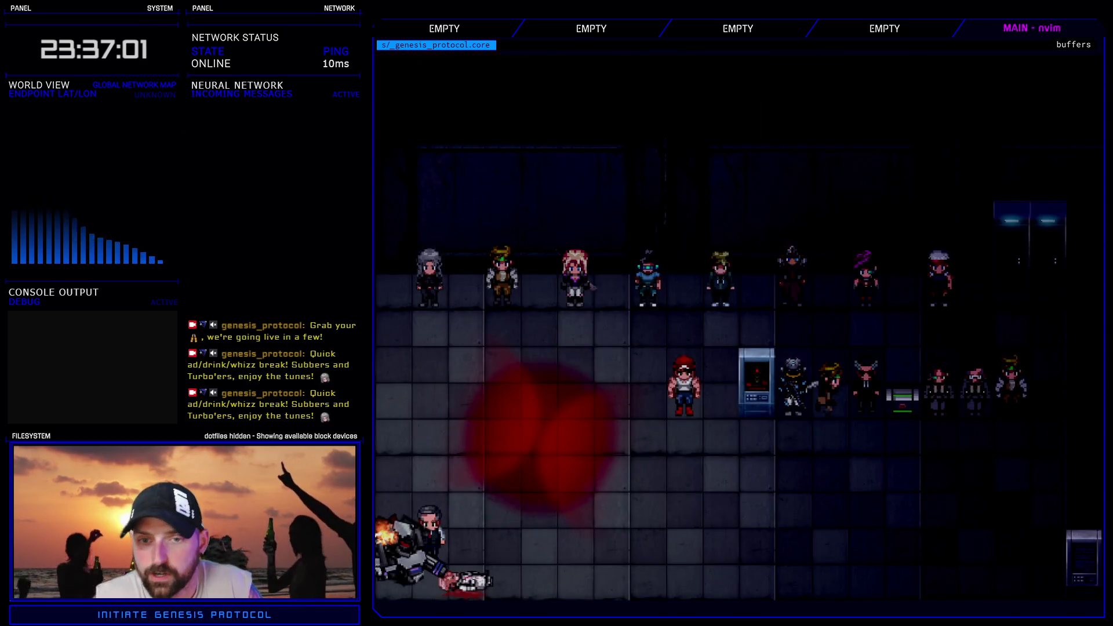
{"action": "key", "text": "Escape"}
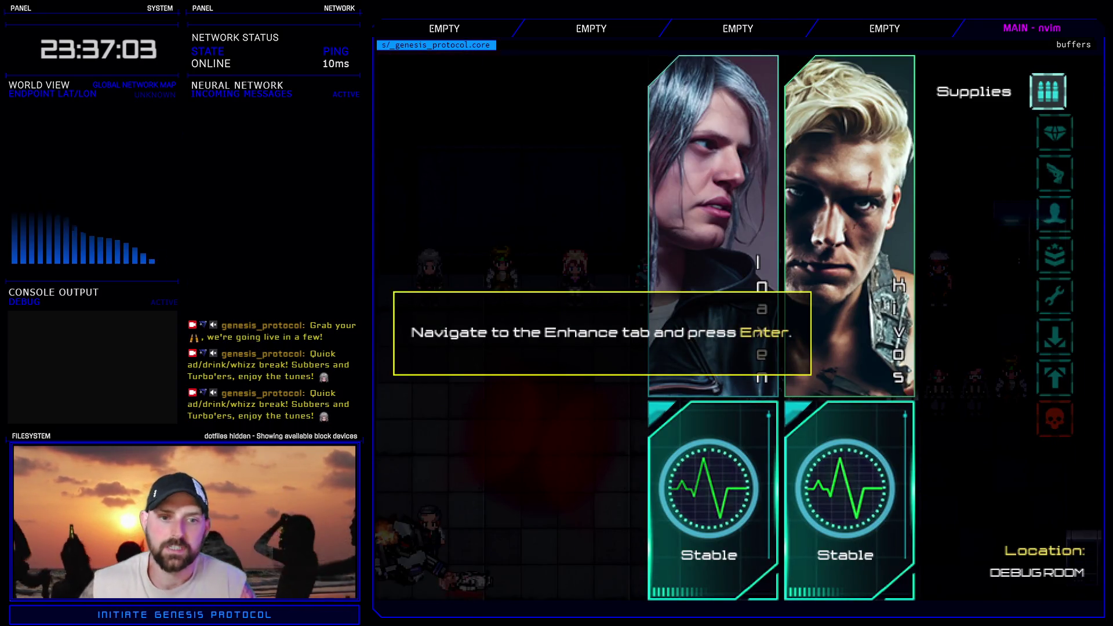
- In Enhance, equip the Heat Conduit in the other member's second Cyberarms slot and exit
{"action": "key", "text": "Down"}
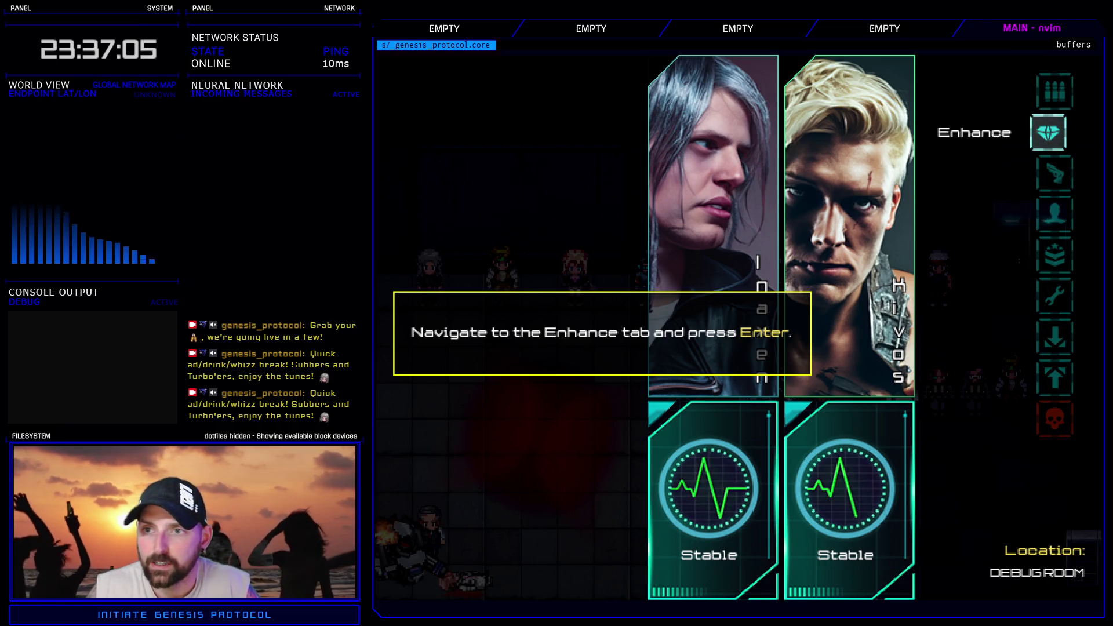
{"action": "key", "text": "Return"}
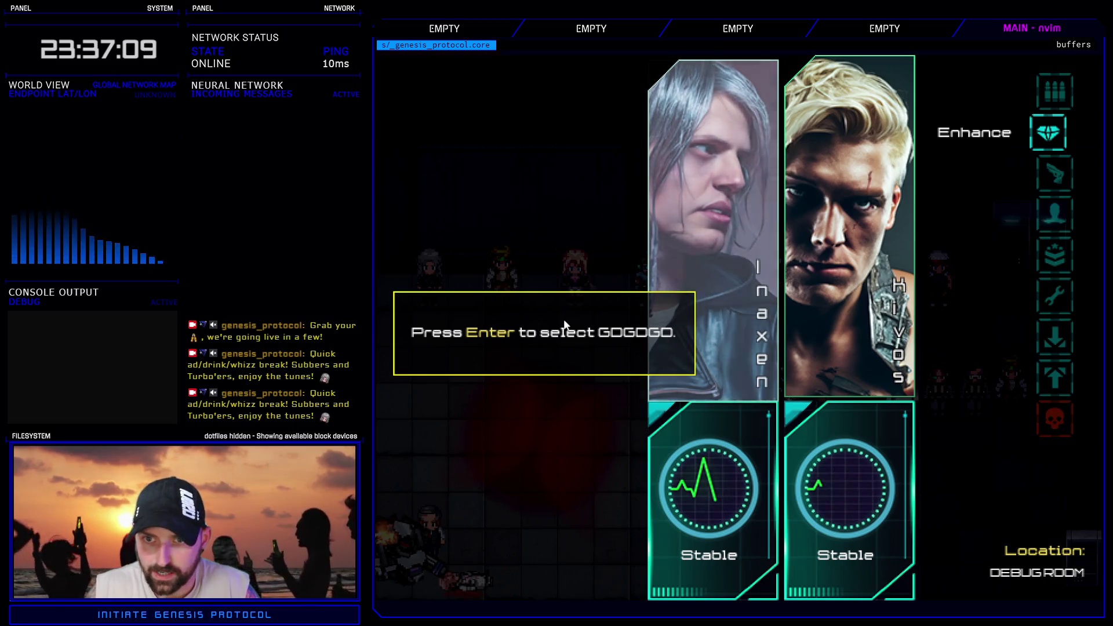
{"action": "key", "text": "Left"}
{"action": "key", "text": "Return"}
{"action": "key", "text": "Return"}
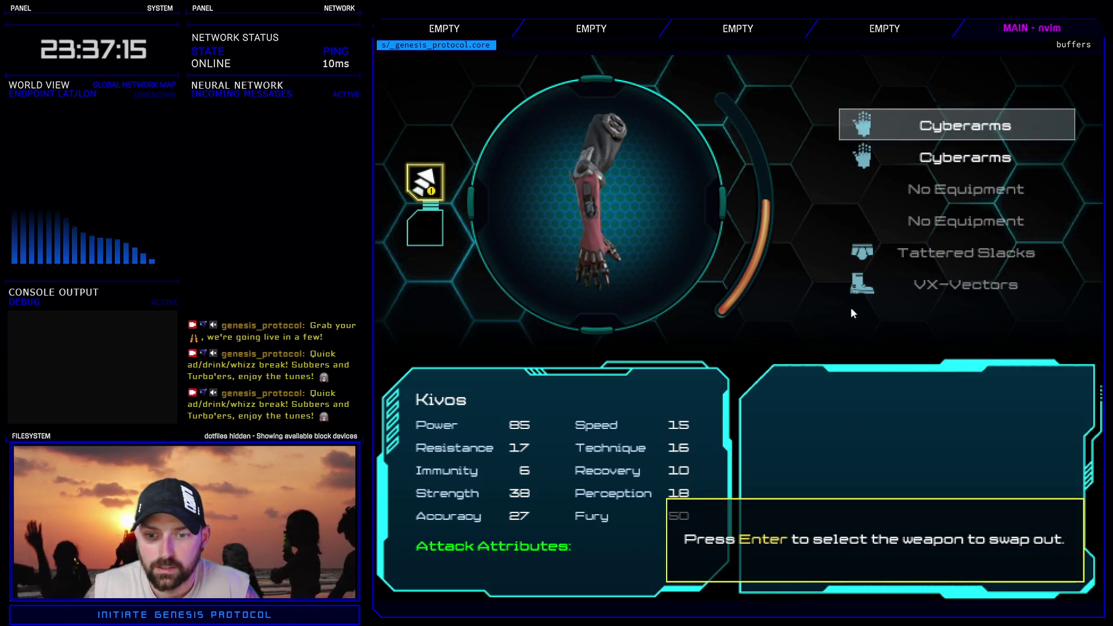
{"action": "key", "text": "Return"}
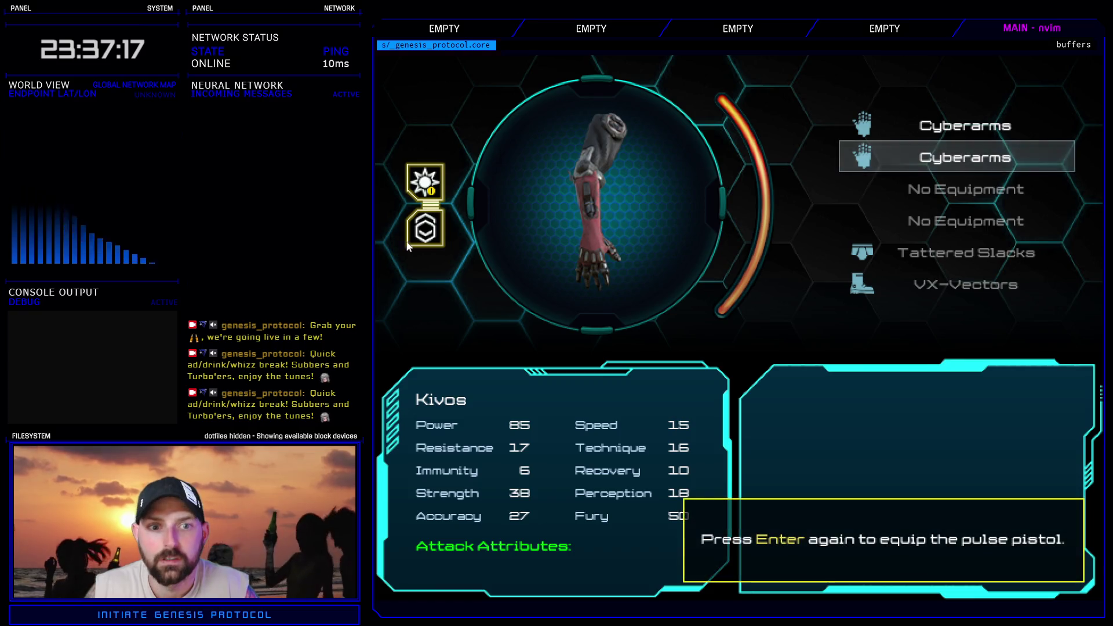
{"action": "key", "text": "Return"}
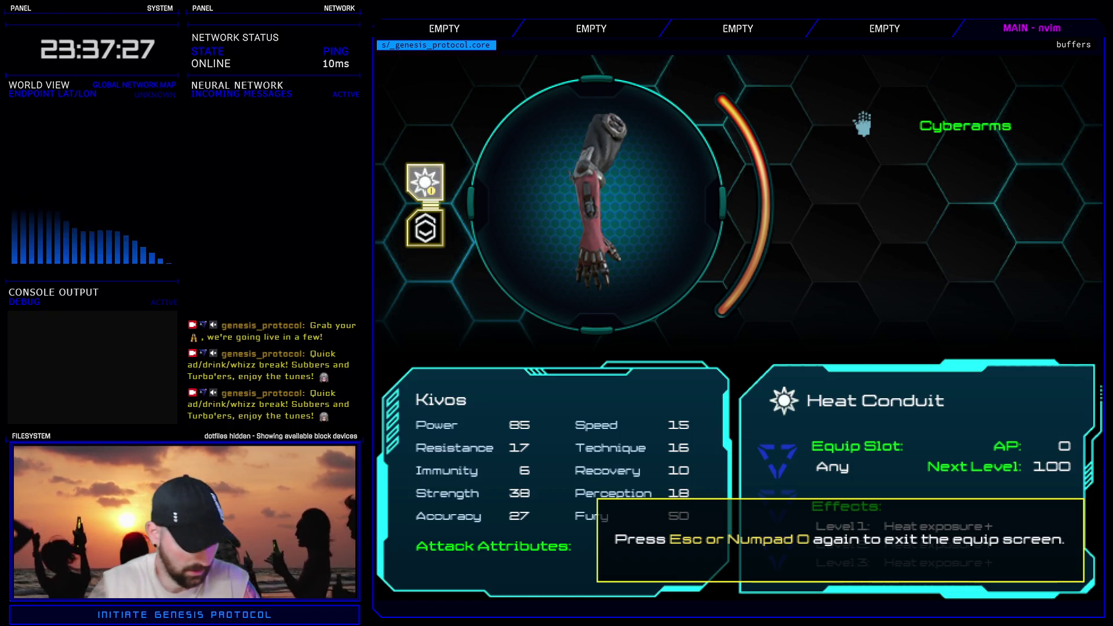
{"action": "key", "text": "Return"}
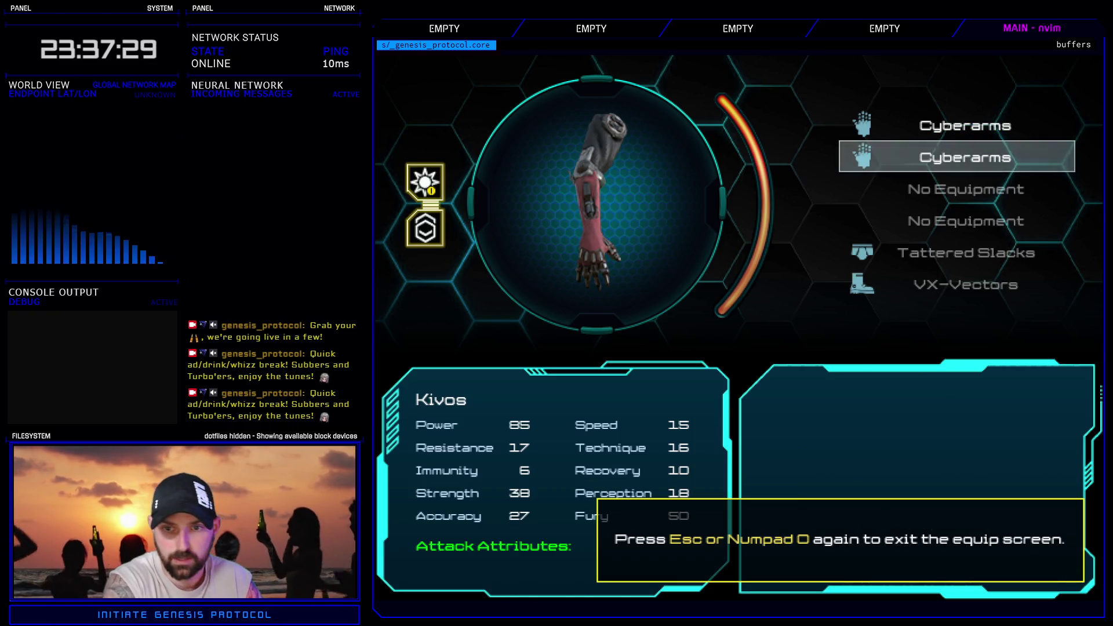
{"action": "key", "text": "Down"}
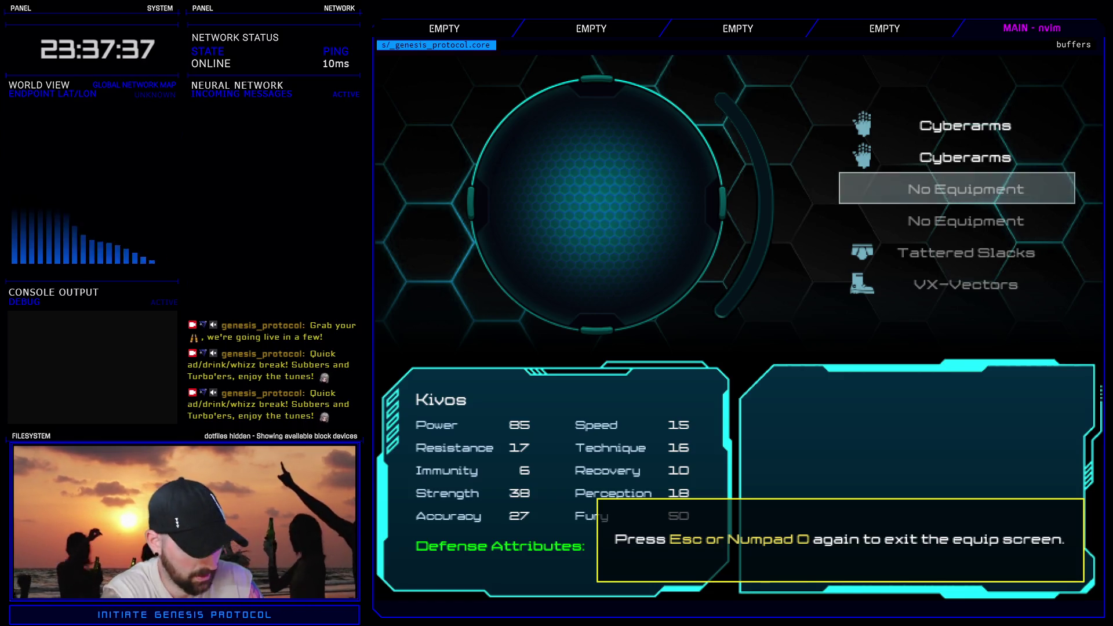
{"action": "key", "text": "Escape"}
{"action": "key", "text": "Escape"}
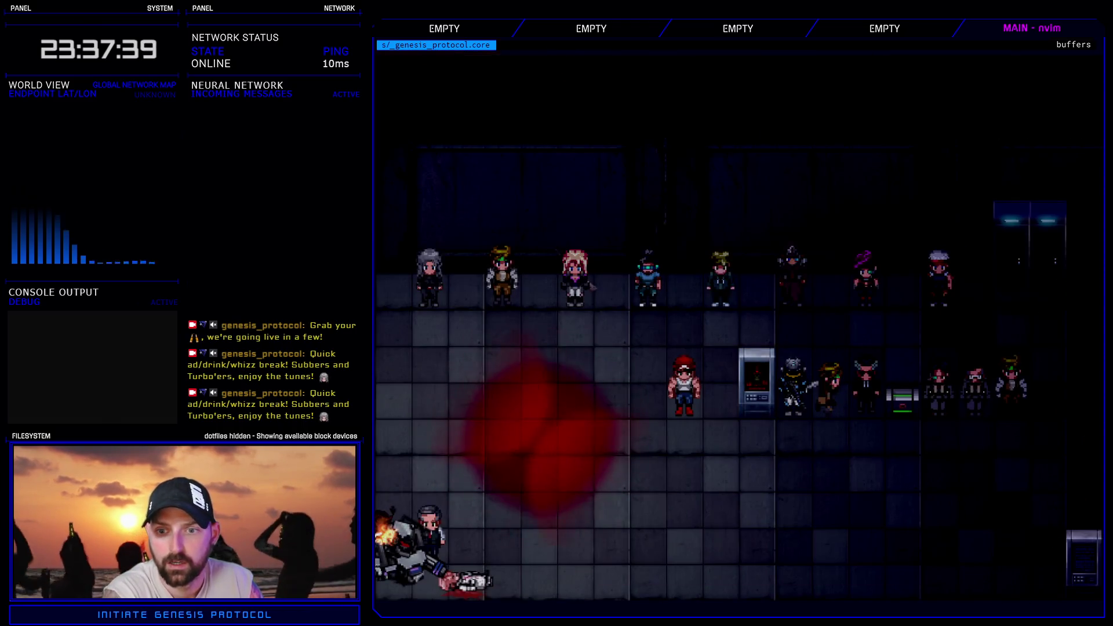
- Dismiss the last tutorial hint, exit the game, and reopen the Script Editor with F11
{"action": "key", "text": "Escape"}
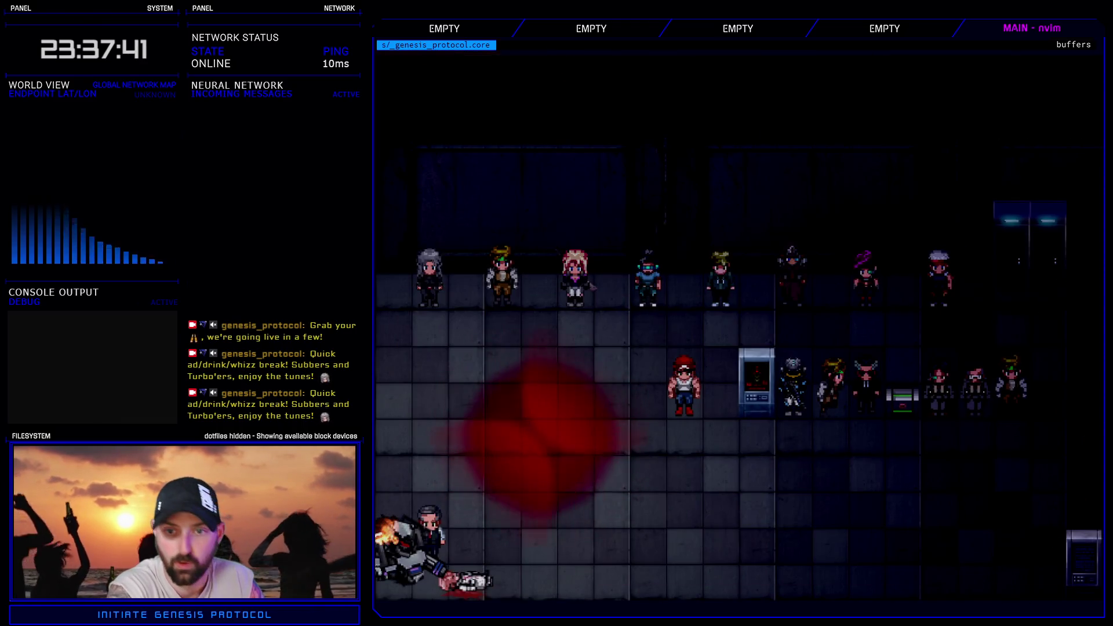
{"action": "key", "text": "Escape"}
{"action": "key", "text": "Escape"}
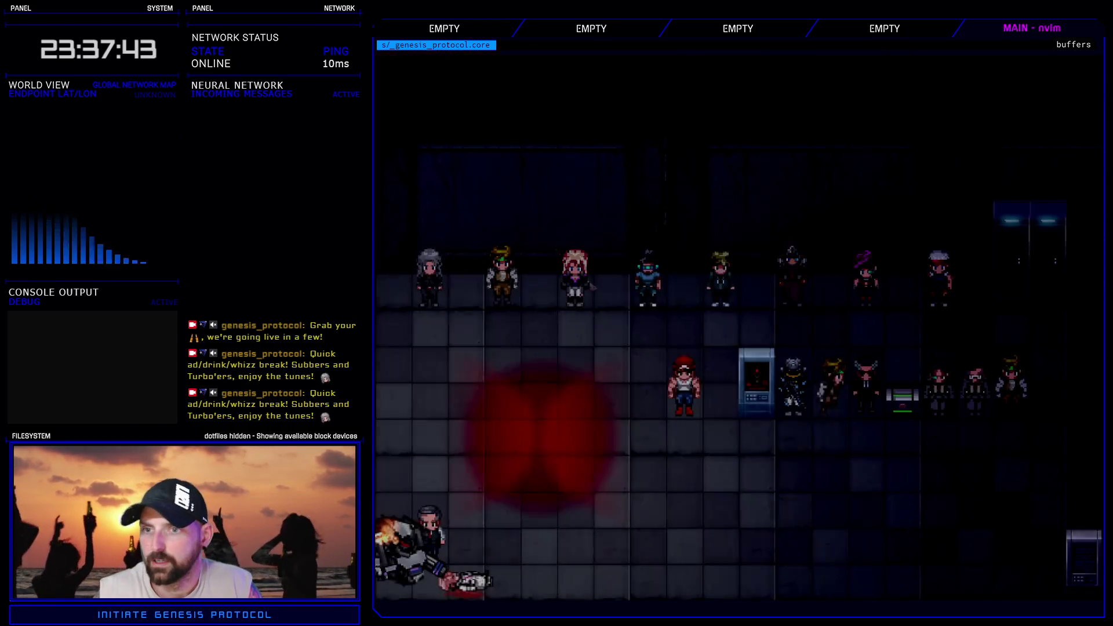
{"action": "key", "text": "Escape"}
{"action": "key", "text": "Up"}
{"action": "key", "text": "Return"}
{"action": "key", "text": "Down"}
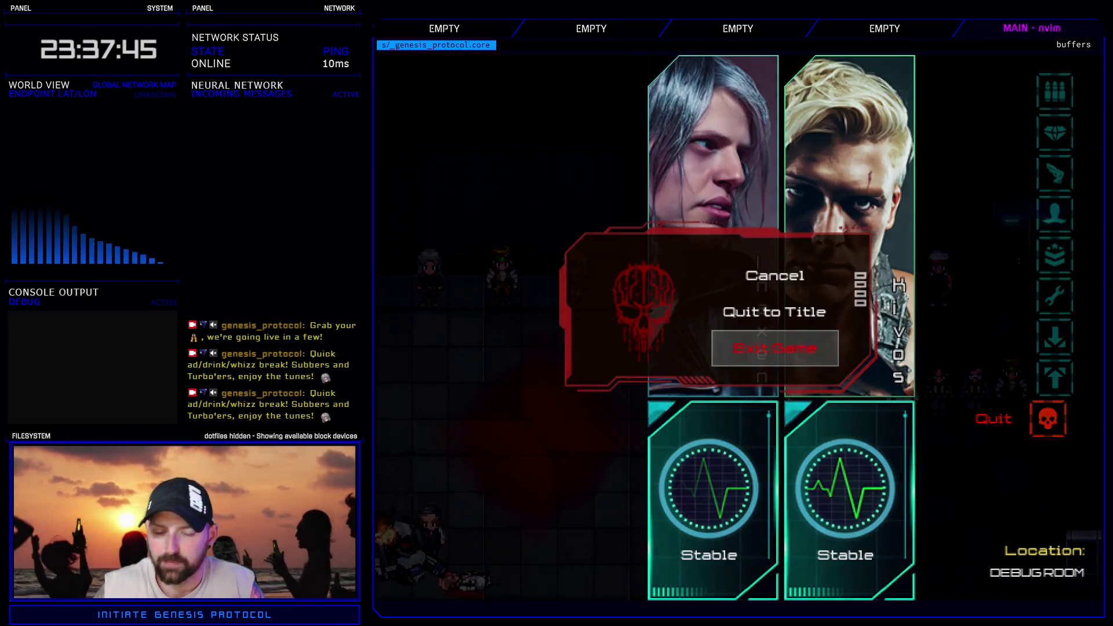
{"action": "key", "text": "Return"}
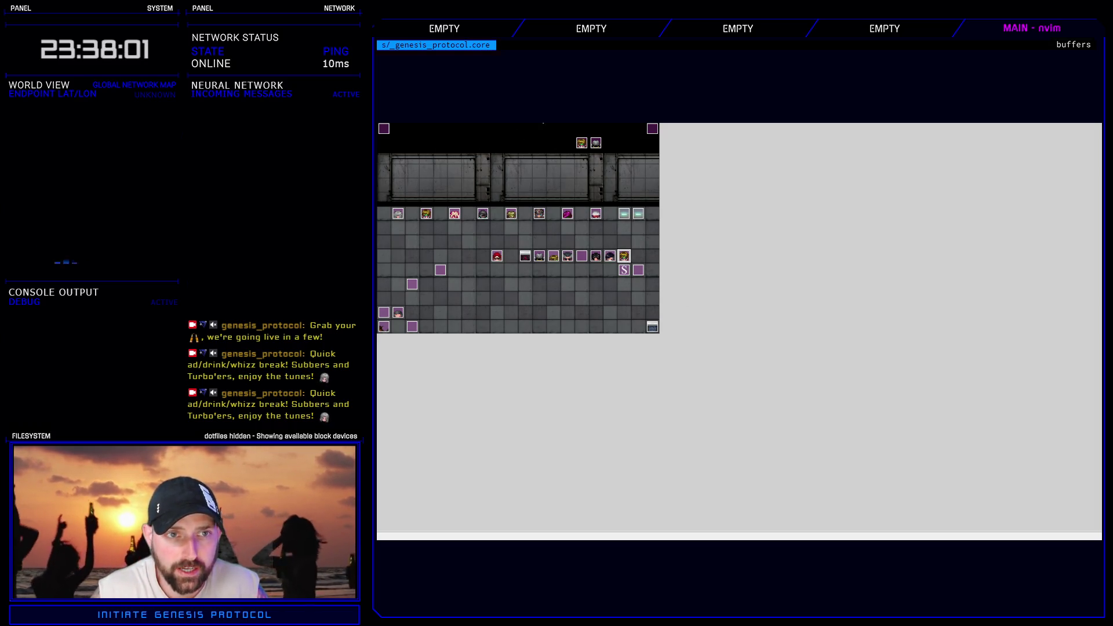
{"action": "key", "text": "F11"}
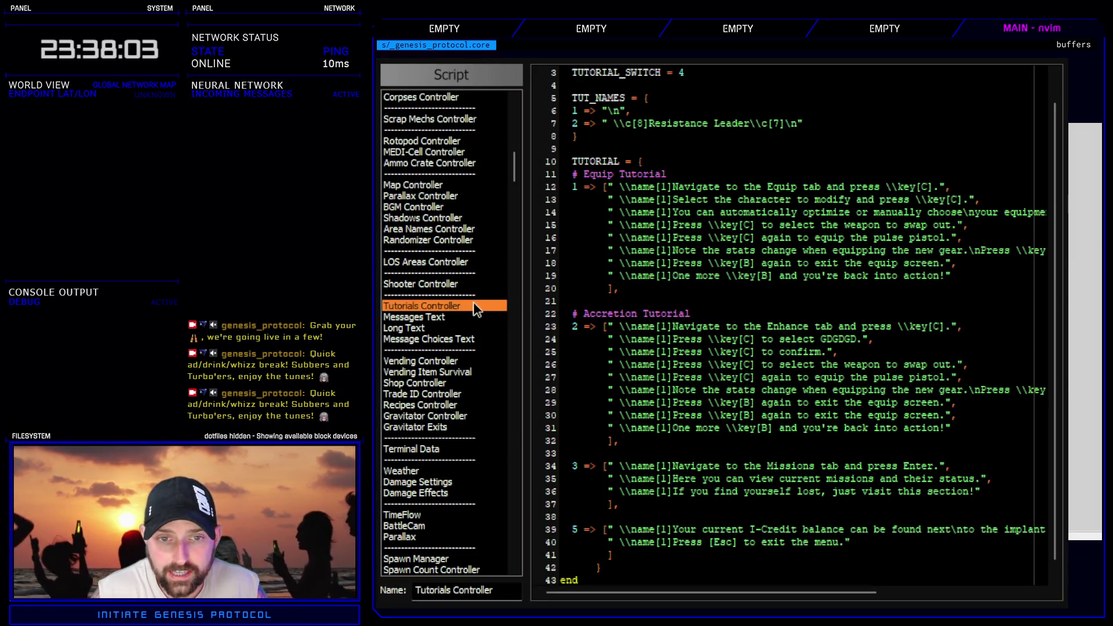
- Search all scripts for 'equip_accre' and jump to unequip_accretion in Accretion System
{"action": "key", "text": "ctrl+f"}
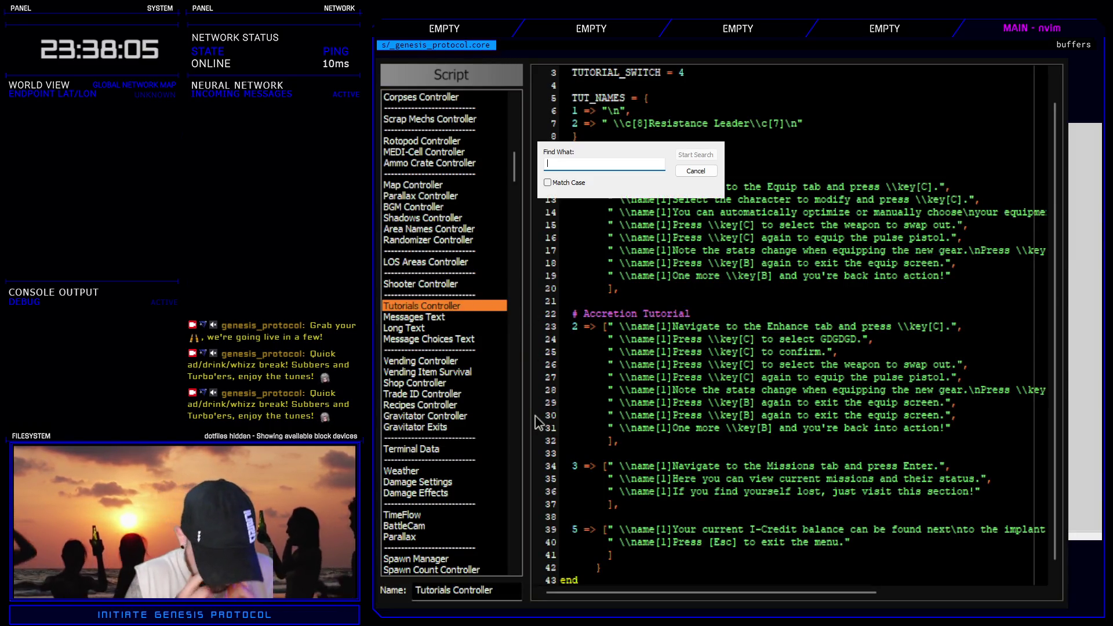
{"action": "type", "text": "equip_accre"}
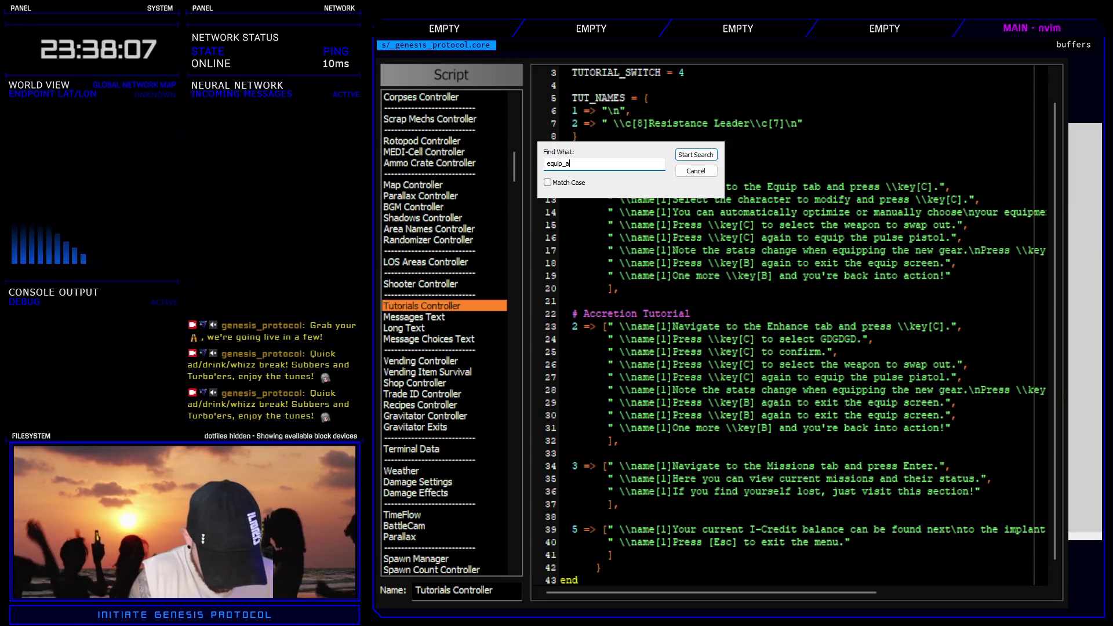
{"action": "key", "text": "Return"}
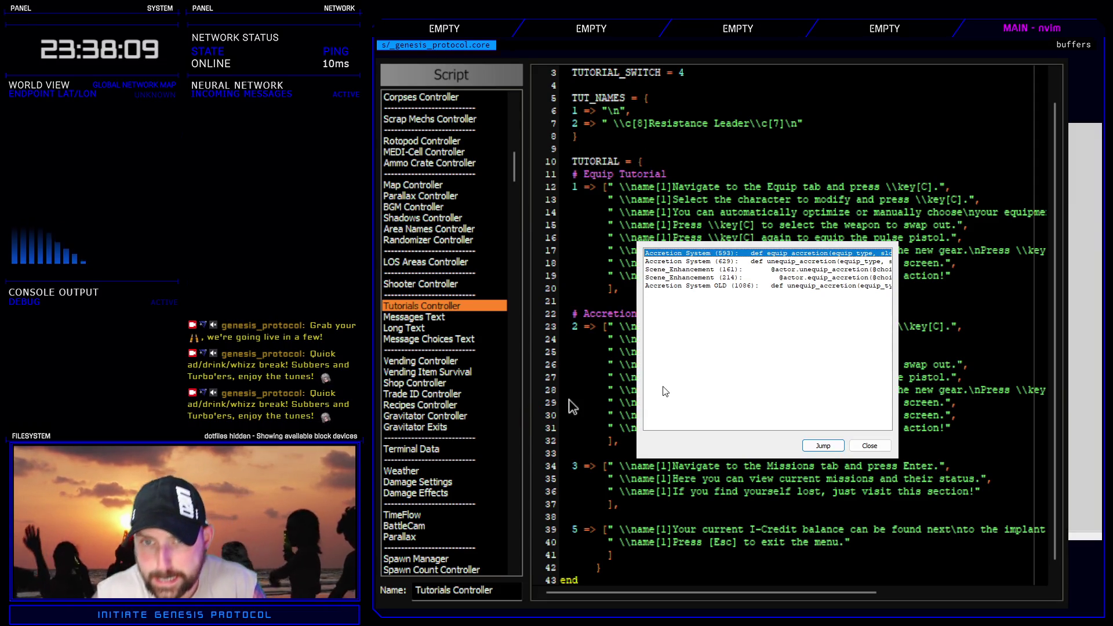
{"action": "double_click", "coordinate": [819, 262]}
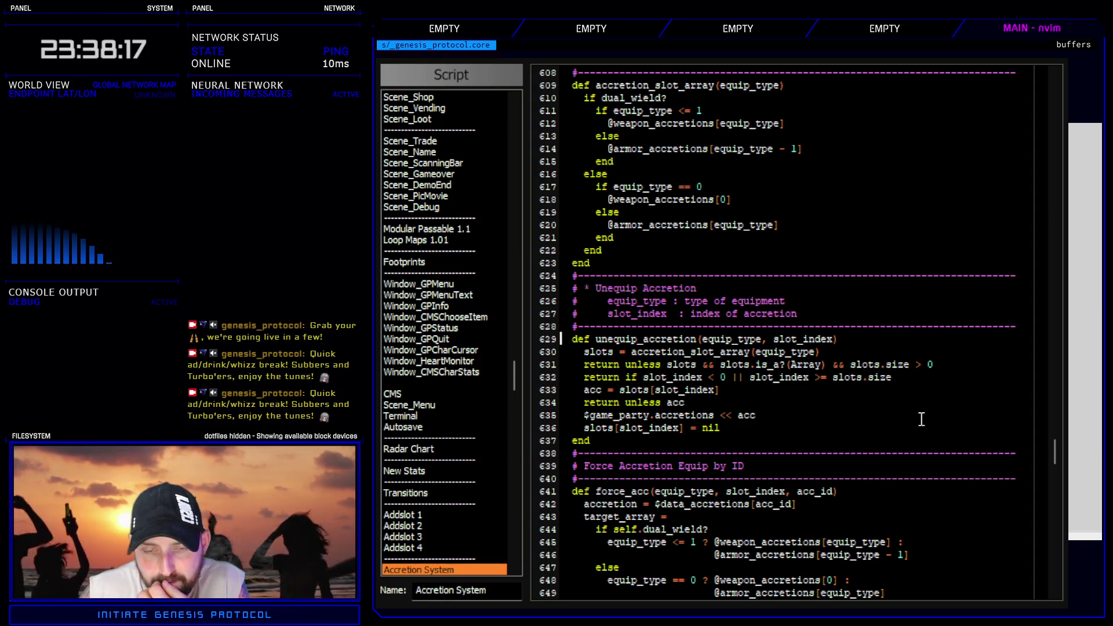
- Scroll through the Accretion System code to review its equip and unequip methods
{"action": "scroll", "coordinate": [882, 435], "scroll_direction": "up", "scroll_amount": 20}
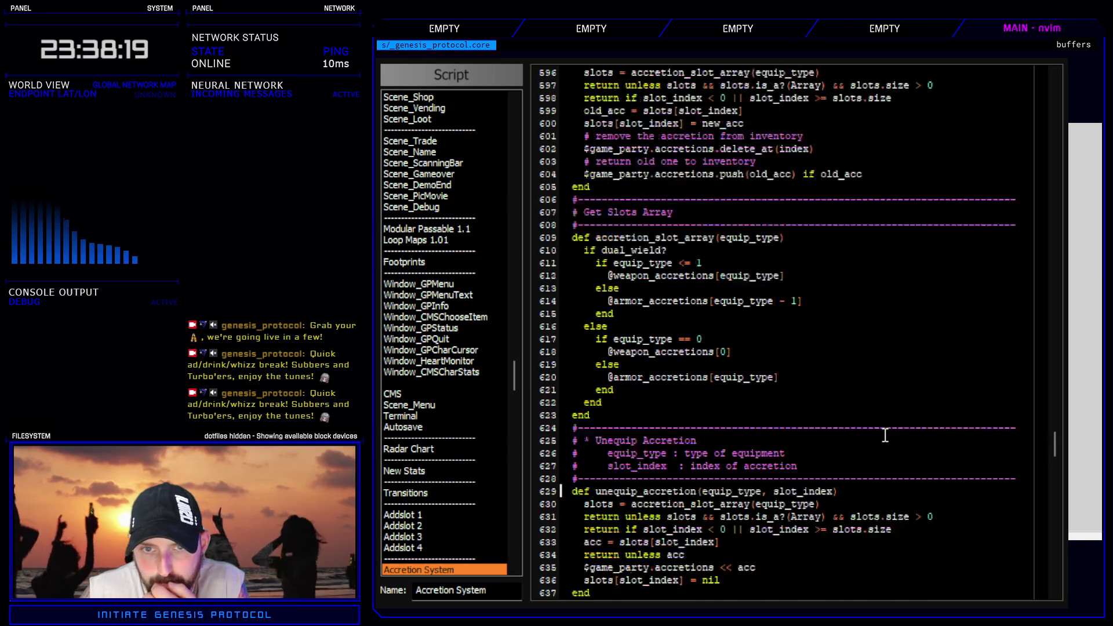
{"action": "scroll", "coordinate": [879, 437], "scroll_direction": "up", "scroll_amount": 20}
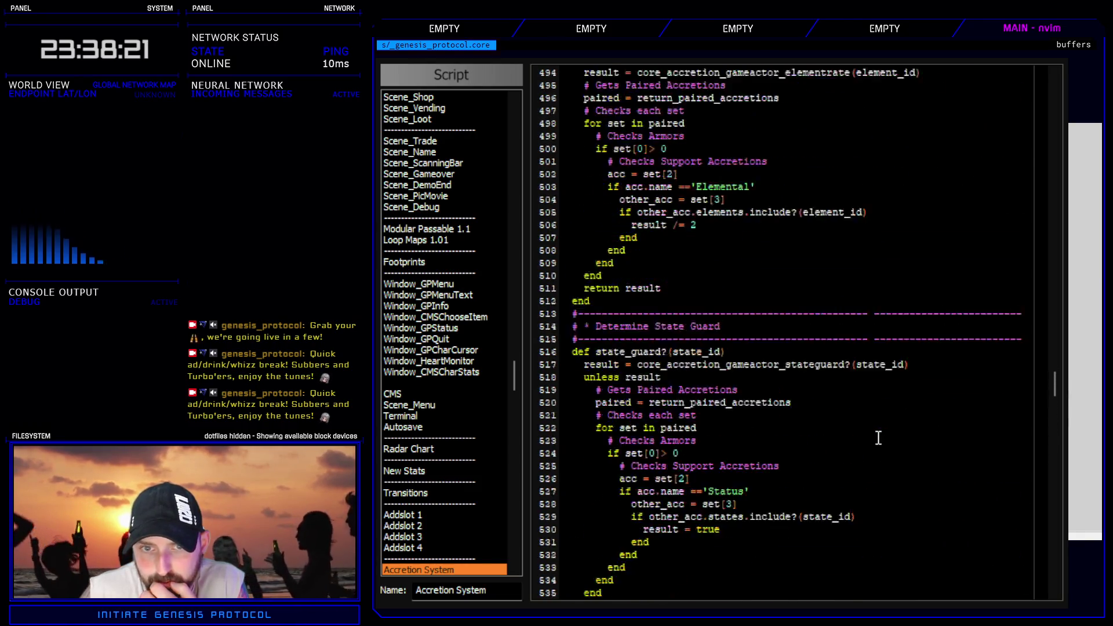
{"action": "scroll", "coordinate": [875, 437], "scroll_direction": "up", "scroll_amount": 20}
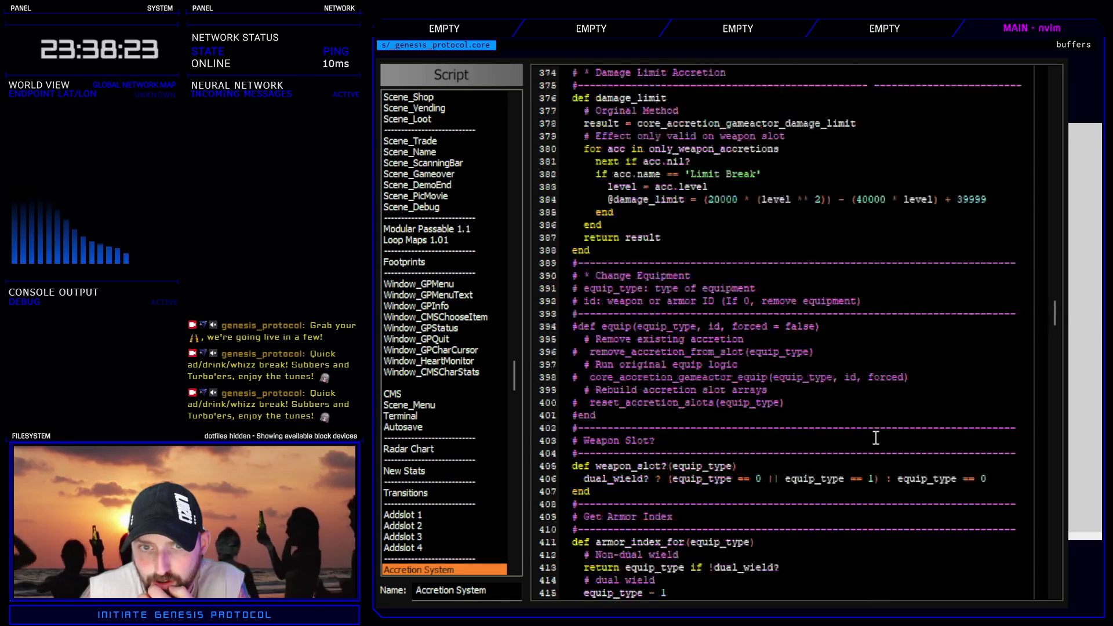
{"action": "scroll", "coordinate": [875, 438], "scroll_direction": "up", "scroll_amount": 20}
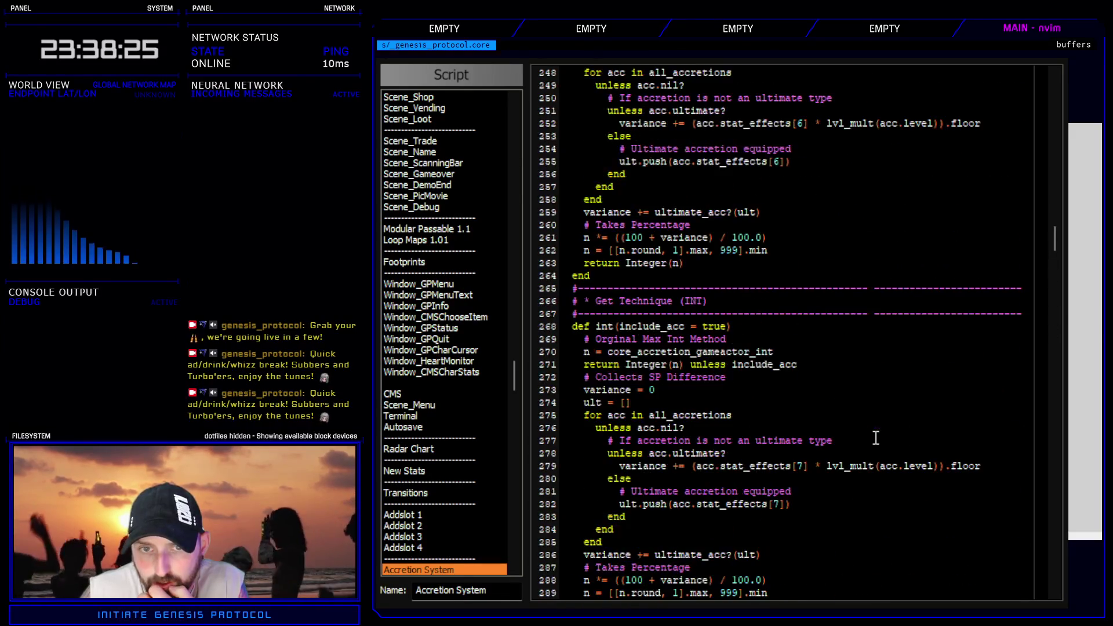
{"action": "scroll", "coordinate": [871, 439], "scroll_direction": "up", "scroll_amount": 20}
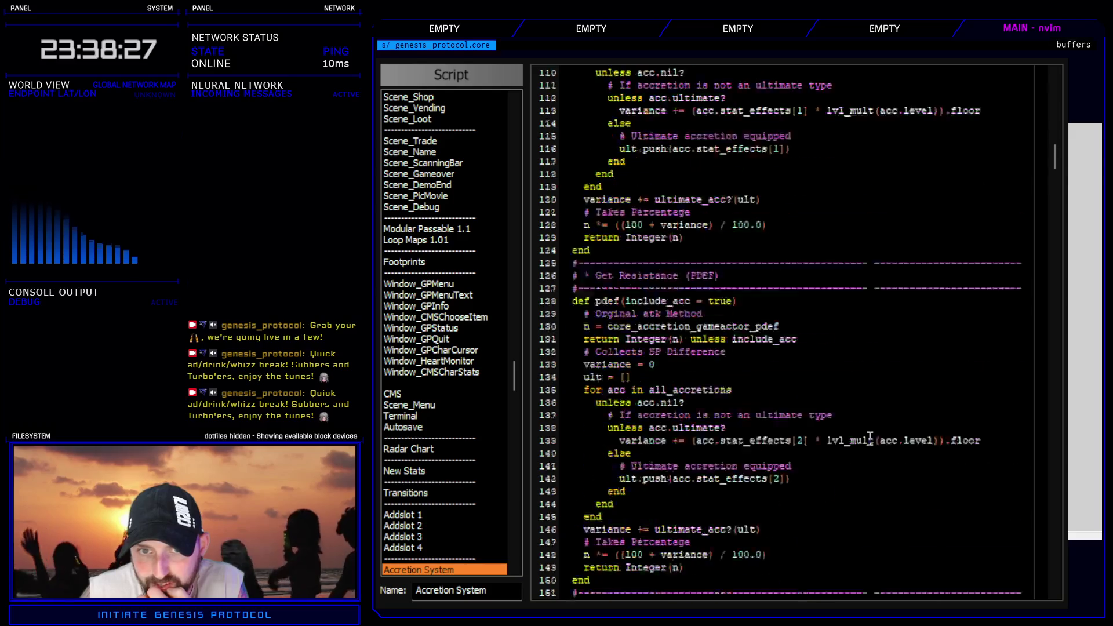
{"action": "scroll", "coordinate": [849, 440], "scroll_direction": "up", "scroll_amount": 5}
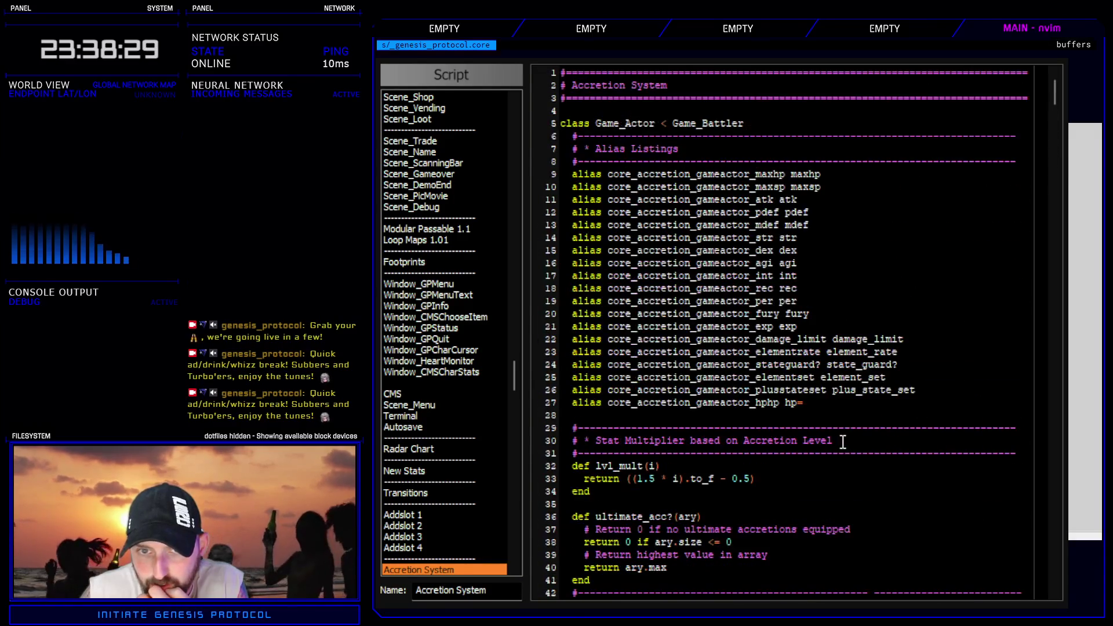
{"action": "mouse_move", "coordinate": [1038, 80]}
{"action": "left_mouse_down"}
{"action": "mouse_move", "coordinate": [1039, 433]}
{"action": "mouse_move", "coordinate": [1027, 450]}
{"action": "left_mouse_up"}
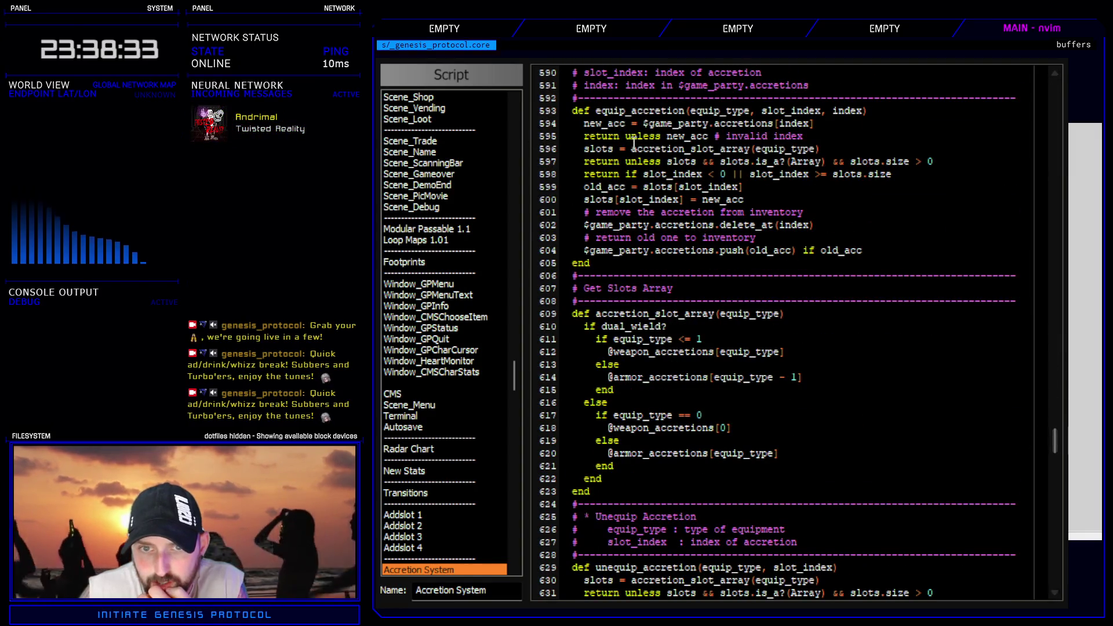
{"action": "scroll", "coordinate": [736, 334], "scroll_direction": "down", "scroll_amount": 6}
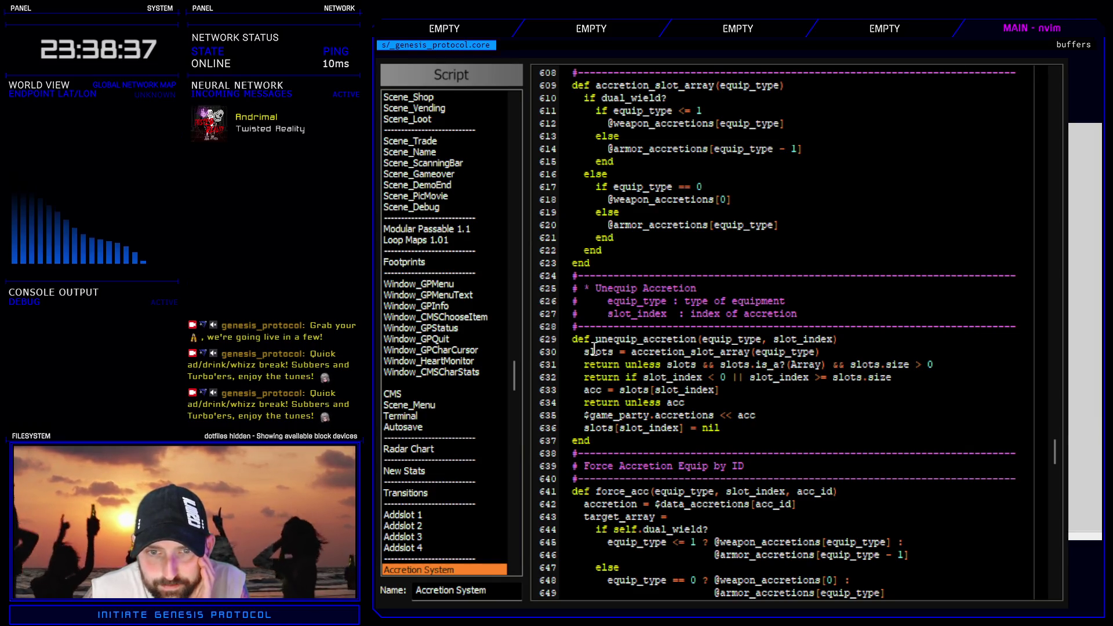
{"action": "scroll", "coordinate": [476, 243], "scroll_direction": "up", "scroll_amount": 15}
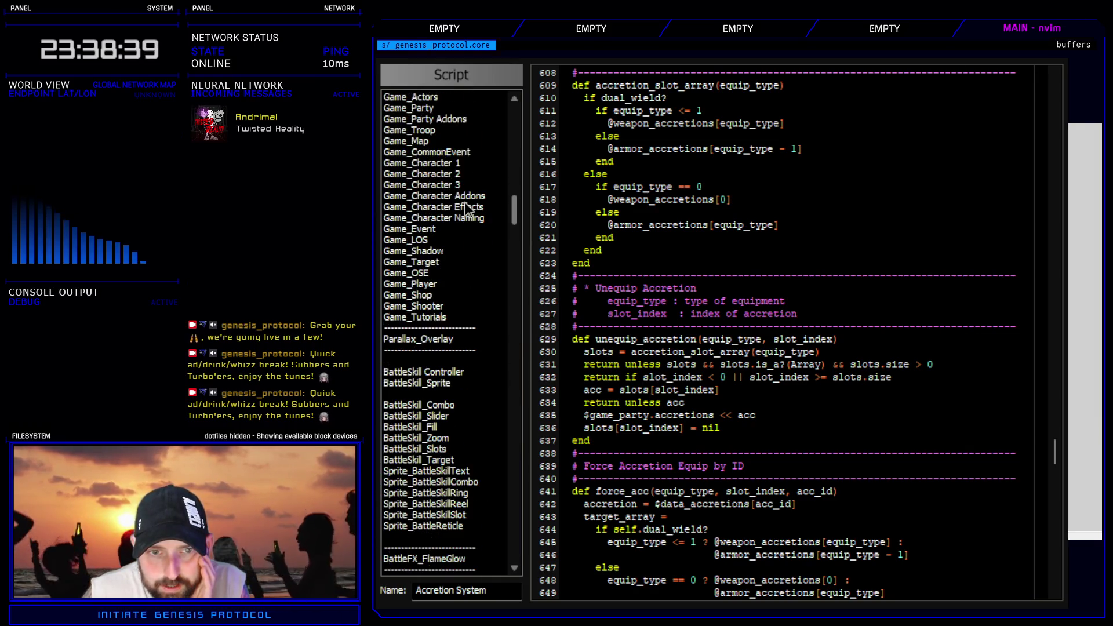
{"action": "scroll", "coordinate": [460, 290], "scroll_direction": "up", "scroll_amount": 6}
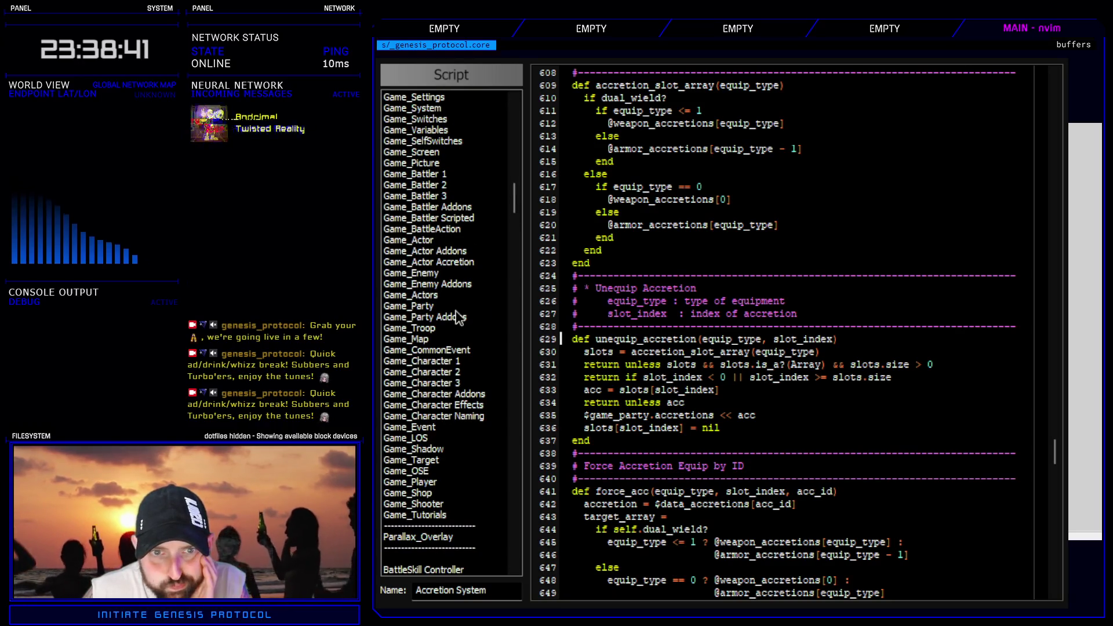
{"action": "scroll", "coordinate": [455, 318], "scroll_direction": "up", "scroll_amount": 2}
- Compare Game_Actor with Accretion System, mark force_acc(1, 1, 43)'s slot values, then close the editor
{"action": "left_click", "coordinate": [435, 307]}
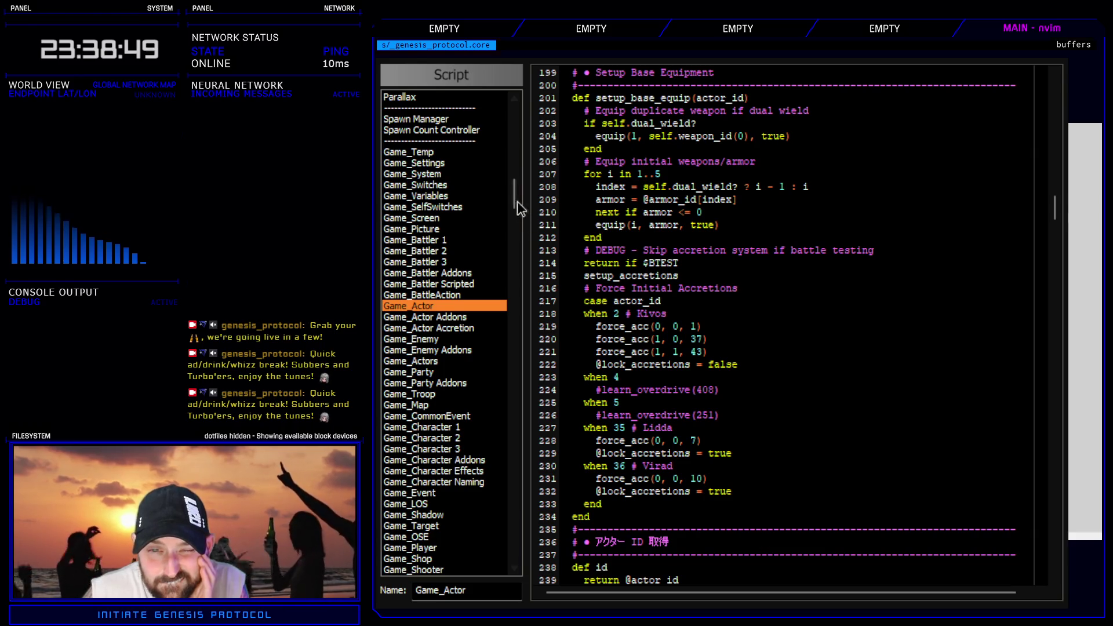
{"action": "mouse_move", "coordinate": [511, 199]}
{"action": "left_mouse_down"}
{"action": "mouse_move", "coordinate": [524, 409]}
{"action": "mouse_move", "coordinate": [526, 349]}
{"action": "mouse_move", "coordinate": [520, 398]}
{"action": "left_mouse_up"}
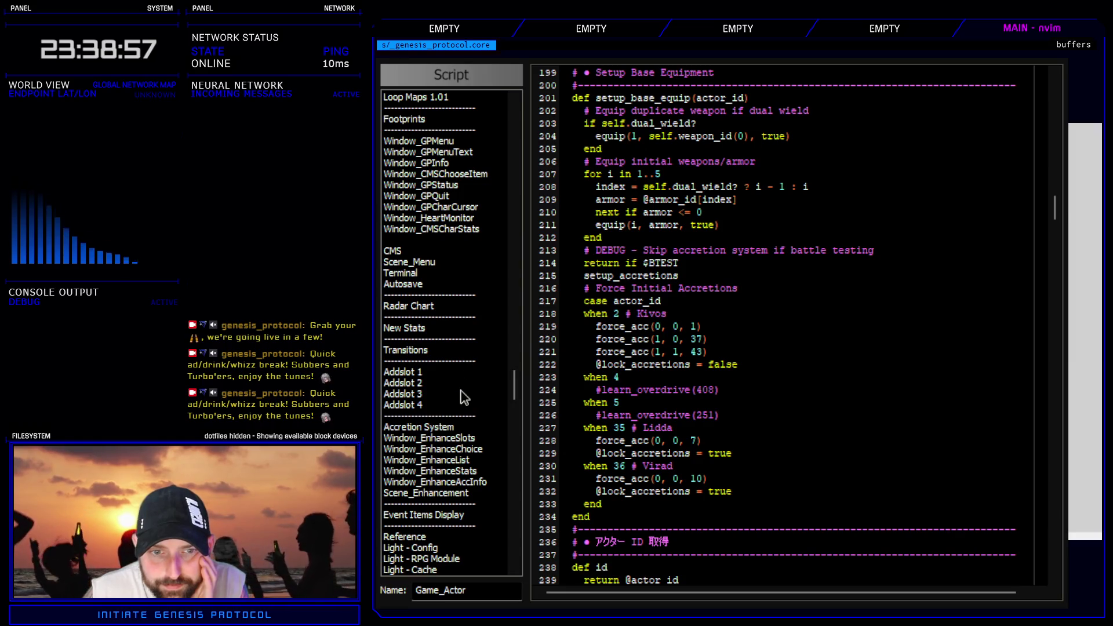
{"action": "left_click", "coordinate": [451, 427]}
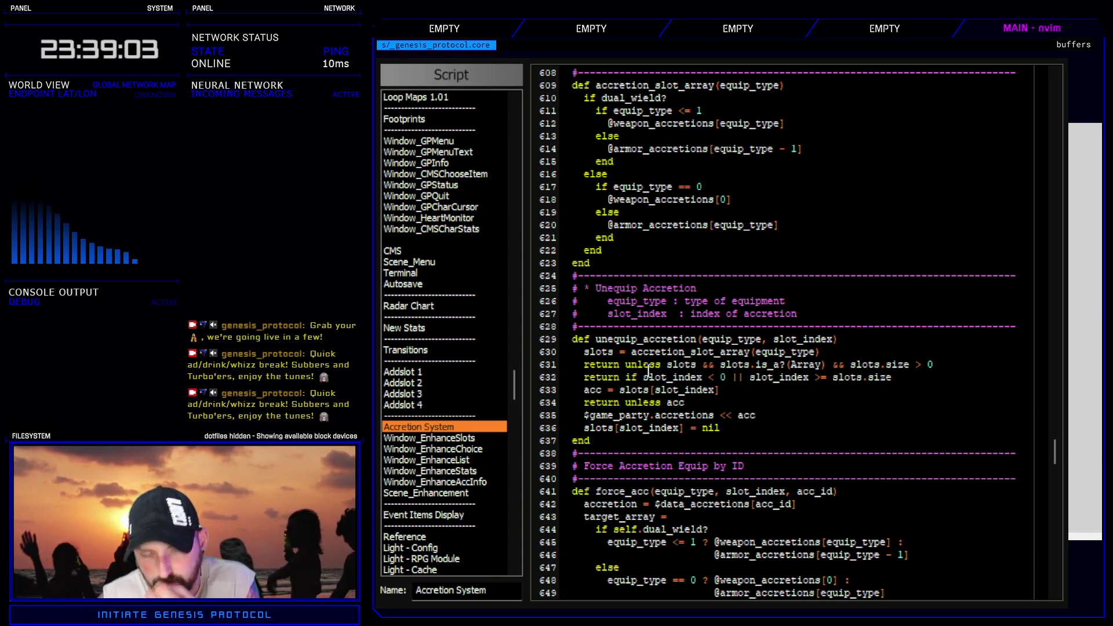
{"action": "scroll", "coordinate": [508, 380], "scroll_direction": "up", "scroll_amount": 2}
{"action": "left_click_drag", "start_coordinate": [513, 381], "coordinate": [503, 186]}
{"action": "left_click", "coordinate": [417, 427]}
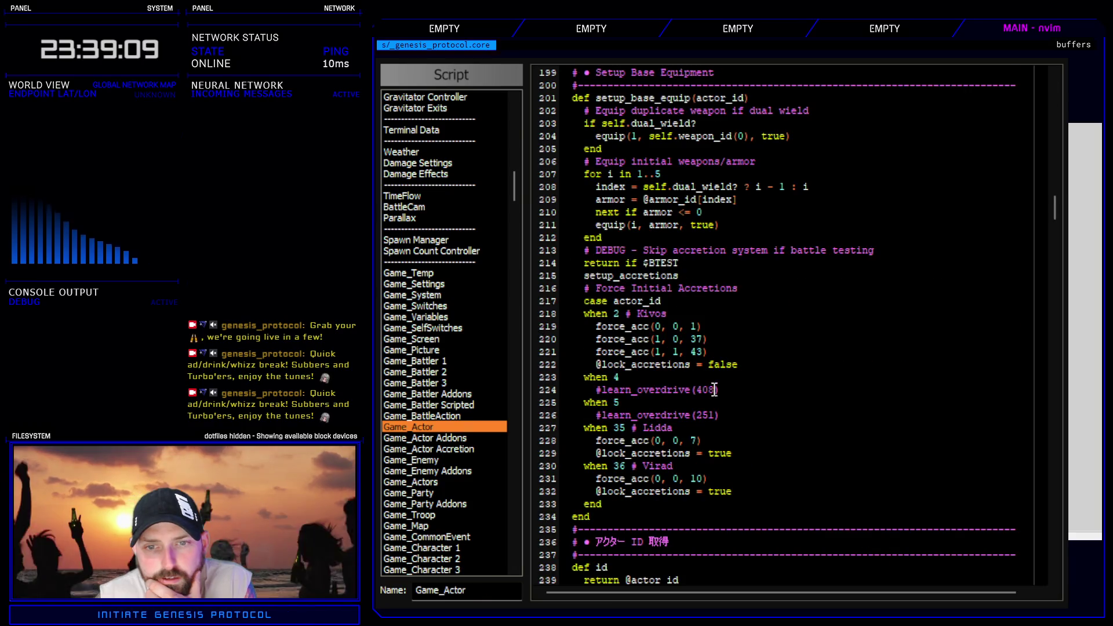
{"action": "left_click_drag", "start_coordinate": [655, 351], "coordinate": [678, 351]}
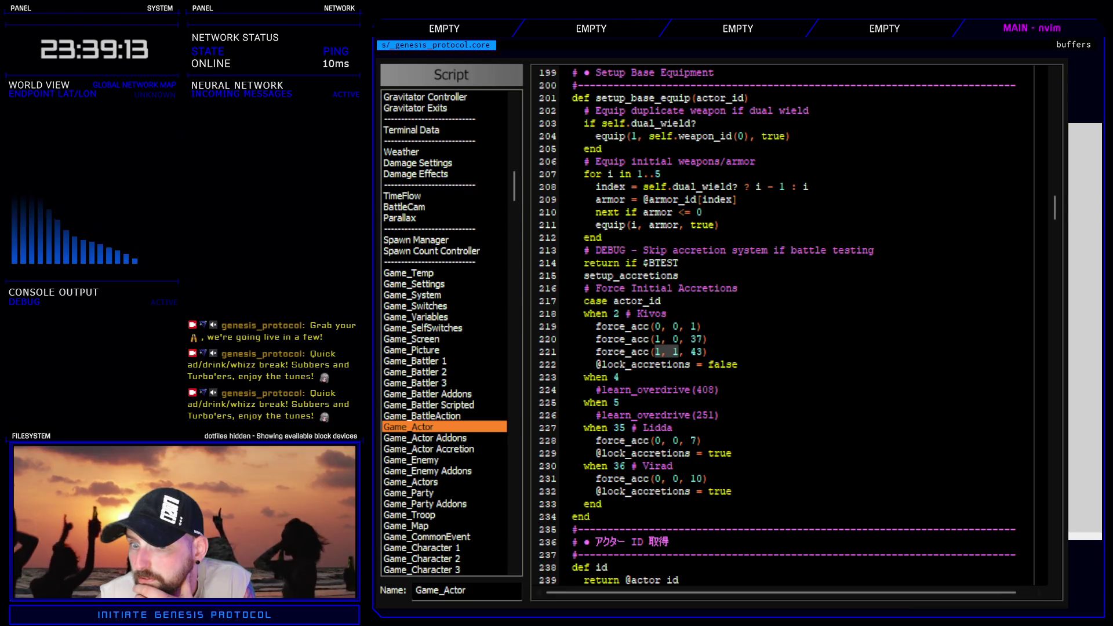
{"action": "key", "text": "Escape"}
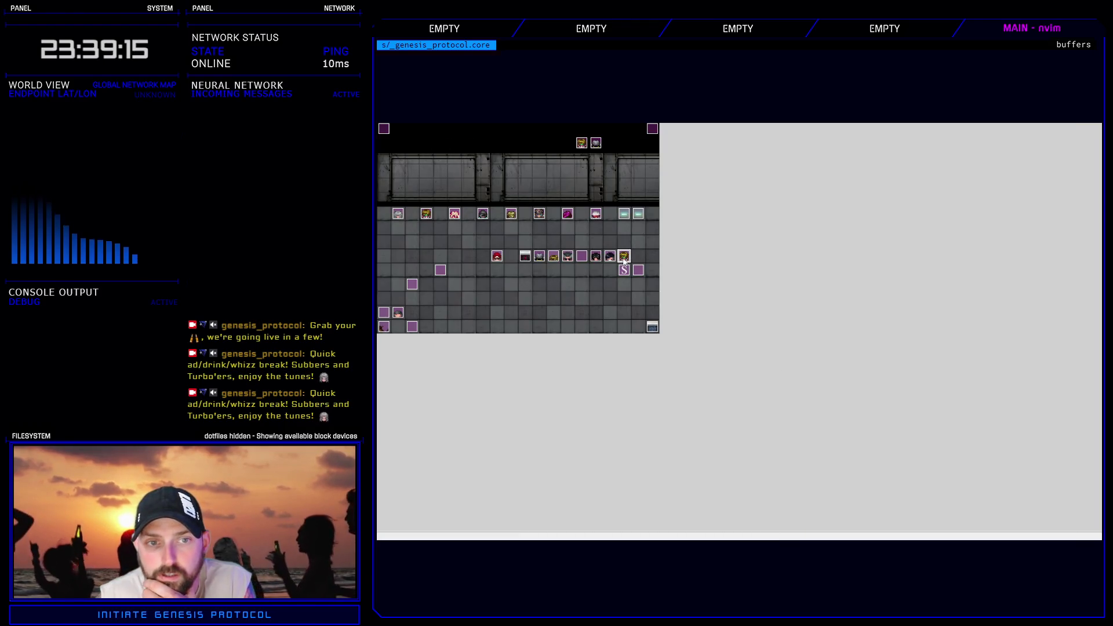
- Add the script 'actor = $game_actors[2]' after the party-member addition in the acc tutorial event
{"action": "key", "text": "Return"}
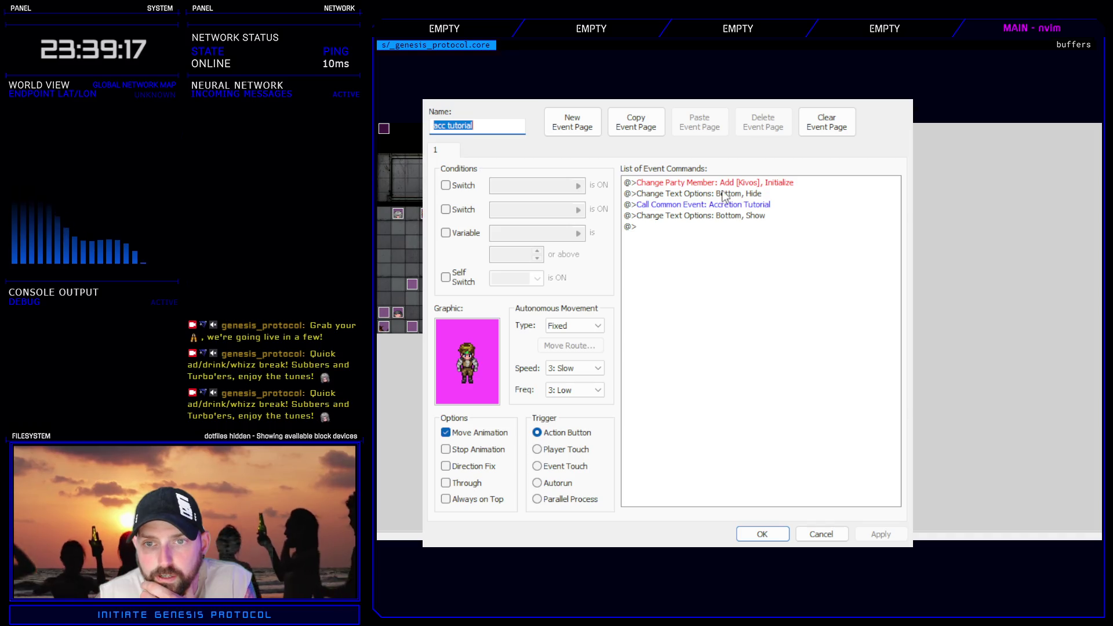
{"action": "left_click", "coordinate": [724, 197]}
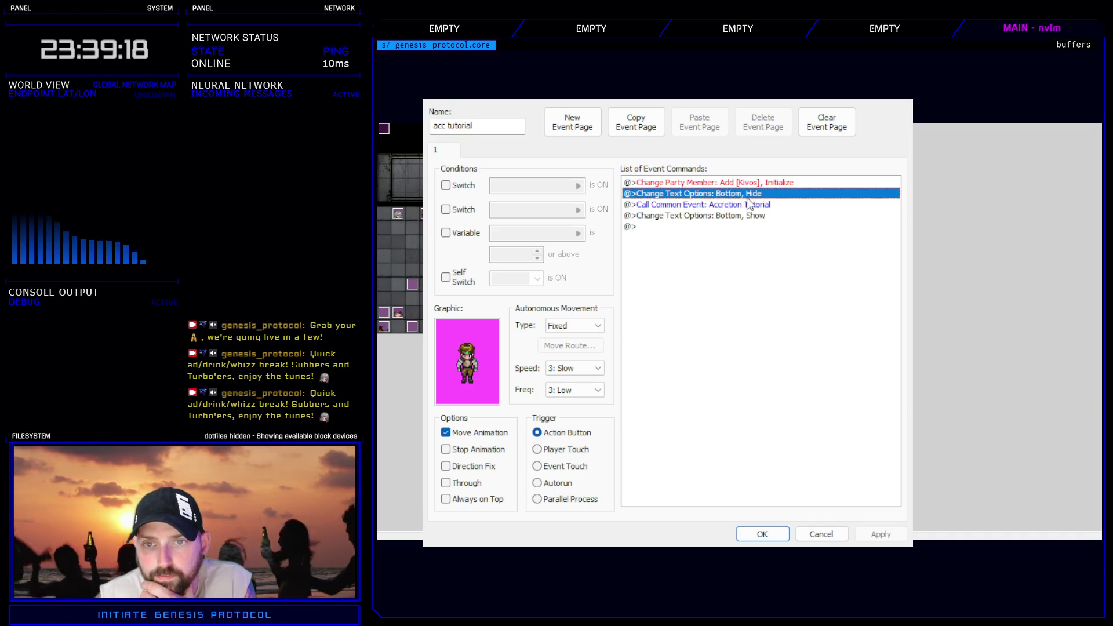
{"action": "double_click", "coordinate": [855, 462]}
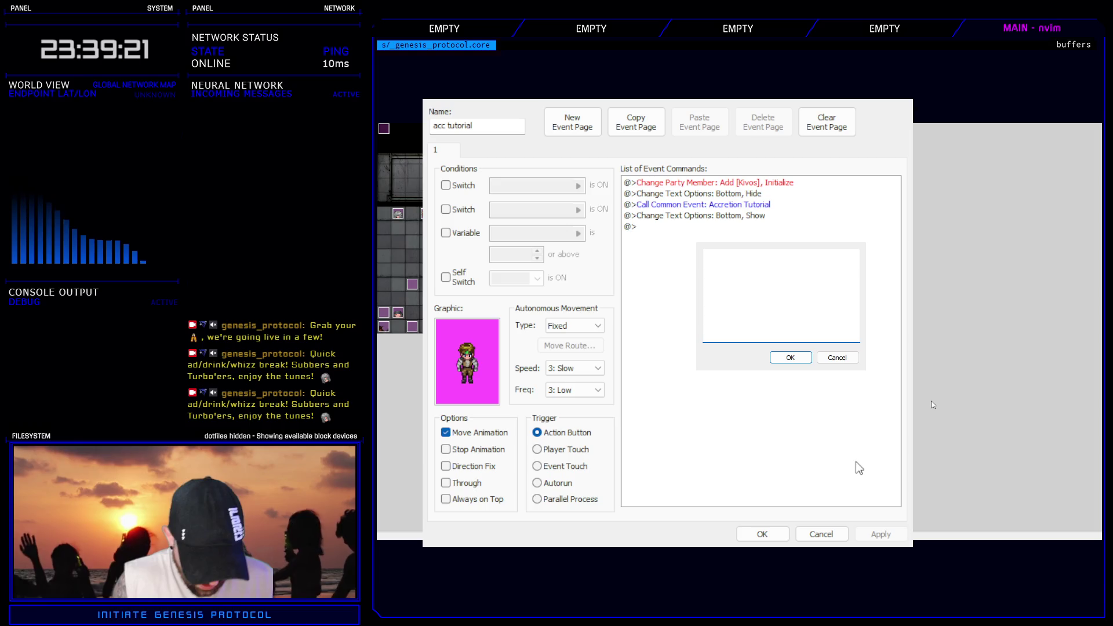
{"action": "type", "text": "$game_par"}
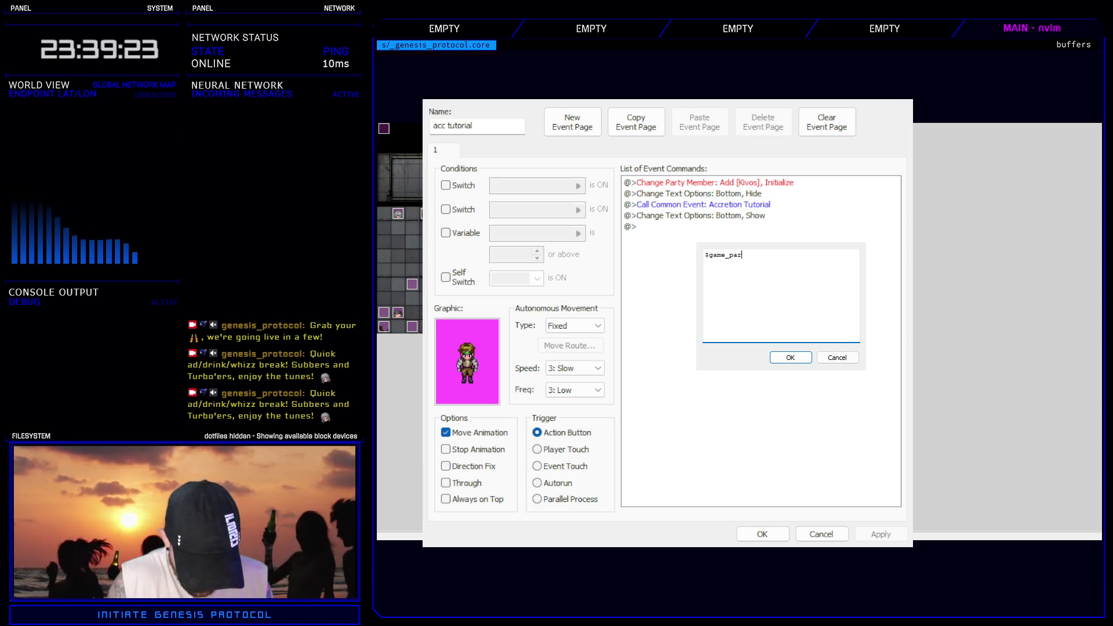
{"action": "type", "text": "ty.actors["}
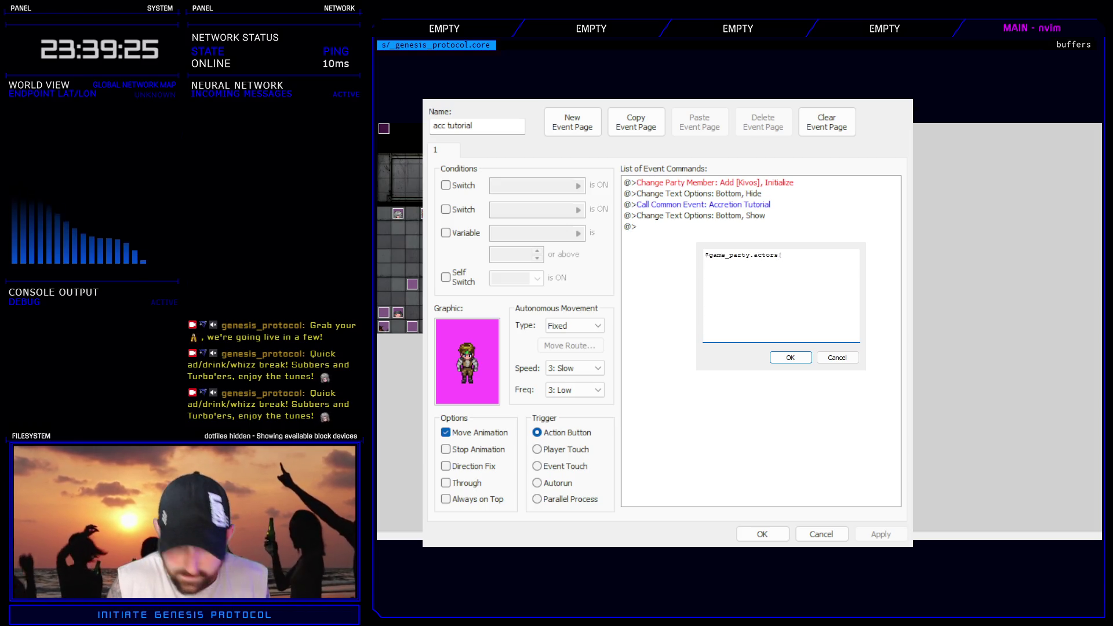
{"action": "key", "text": "BackSpace"}
{"action": "key", "text": "BackSpace"}
{"action": "key", "text": "BackSpace"}
{"action": "type", "text": "ac"}
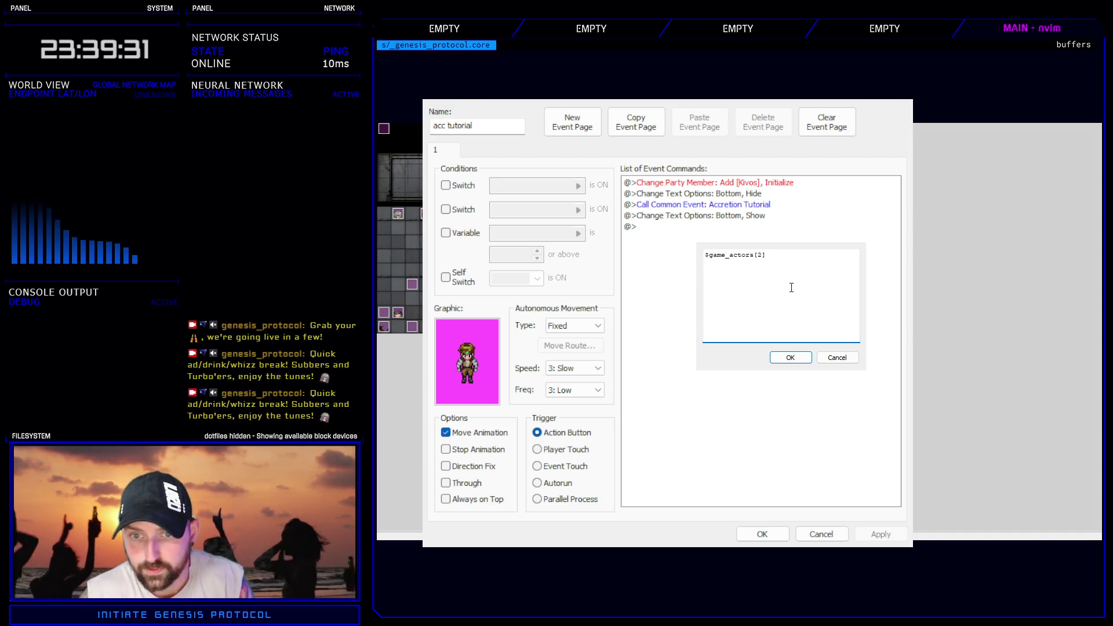
{"action": "type", "text": "tor ="}
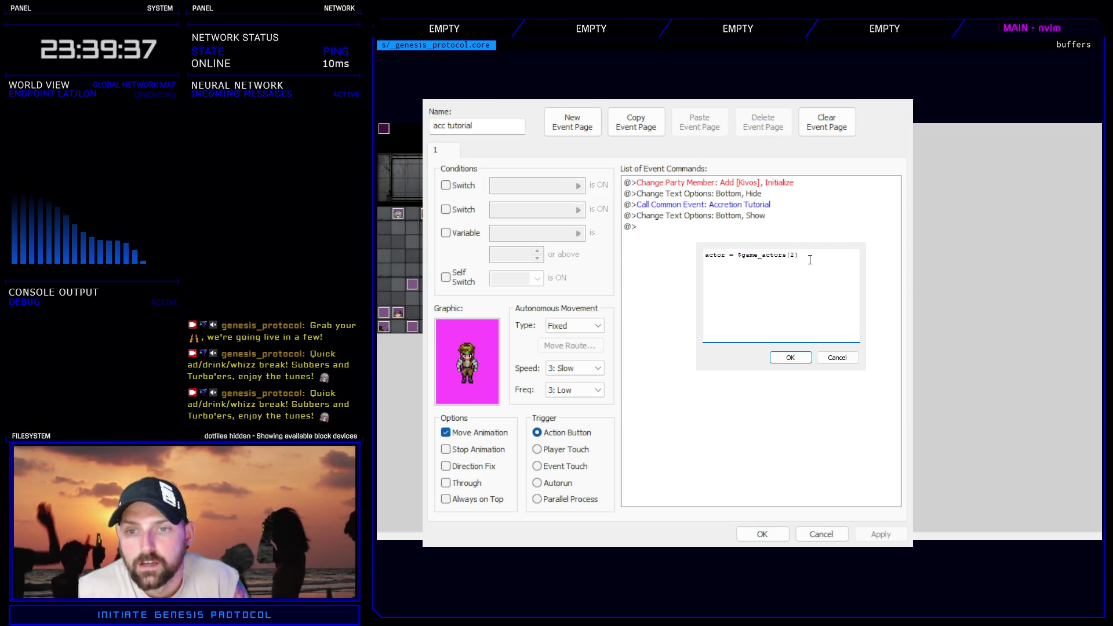
{"action": "left_click", "coordinate": [790, 357]}
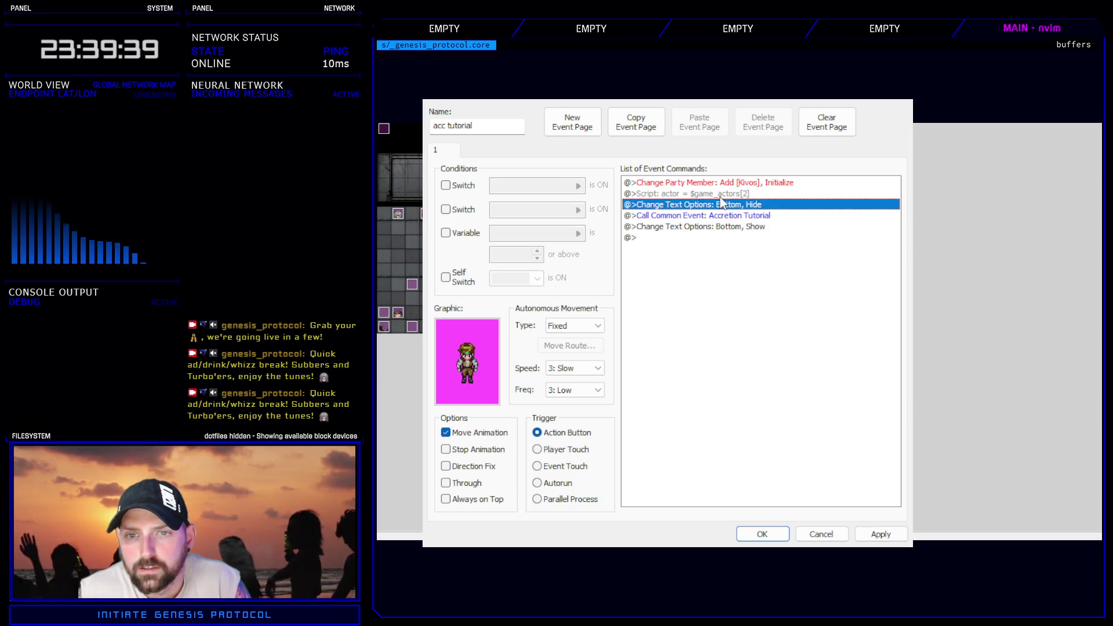
{"action": "left_click", "coordinate": [721, 196]}
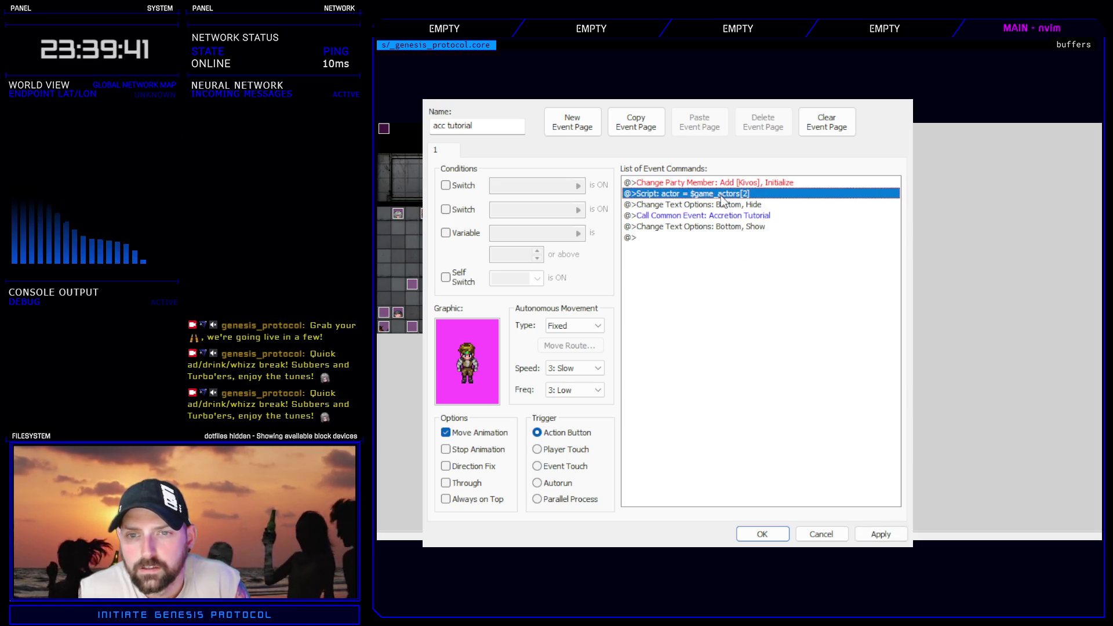
{"action": "left_click", "coordinate": [762, 533]}
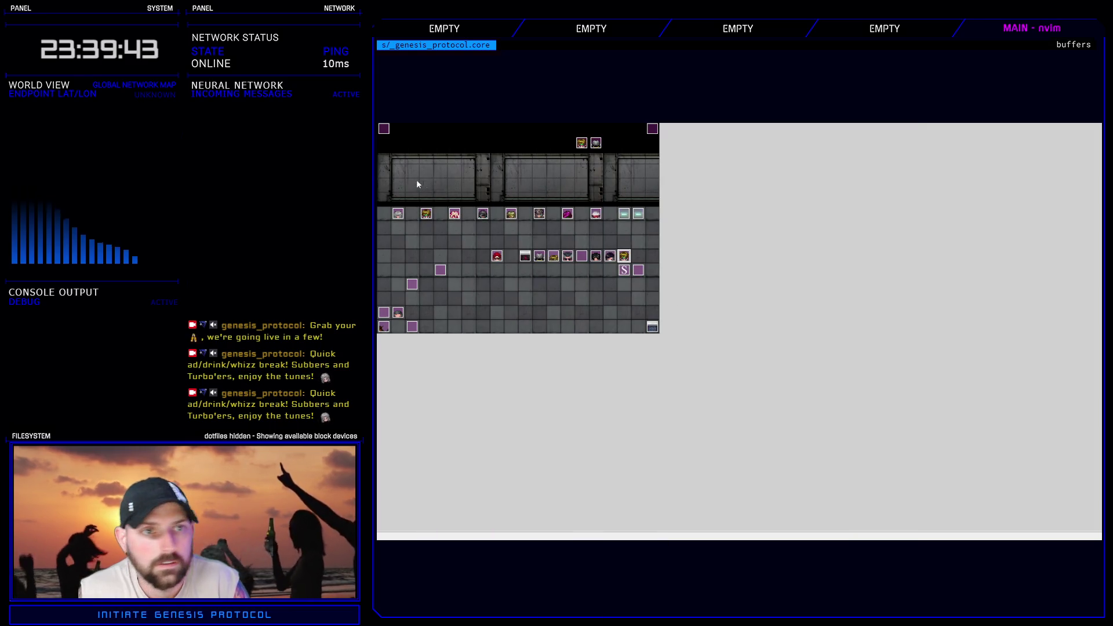
- Start 017 Accretion Tutorial with a 'for i in 0..1' actor.unequip_accretion(1,i) loop script
{"action": "key", "text": "F9"}
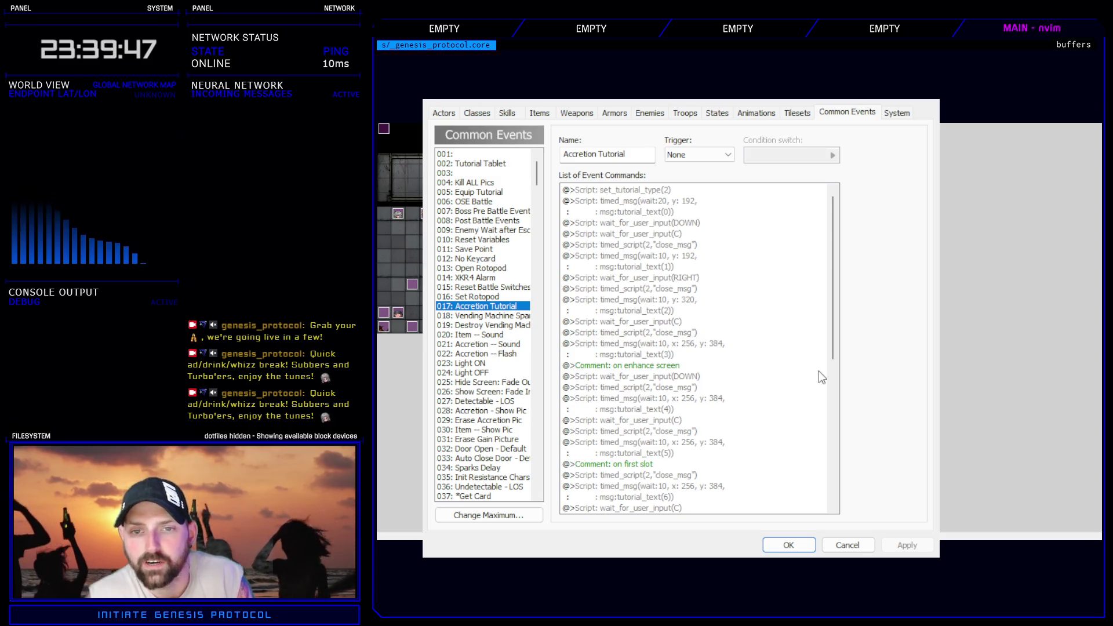
{"action": "left_click", "coordinate": [643, 193]}
{"action": "key", "text": "ctrl+v"}
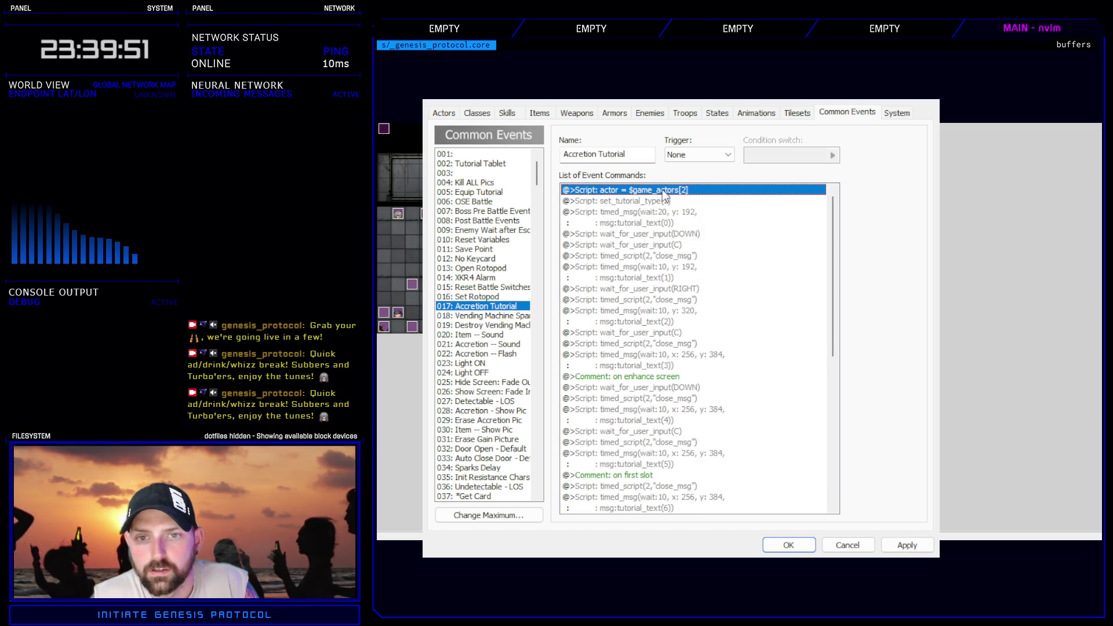
{"action": "key", "text": "Return"}
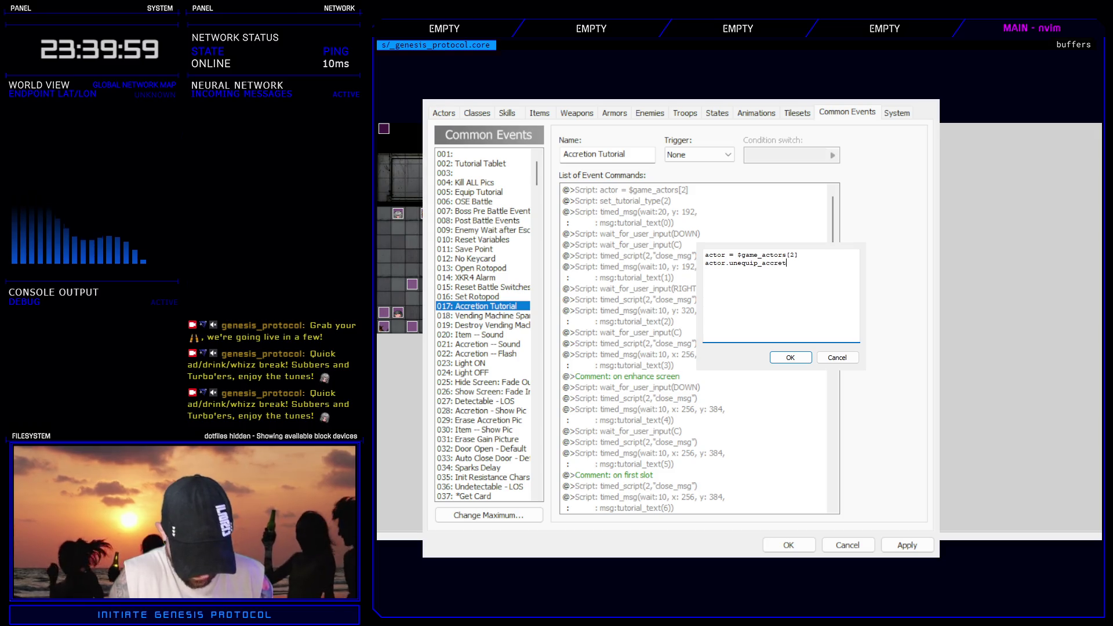
{"action": "type", "text": "ion(1,0"}
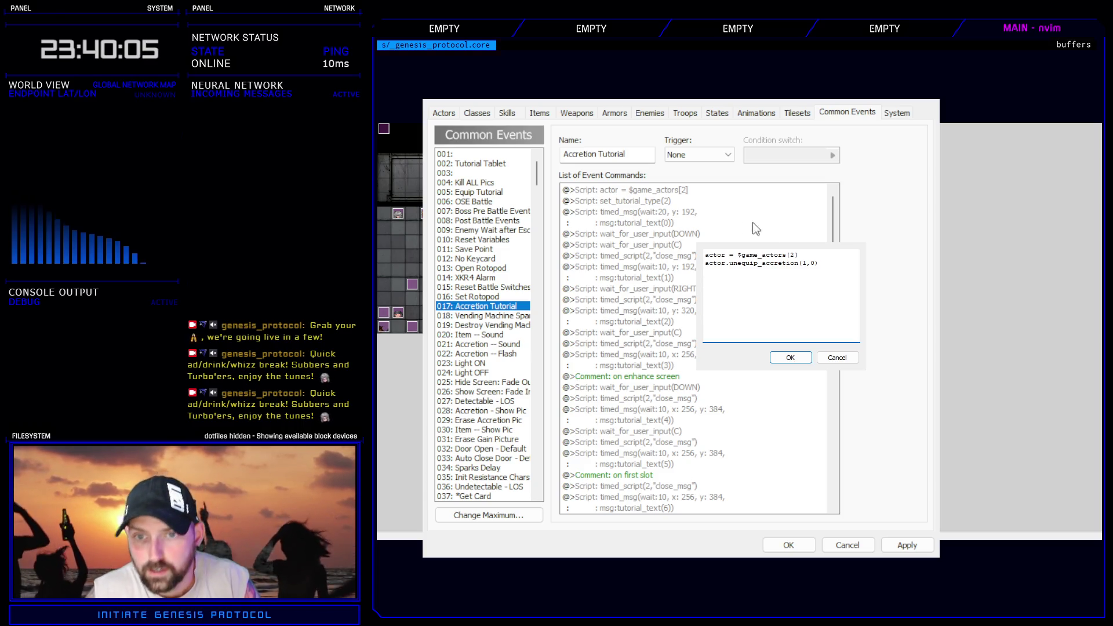
{"action": "left_click", "coordinate": [817, 252]}
{"action": "key", "text": "Return"}
{"action": "type", "text": "or i in 0..1"}
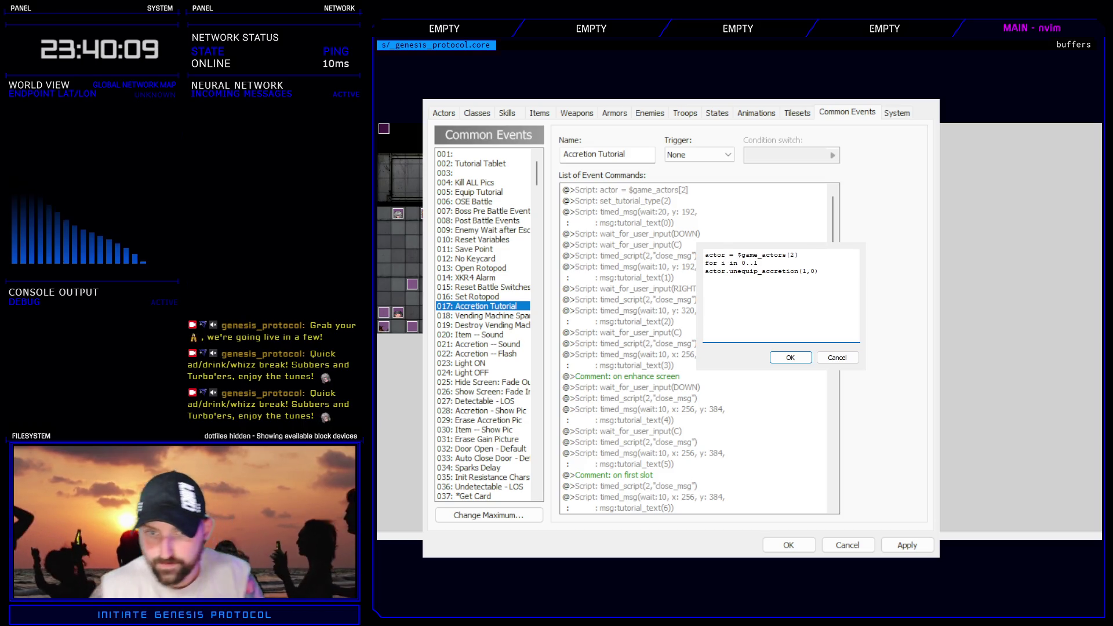
{"action": "left_click", "coordinate": [810, 275]}
{"action": "type", "text": "end"}
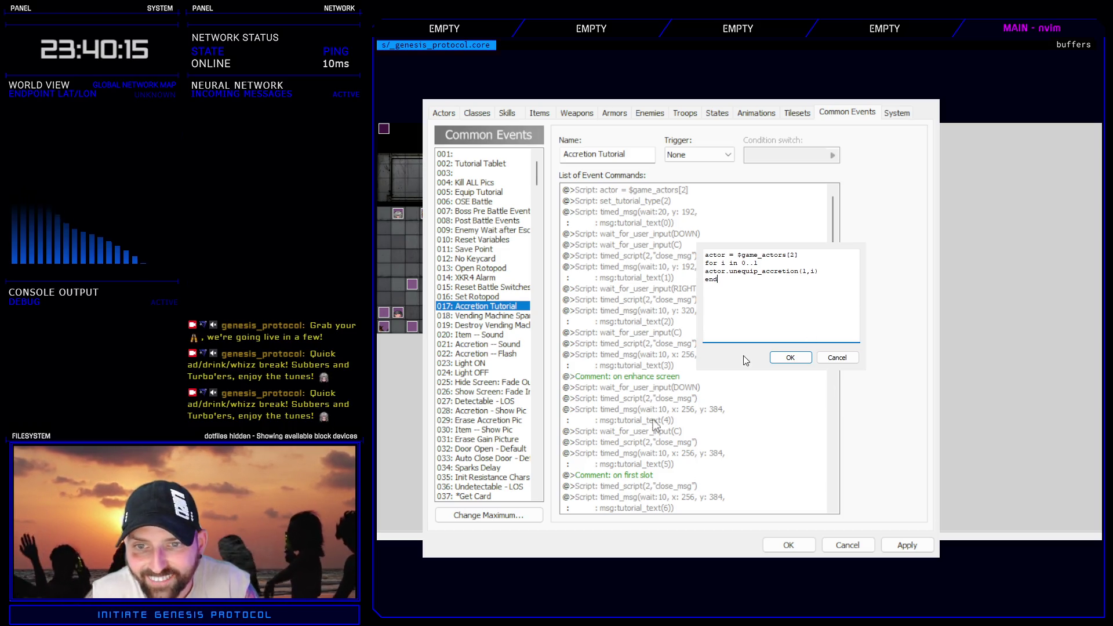
{"action": "left_click", "coordinate": [790, 358]}
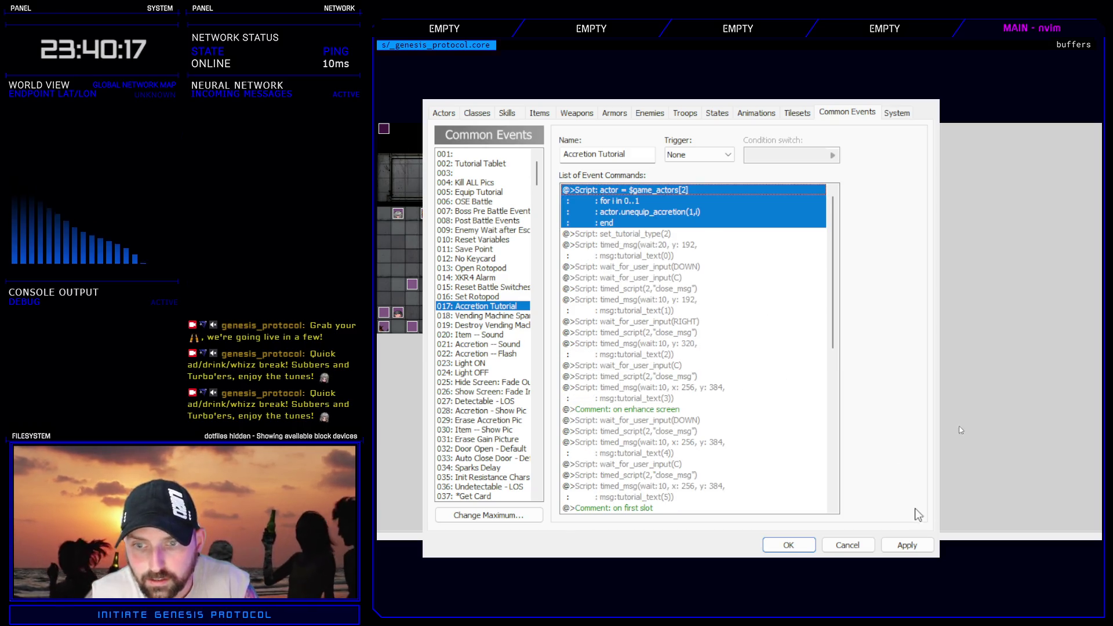
{"action": "left_click", "coordinate": [908, 545]}
{"action": "left_click", "coordinate": [788, 545]}
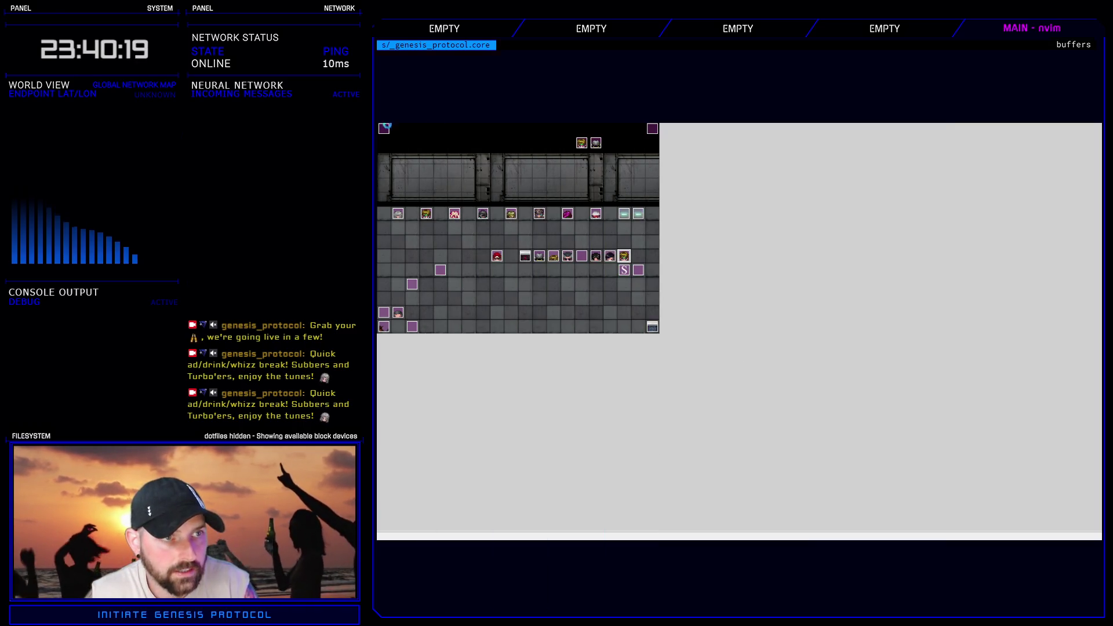
- Playtest on Normal and equip Kivos's second Cyberarms from the Enhance screen
{"action": "key", "text": "ctrl+r"}
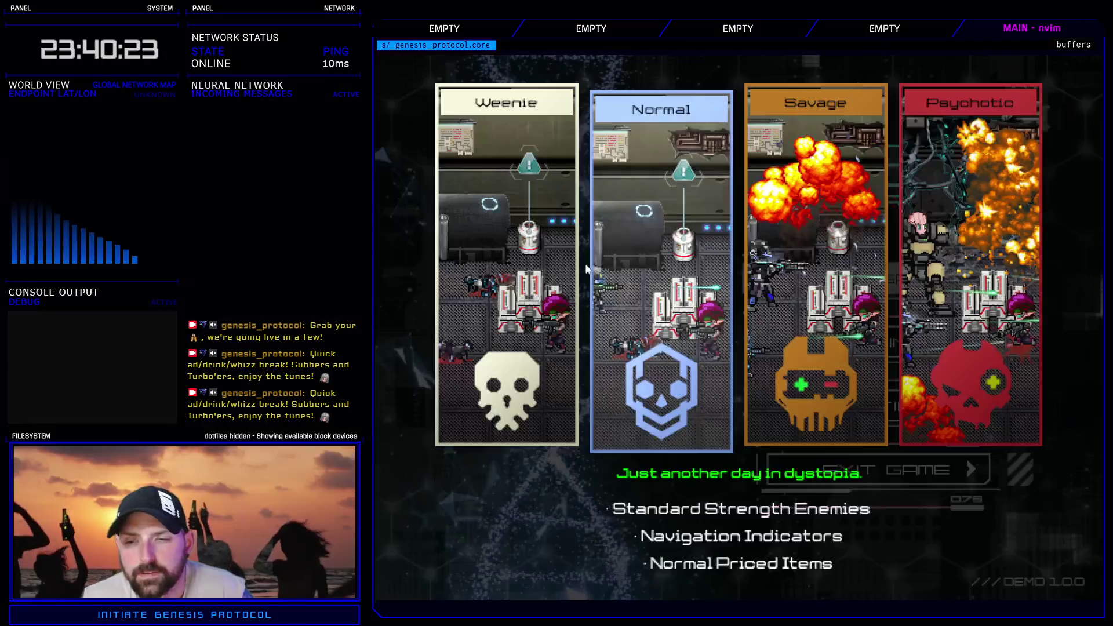
{"action": "key", "text": "Return"}
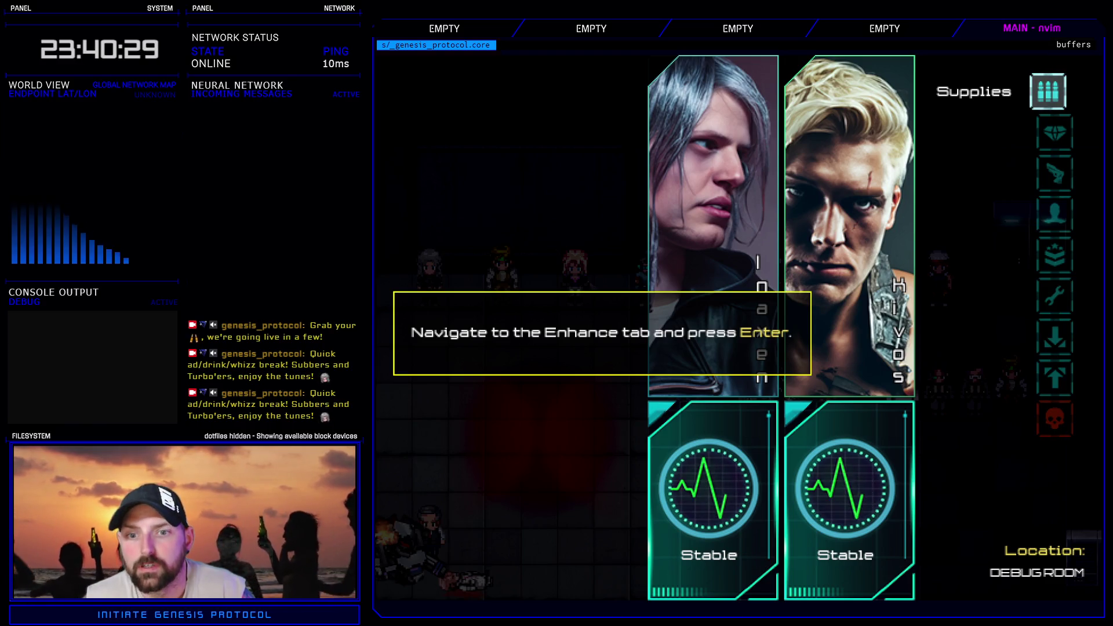
{"action": "key", "text": "Down"}
{"action": "key", "text": "Return"}
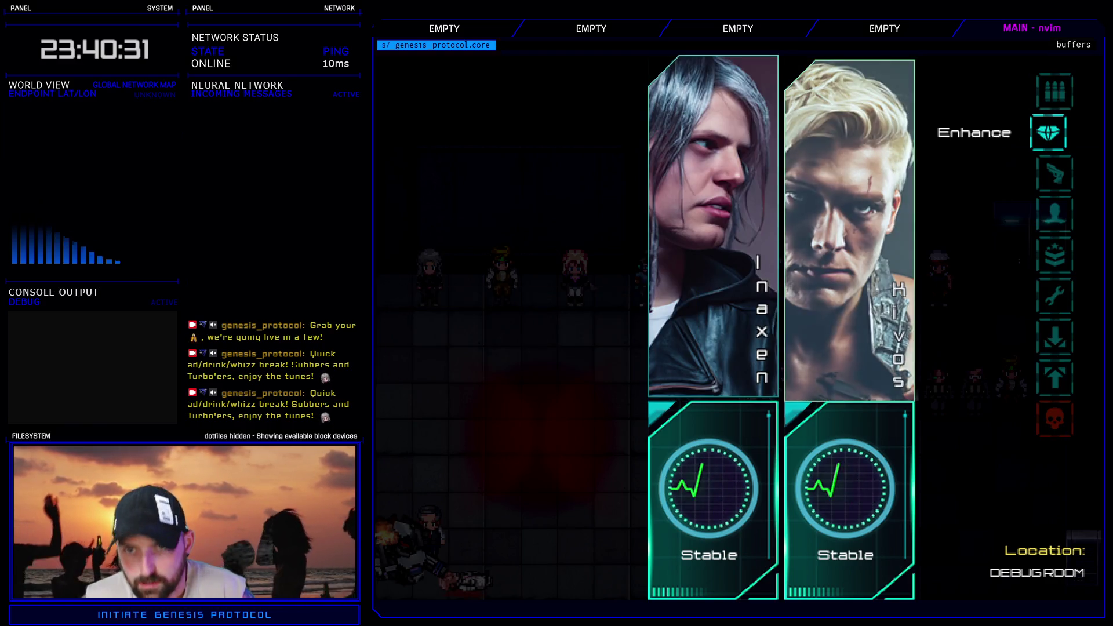
{"action": "key", "text": "Return"}
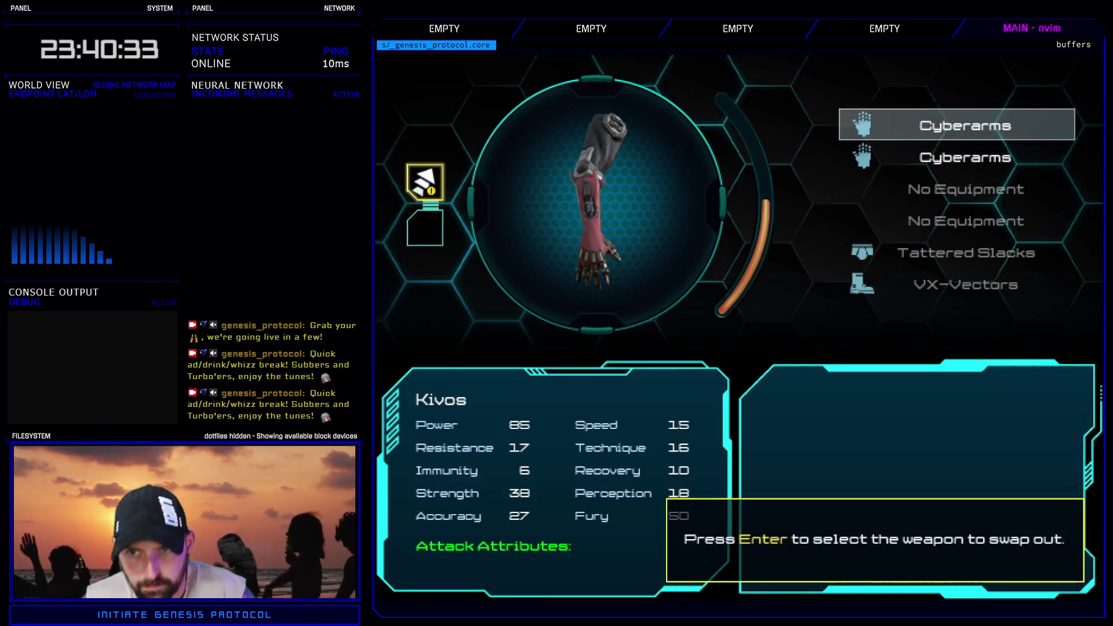
{"action": "key", "text": "Down"}
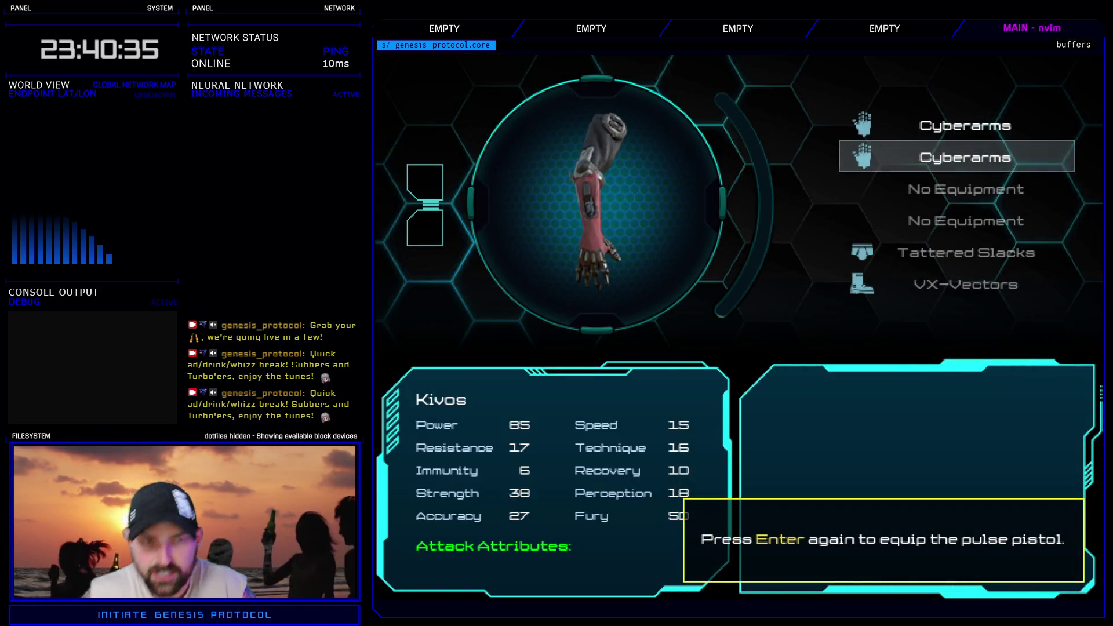
{"action": "key", "text": "Return"}
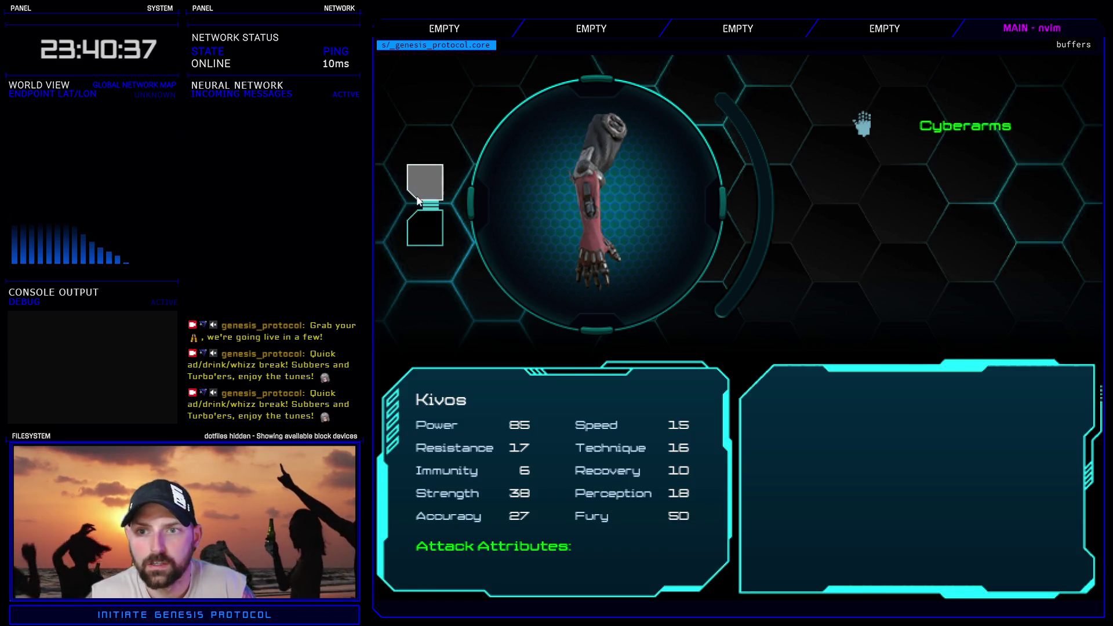
- Fit Heat Conduit in the first mod slot and Coupler Link in the second, then return to the map
{"action": "key", "text": "Return"}
{"action": "key", "text": "Escape"}
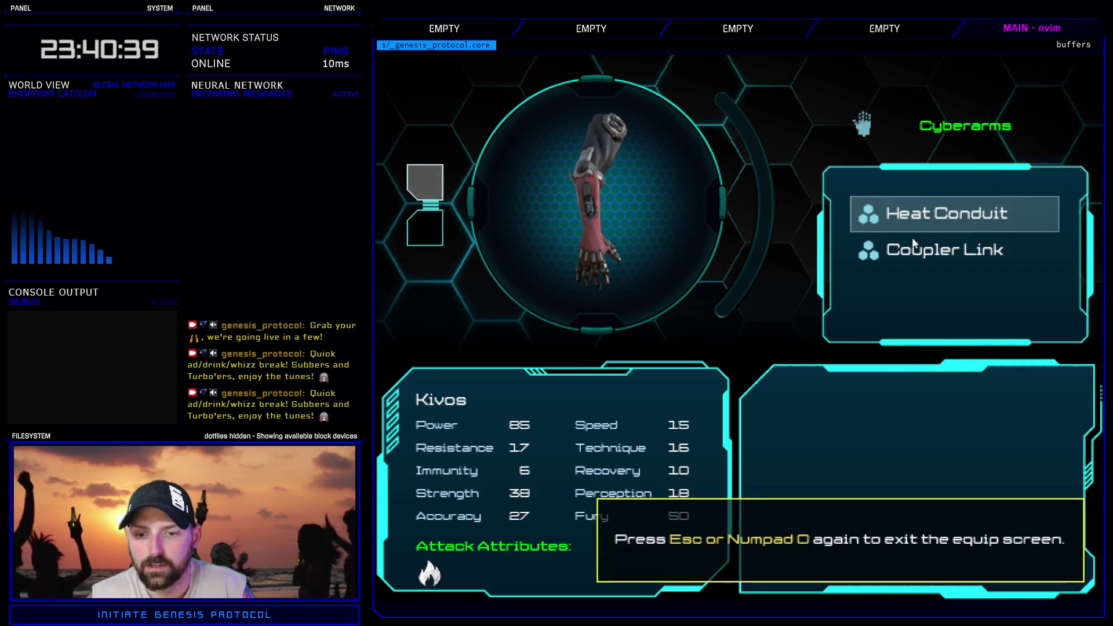
{"action": "key", "text": "Return"}
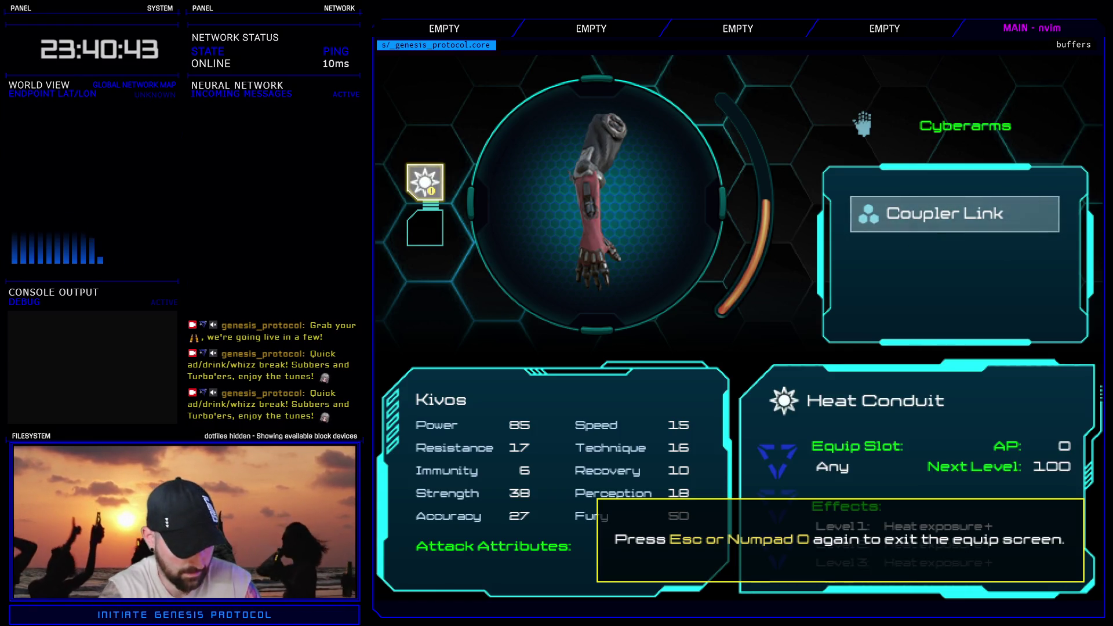
{"action": "key", "text": "Escape"}
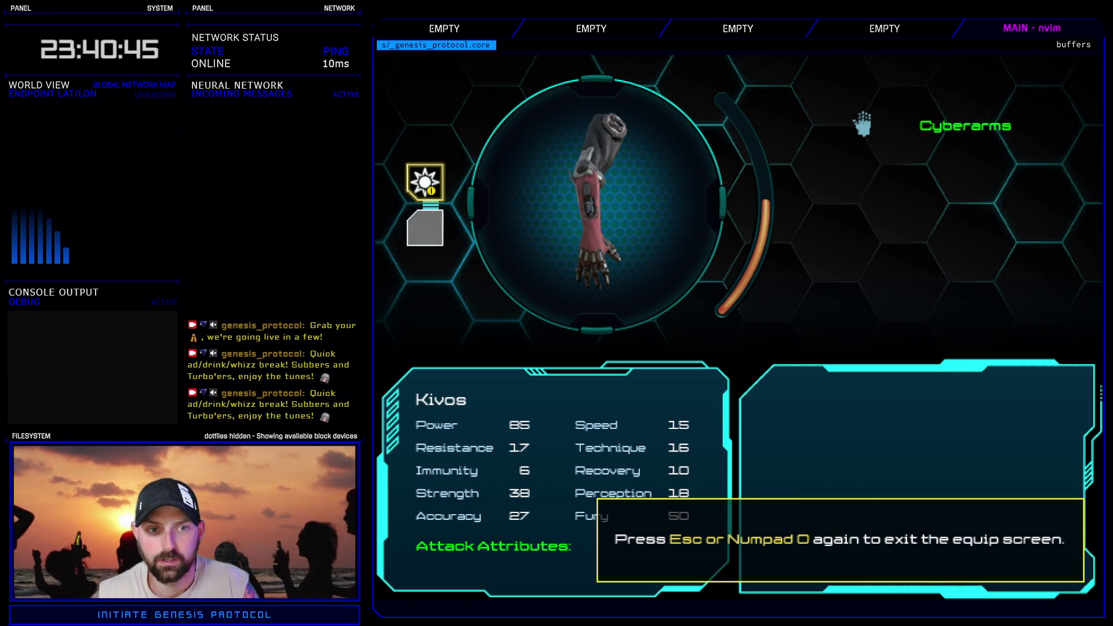
{"action": "key", "text": "Return"}
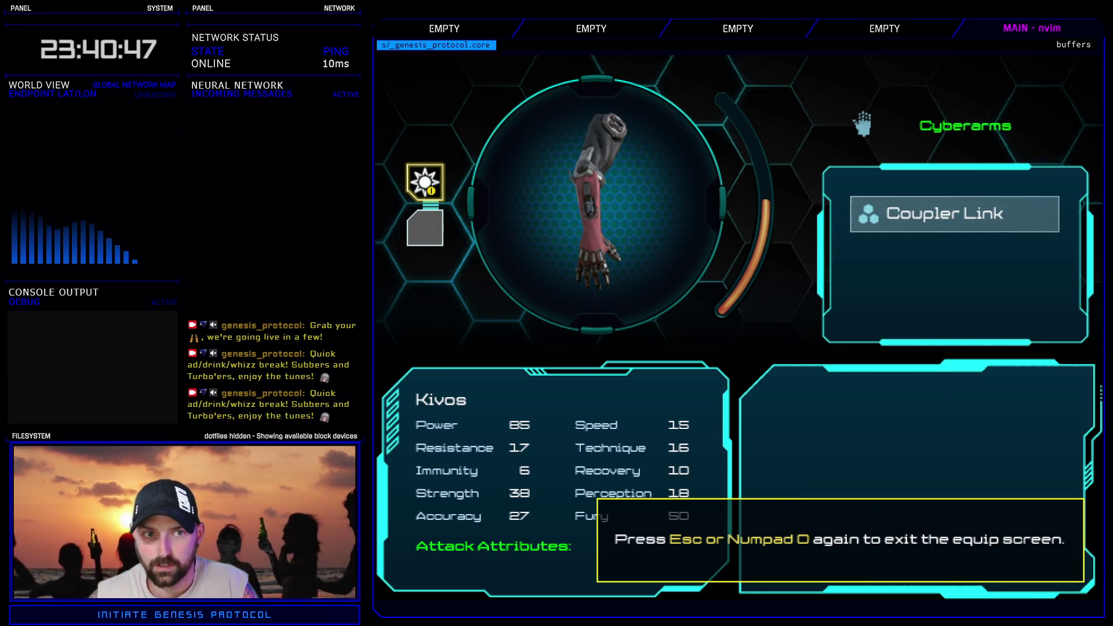
{"action": "key", "text": "Return"}
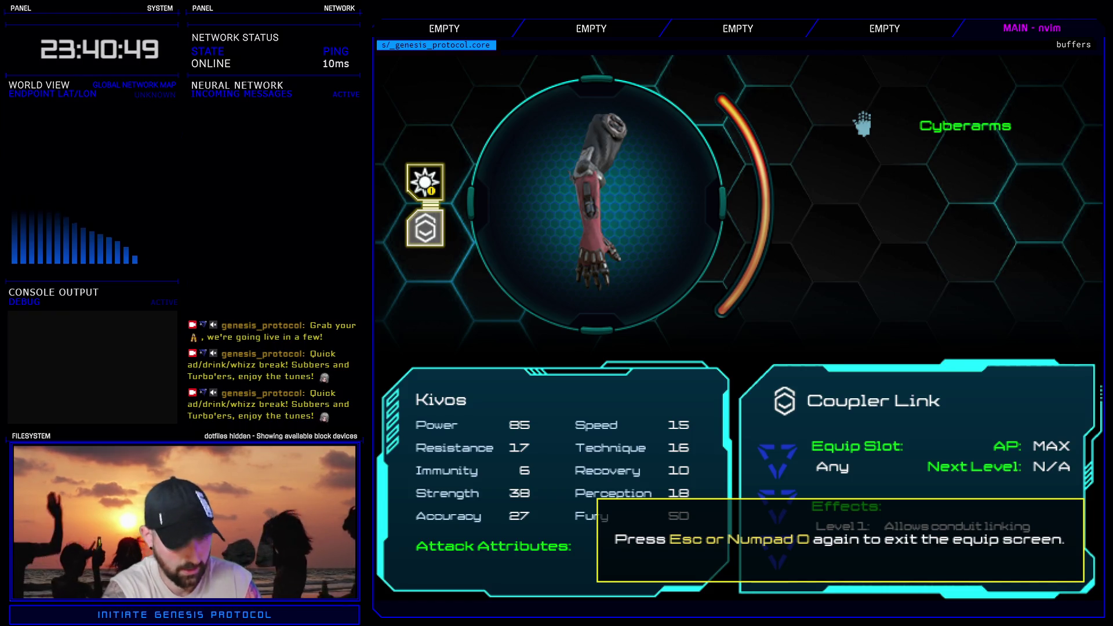
{"action": "key", "text": "Return"}
{"action": "key", "text": "Escape"}
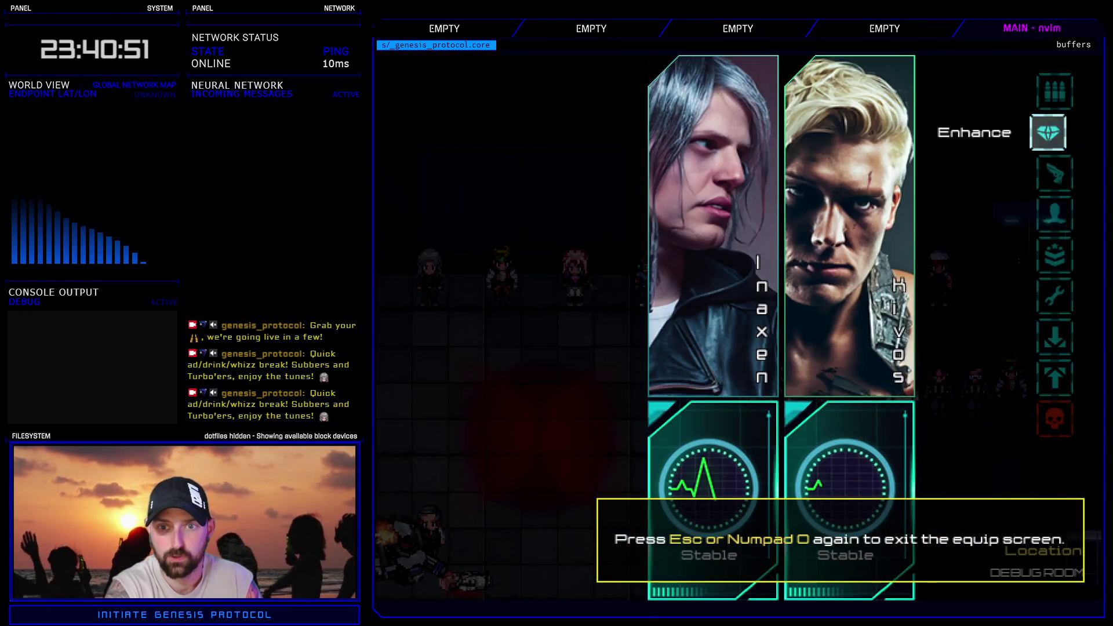
{"action": "key", "text": "Escape"}
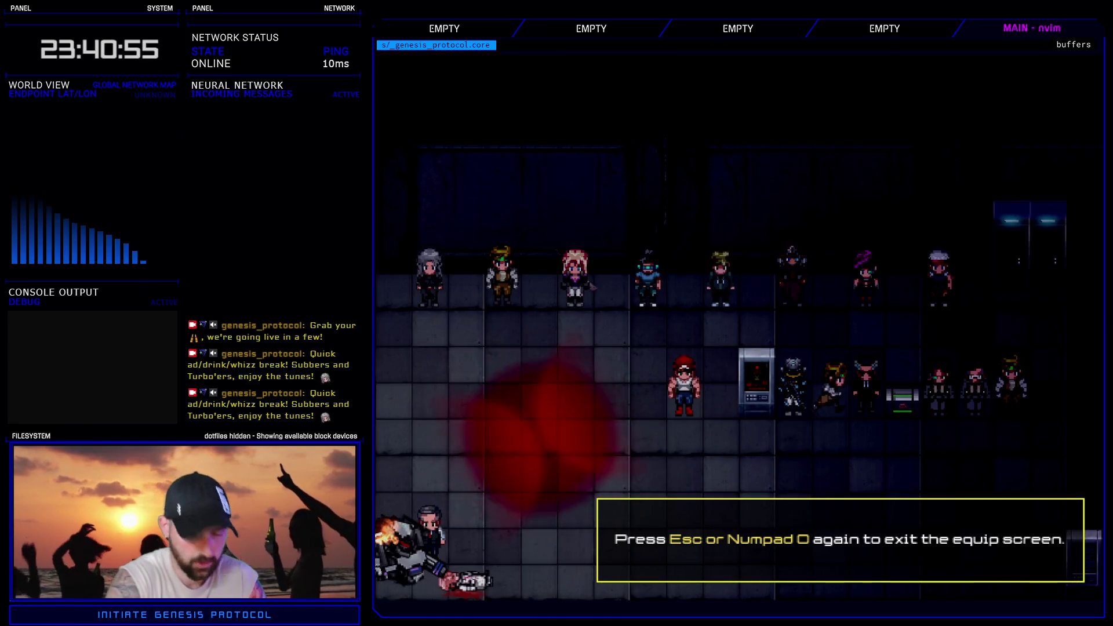
{"action": "key", "text": "Escape"}
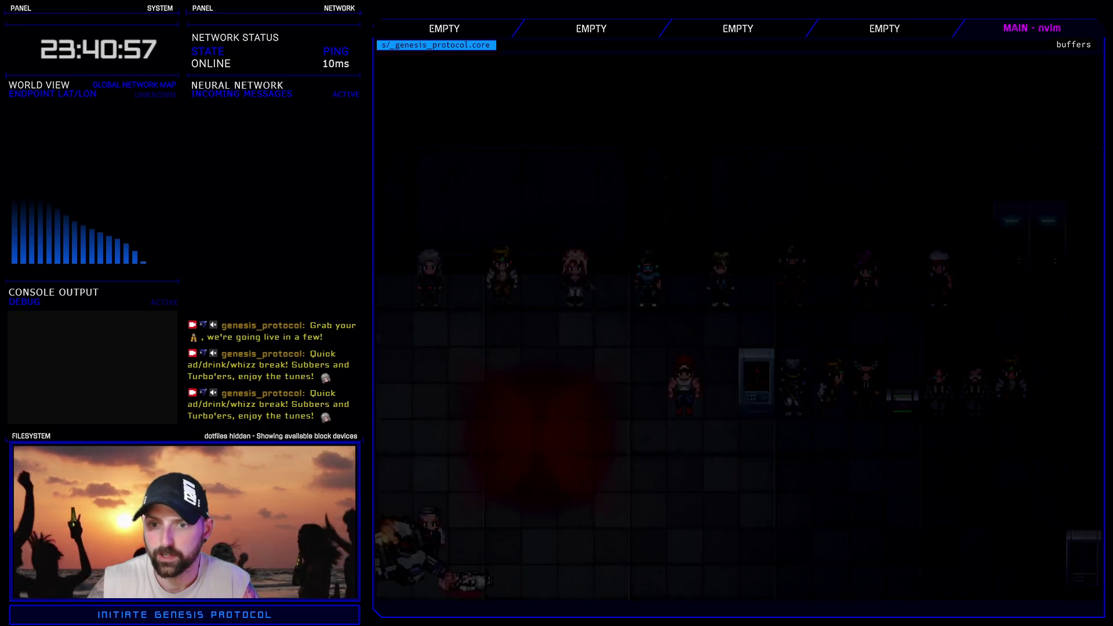
- Quit the game and delete four surplus wait_for_user_input(B) commands after 'equips linker'
{"action": "key", "text": "Return"}
{"action": "key", "text": "Down"}
{"action": "key", "text": "Down"}
{"action": "key", "text": "Return"}
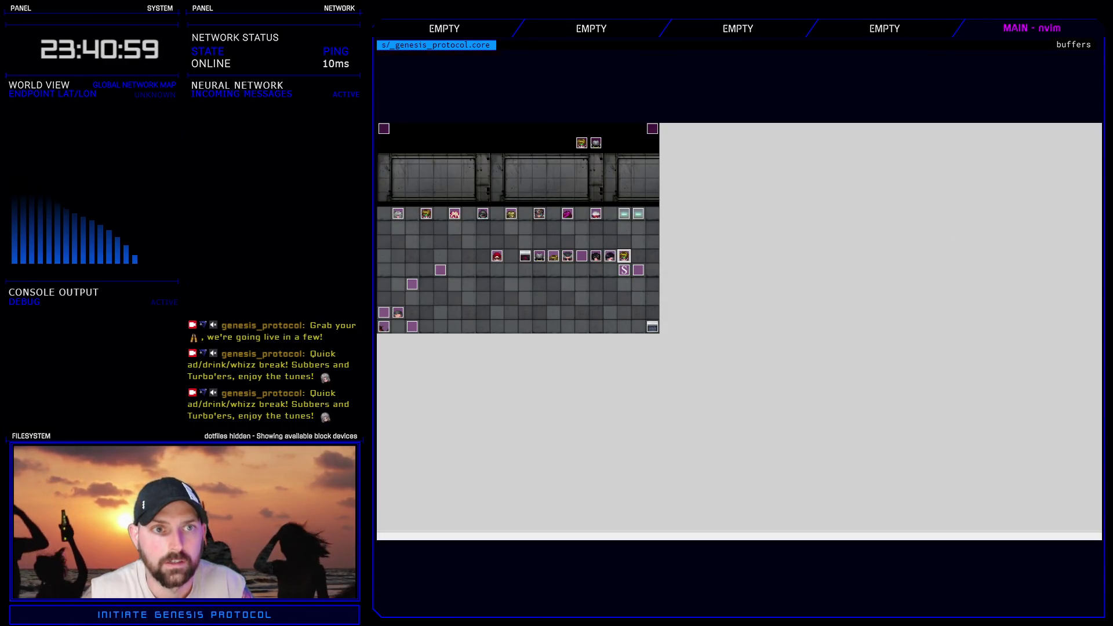
{"action": "key", "text": "F9"}
{"action": "scroll", "coordinate": [688, 464], "scroll_direction": "down", "scroll_amount": 5}
{"action": "left_click", "coordinate": [667, 422]}
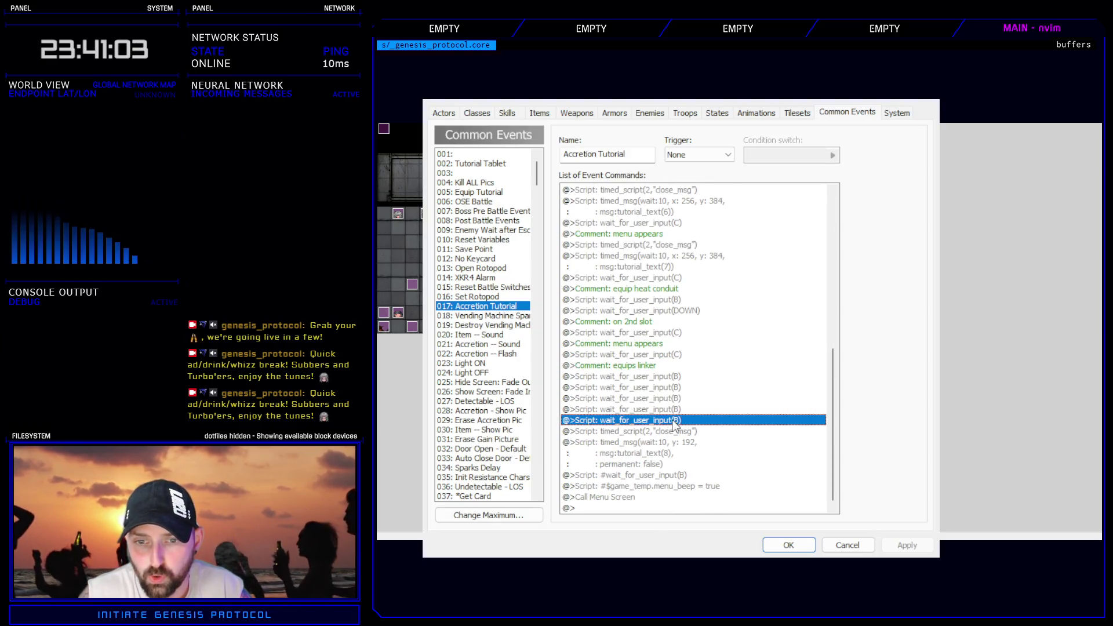
{"action": "key", "text": "Delete"}
{"action": "left_click", "coordinate": [675, 420]}
{"action": "key", "text": "Delete"}
{"action": "left_click", "coordinate": [678, 420]}
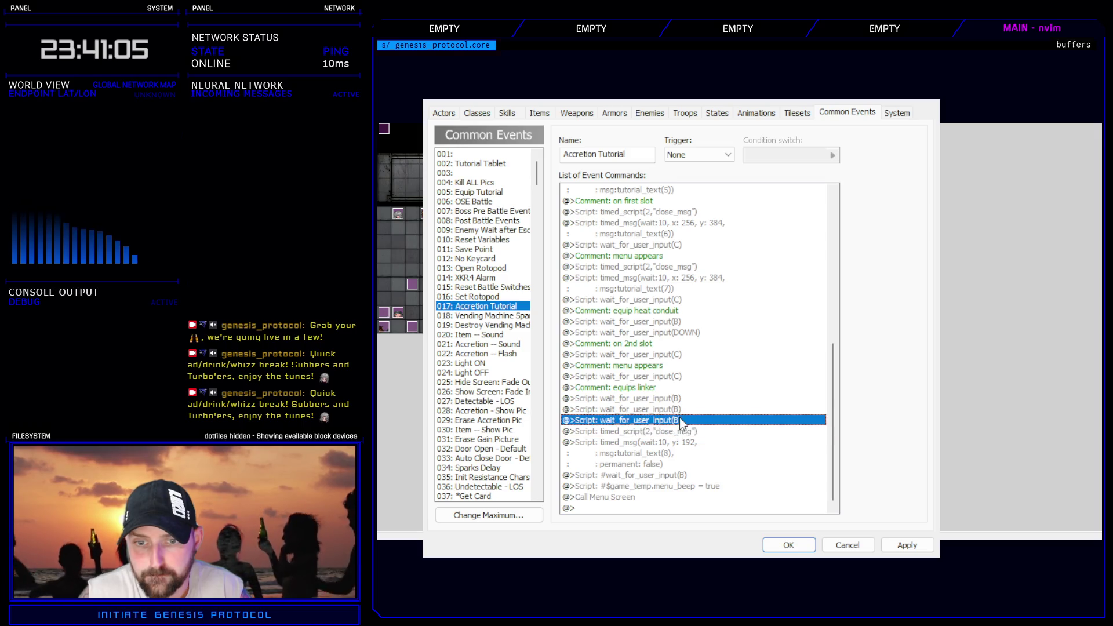
{"action": "key", "text": "Delete"}
{"action": "left_click", "coordinate": [688, 413]}
{"action": "key", "text": "Delete"}
- Apply and save the common event changes, then start a new game in the playtest
{"action": "left_click", "coordinate": [906, 545]}
{"action": "left_click", "coordinate": [787, 545]}
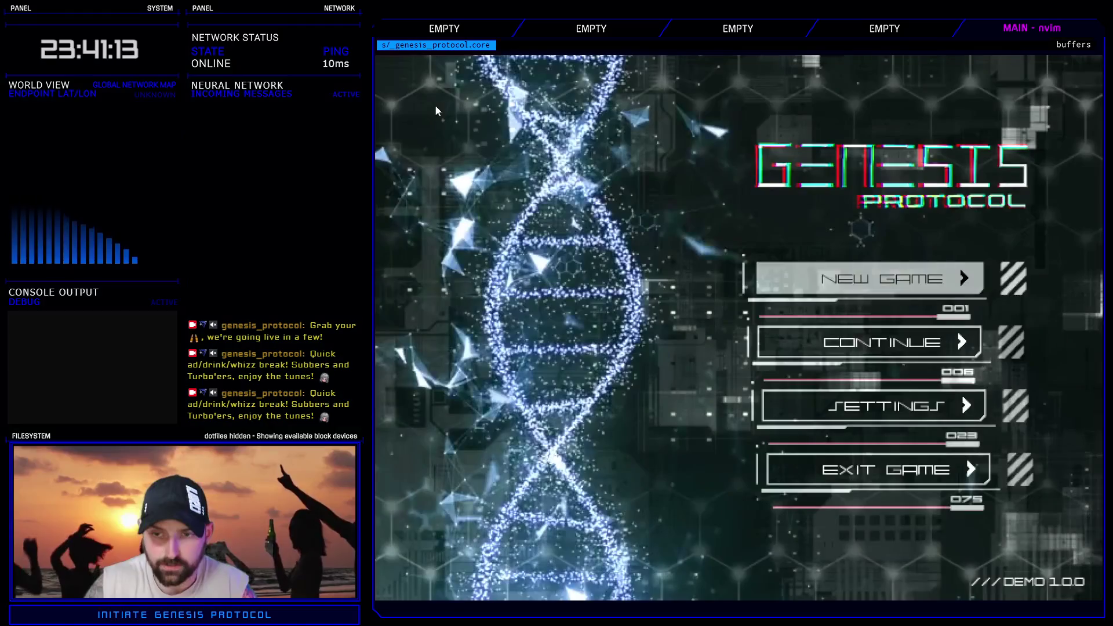
{"action": "left_click", "coordinate": [869, 278]}
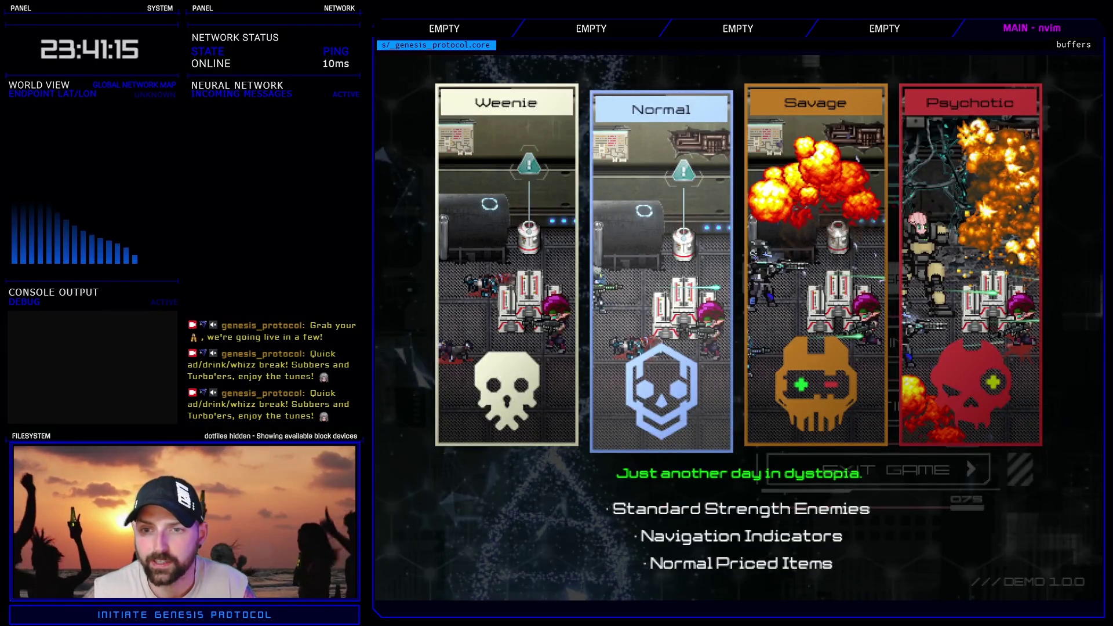
- Start on Normal difficulty and equip Cyberarms in Kivos' second weapon slot
{"action": "key", "text": "Return"}
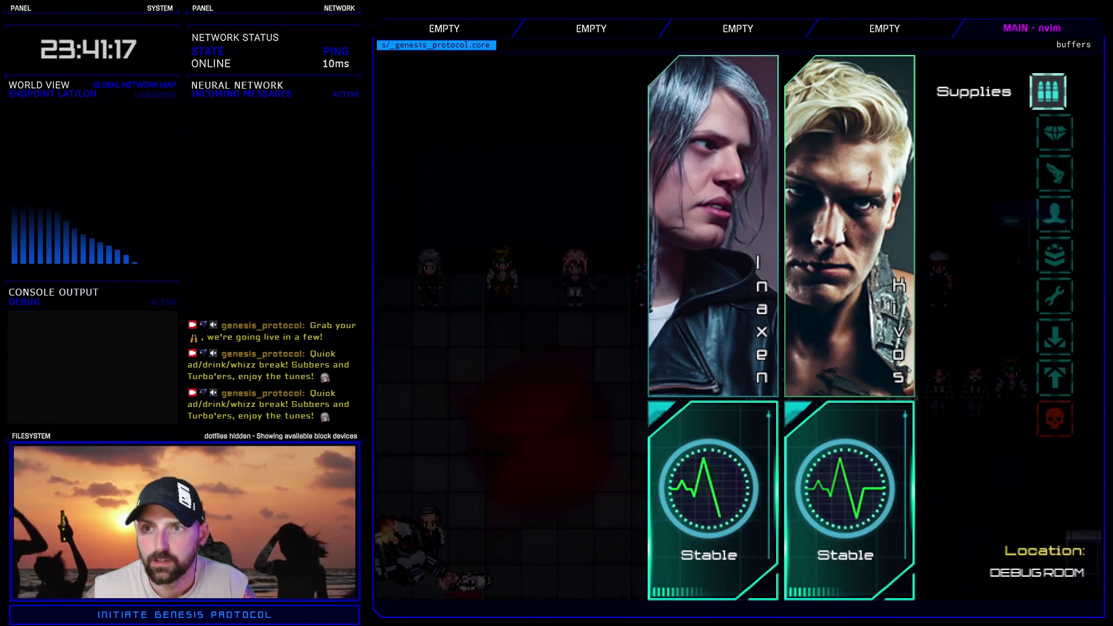
{"action": "key", "text": "Down"}
{"action": "key", "text": "Return"}
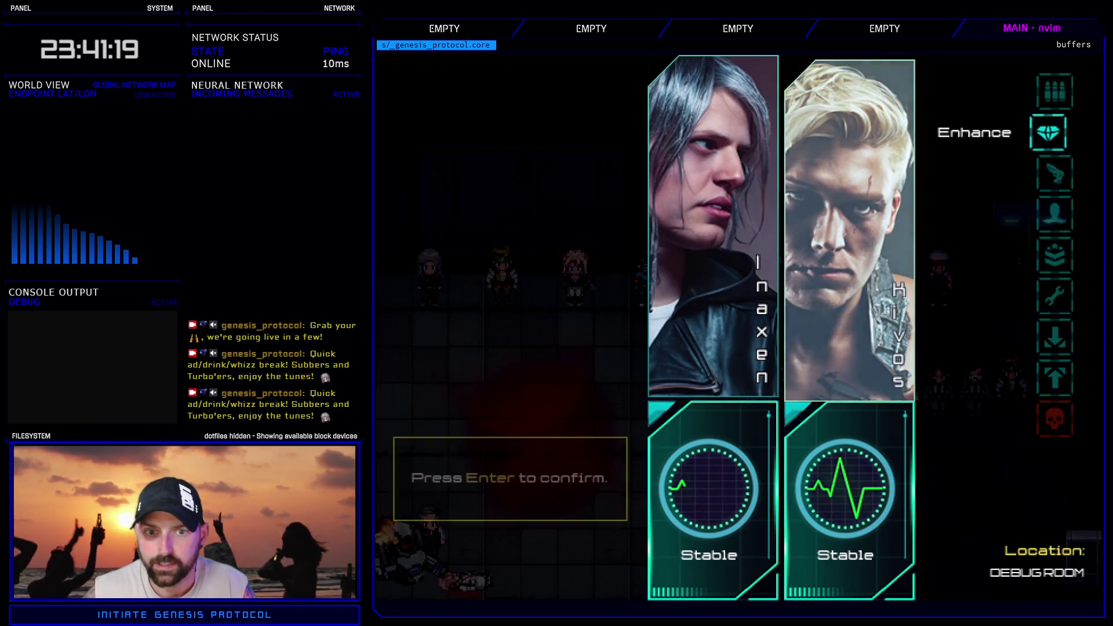
{"action": "key", "text": "Return"}
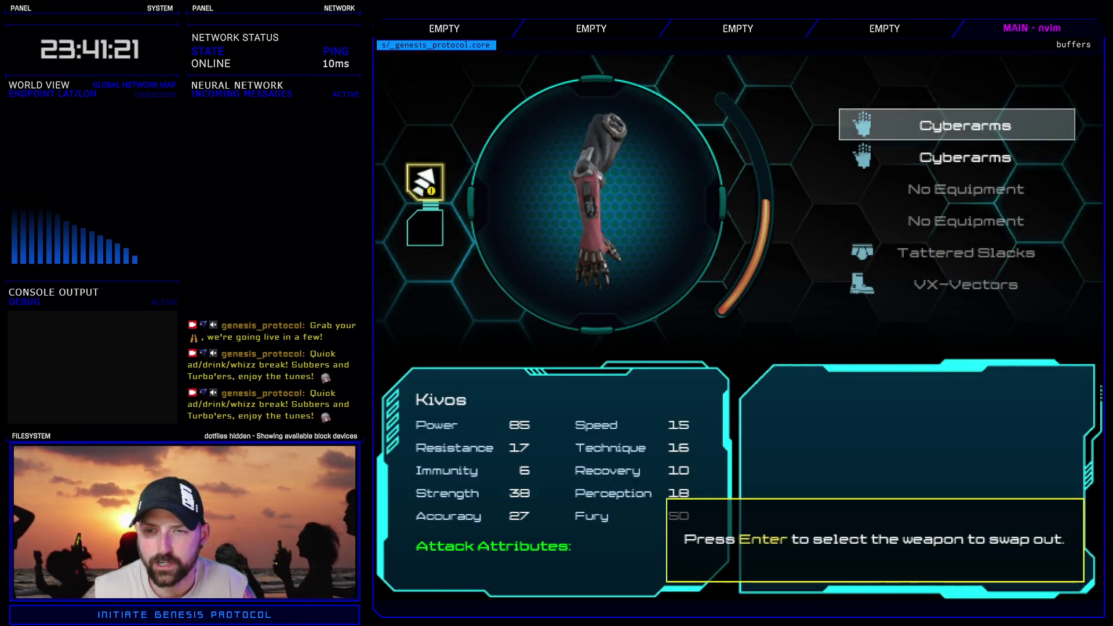
{"action": "key", "text": "Down"}
{"action": "key", "text": "Return"}
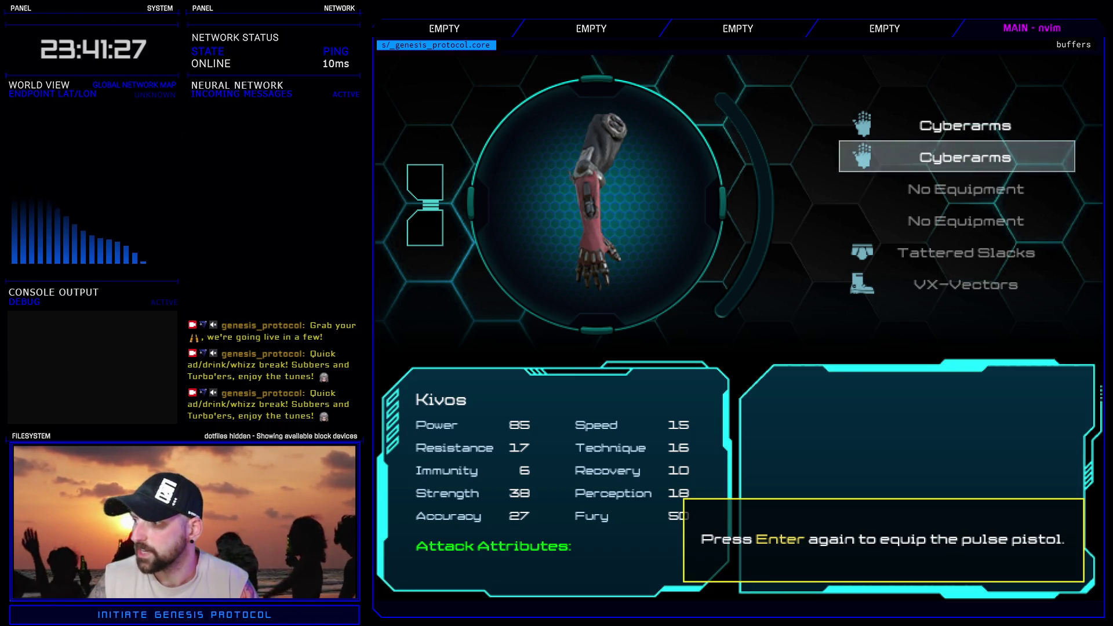
{"action": "key", "text": "Return"}
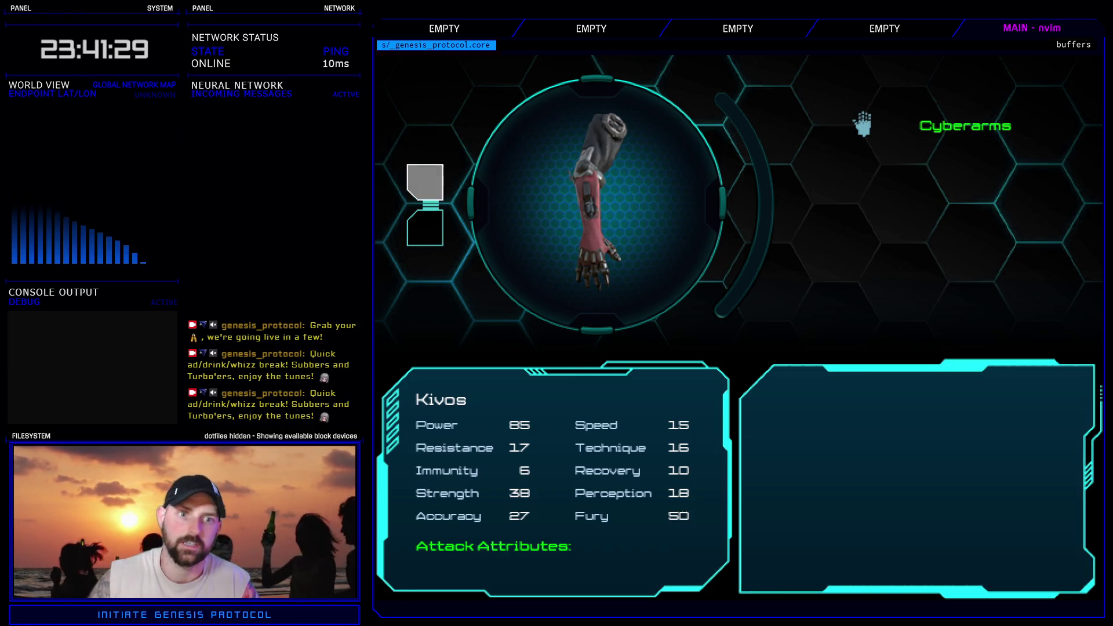
{"action": "key", "text": "Escape"}
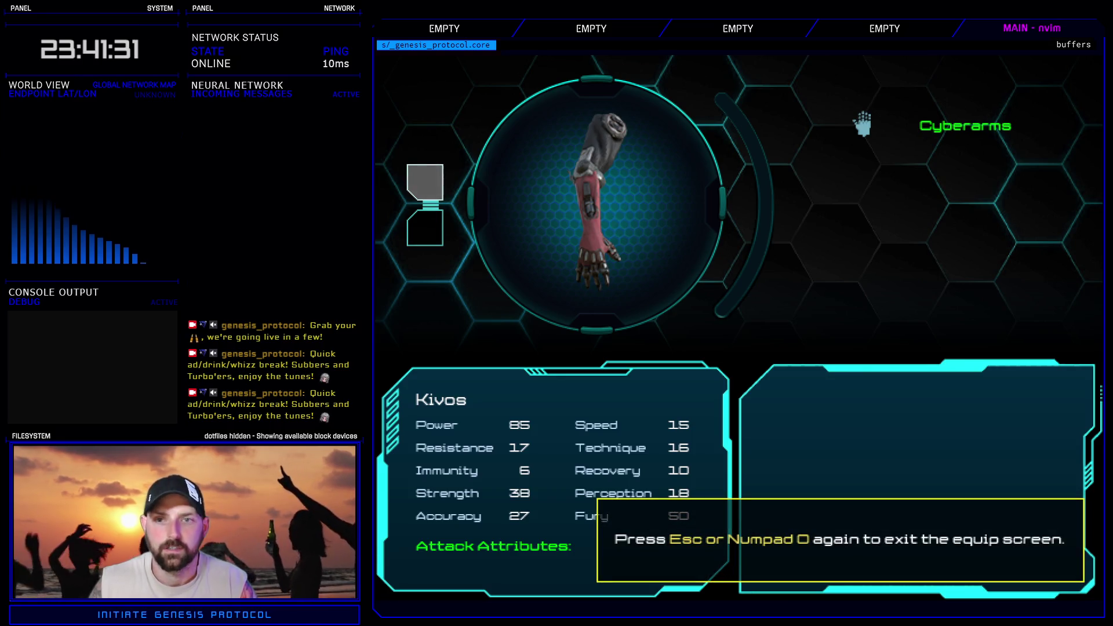
- Fit Heat Conduit and Coupler Link into the Cyberarms' two accretion slots
{"action": "key", "text": "Return"}
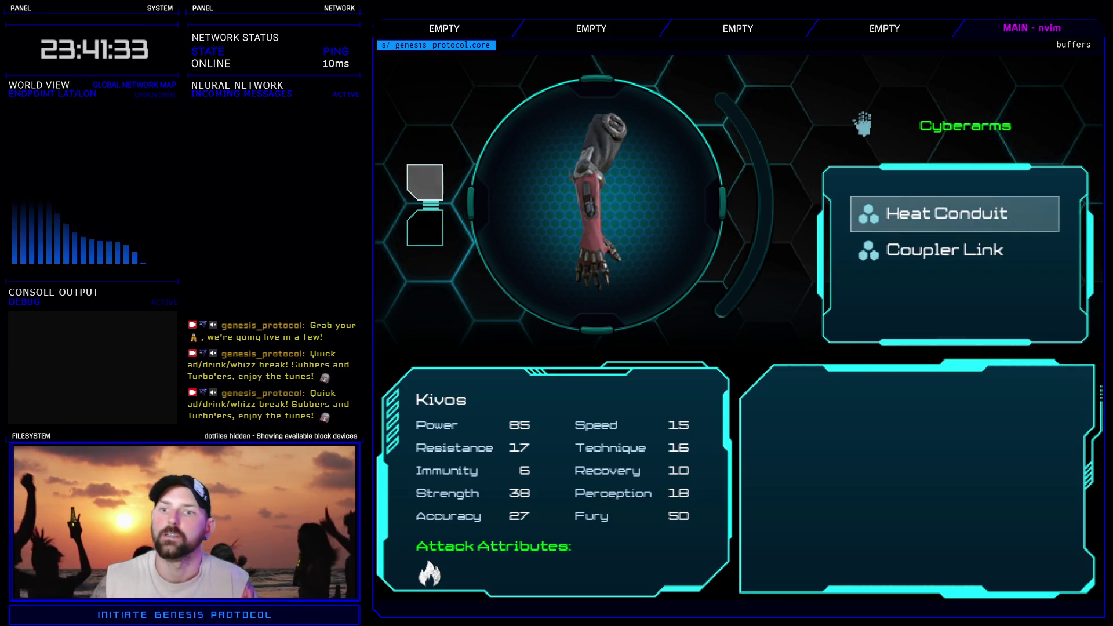
{"action": "key", "text": "Return"}
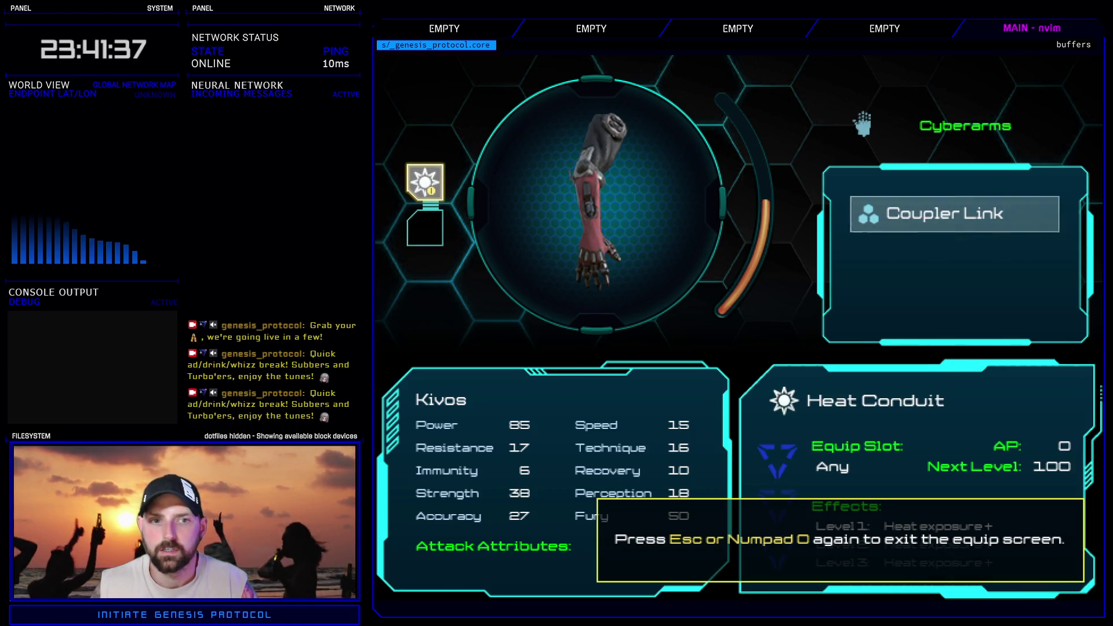
{"action": "key", "text": "Escape"}
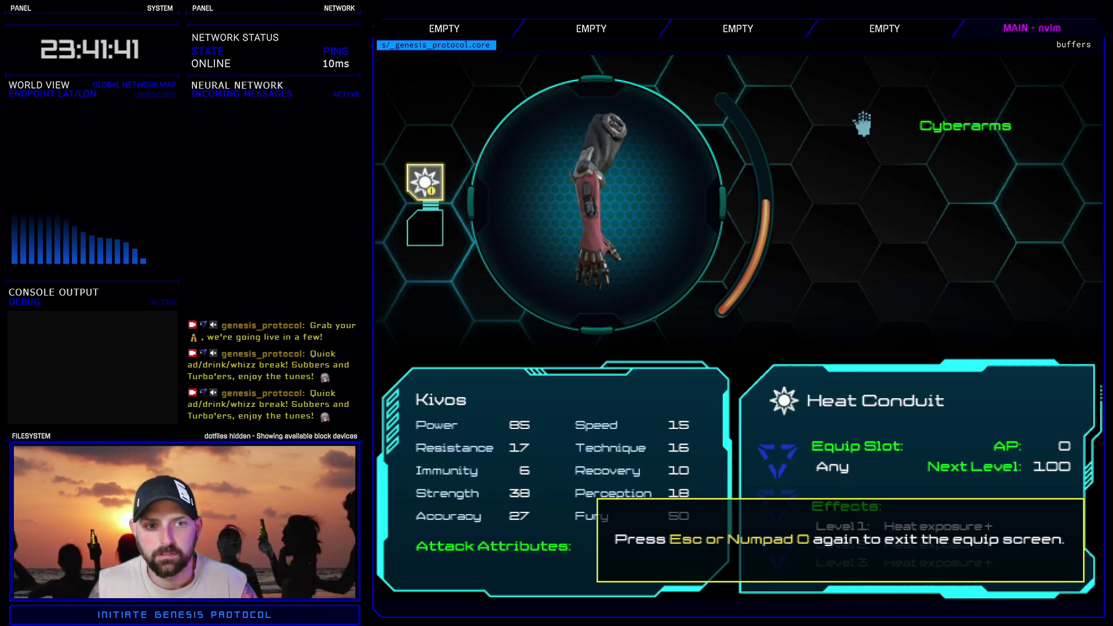
{"action": "key", "text": "Down"}
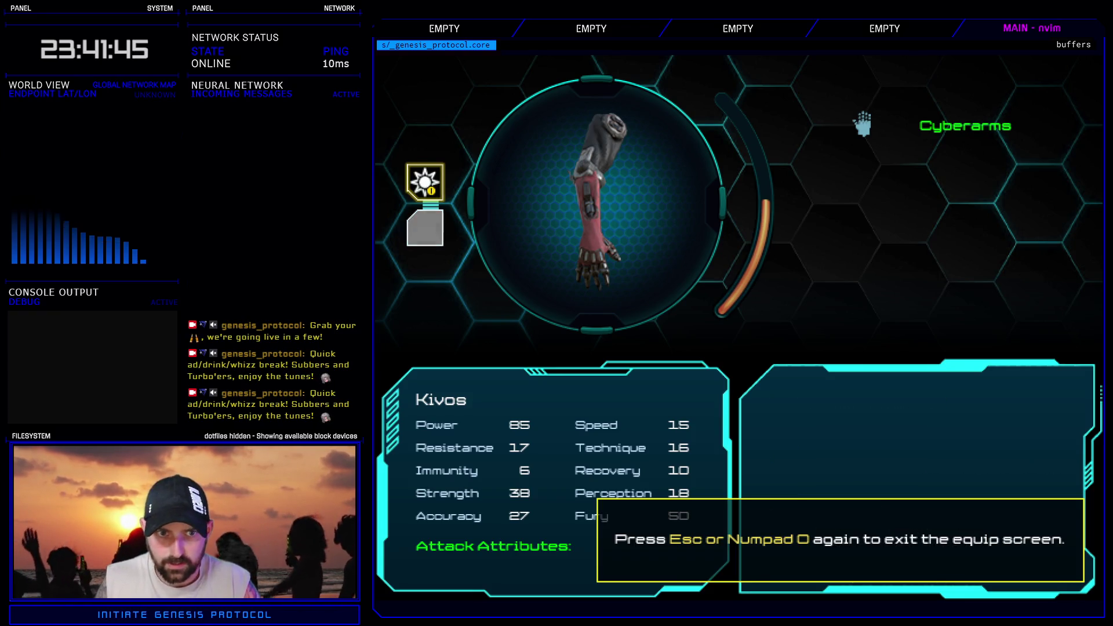
{"action": "key", "text": "Return"}
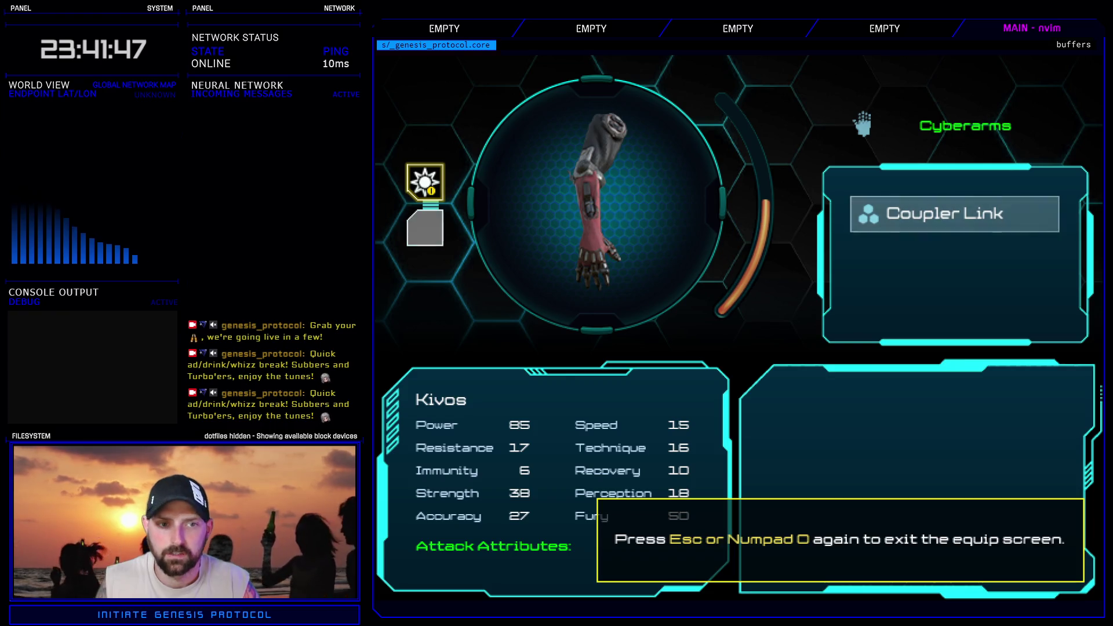
{"action": "key", "text": "Return"}
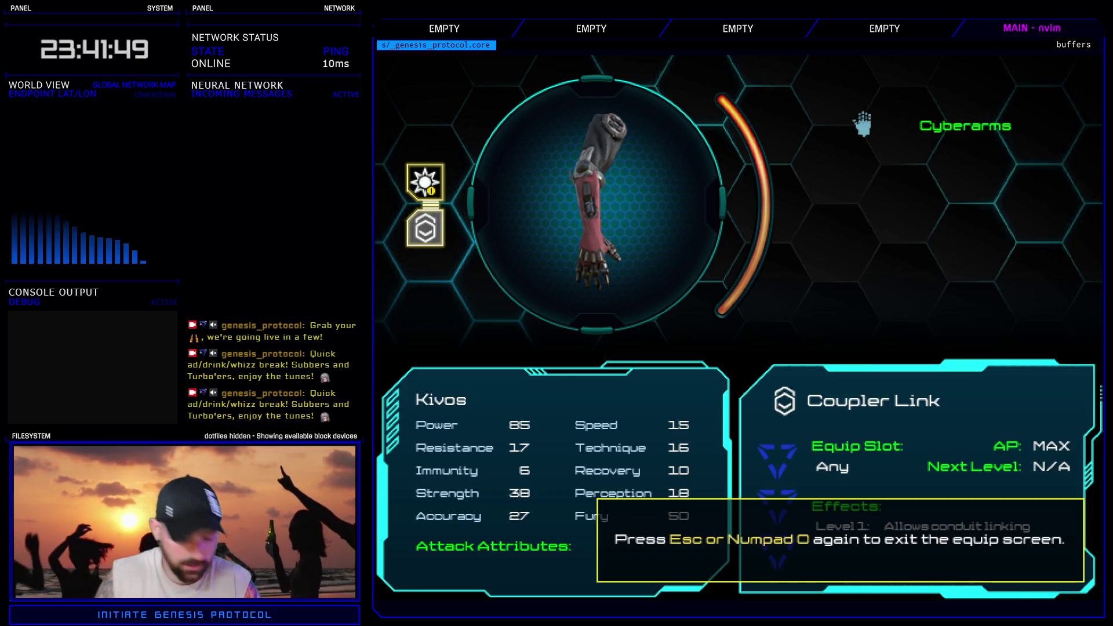
{"action": "key", "text": "Return"}
- Leave the equip menu and choose Quit > Exit Game to return to the editor
{"action": "key", "text": "Escape"}
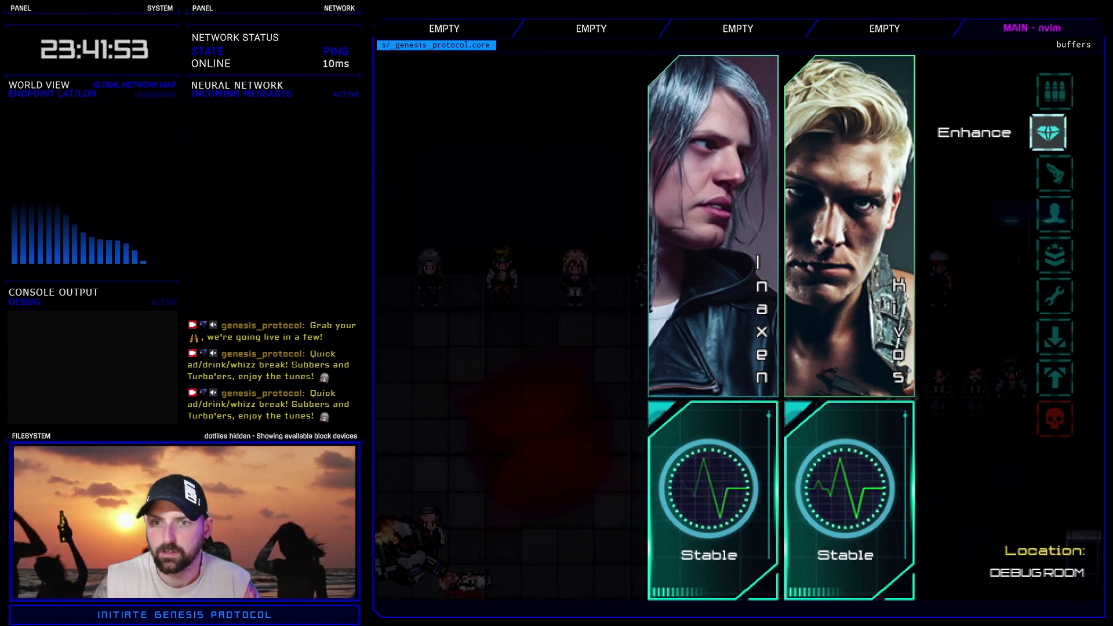
{"action": "key", "text": "Down"}
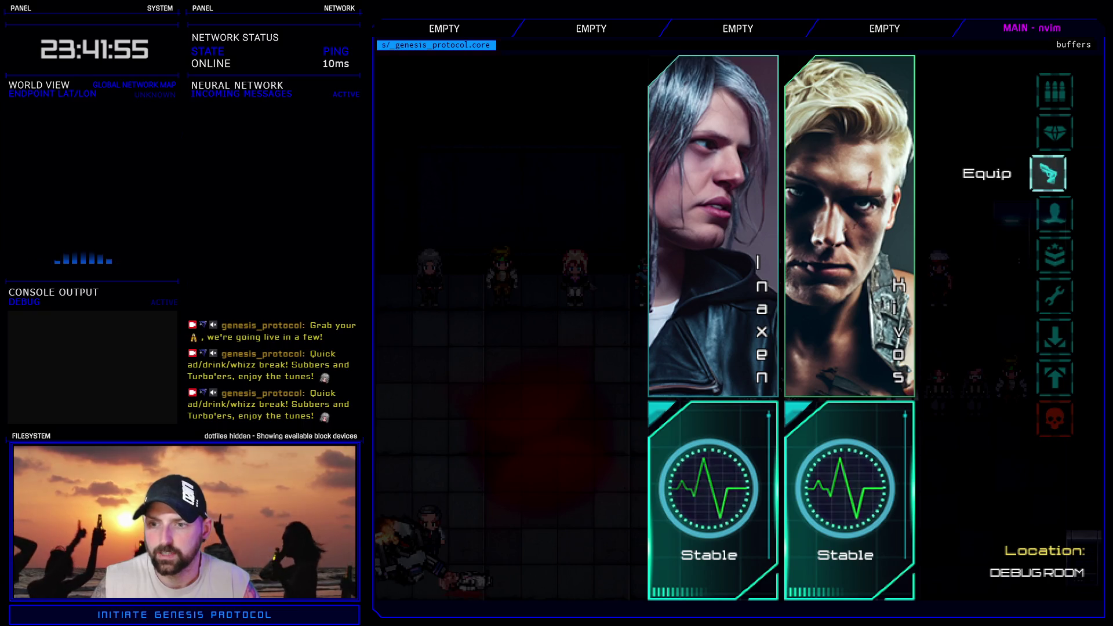
{"action": "key", "text": "Up"}
{"action": "key", "text": "Up"}
{"action": "key", "text": "Up"}
{"action": "key", "text": "Return"}
{"action": "key", "text": "Up"}
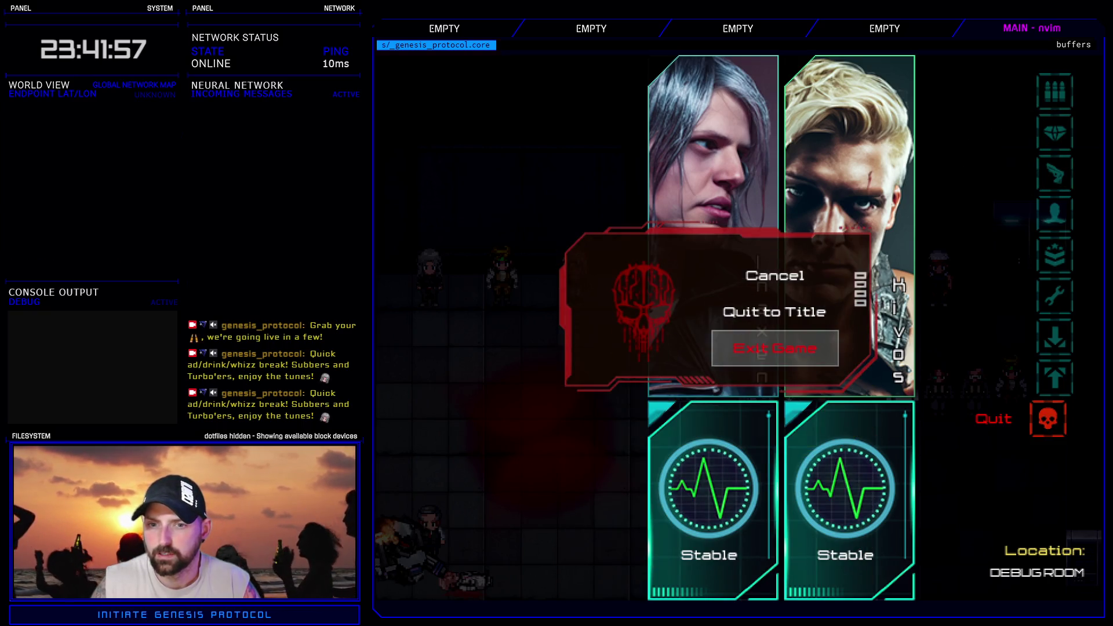
{"action": "key", "text": "Return"}
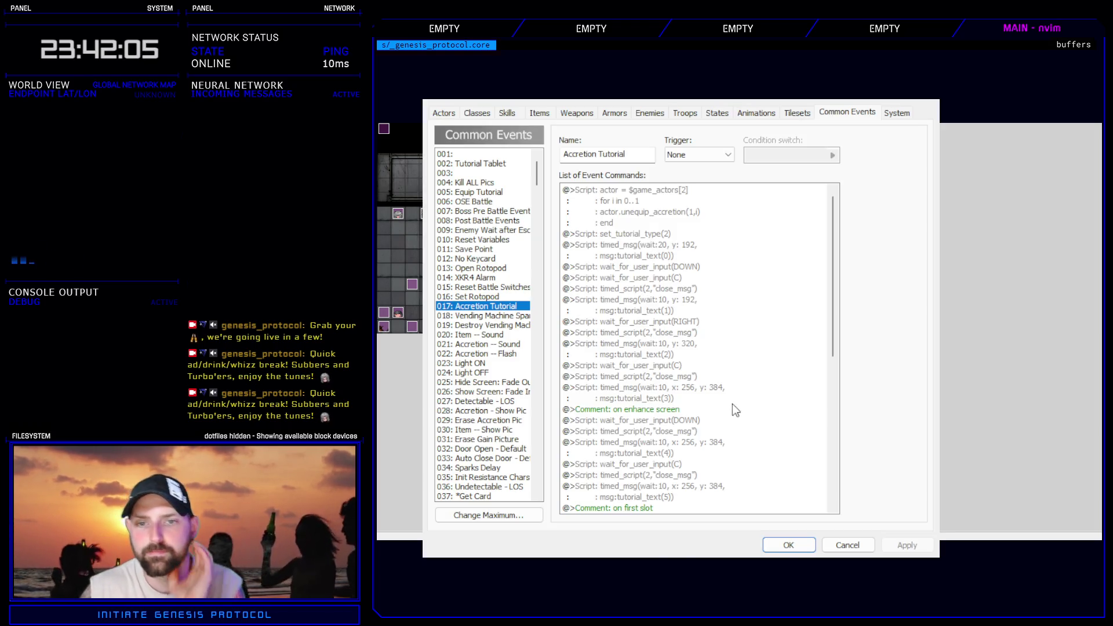
{"action": "left_click", "coordinate": [690, 278]}
{"action": "left_click", "coordinate": [686, 267]}
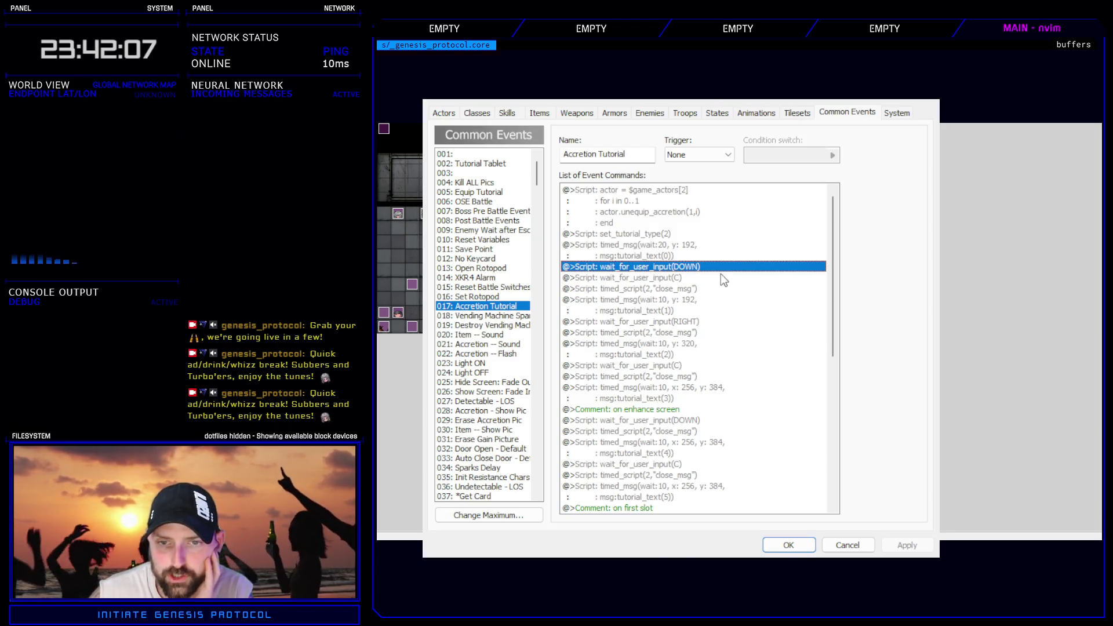
{"action": "scroll", "coordinate": [665, 288], "scroll_direction": "down", "scroll_amount": 9}
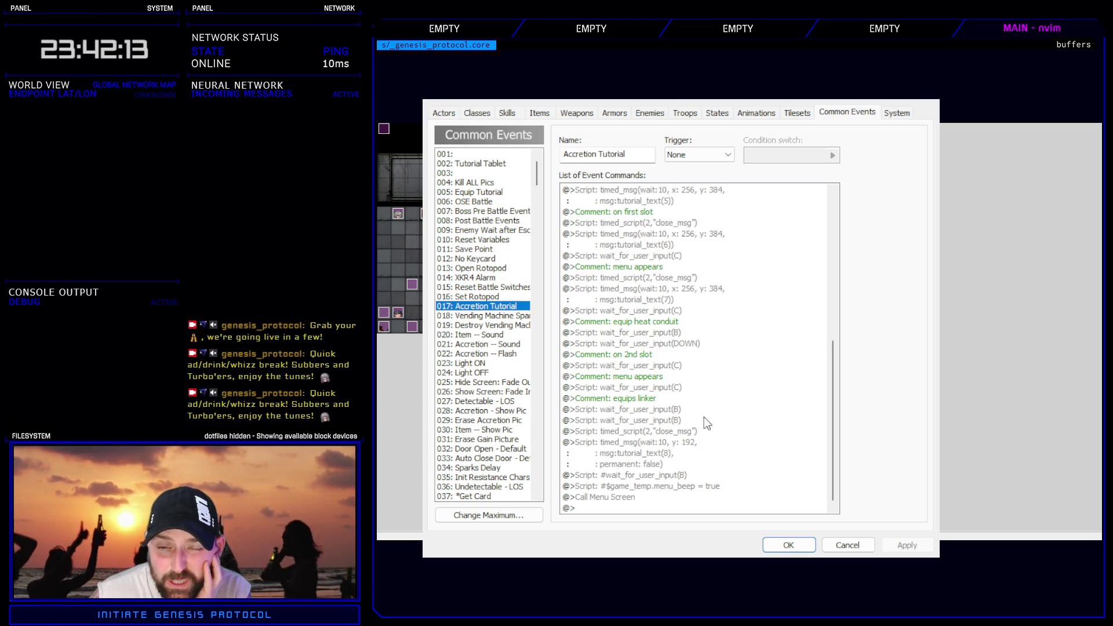
{"action": "scroll", "coordinate": [695, 433], "scroll_direction": "up", "scroll_amount": 8}
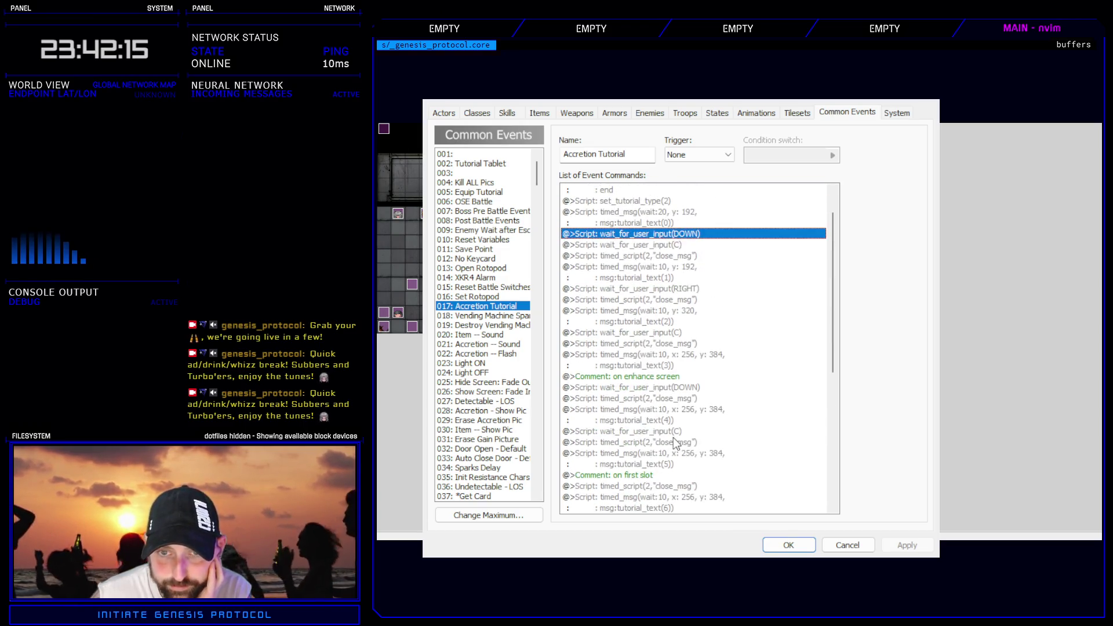
{"action": "scroll", "coordinate": [673, 438], "scroll_direction": "up", "scroll_amount": 1}
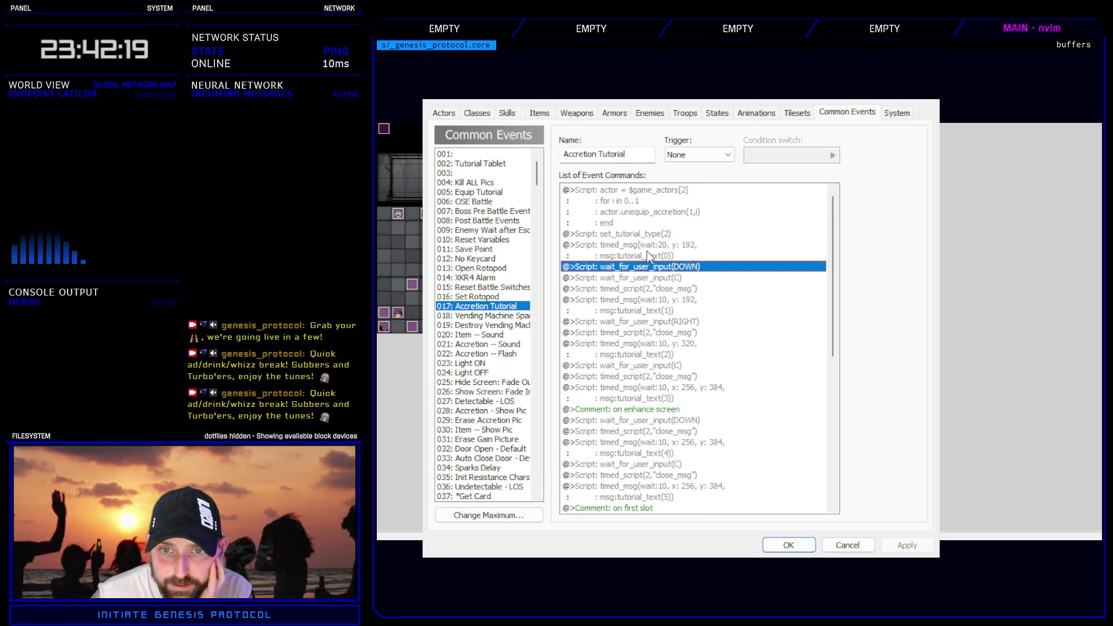
{"action": "left_click", "coordinate": [661, 288]}
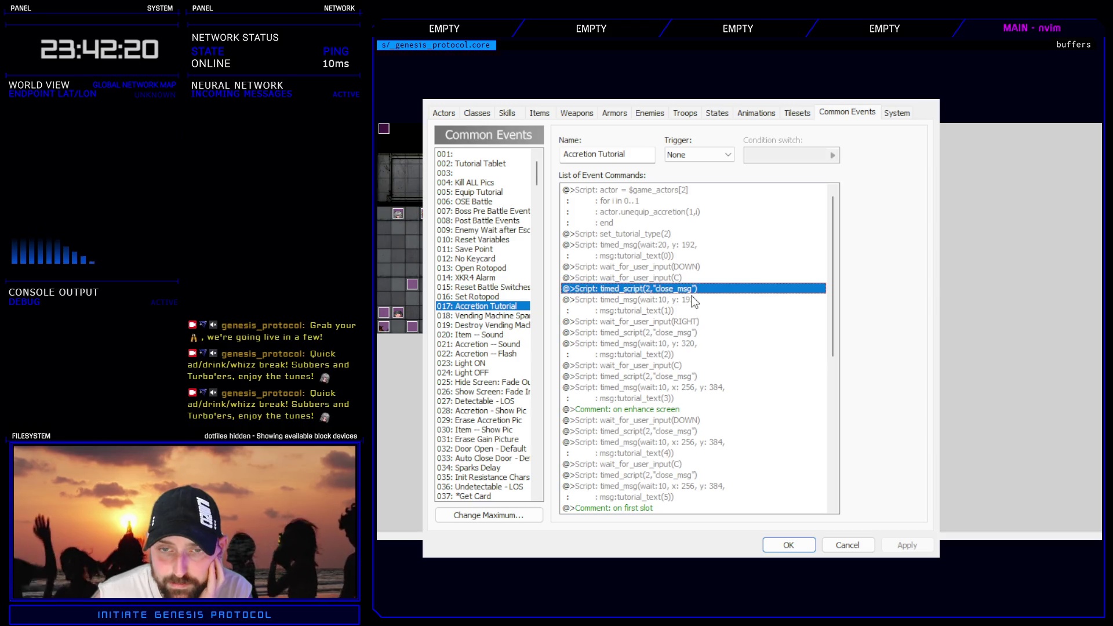
{"action": "left_click", "coordinate": [683, 245]}
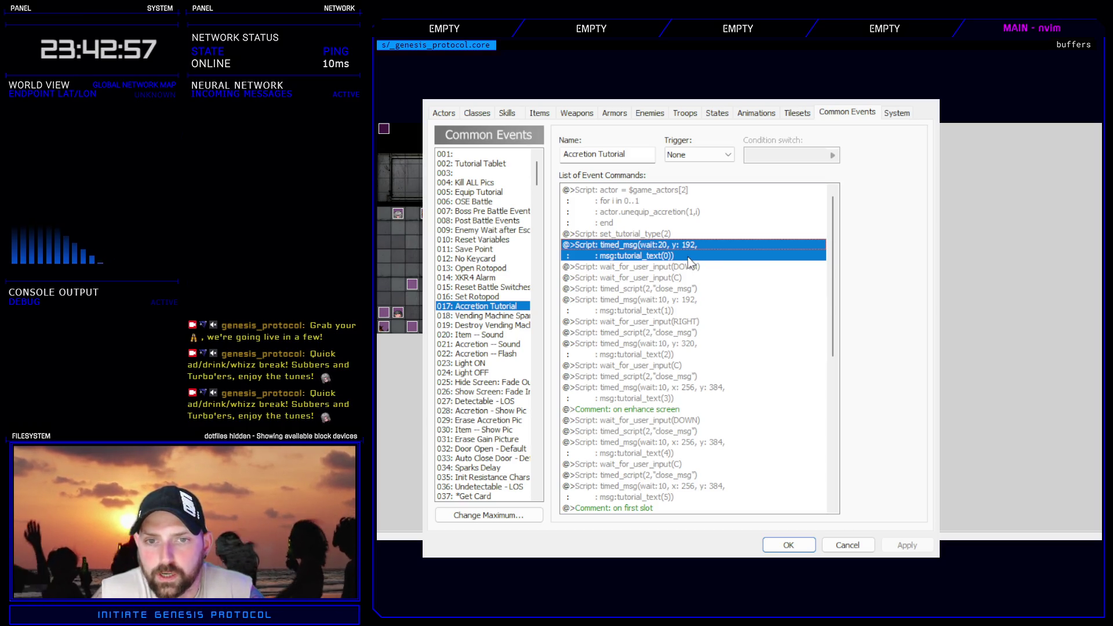
{"action": "left_click", "coordinate": [764, 548]}
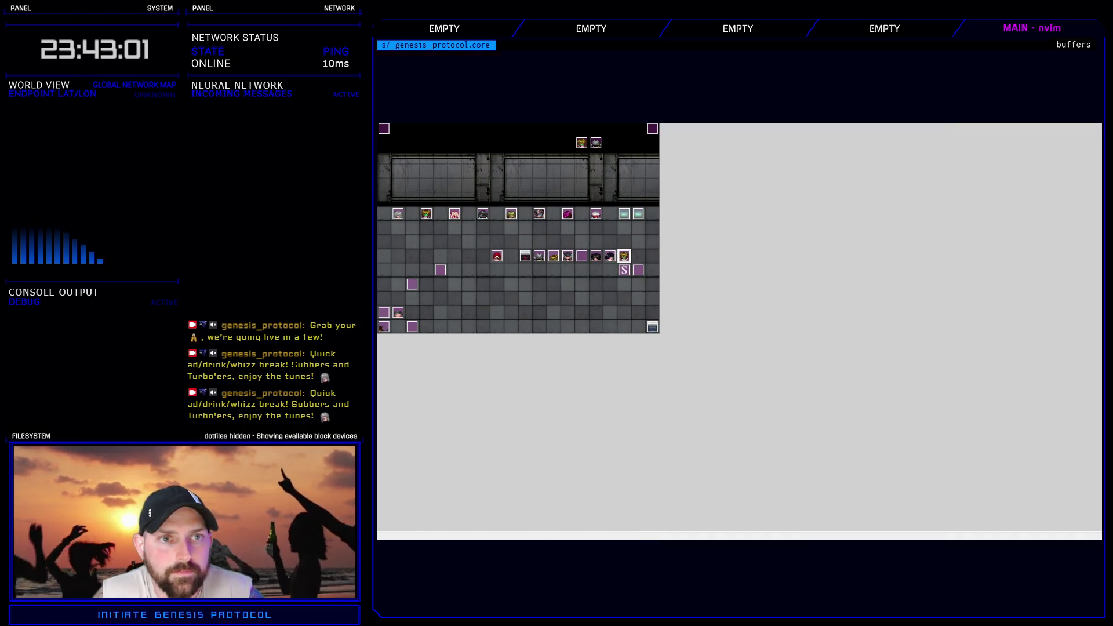
{"action": "key", "text": "F11"}
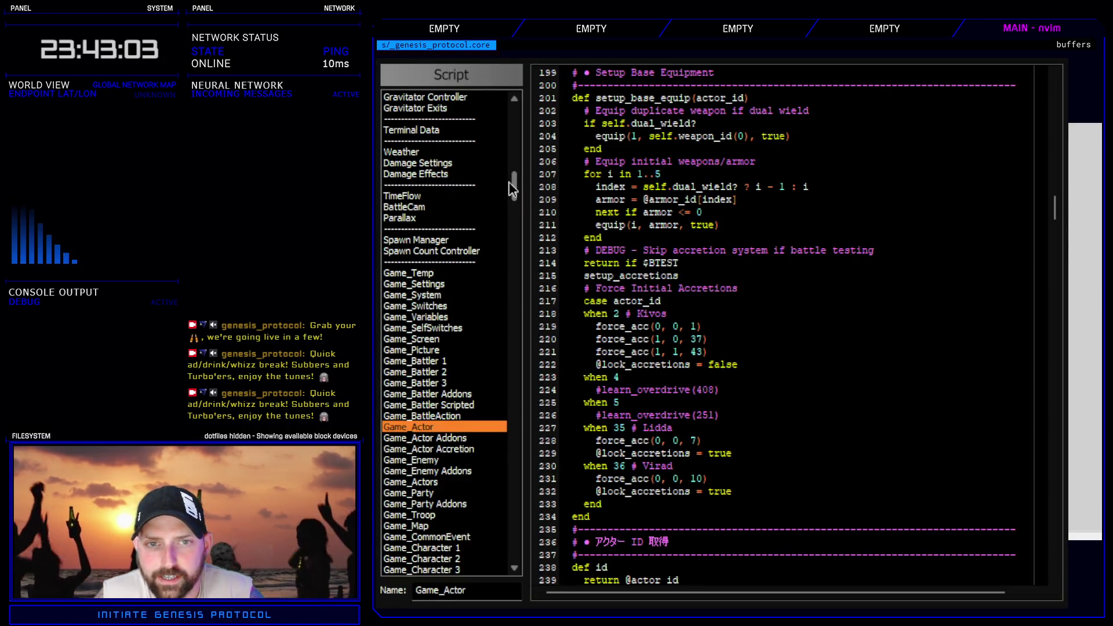
- In the Script Editor, open Tutorials Controller and select the GDGDGD placeholder on line 24
{"action": "left_click", "coordinate": [515, 166]}
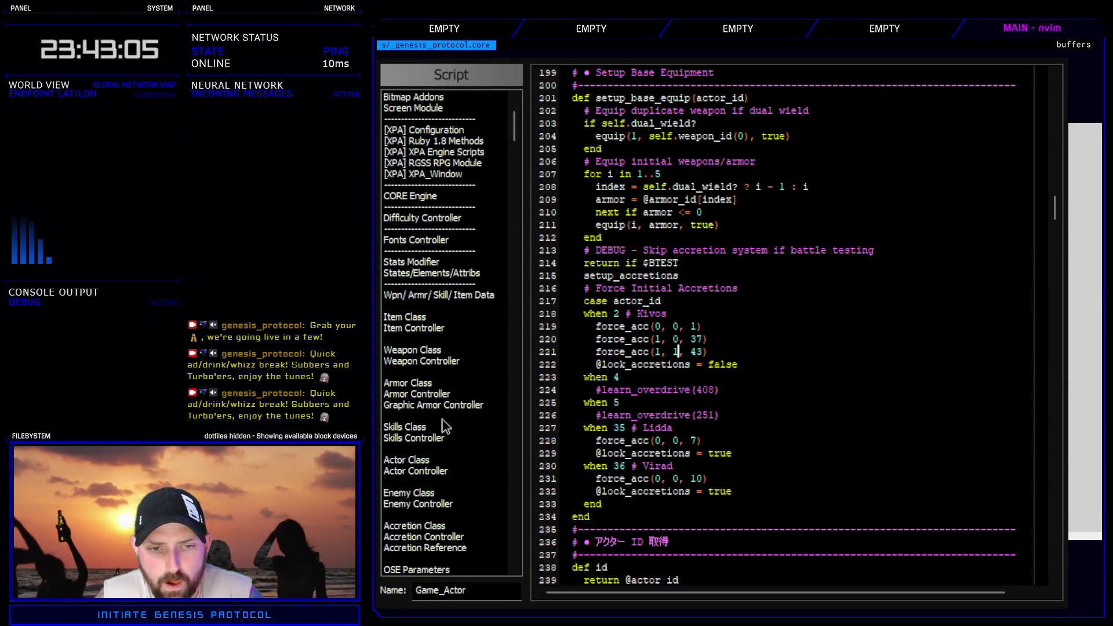
{"action": "scroll", "coordinate": [440, 406], "scroll_direction": "down", "scroll_amount": 8}
{"action": "scroll", "coordinate": [437, 355], "scroll_direction": "down", "scroll_amount": 5}
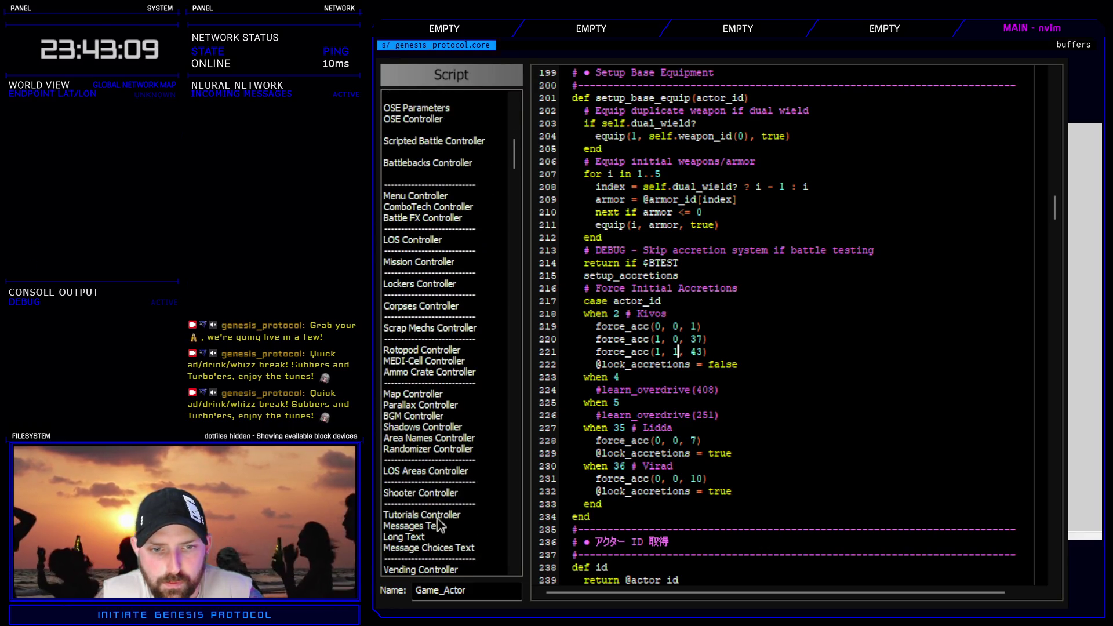
{"action": "left_click", "coordinate": [438, 518]}
{"action": "double_click", "coordinate": [835, 339]}
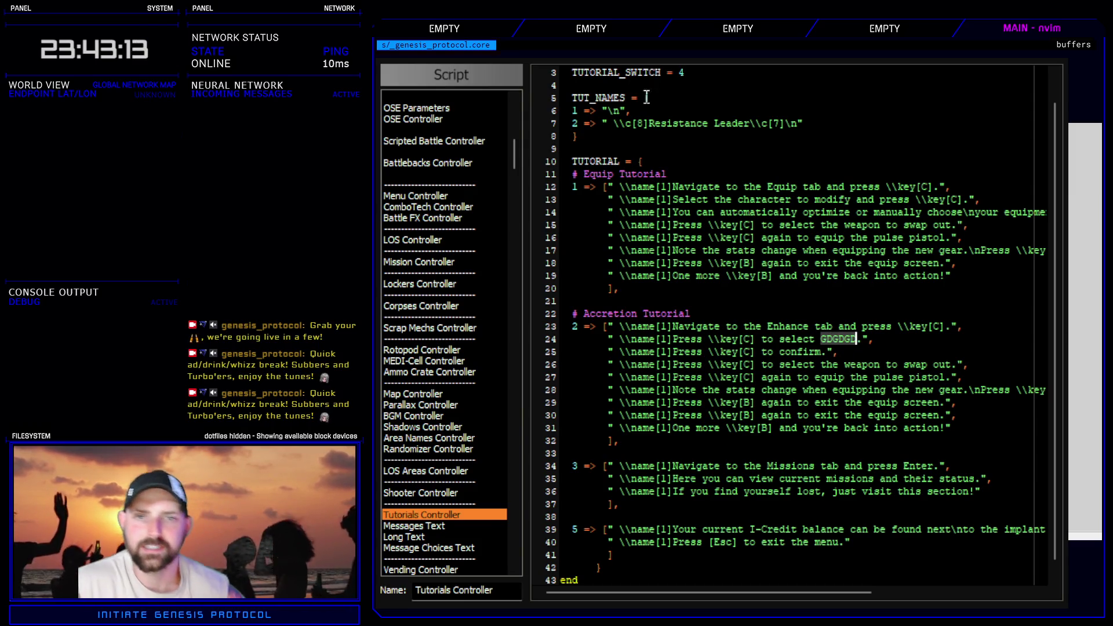
{"action": "scroll", "coordinate": [779, 357], "scroll_direction": "up", "scroll_amount": 1}
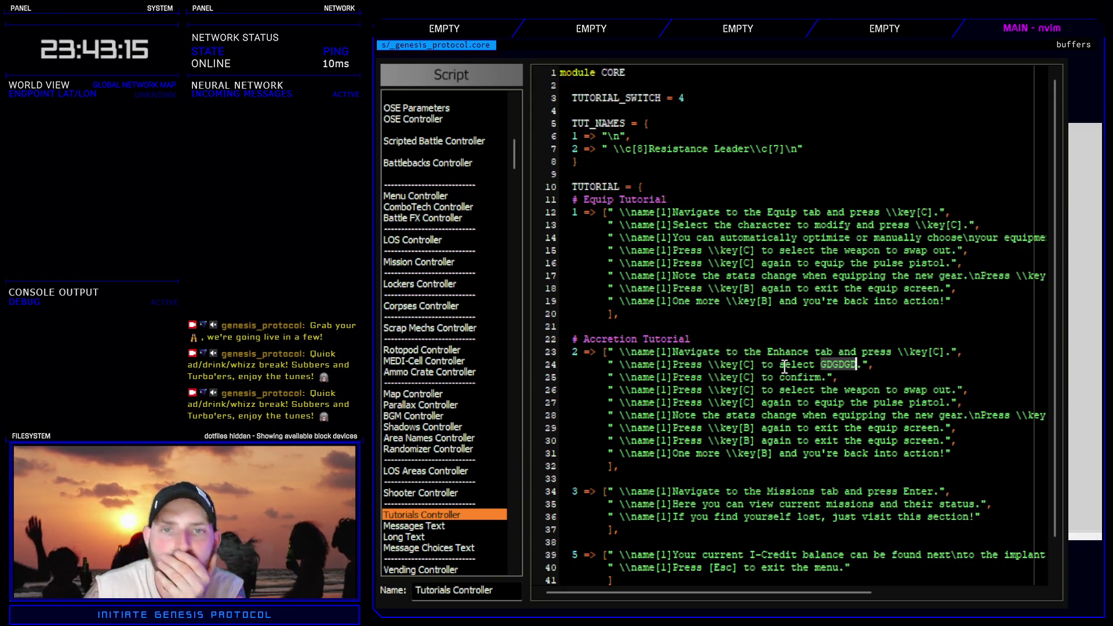
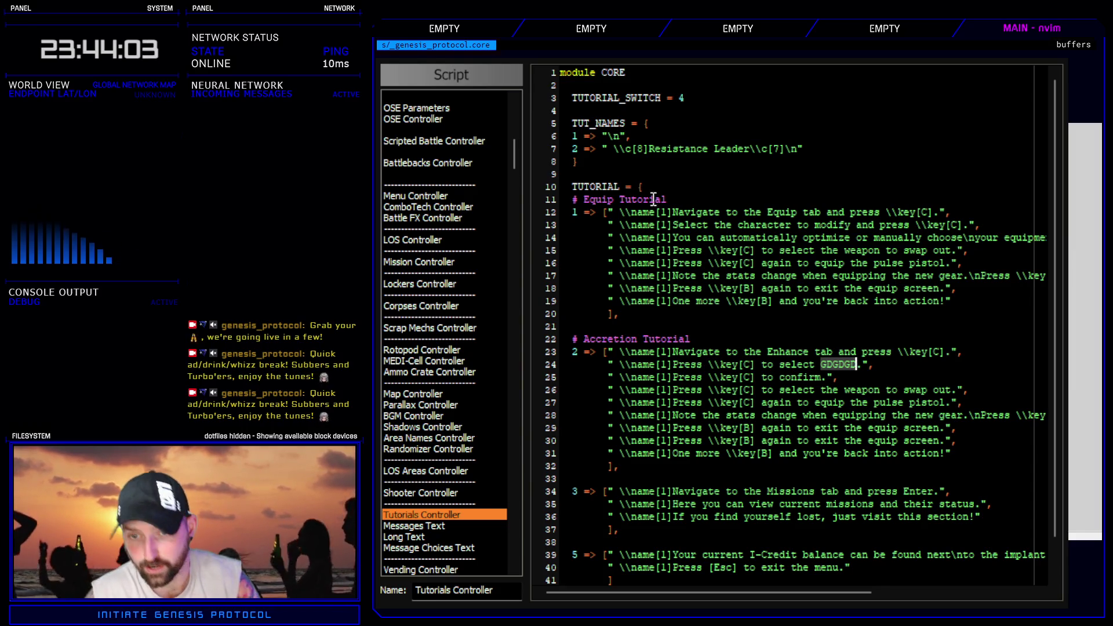
- On line 24 of Tutorials Controller, delete 'GDGDGD.', change \key[C] to \key[RIGHT], and close the editor
{"action": "left_click", "coordinate": [803, 371]}
{"action": "left_click_drag", "start_coordinate": [814, 363], "coordinate": [856, 364]}
{"action": "key", "text": "c"}
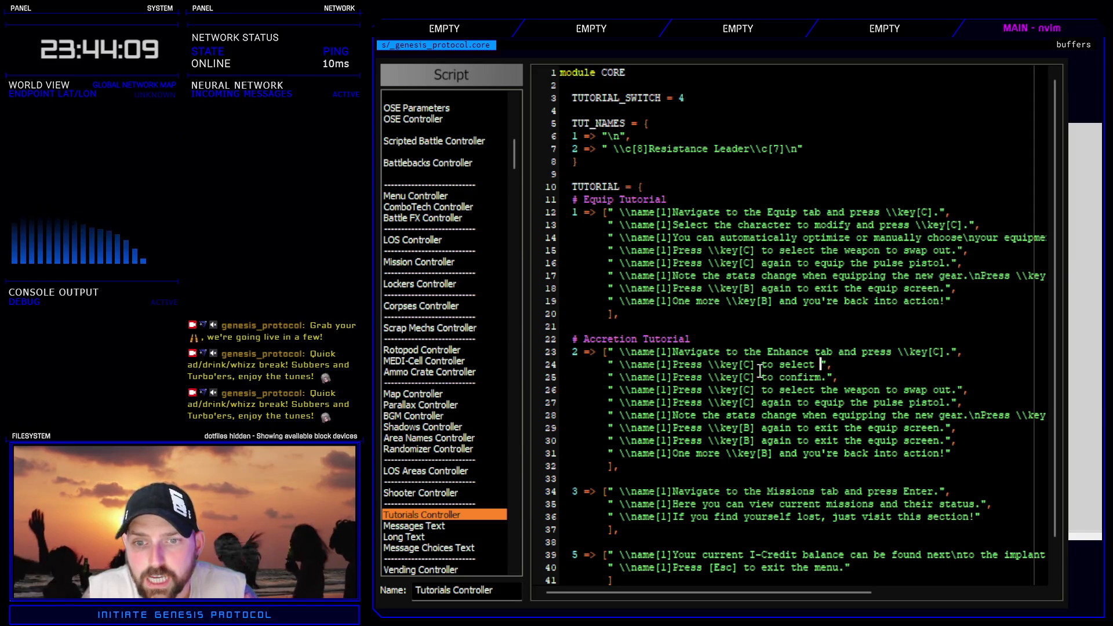
{"action": "type", "text": "sRIGHT"}
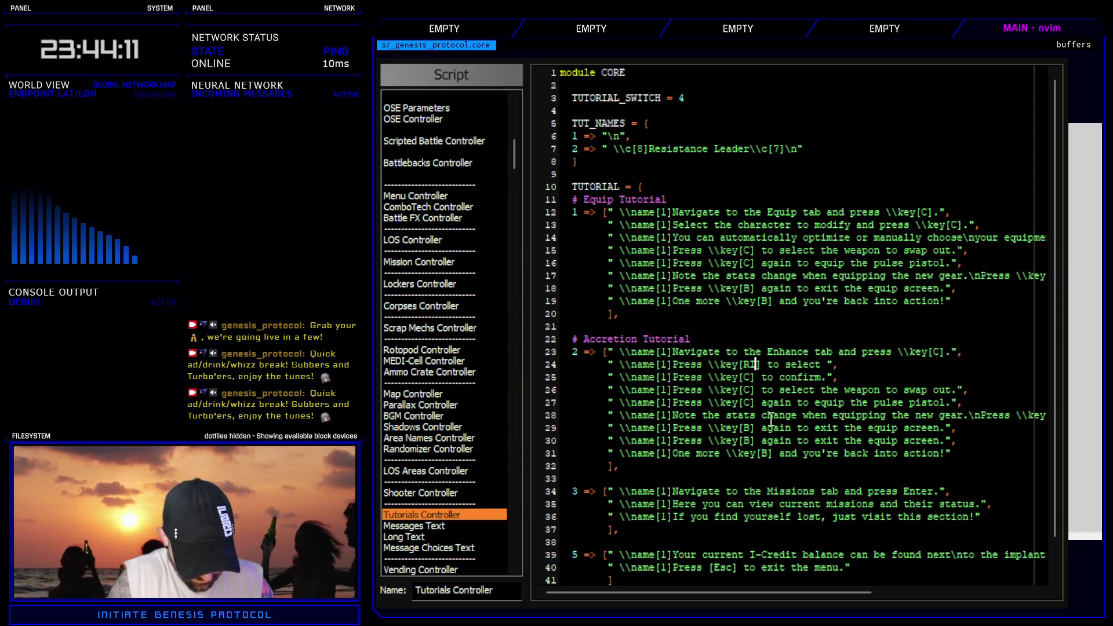
{"action": "key", "text": "Escape"}
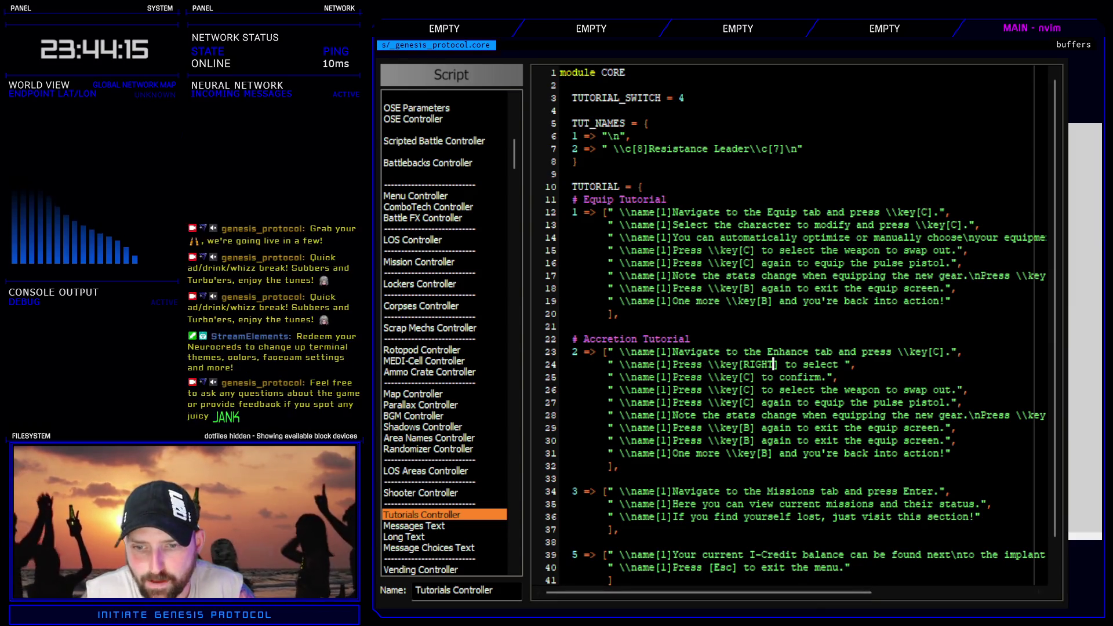
{"action": "key", "text": "Escape"}
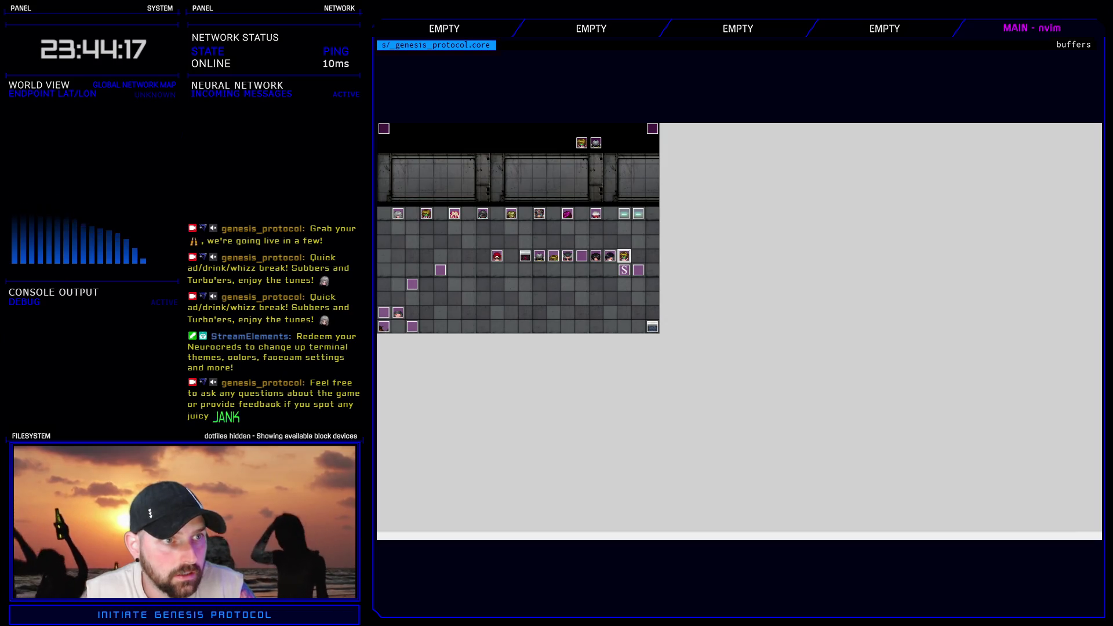
- In common event 017 Accretion Tutorial, make tutorial_text(1) append actor 2's name plus a period
{"action": "key", "text": "F9"}
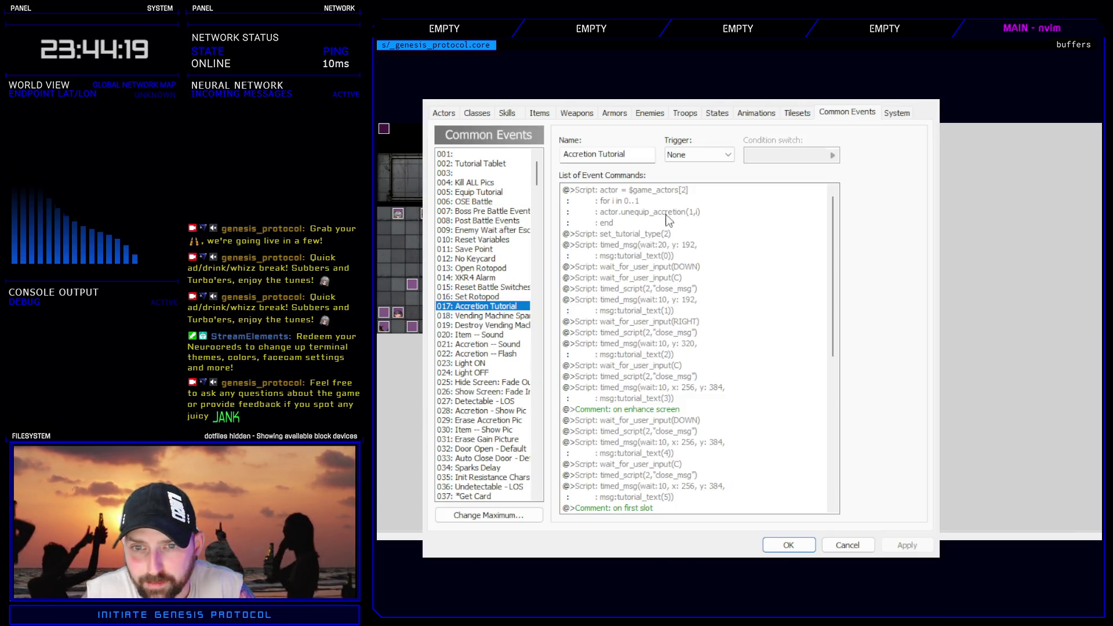
{"action": "left_click", "coordinate": [669, 256]}
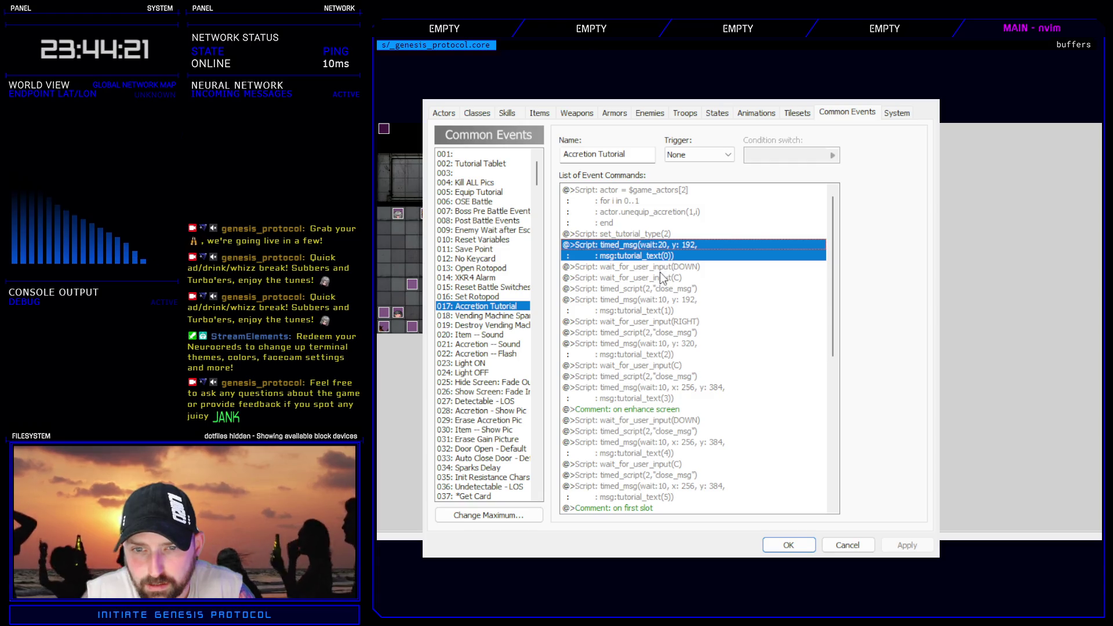
{"action": "left_click", "coordinate": [658, 308]}
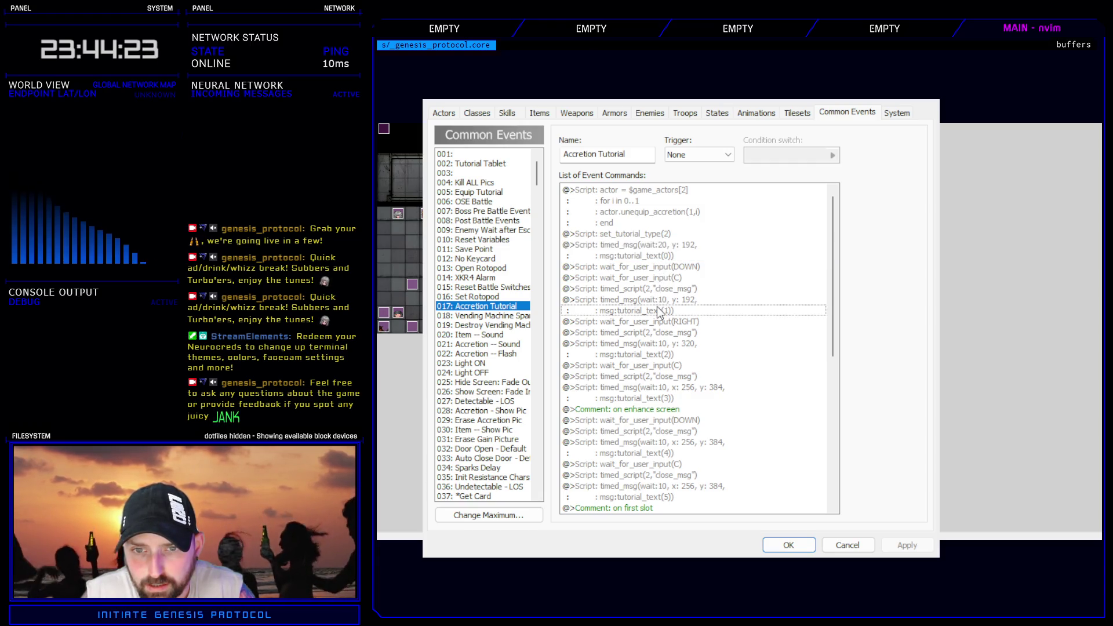
{"action": "left_click", "coordinate": [660, 309]}
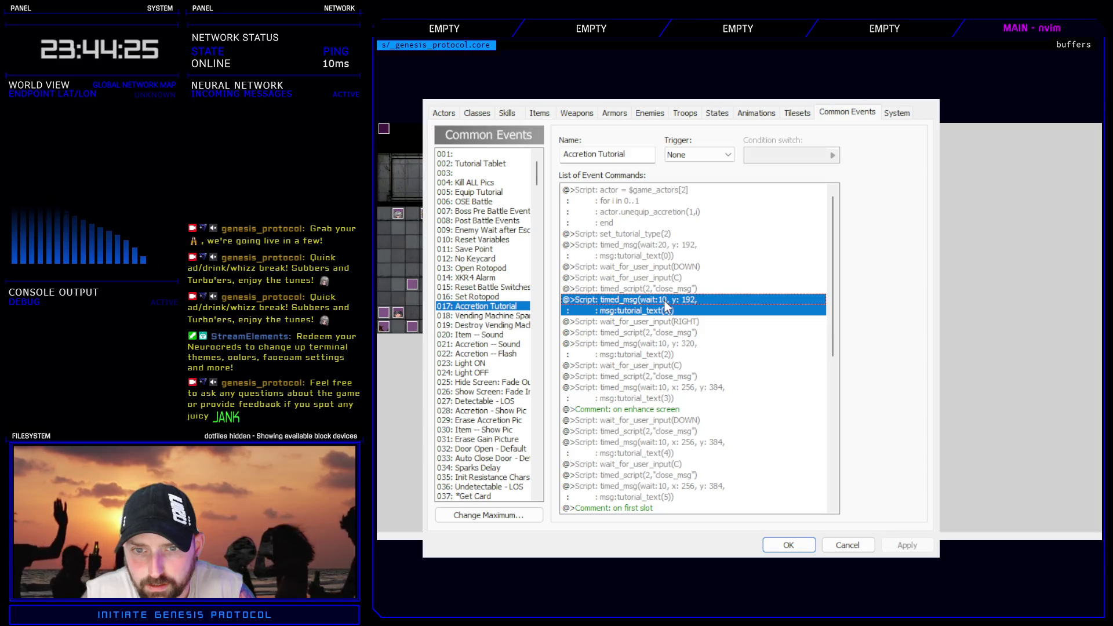
{"action": "double_click", "coordinate": [666, 306]}
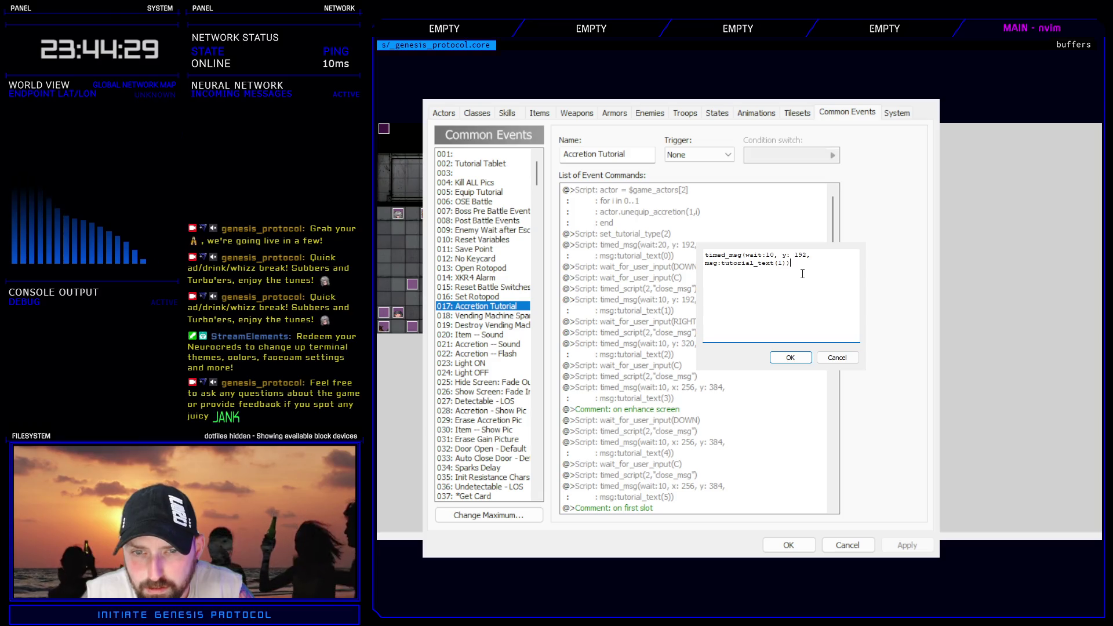
{"action": "key", "text": "Left"}
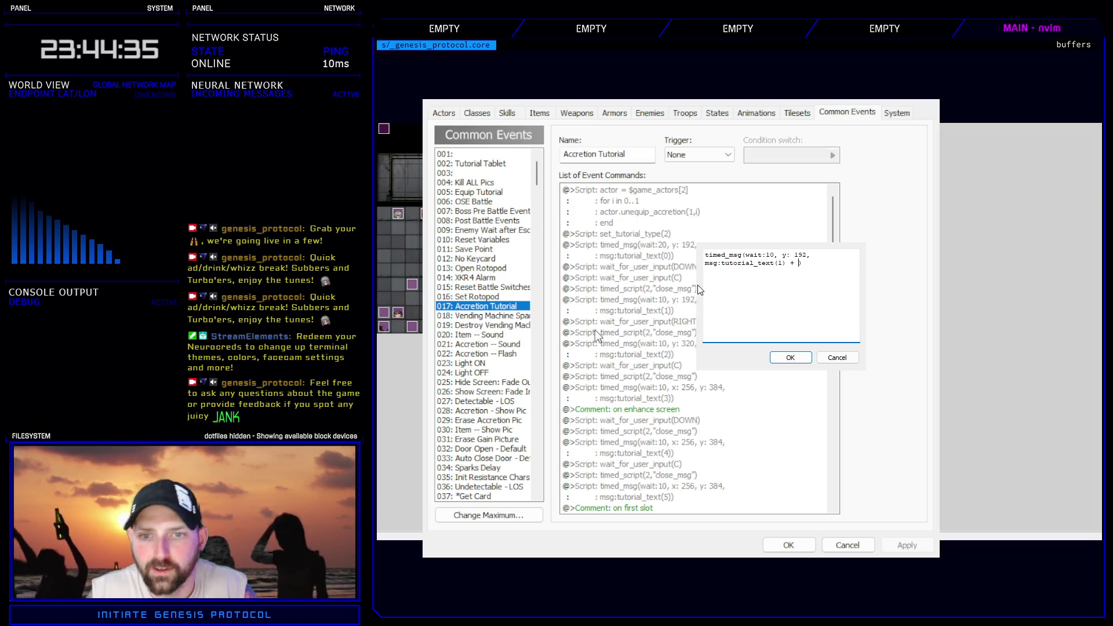
{"action": "scroll", "coordinate": [718, 275], "scroll_direction": "up", "scroll_amount": 1}
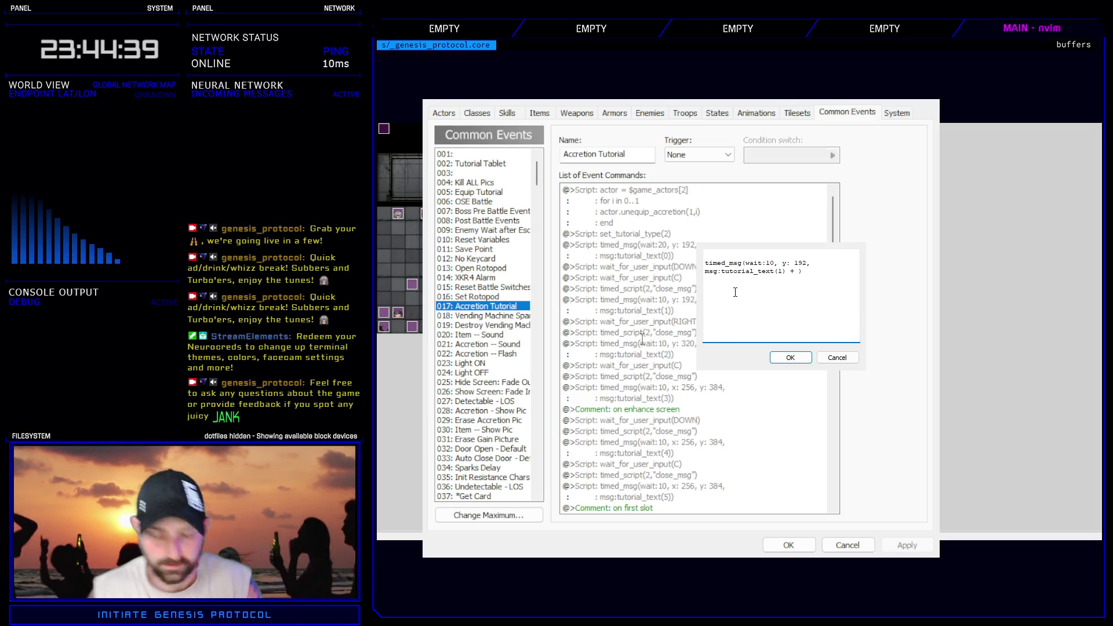
{"action": "type", "text": "name"}
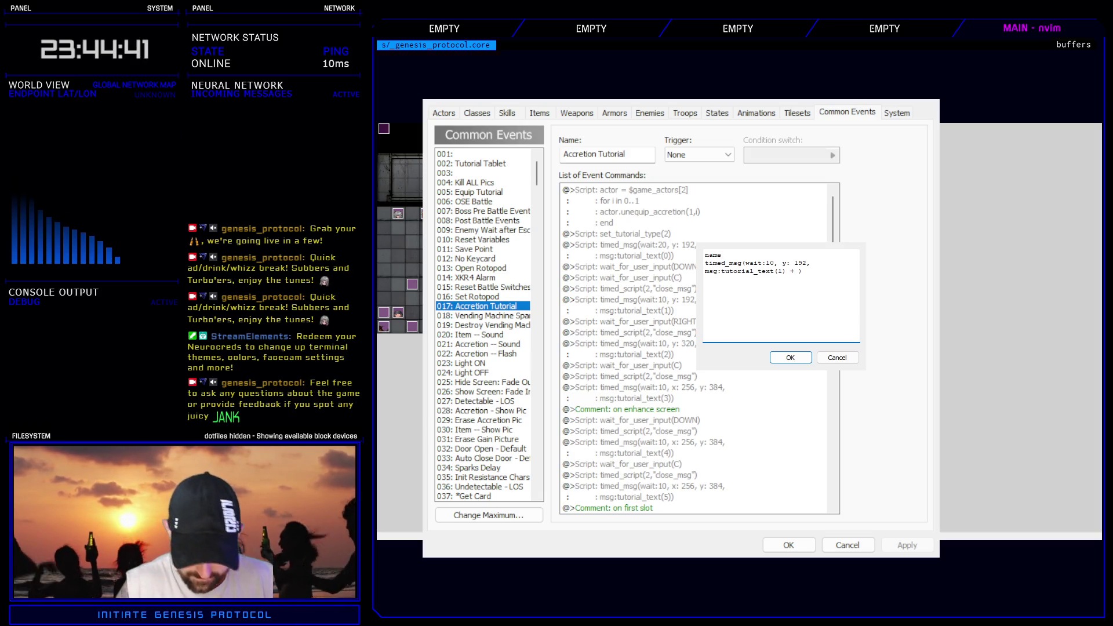
{"action": "type", "text": " = $game_ac"}
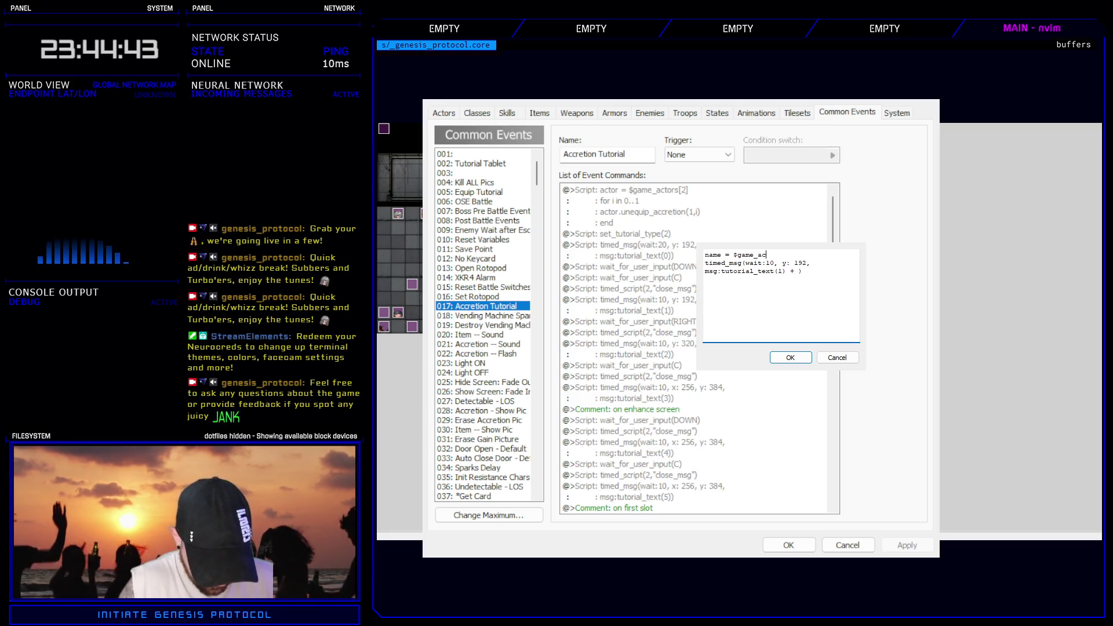
{"action": "type", "text": "tors[2"}
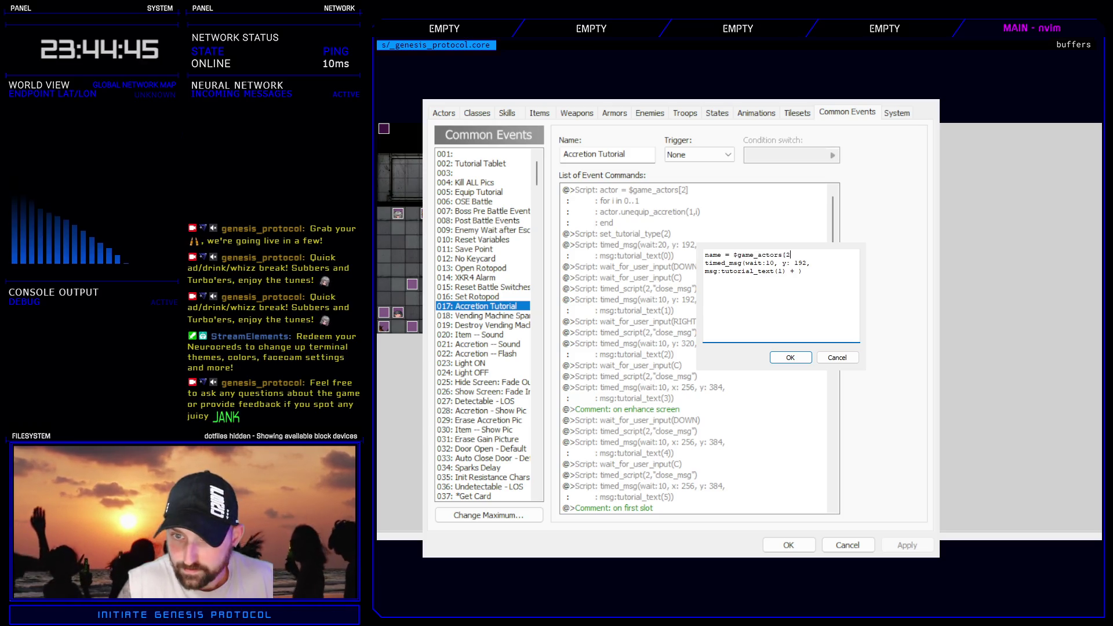
{"action": "type", "text": "].name"}
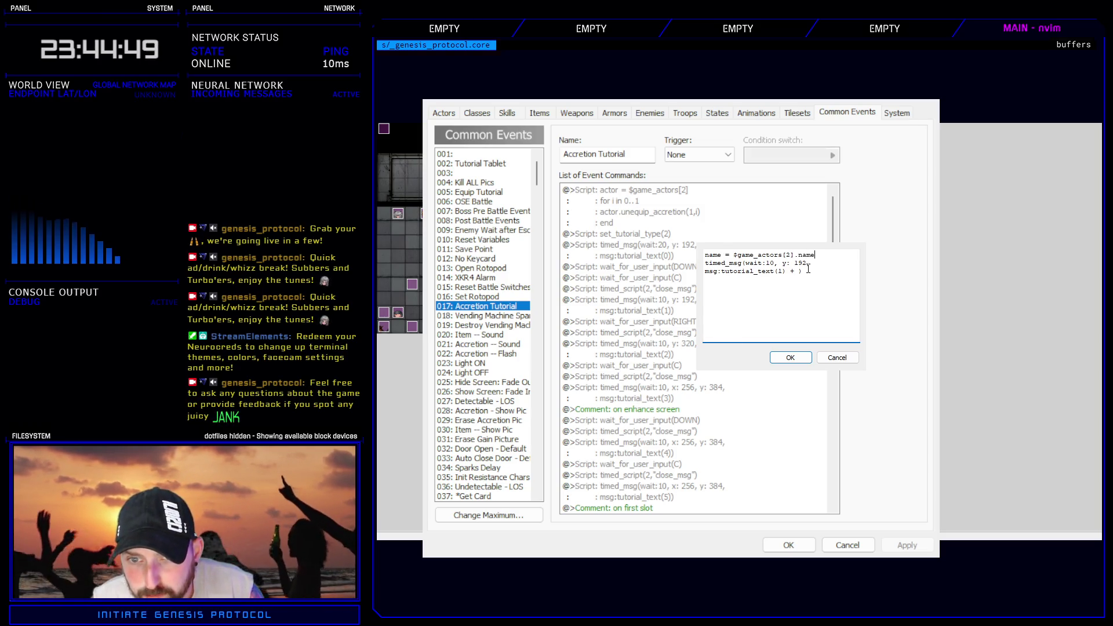
{"action": "type", "text": "name"}
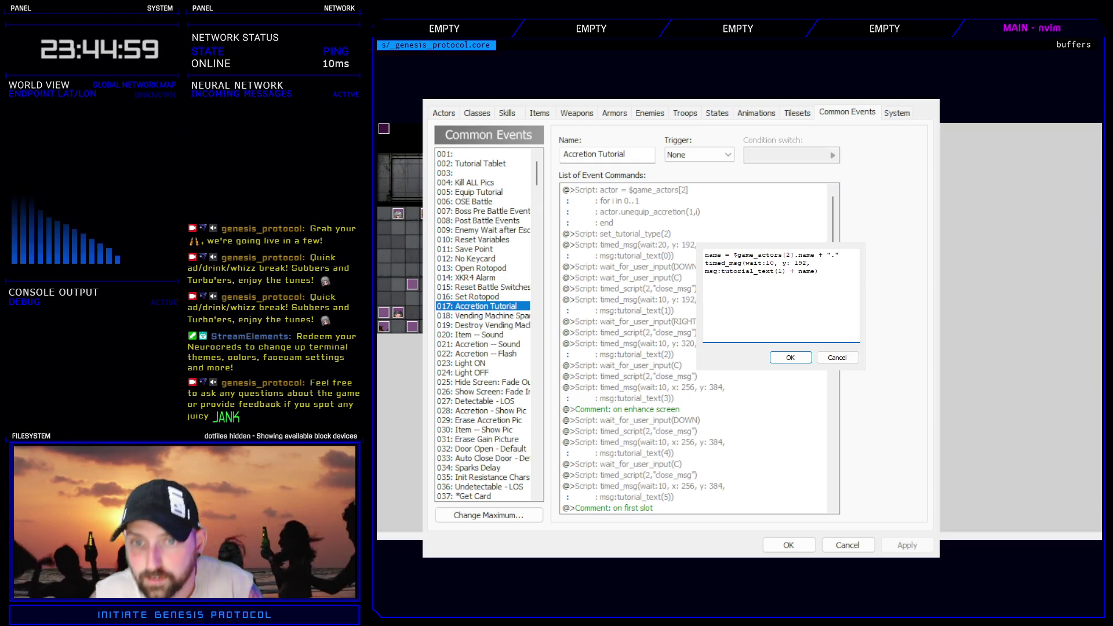
{"action": "left_click", "coordinate": [797, 358]}
{"action": "left_click", "coordinate": [788, 545]}
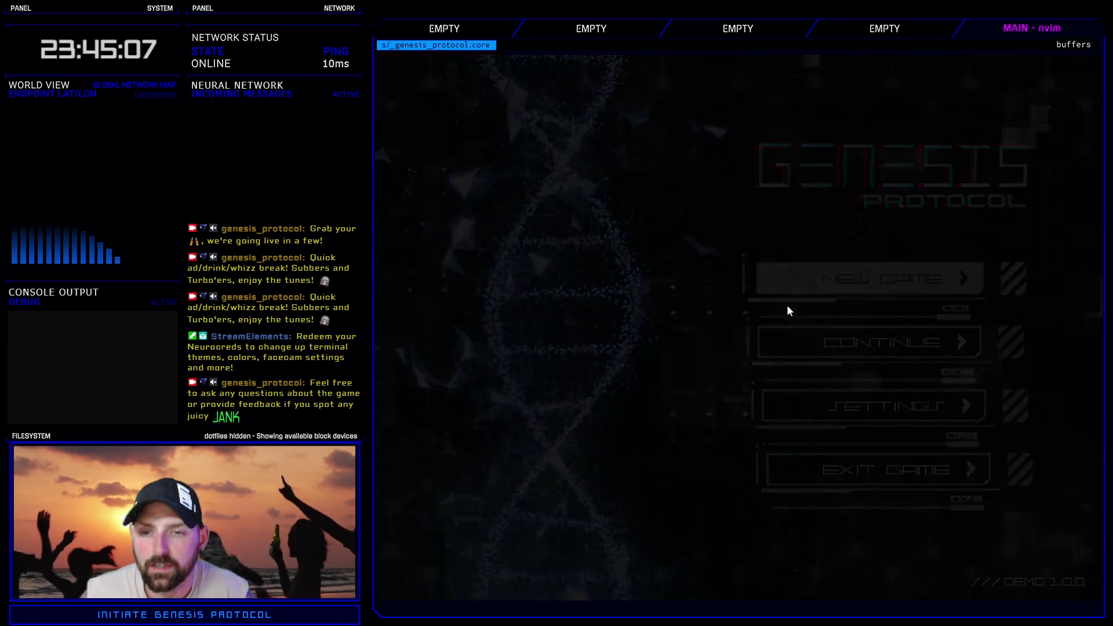
- Start a new game on Normal, enter the Enhance tab, and select Kivos
{"action": "key", "text": "Return"}
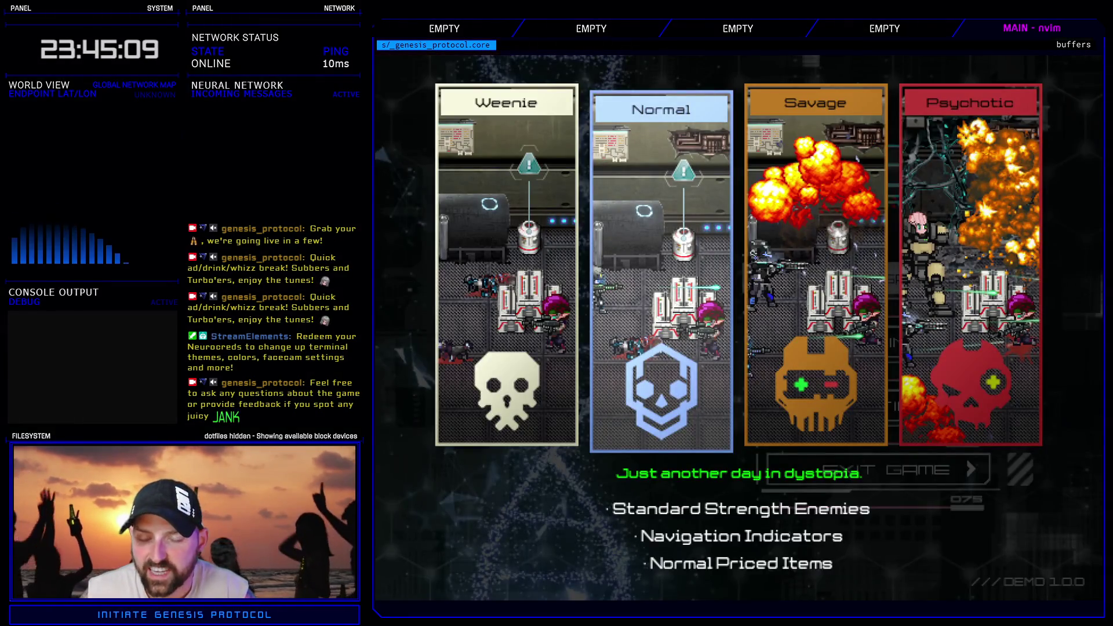
{"action": "key", "text": "Return"}
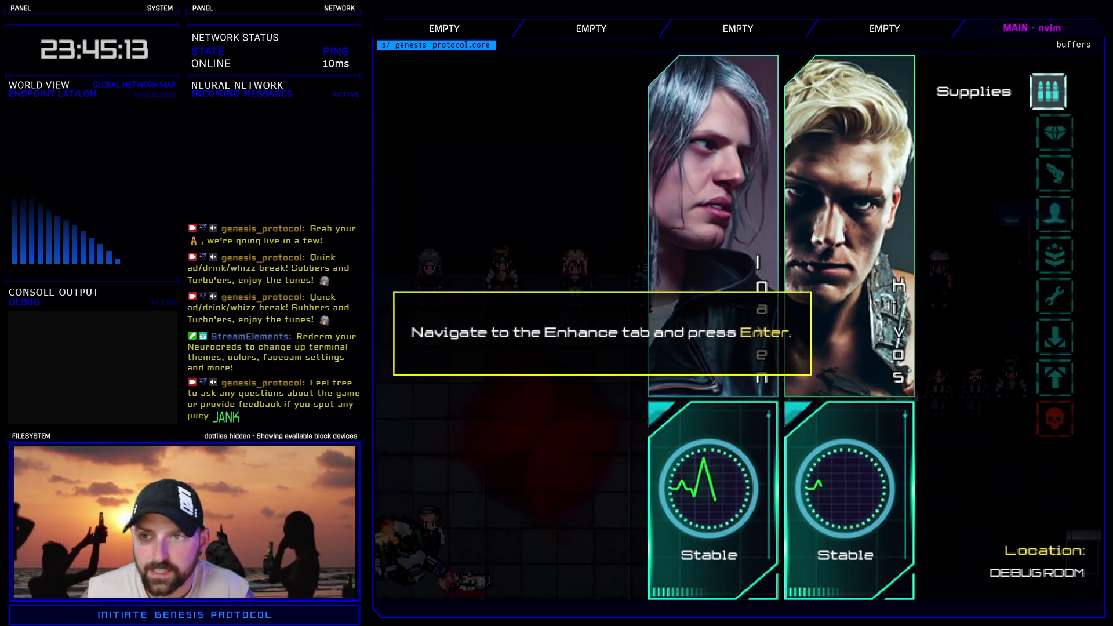
{"action": "key", "text": "Down"}
{"action": "key", "text": "Return"}
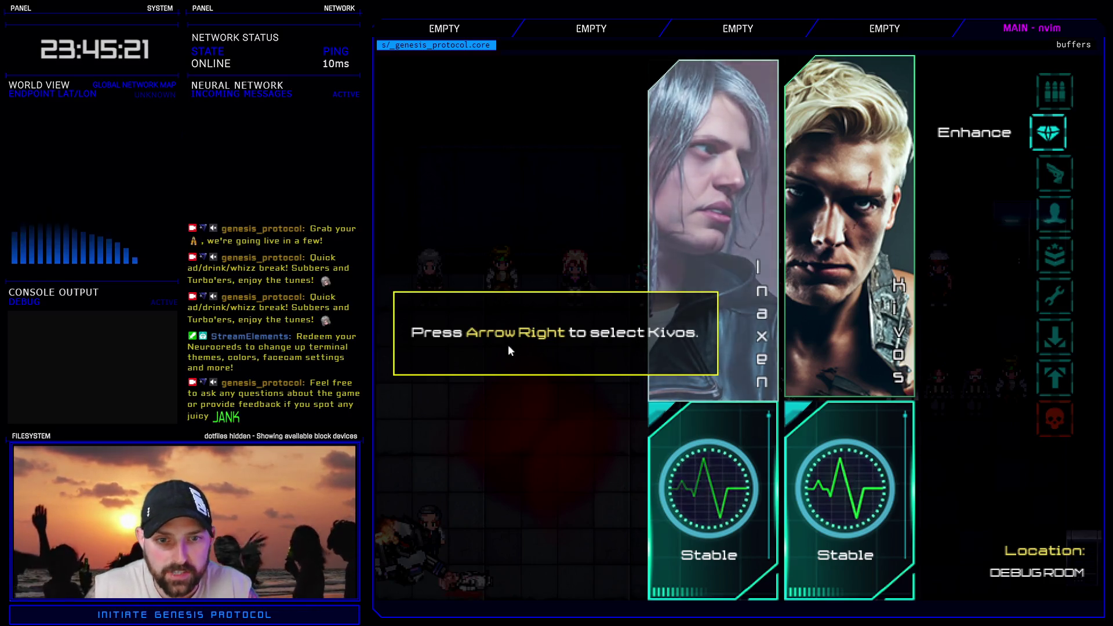
{"action": "key", "text": "Right"}
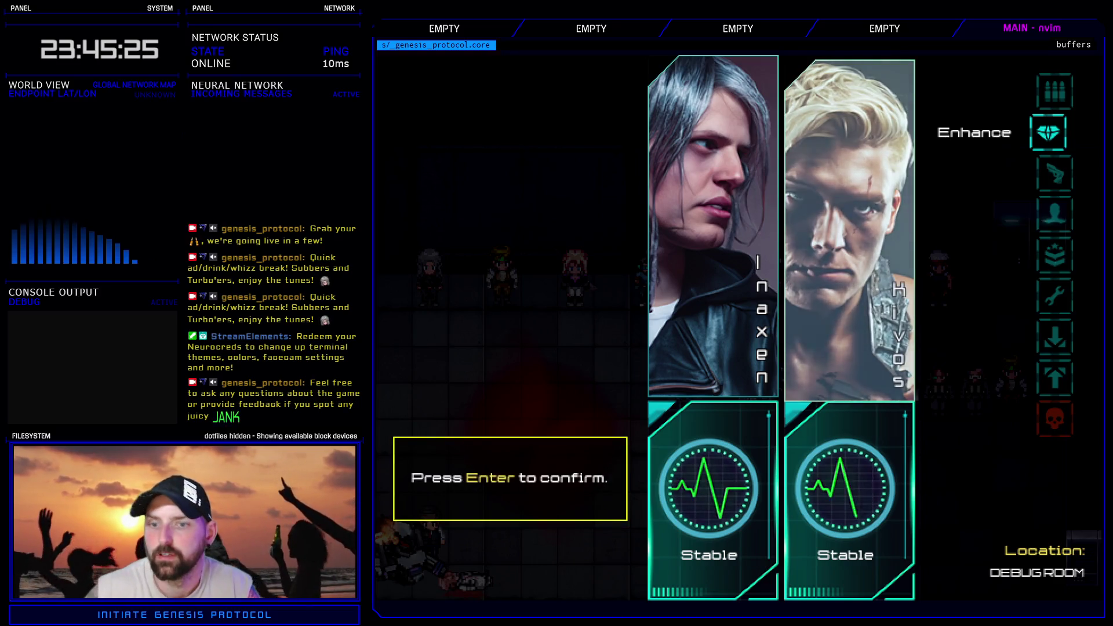
{"action": "key", "text": "Return"}
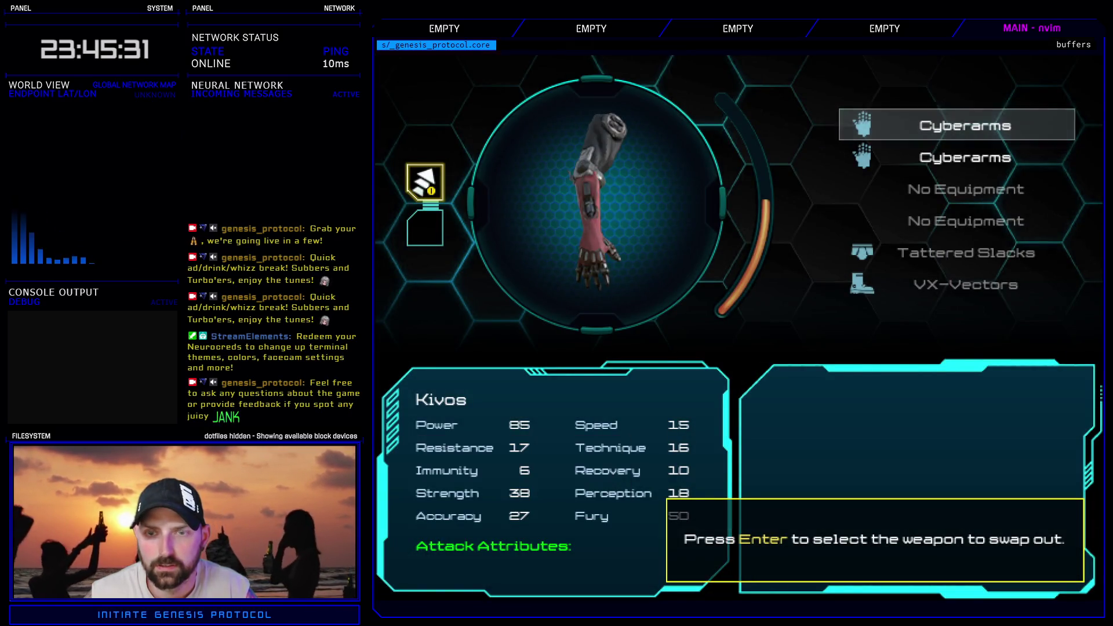
- Equip Heat Conduit and Coupler Link on Kivos's Cyberarms, then leave the equip screen
{"action": "key", "text": "Return"}
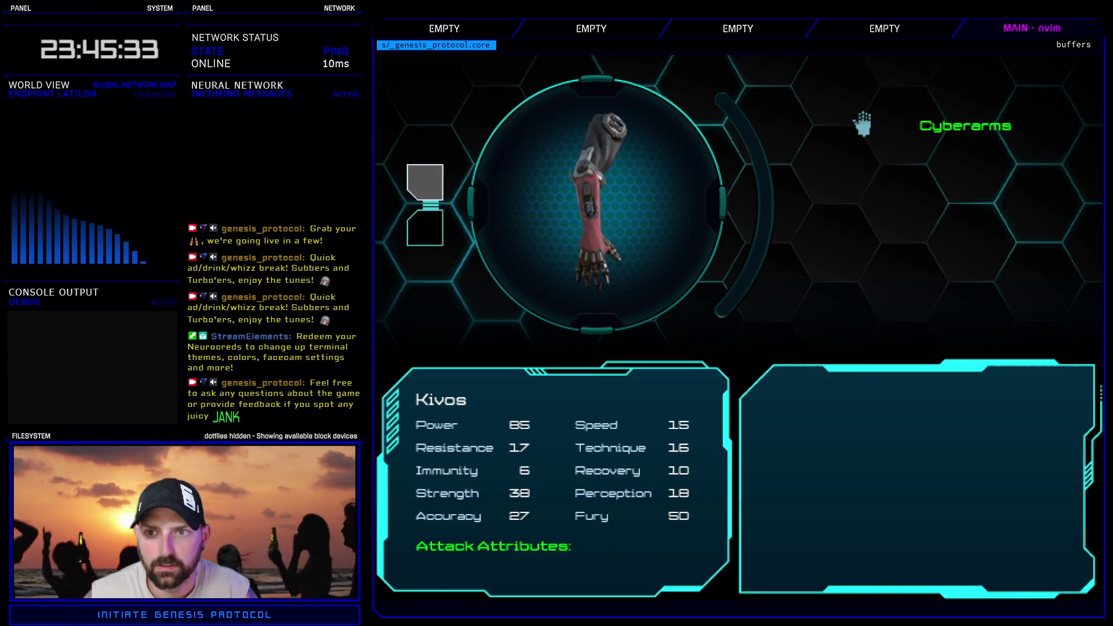
{"action": "key", "text": "Return"}
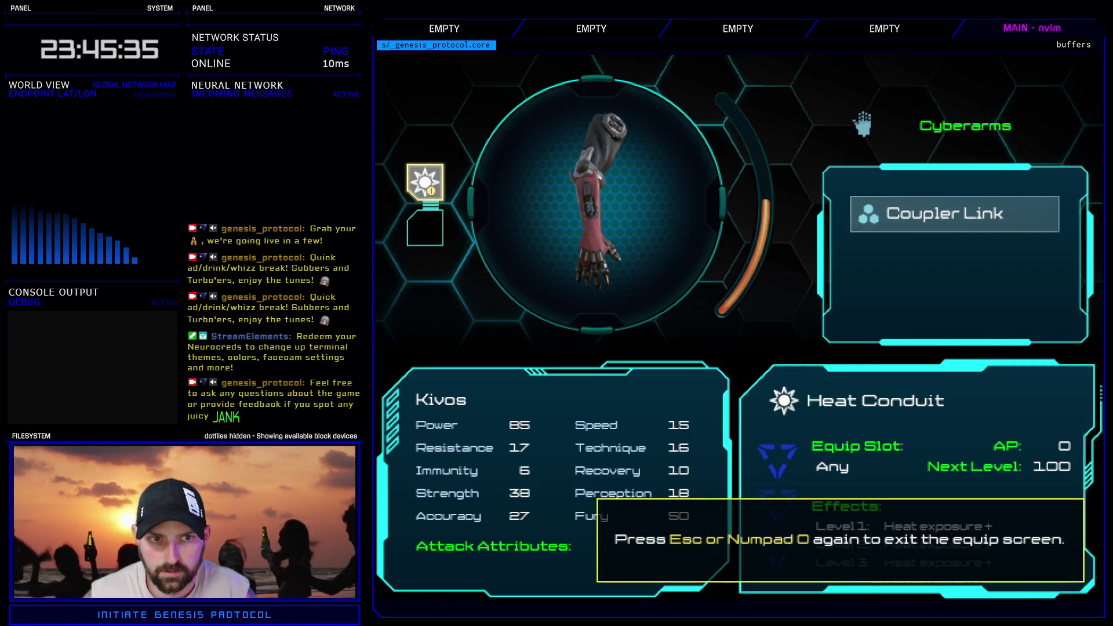
{"action": "key", "text": "Down"}
{"action": "key", "text": "Return"}
{"action": "key", "text": "Return"}
{"action": "key", "text": "Escape"}
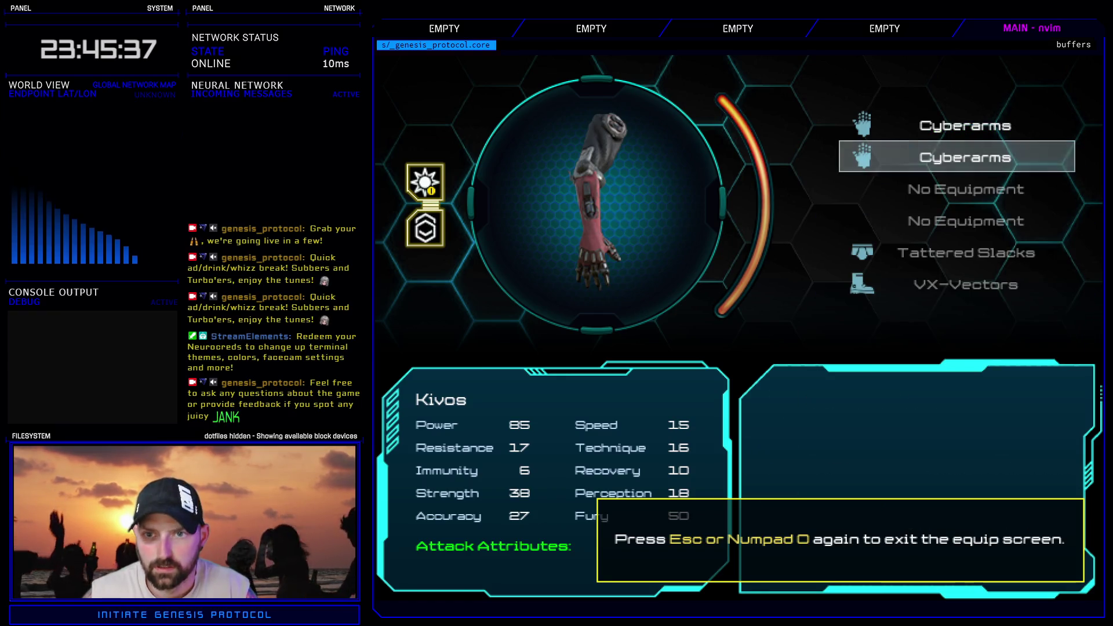
{"action": "key", "text": "Escape"}
- Dismiss the final tutorial message and exit the game through Quit > Exit Game
{"action": "key", "text": "Escape"}
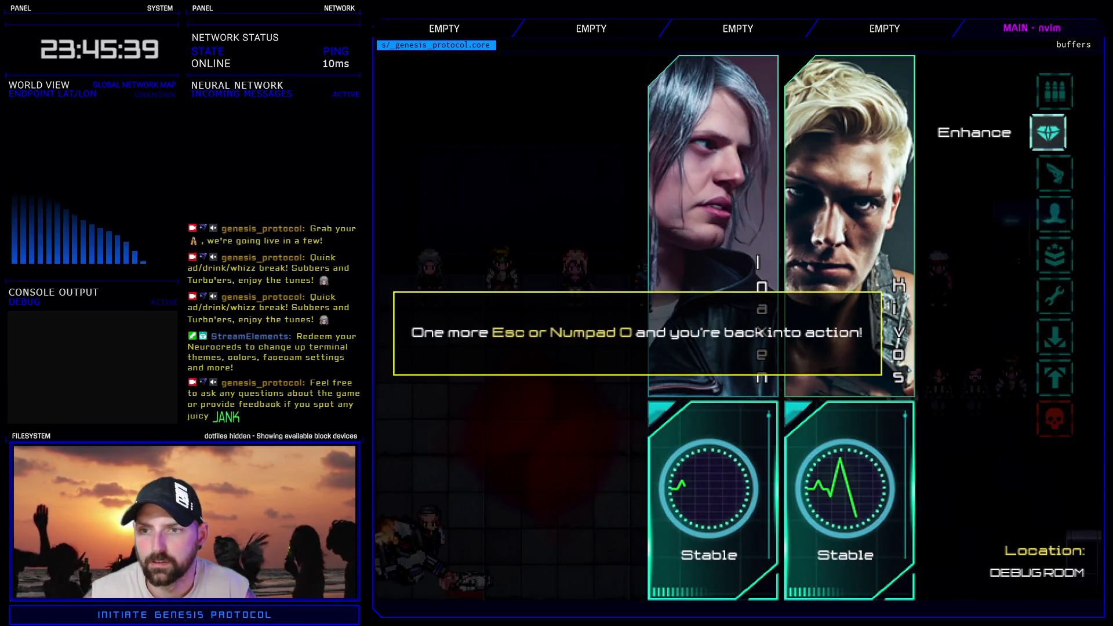
{"action": "key", "text": "Down"}
{"action": "key", "text": "Down"}
{"action": "key", "text": "Down"}
{"action": "key", "text": "Escape"}
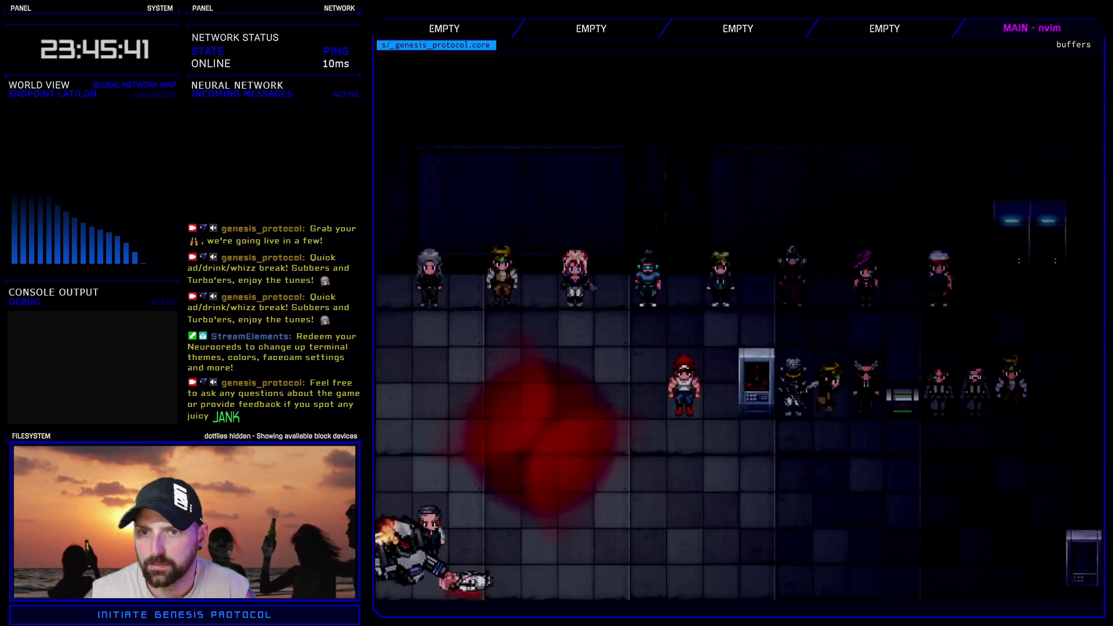
{"action": "key", "text": "Escape"}
{"action": "key", "text": "Down"}
{"action": "key", "text": "Down"}
{"action": "key", "text": "Down"}
{"action": "key", "text": "Return"}
{"action": "key", "text": "Down"}
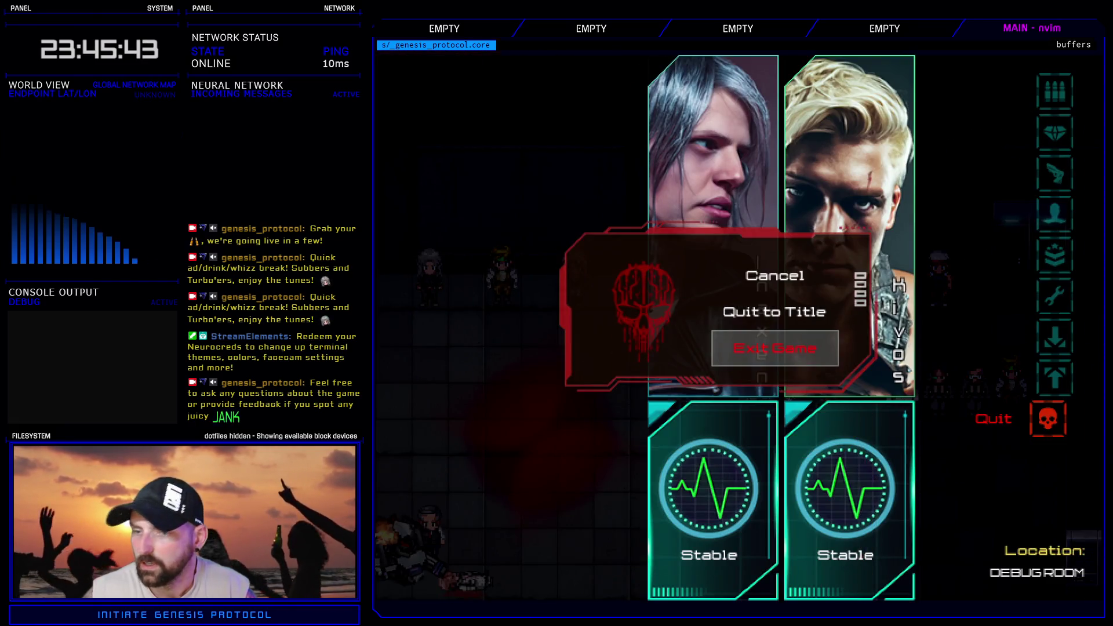
{"action": "key", "text": "Return"}
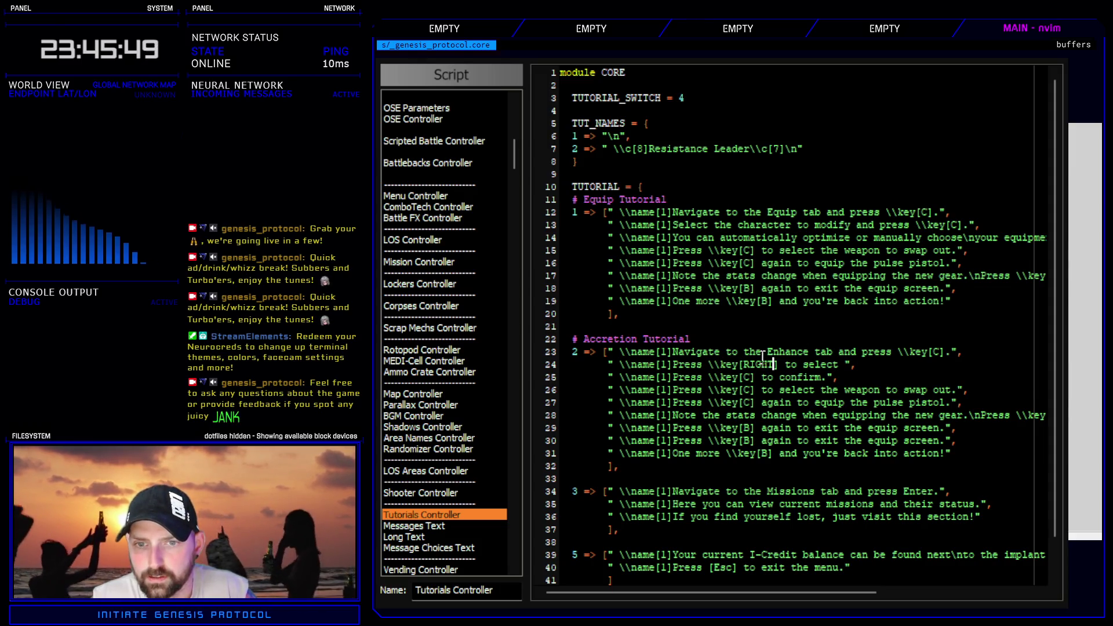
- Replace \key[RIGHT] on line 24 with the plain word 'Right' and close the Script Editor
{"action": "left_click_drag", "start_coordinate": [711, 364], "coordinate": [767, 366]}
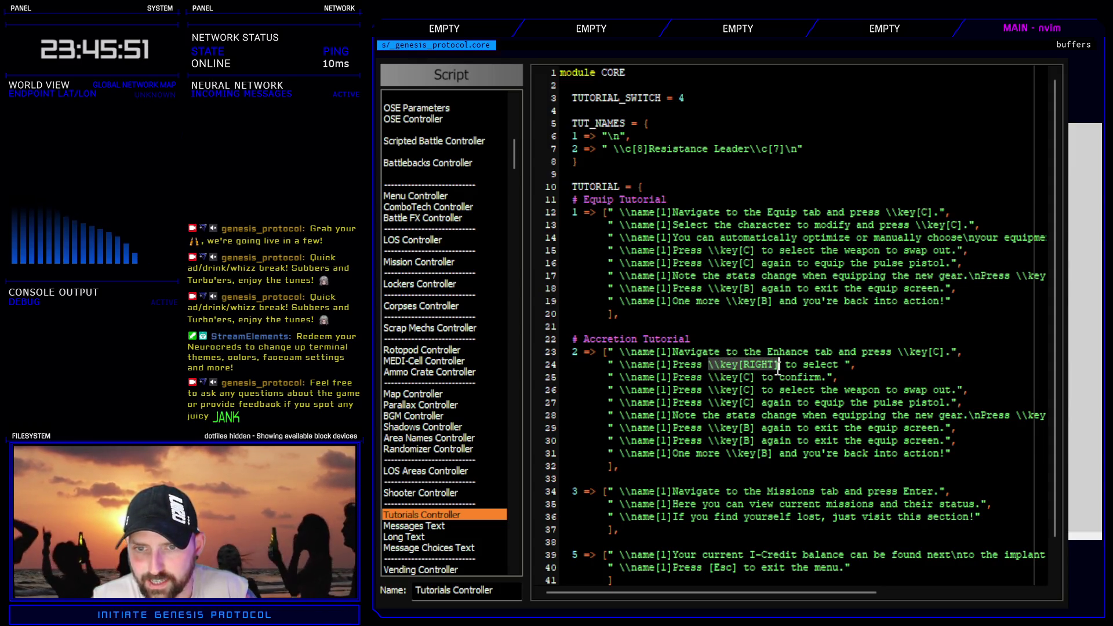
{"action": "type", "text": "Right"}
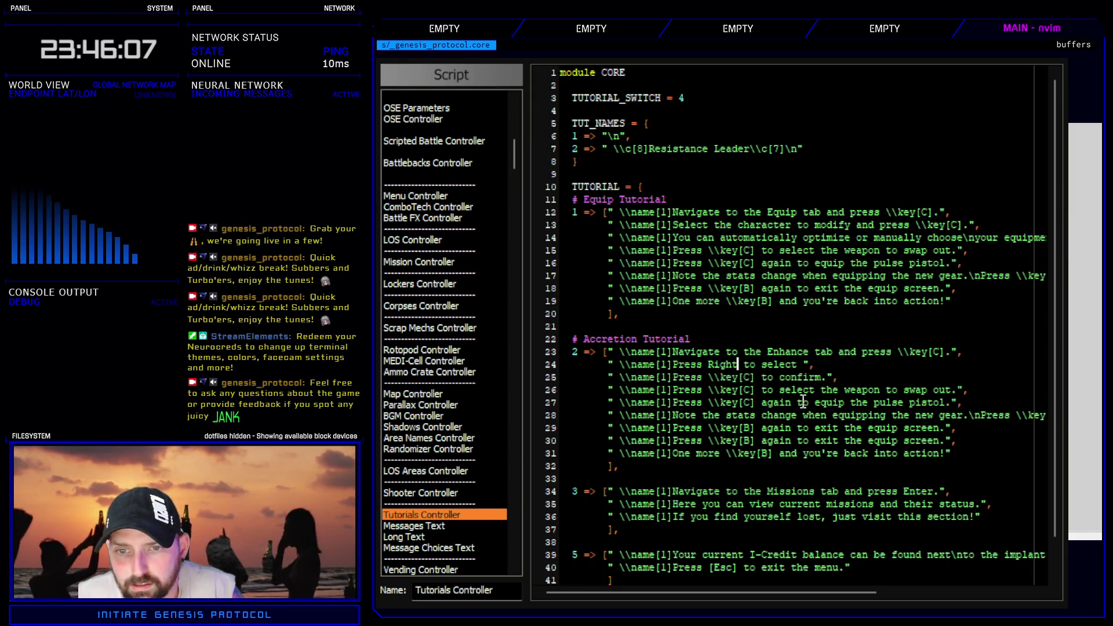
{"action": "key", "text": "Escape"}
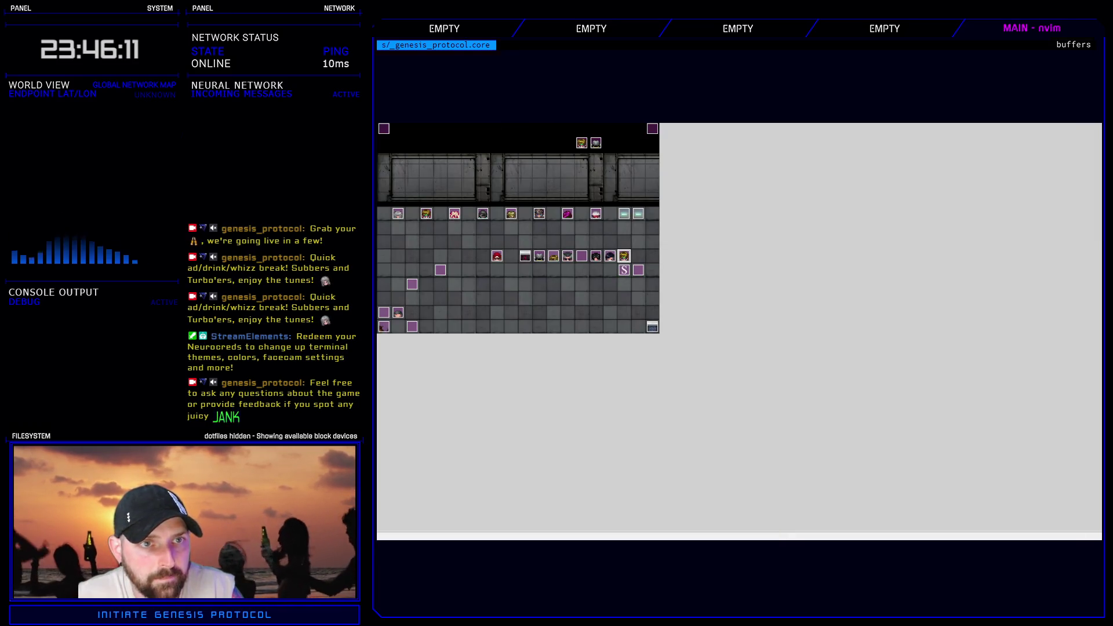
- Rename actor 036 from Virad to Ghost and apply the change
{"action": "key", "text": "F9"}
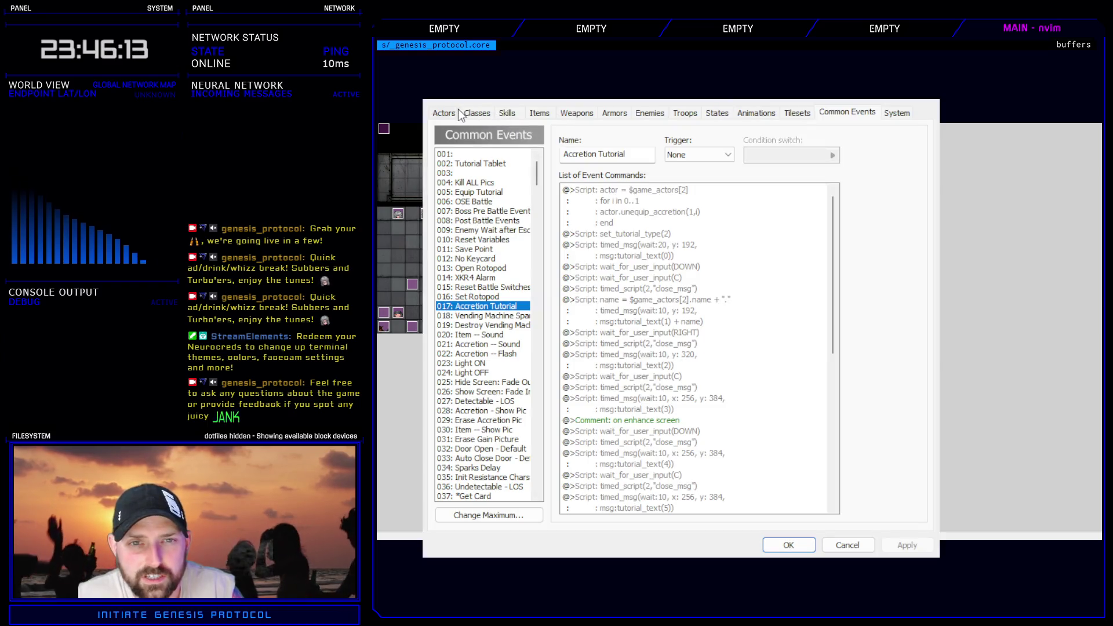
{"action": "left_click", "coordinate": [457, 113]}
{"action": "scroll", "coordinate": [479, 381], "scroll_direction": "down", "scroll_amount": 4}
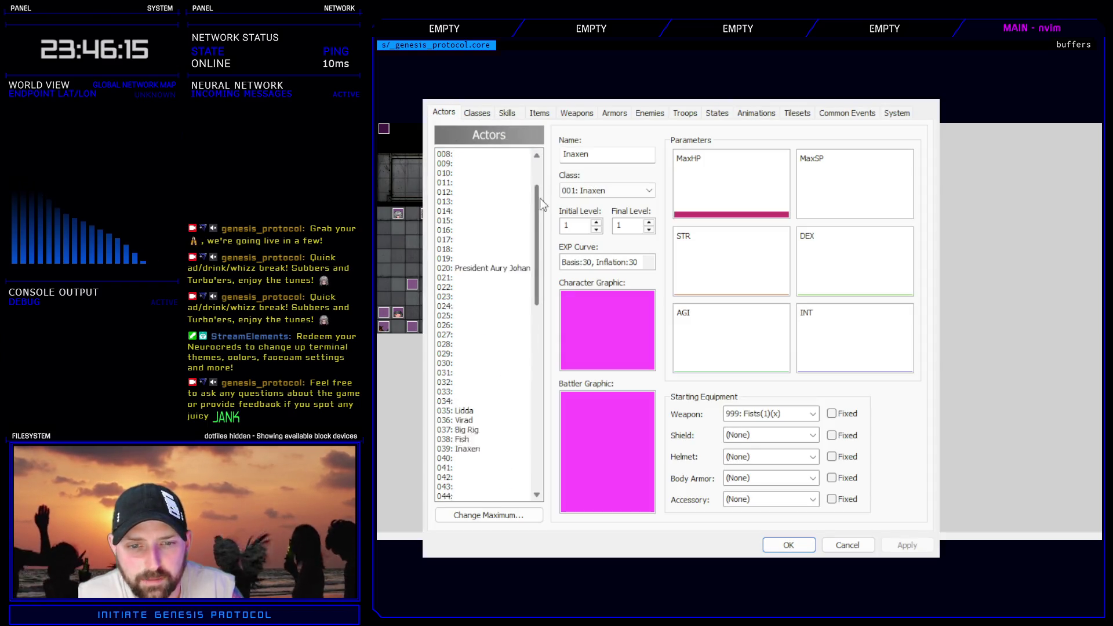
{"action": "left_click", "coordinate": [475, 373]}
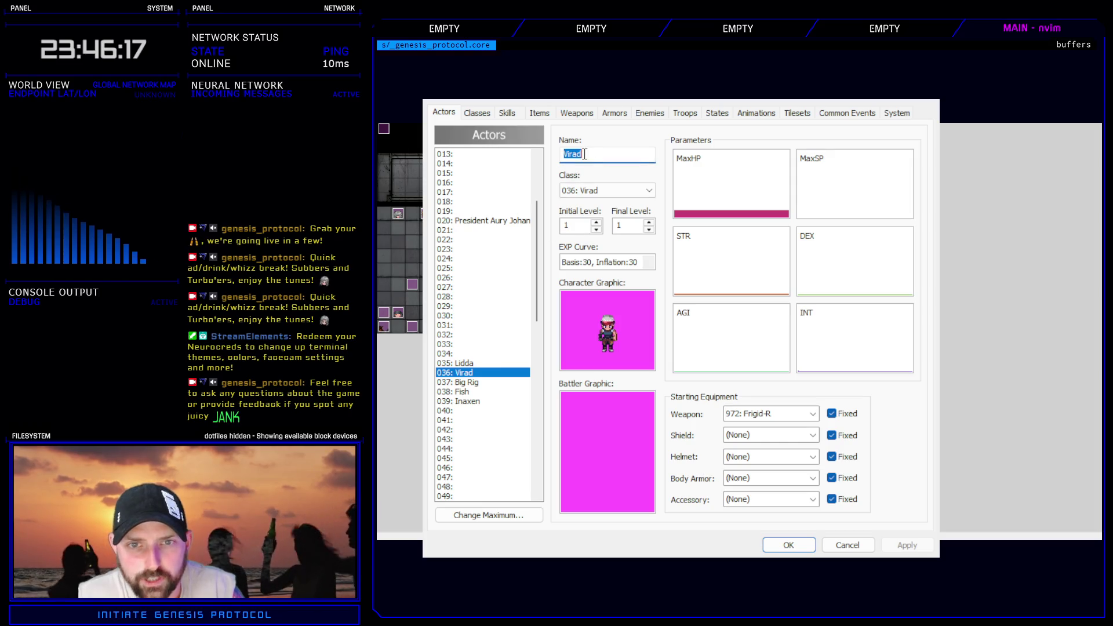
{"action": "type", "text": "Ghost"}
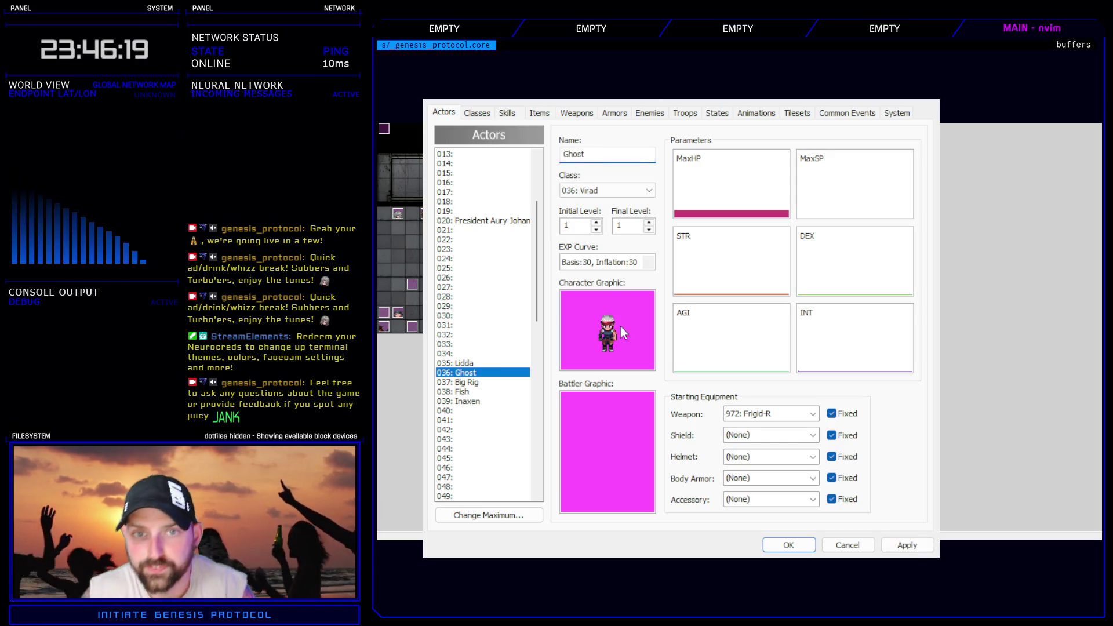
{"action": "left_click", "coordinate": [930, 547]}
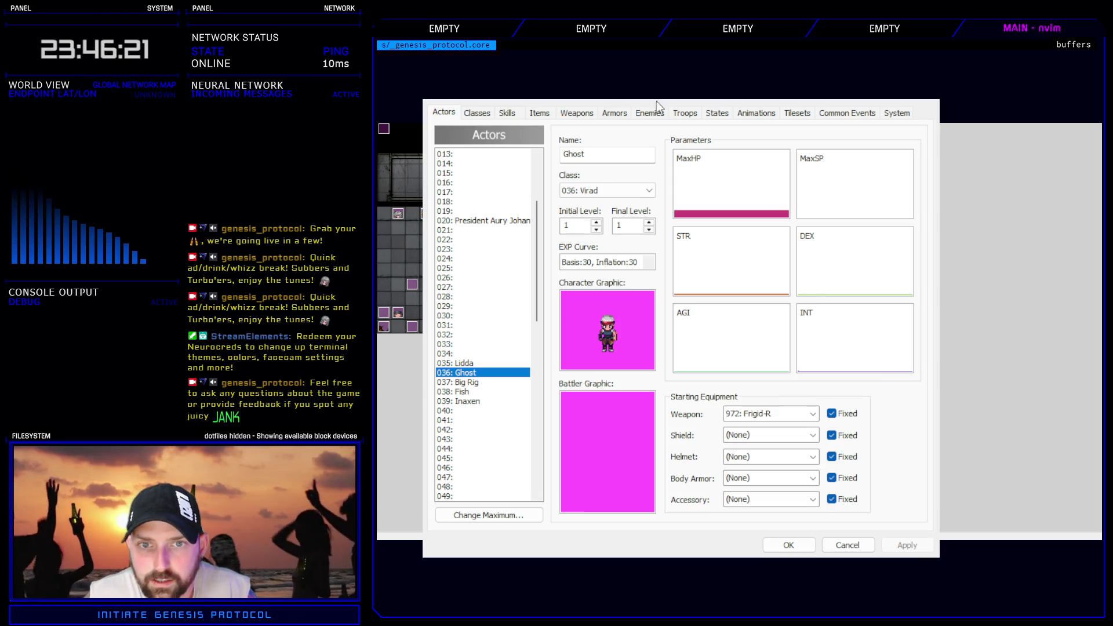
- Rename class 036 from Virad to Ghost, apply, and close the database with OK
{"action": "left_click", "coordinate": [474, 113]}
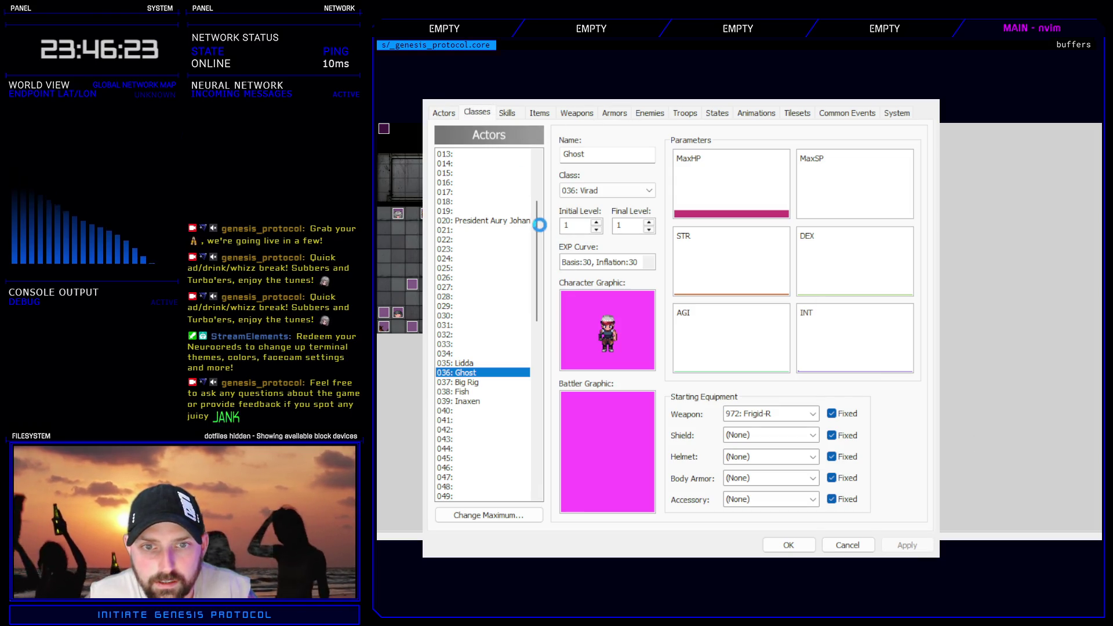
{"action": "scroll", "coordinate": [463, 446], "scroll_direction": "up", "scroll_amount": 9}
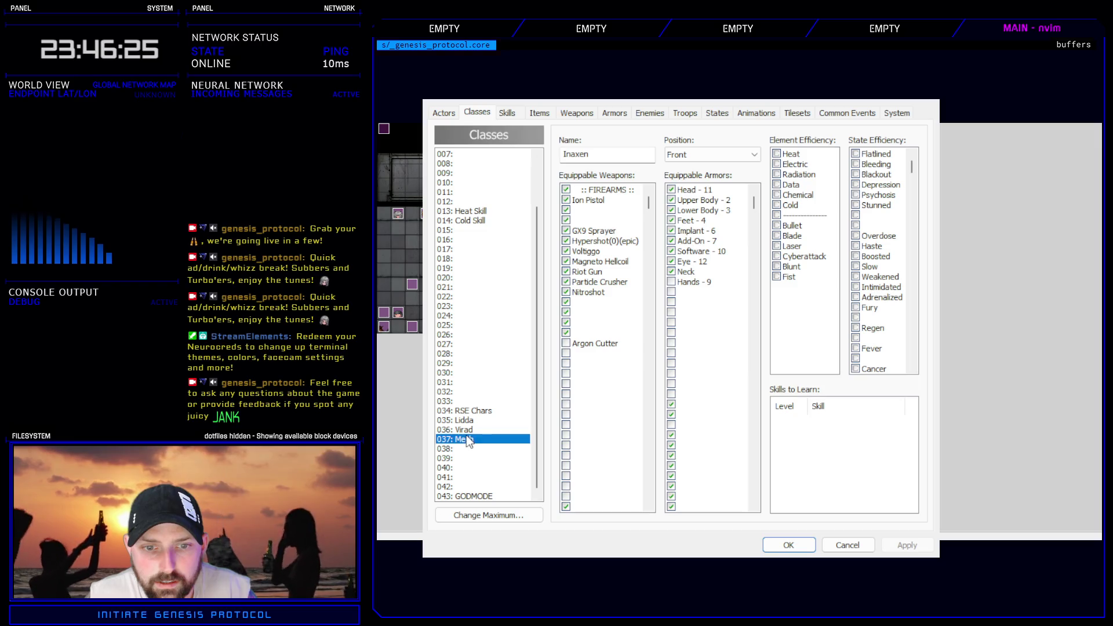
{"action": "left_click", "coordinate": [481, 429]}
{"action": "double_click", "coordinate": [584, 153]}
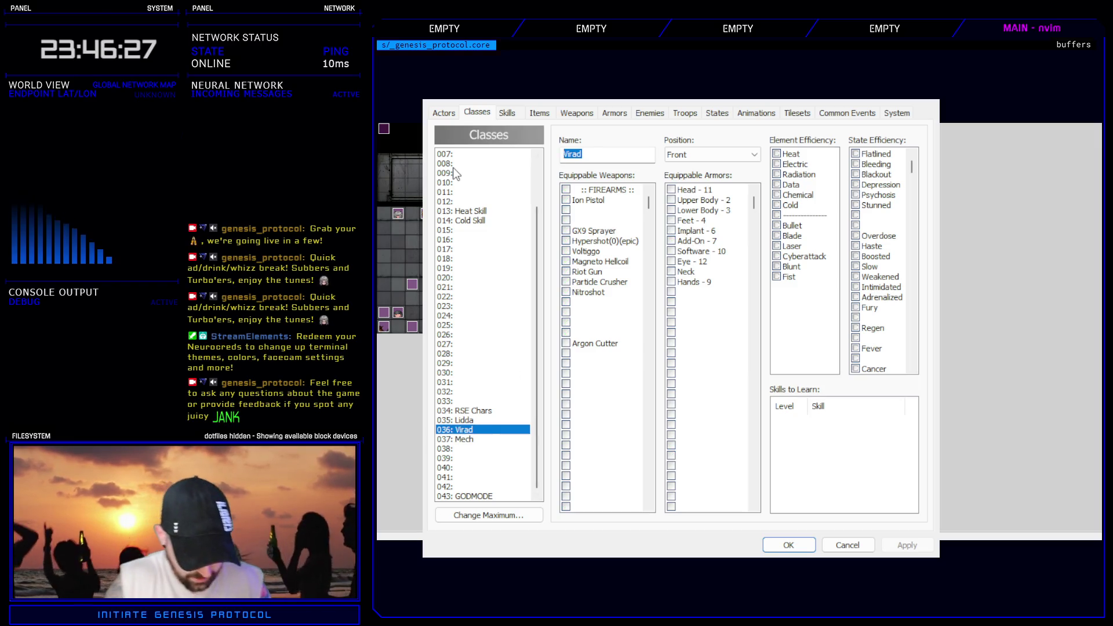
{"action": "type", "text": "Ghost"}
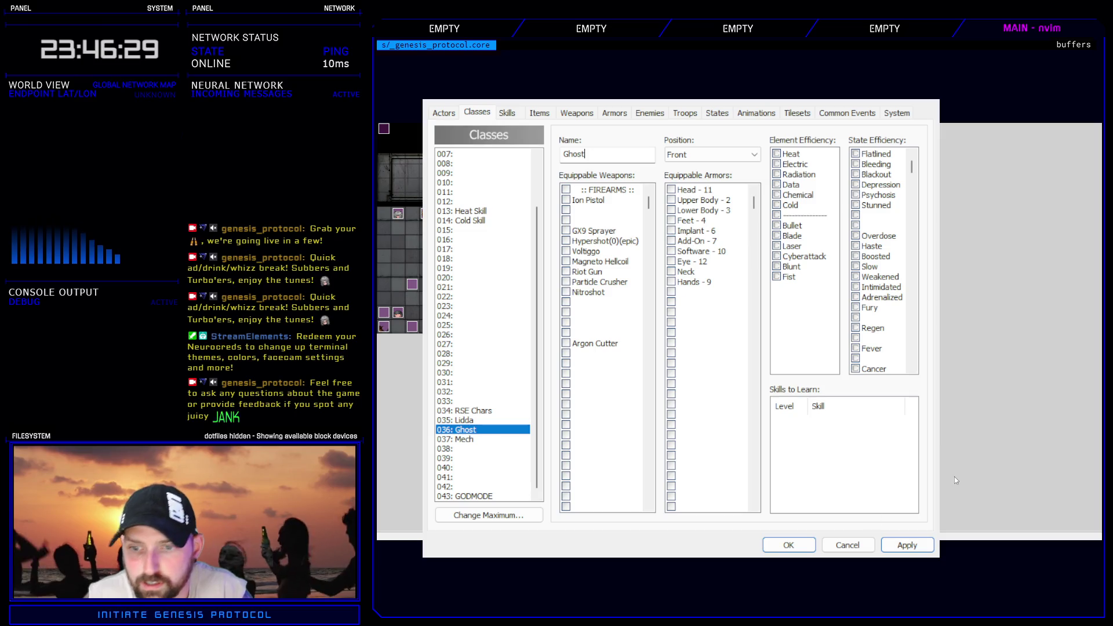
{"action": "left_click", "coordinate": [907, 545]}
{"action": "left_click", "coordinate": [788, 545]}
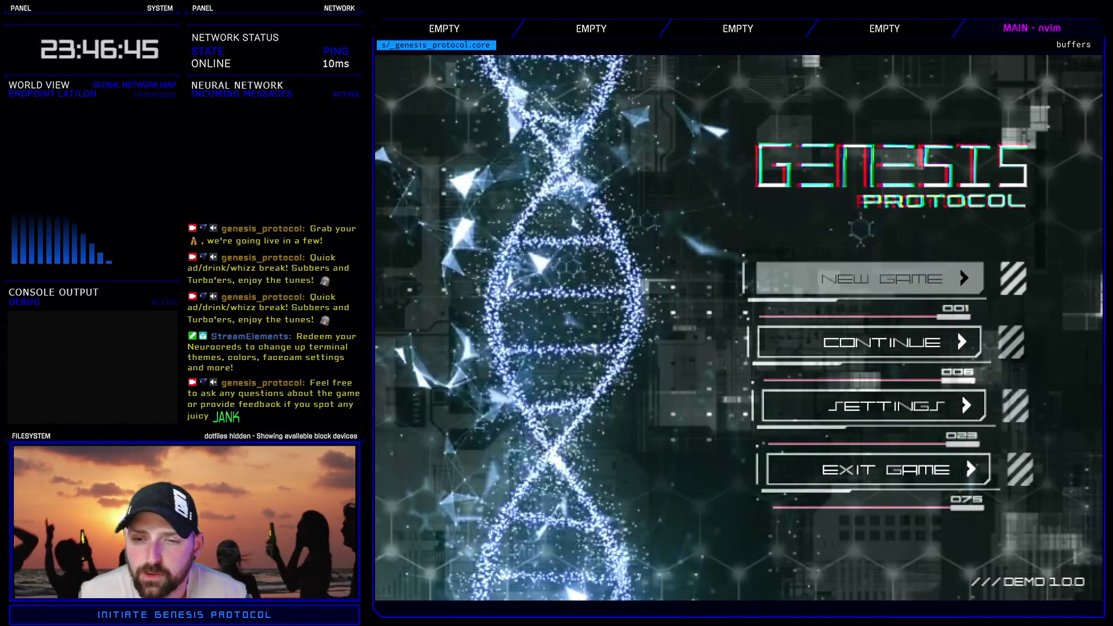
- Start a Normal game, enter Enhance to see 'Press Right to select Kivos.', then quit
{"action": "key", "text": "Return"}
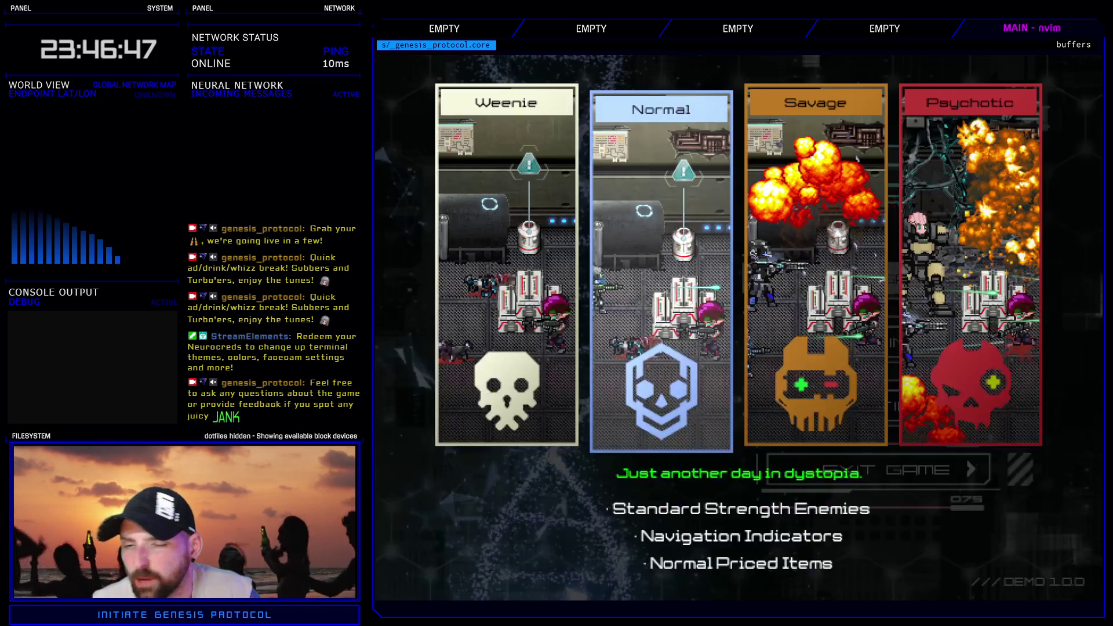
{"action": "key", "text": "Return"}
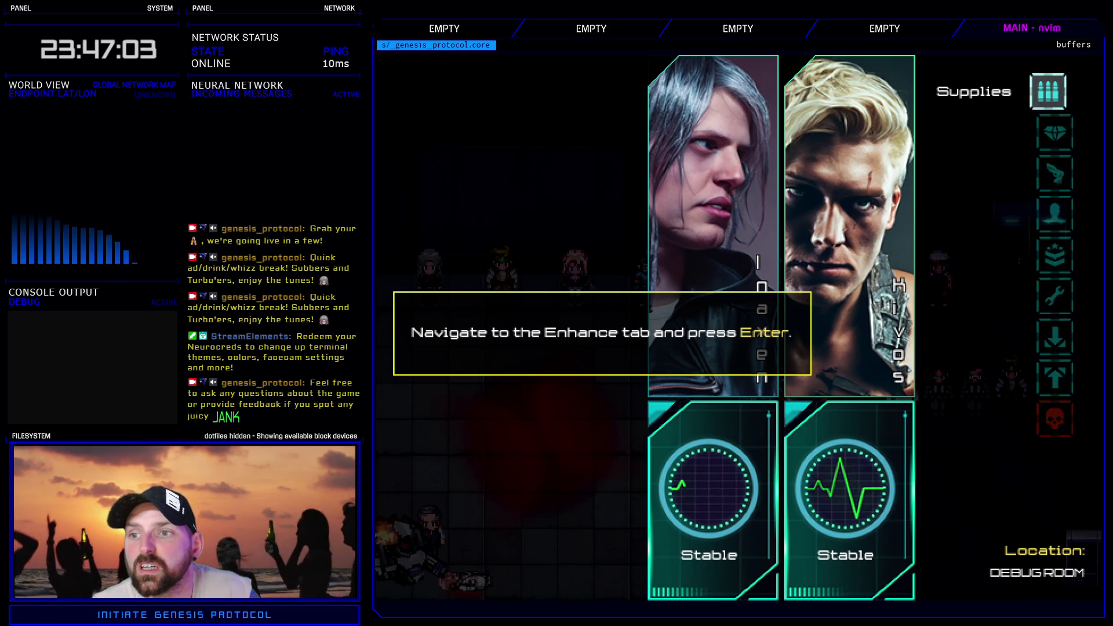
{"action": "key", "text": "Down"}
{"action": "key", "text": "Return"}
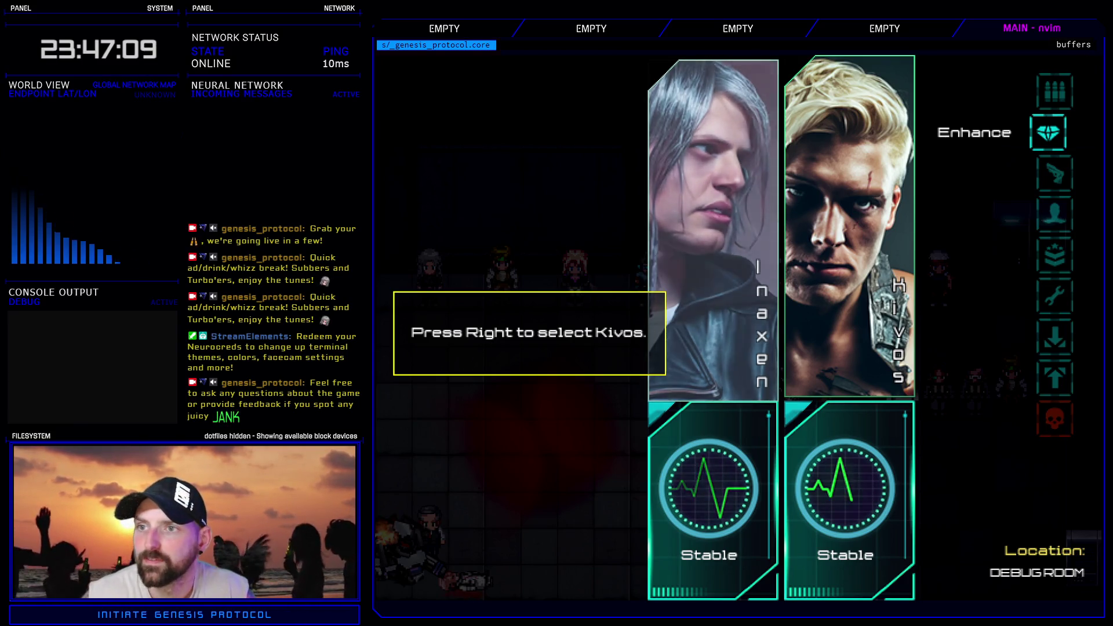
{"action": "key", "text": "Right"}
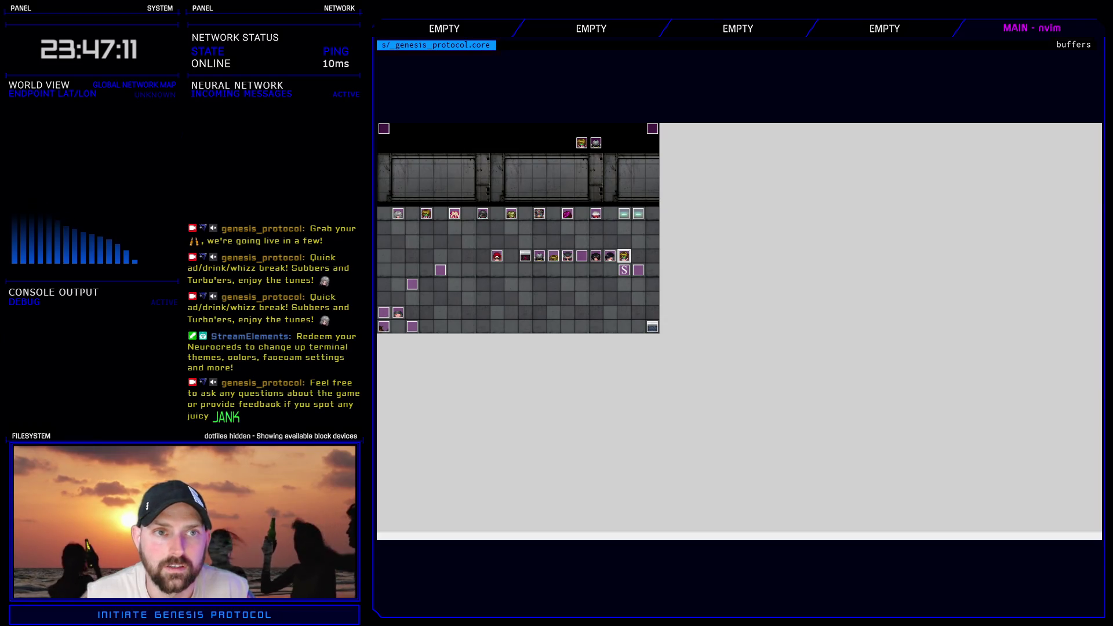
- Restore \key[RIGHT] on line 24 and make line 25 end 'to access his accretion loadout.'
{"action": "key", "text": "F11"}
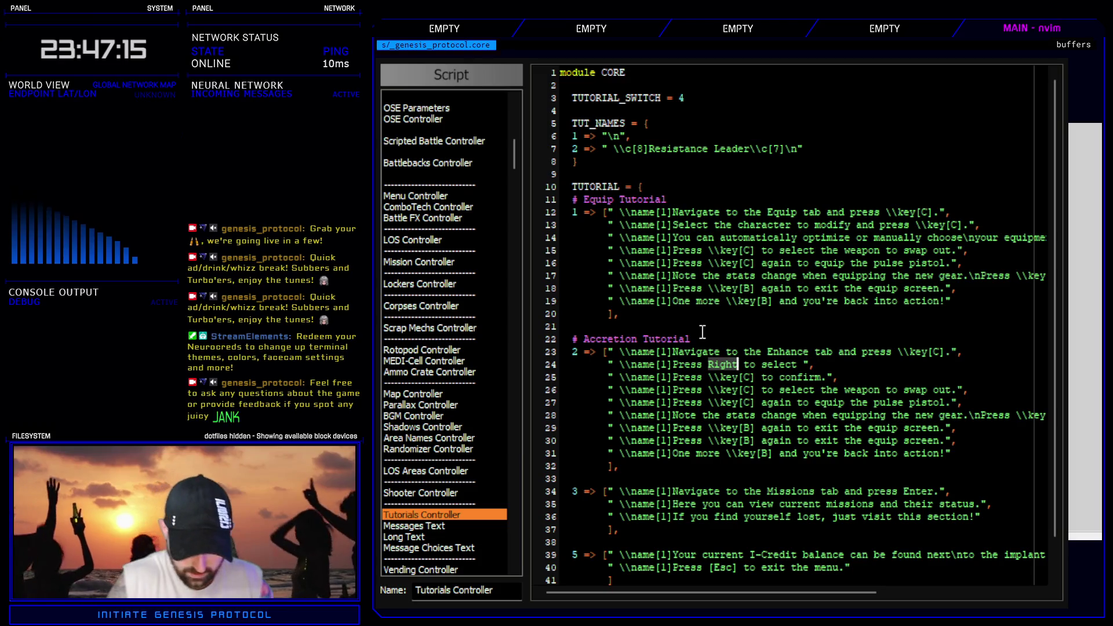
{"action": "type", "text": "c\\key[R"}
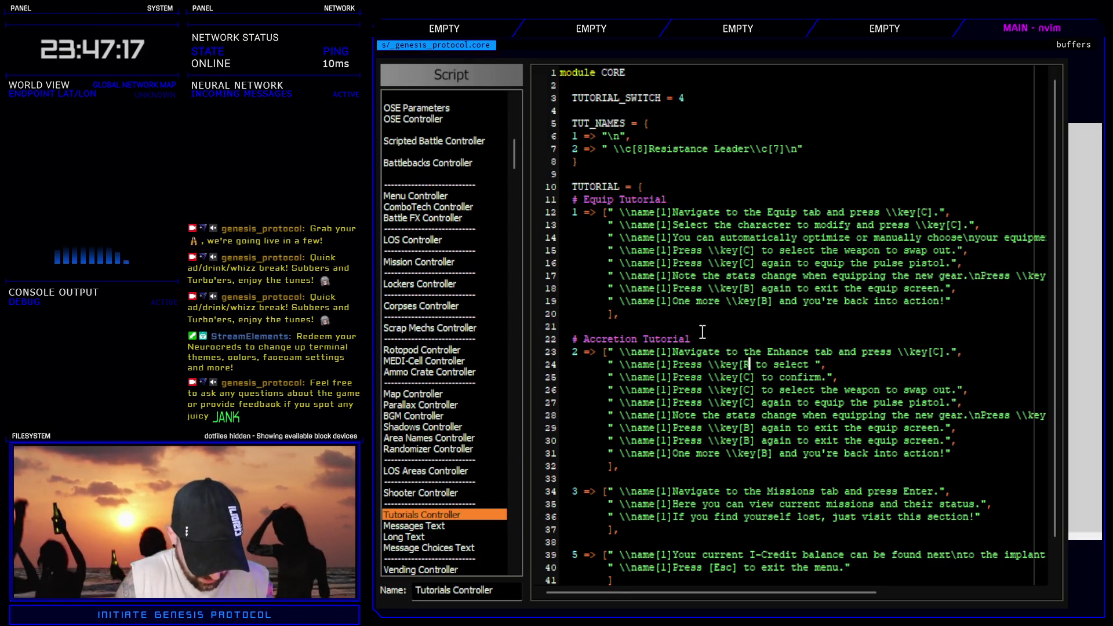
{"action": "type", "text": "IGHT]"}
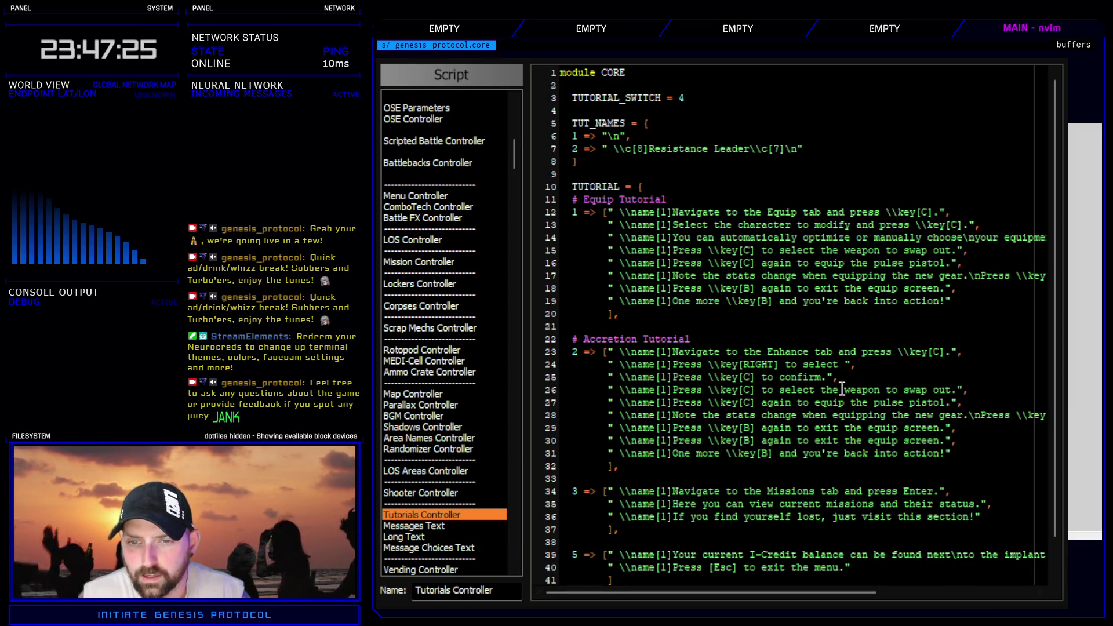
{"action": "left_click_drag", "start_coordinate": [783, 376], "coordinate": [823, 379]}
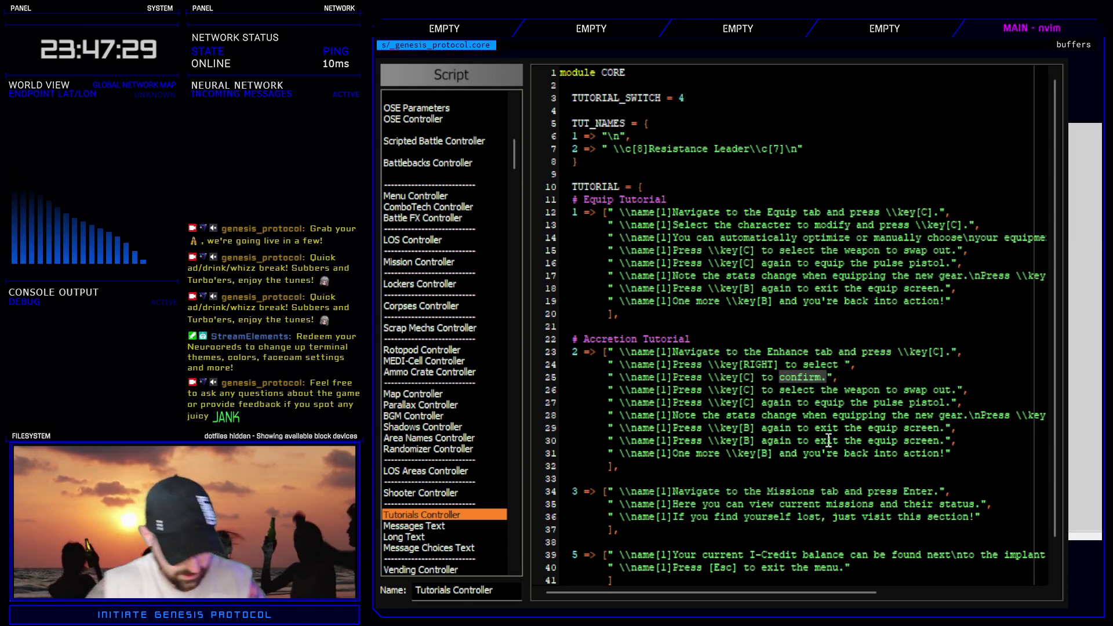
{"action": "type", "text": "cass his accretion loadout"}
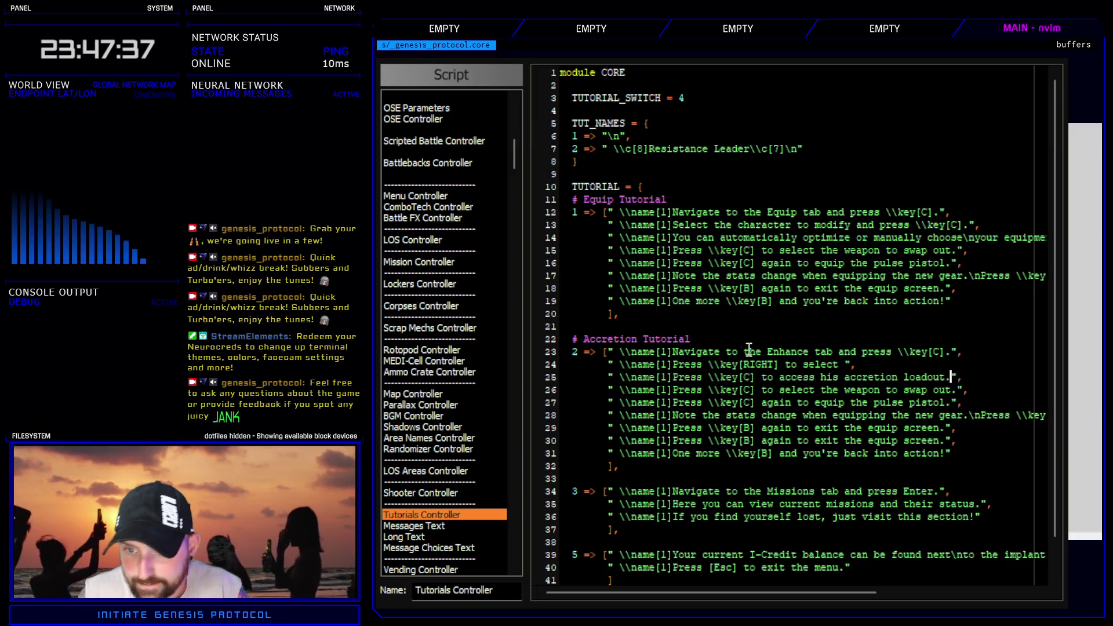
{"action": "key", "text": "F12"}
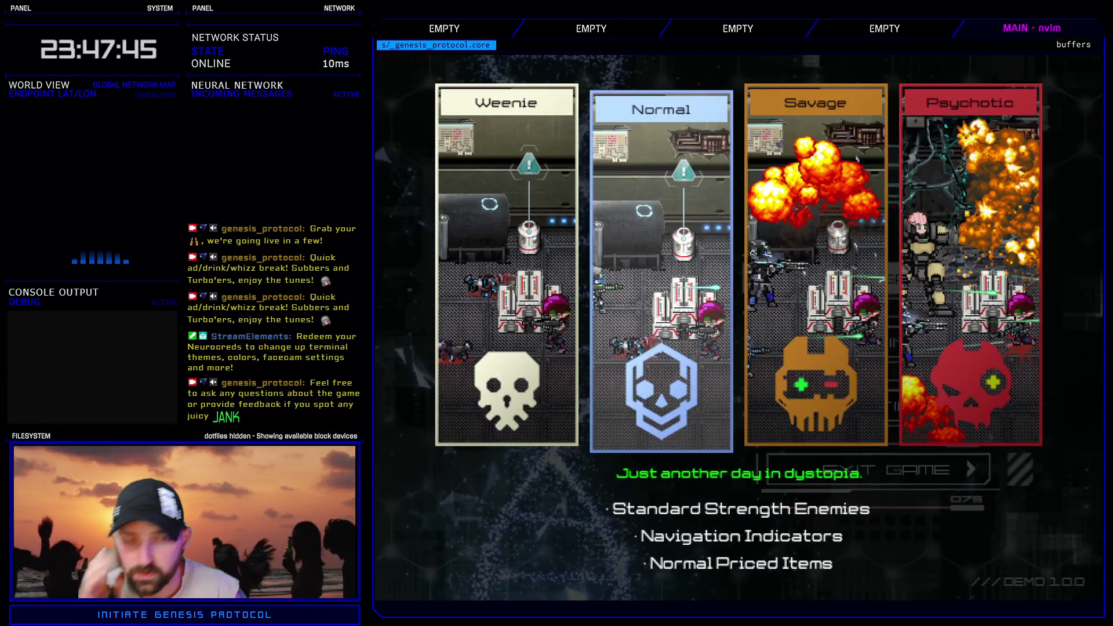
- On Normal, go to Enhance, select Kivos, open his loadout and weapon slot, then quit
{"action": "key", "text": "Return"}
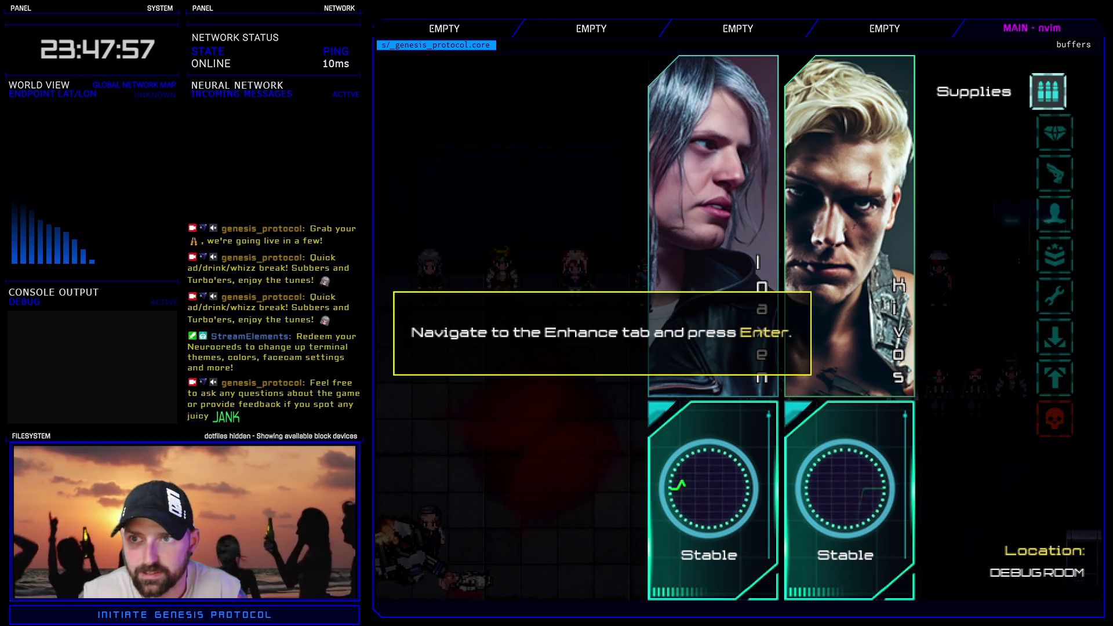
{"action": "key", "text": "Down"}
{"action": "key", "text": "Return"}
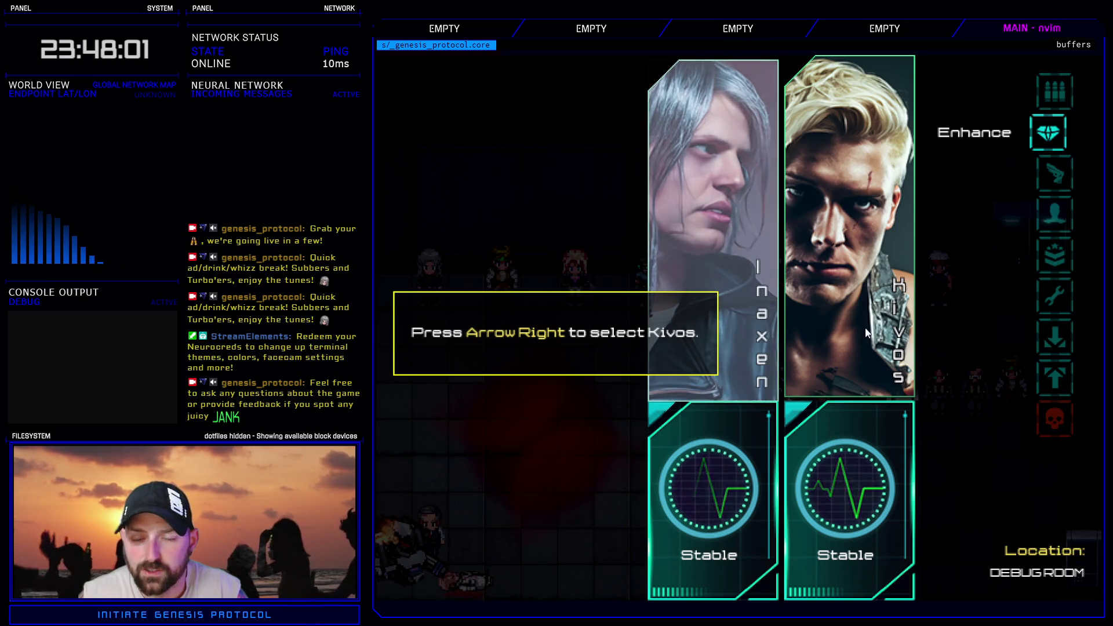
{"action": "key", "text": "Right"}
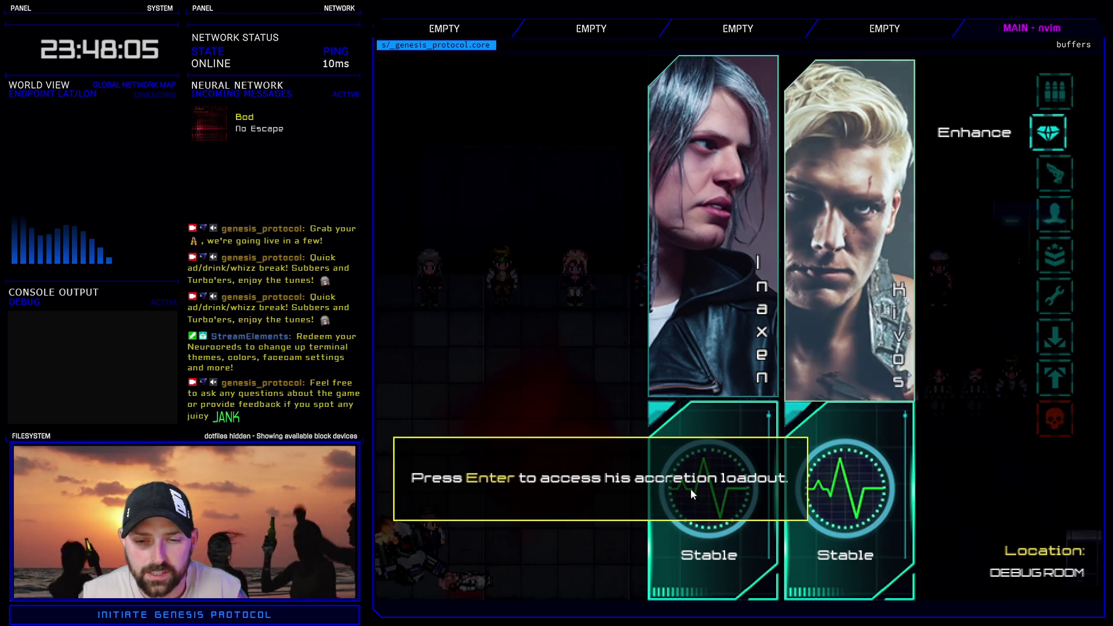
{"action": "key", "text": "Return"}
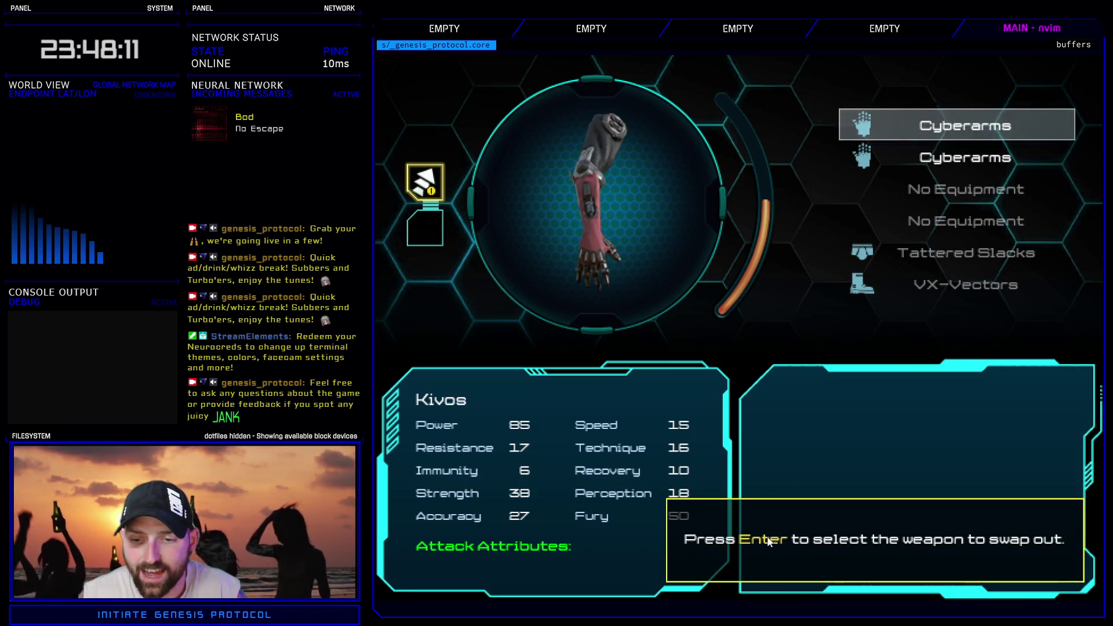
{"action": "key", "text": "Return"}
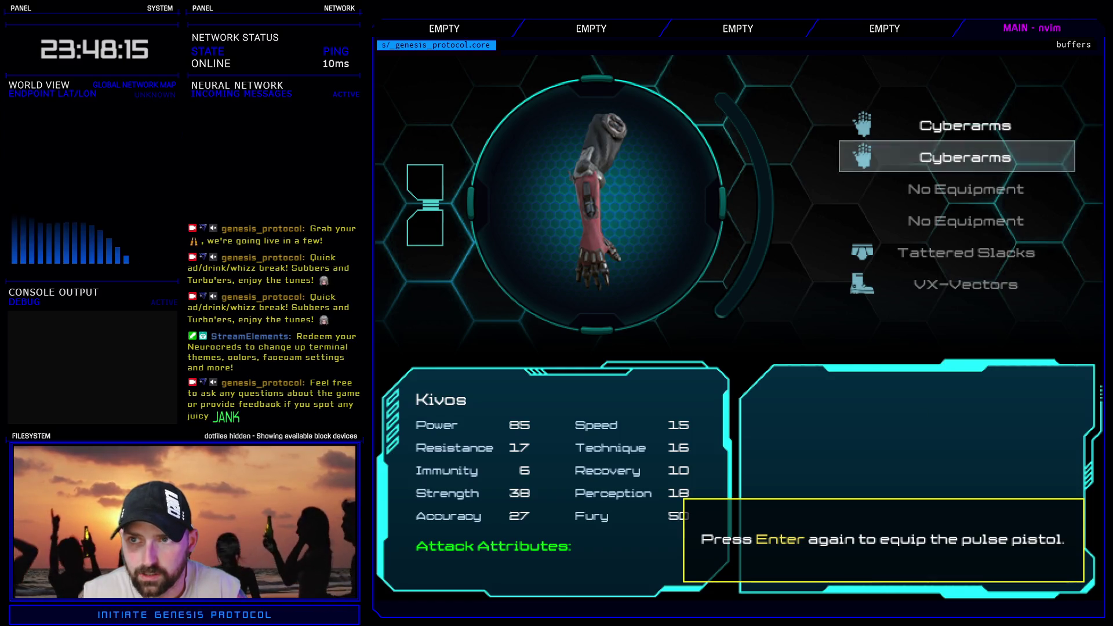
{"action": "key", "text": "Return"}
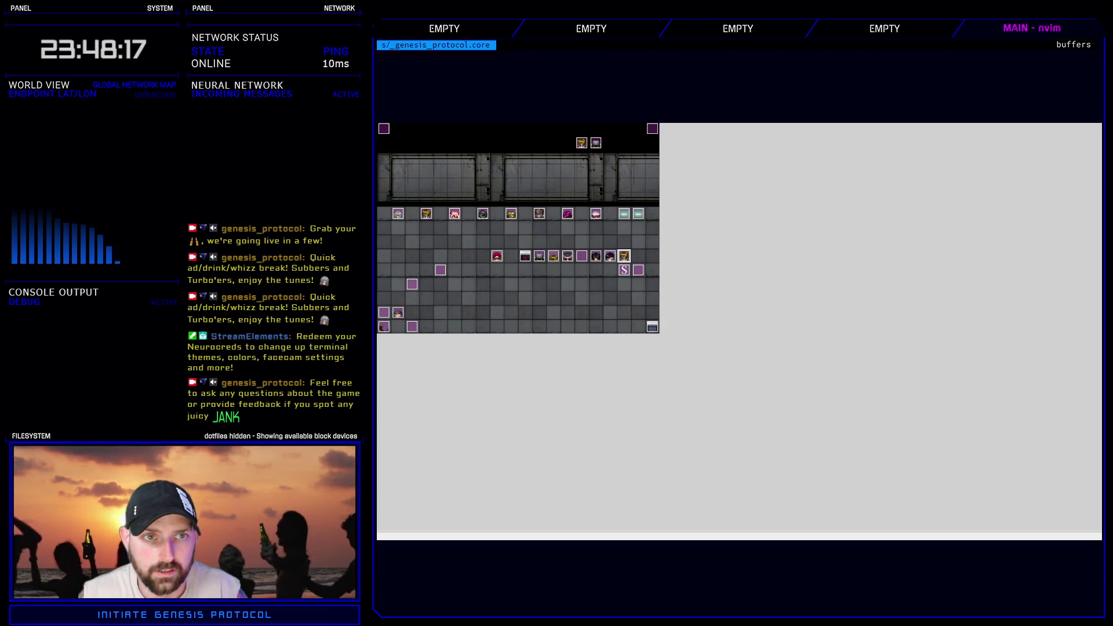
- Change line 26 to use \key[DOWN] and end with 'weapon to modify.'
{"action": "key", "text": "alt+F4"}
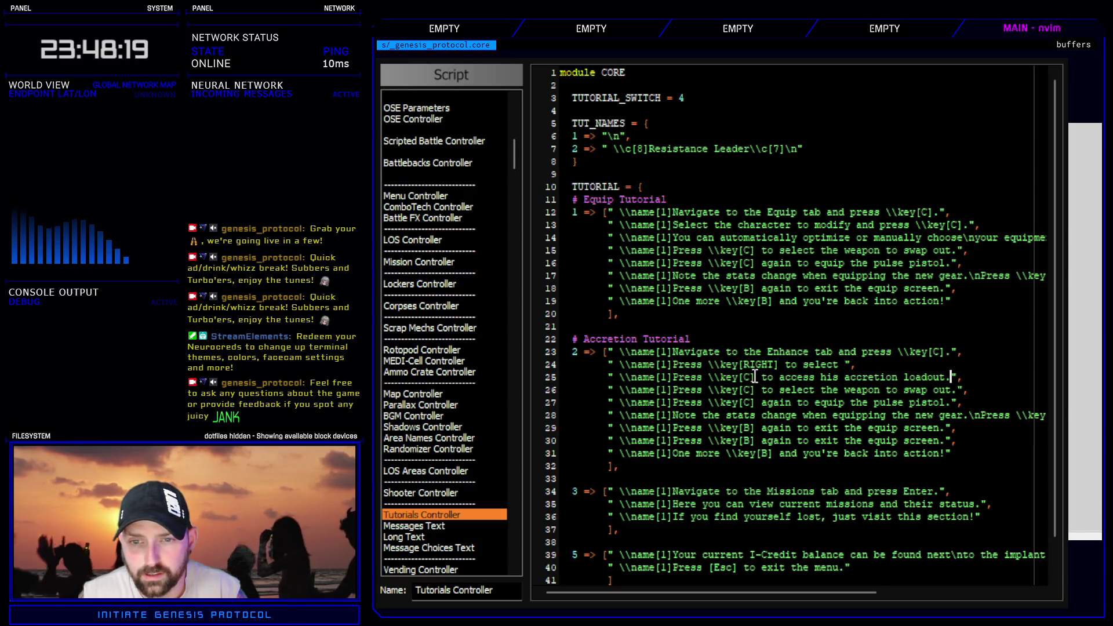
{"action": "double_click", "coordinate": [746, 390]}
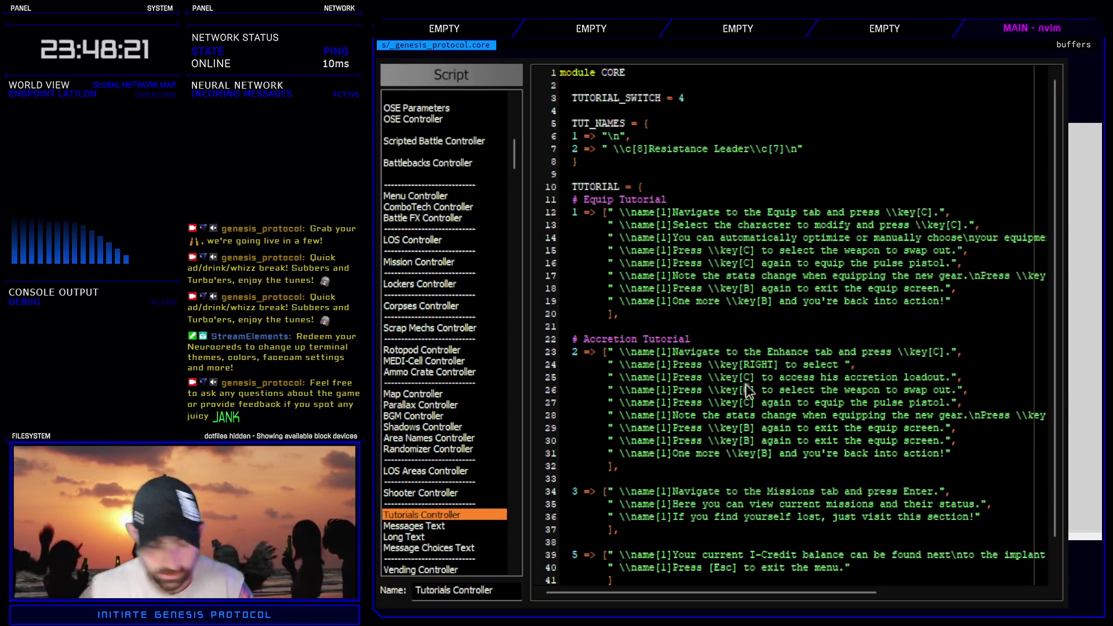
{"action": "type", "text": "DOWN"}
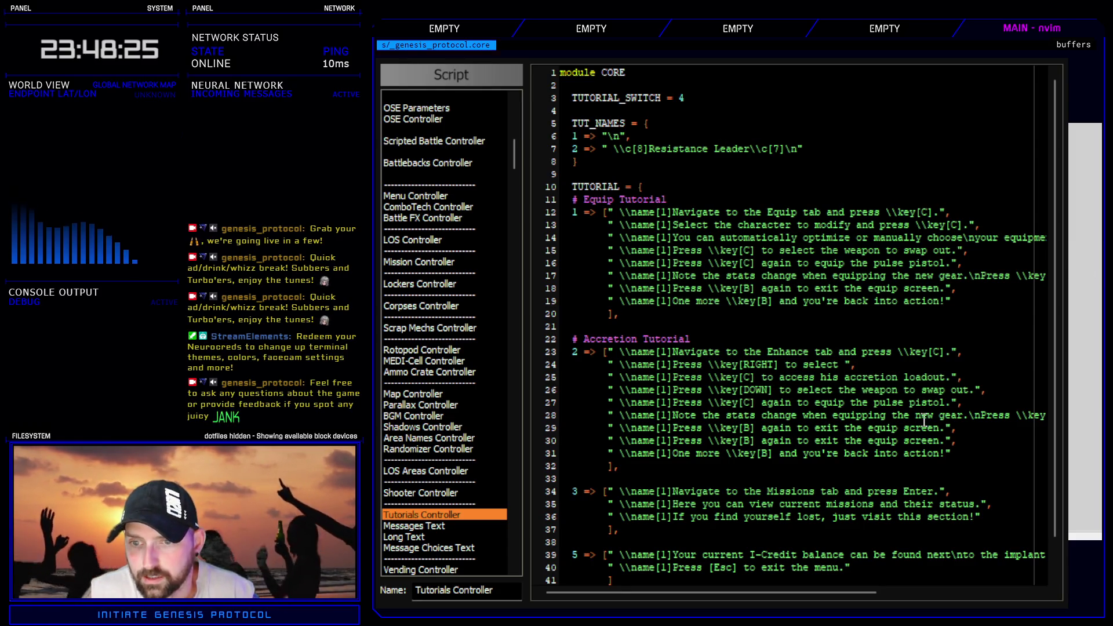
{"action": "left_click_drag", "start_coordinate": [921, 390], "coordinate": [972, 389]}
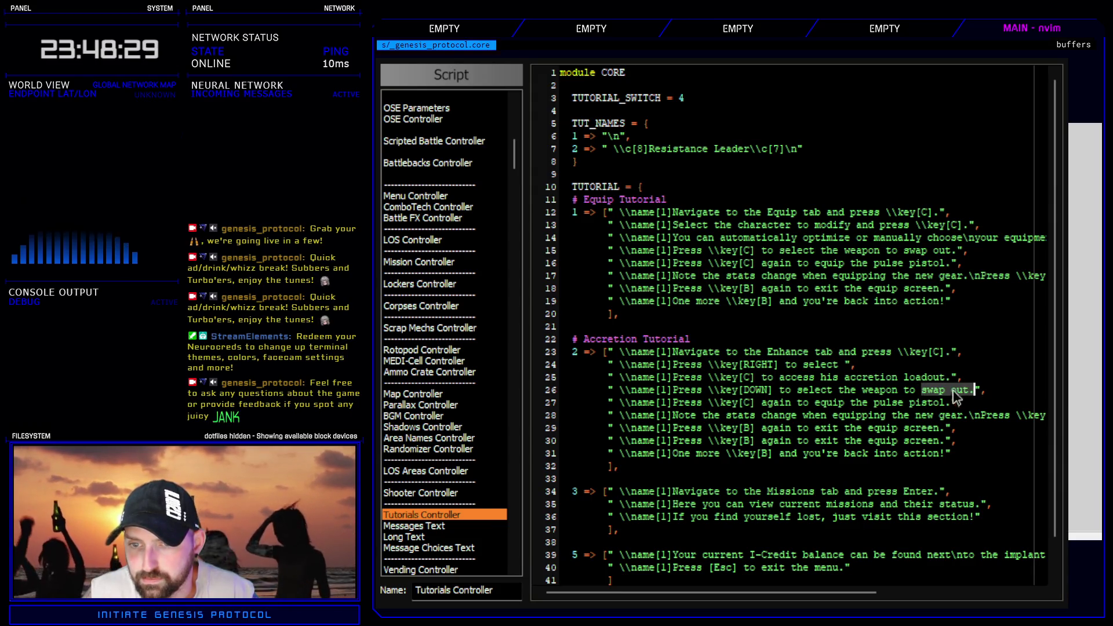
{"action": "type", "text": "modi"}
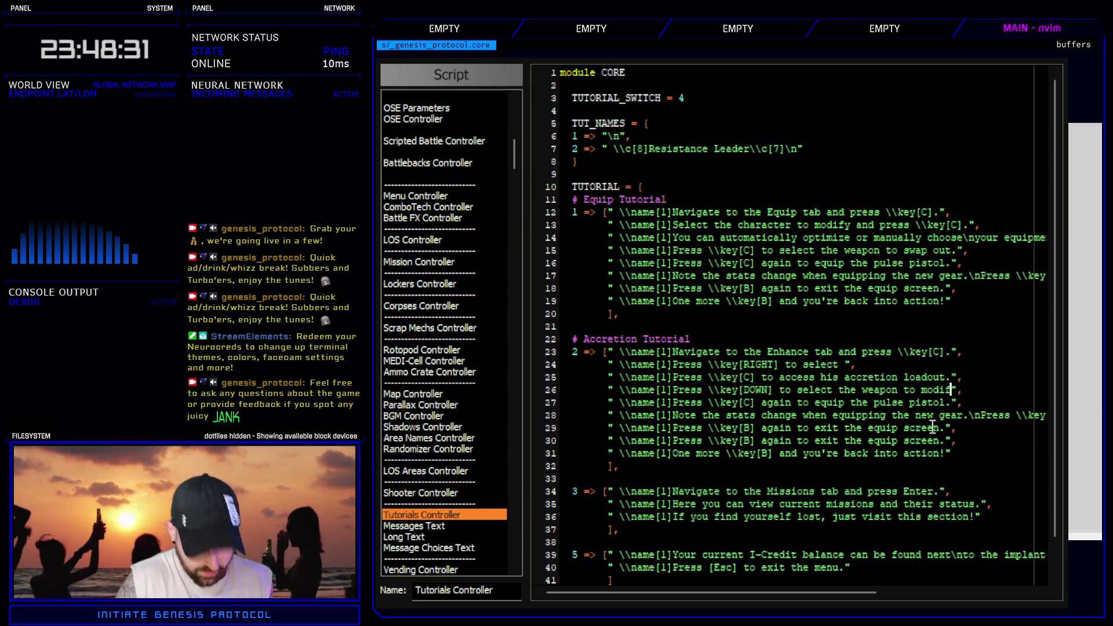
{"action": "type", "text": "fy."}
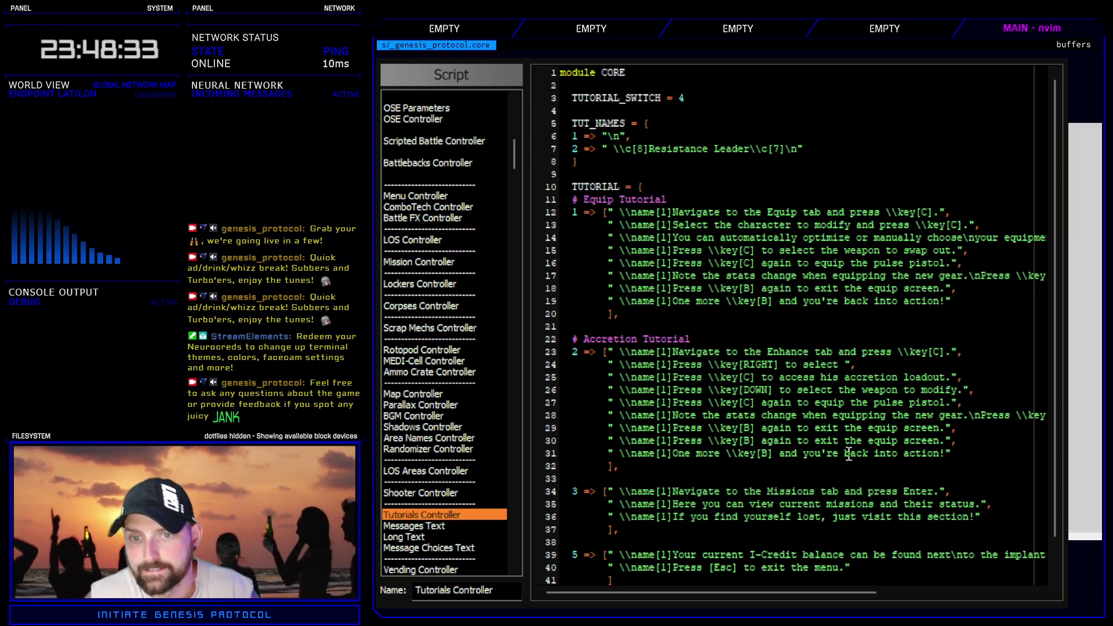
- Reword line 27 to 'Press \key[C] to access the accretion nodes.' and close the editor
{"action": "left_click", "coordinate": [761, 402]}
{"action": "key", "text": "d"}
{"action": "key", "text": "w"}
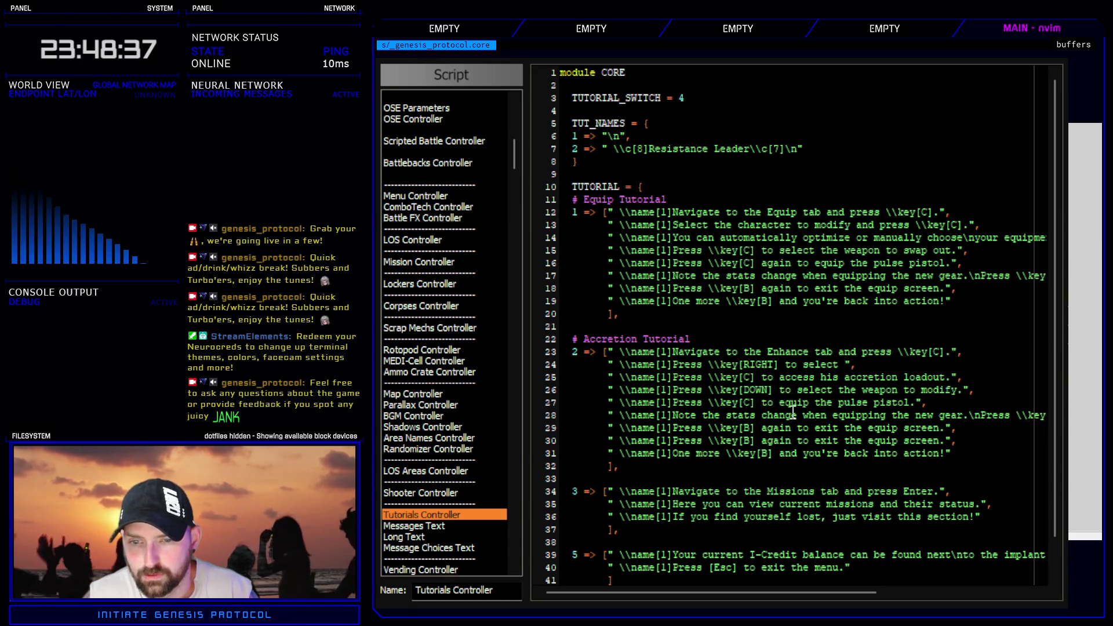
{"action": "key", "text": "v"}
{"action": "key", "text": "e"}
{"action": "key", "text": "e"}
{"action": "key", "text": "e"}
{"action": "type", "text": "c"}
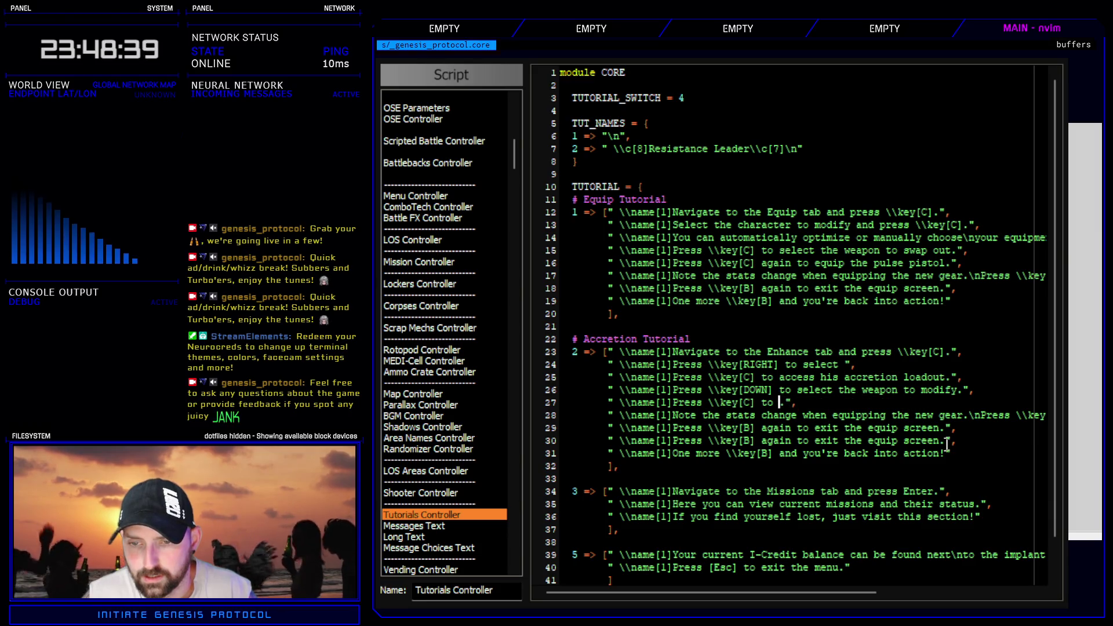
{"action": "type", "text": "sacc"}
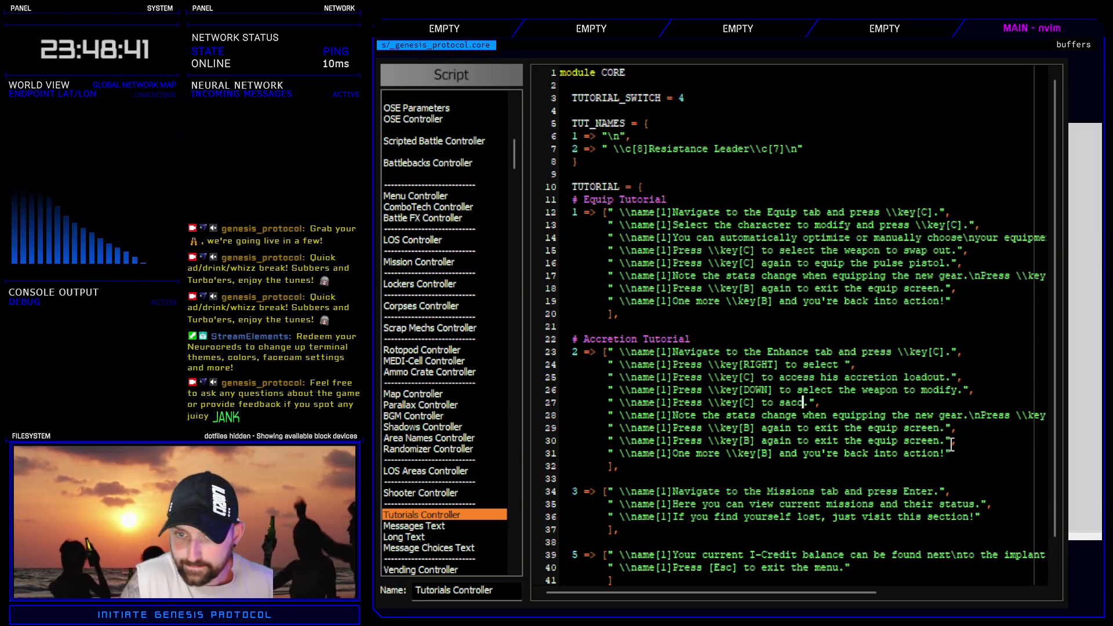
{"action": "key", "text": "BackSpace"}
{"action": "key", "text": "BackSpace"}
{"action": "key", "text": "BackSpace"}
{"action": "type", "text": "access"}
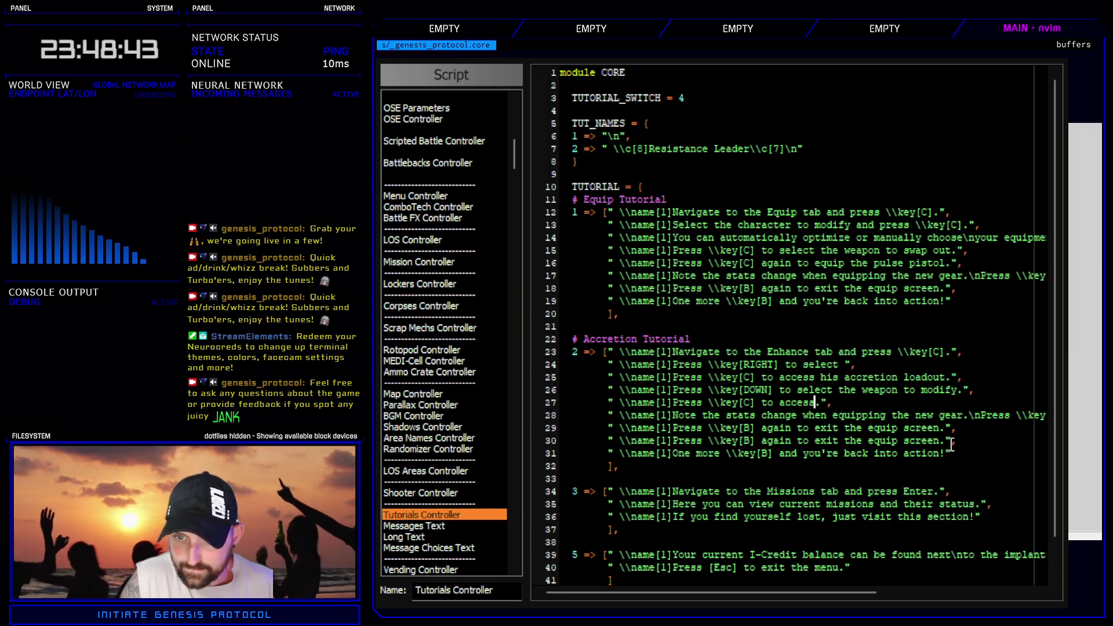
{"action": "type", "text": " the accretion nodes"}
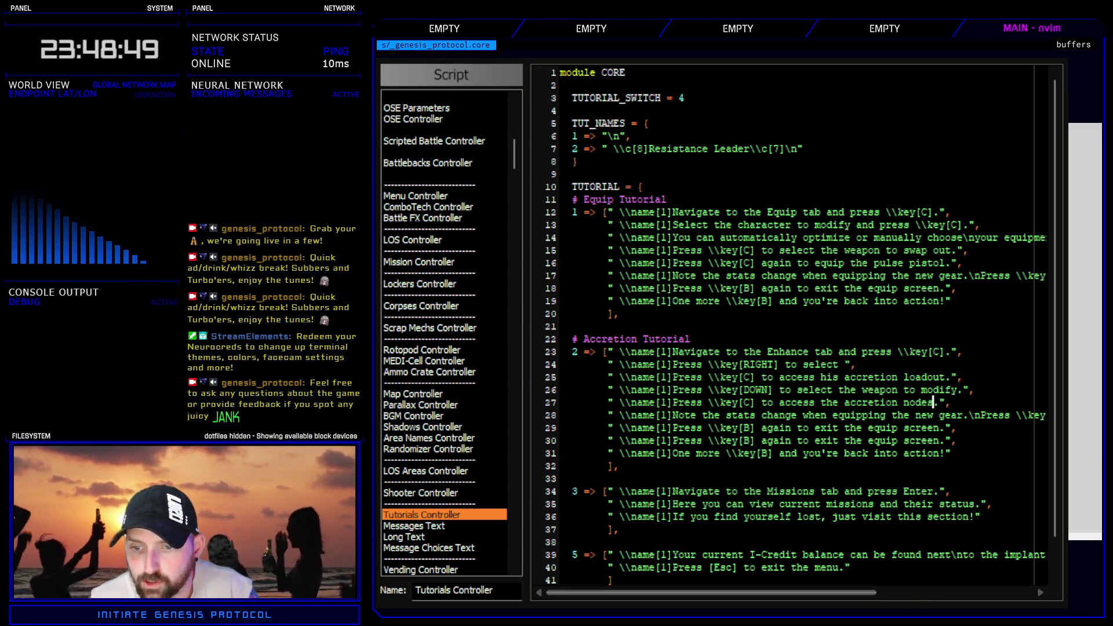
{"action": "key", "text": "Escape"}
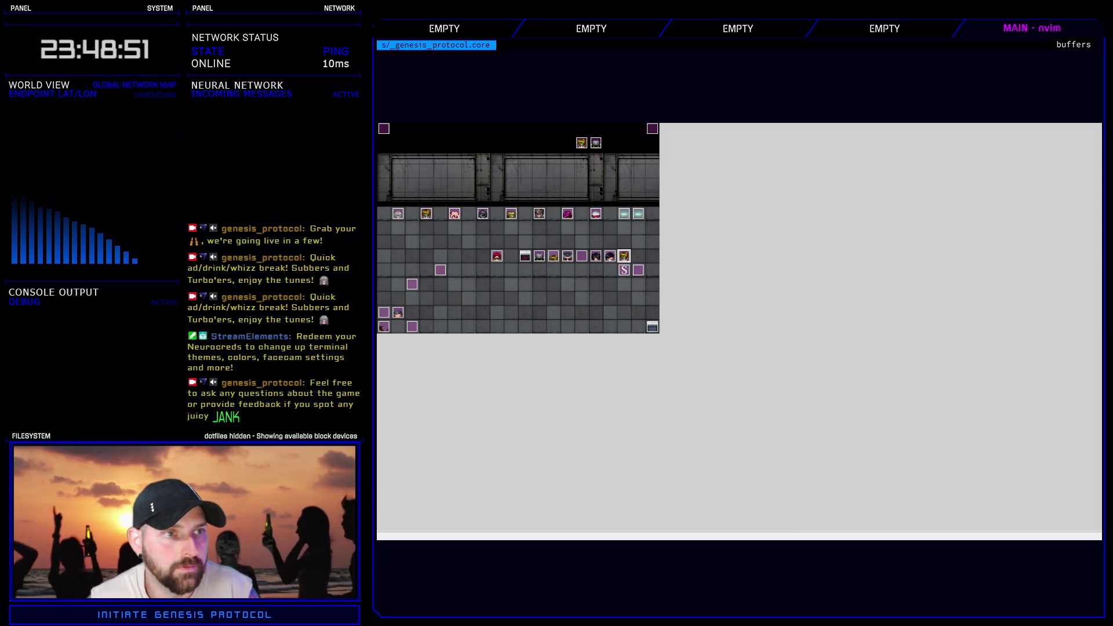
- Playtest a New Game on Normal, enter Enhance, and open Kivos's accretion loadout
{"action": "key", "text": "ctrl+r"}
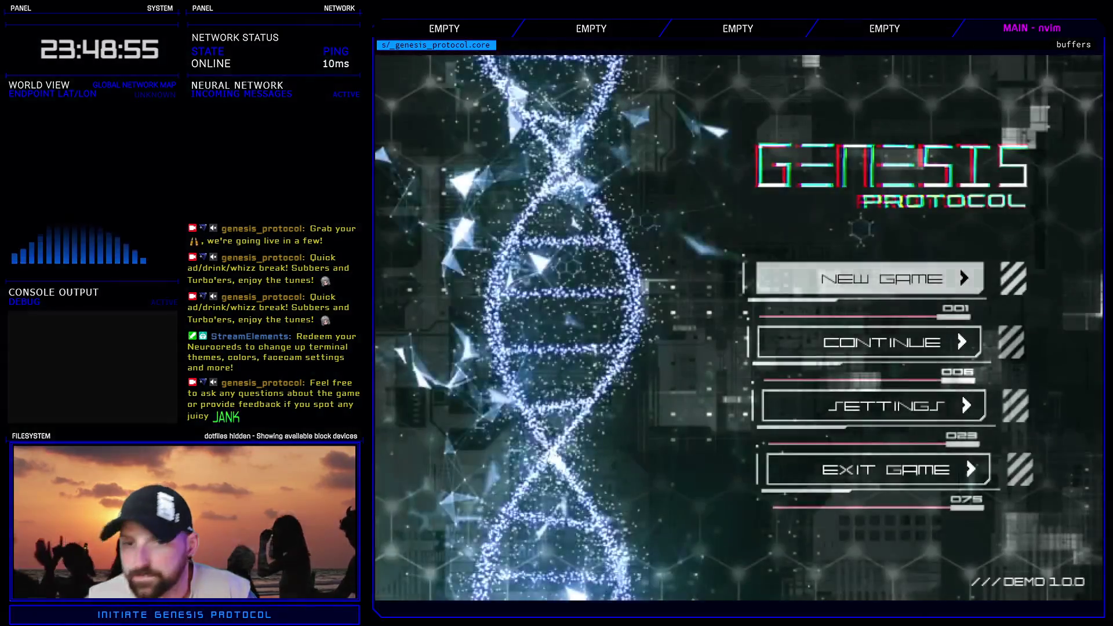
{"action": "key", "text": "Return"}
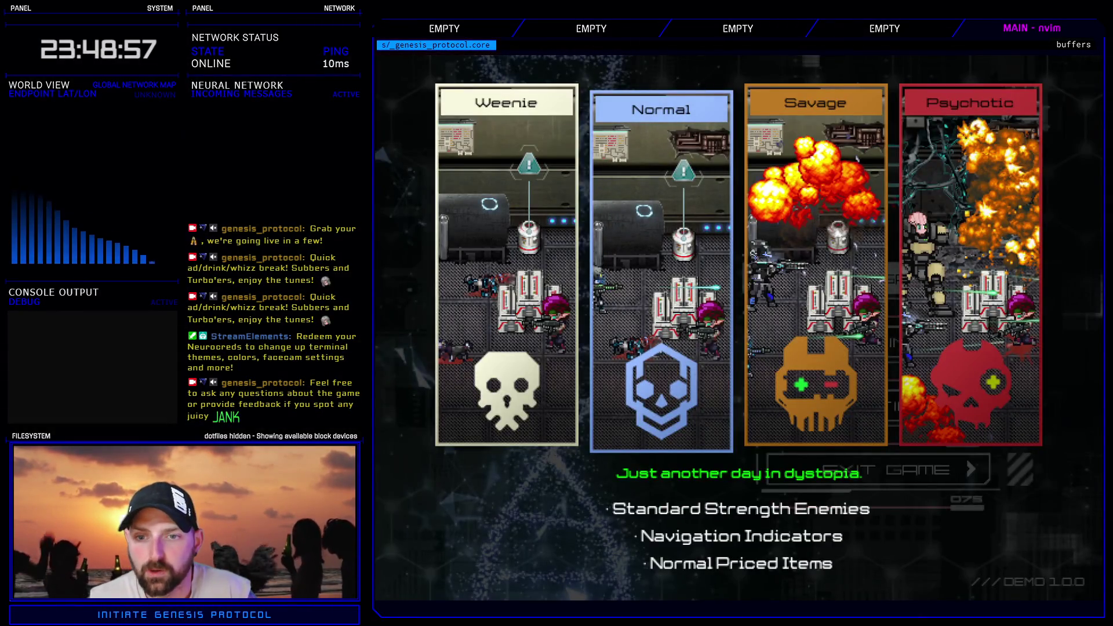
{"action": "key", "text": "Return"}
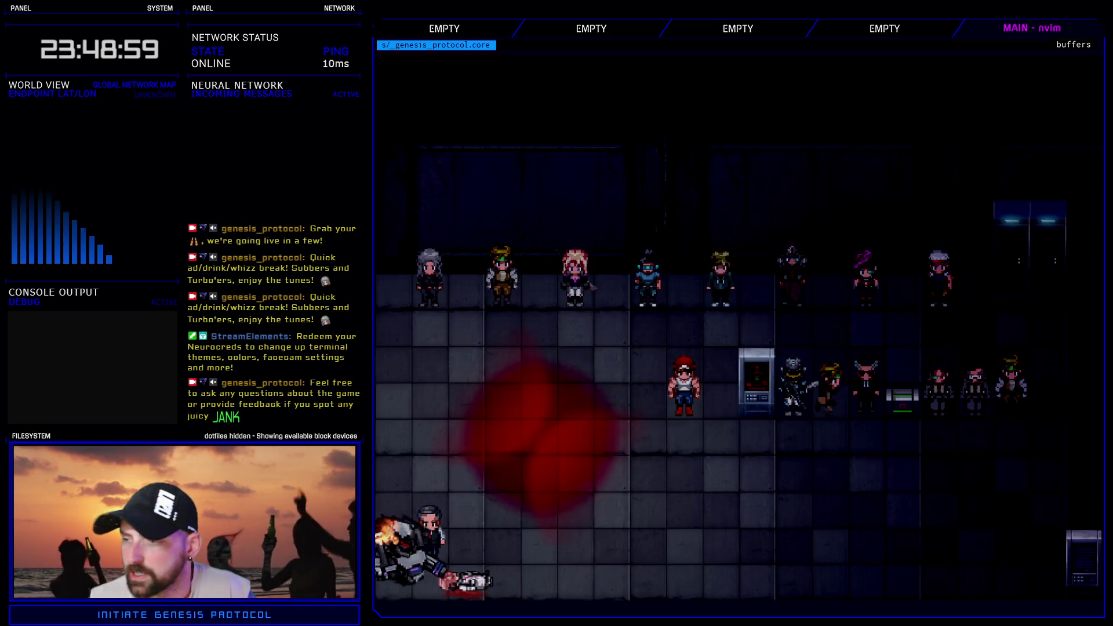
{"action": "key", "text": "Down"}
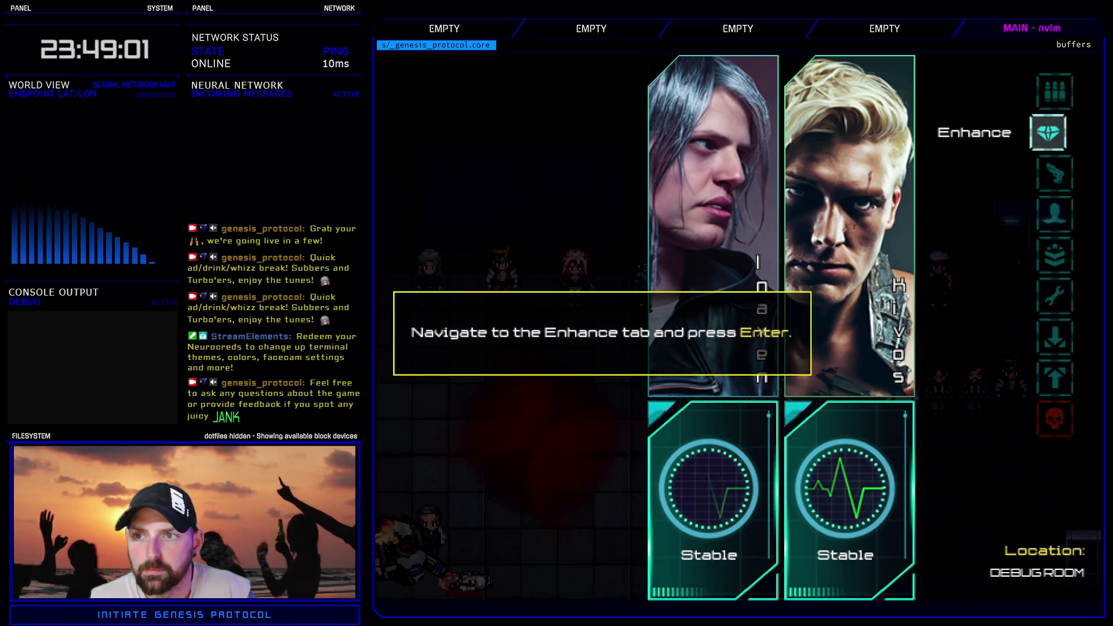
{"action": "key", "text": "Return"}
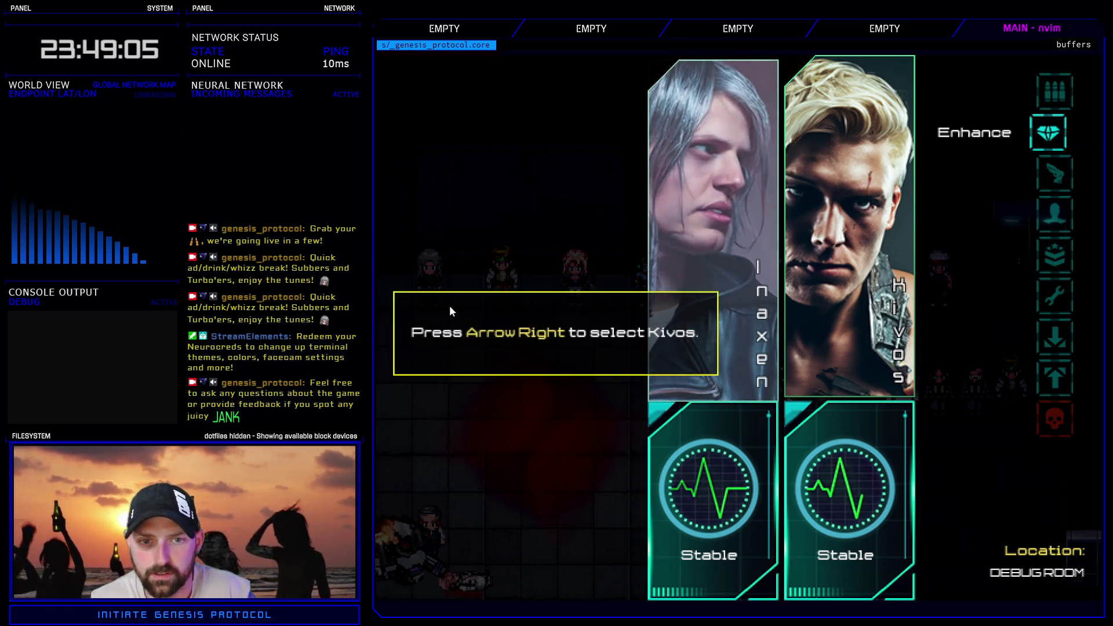
{"action": "key", "text": "Right"}
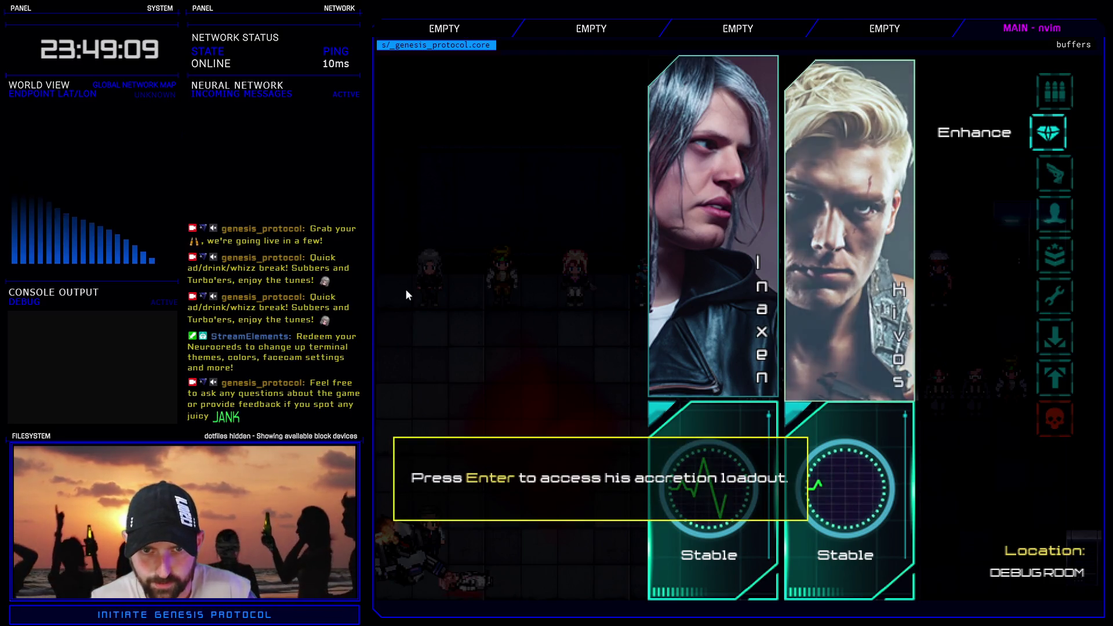
{"action": "key", "text": "Return"}
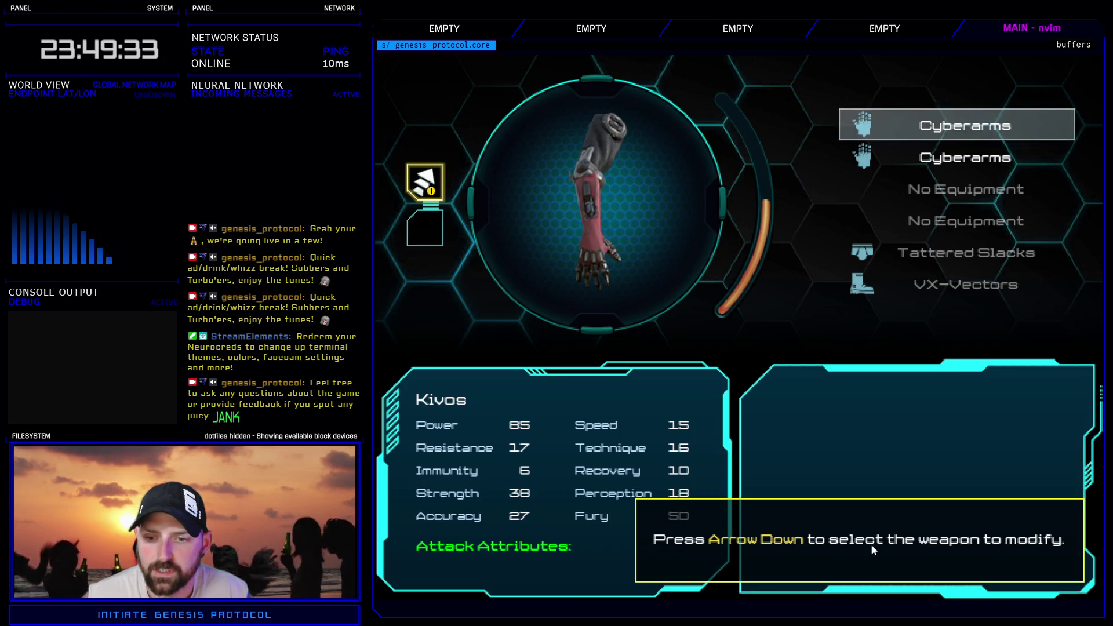
- Equip Heat Conduit on Kivos's Cyberarms, then close the playtest
{"action": "key", "text": "Down"}
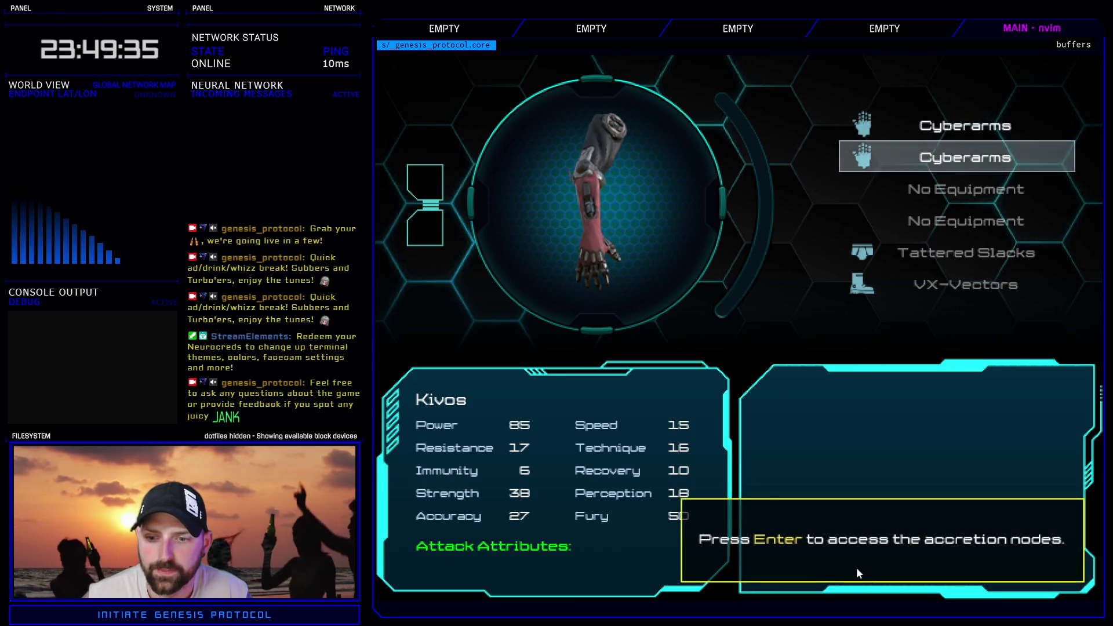
{"action": "key", "text": "Escape"}
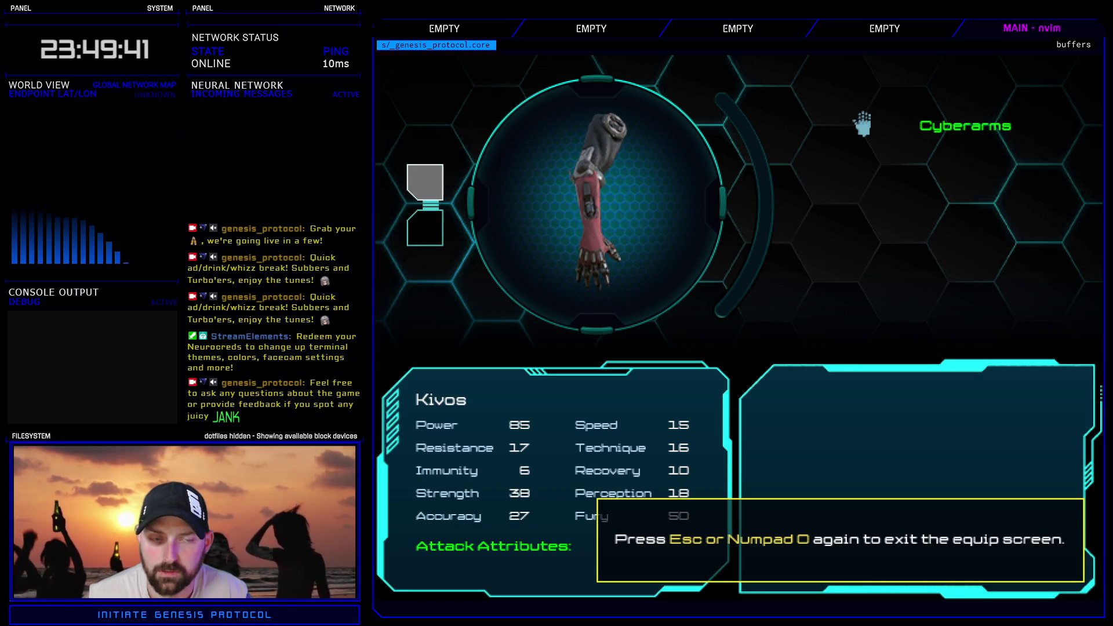
{"action": "left_click", "coordinate": [425, 181]}
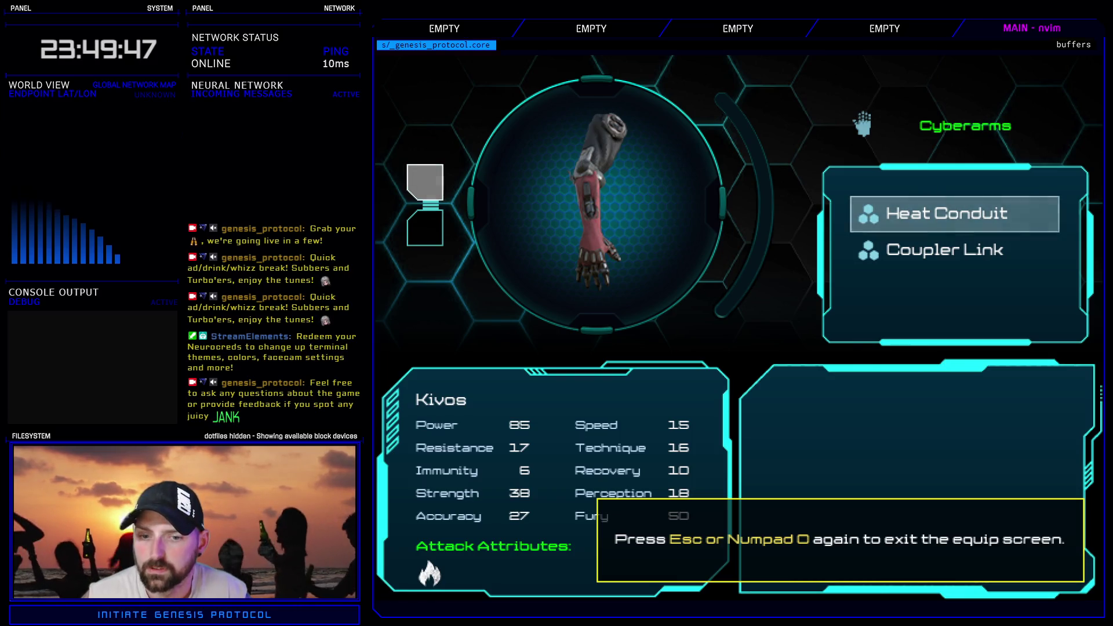
{"action": "key", "text": "Return"}
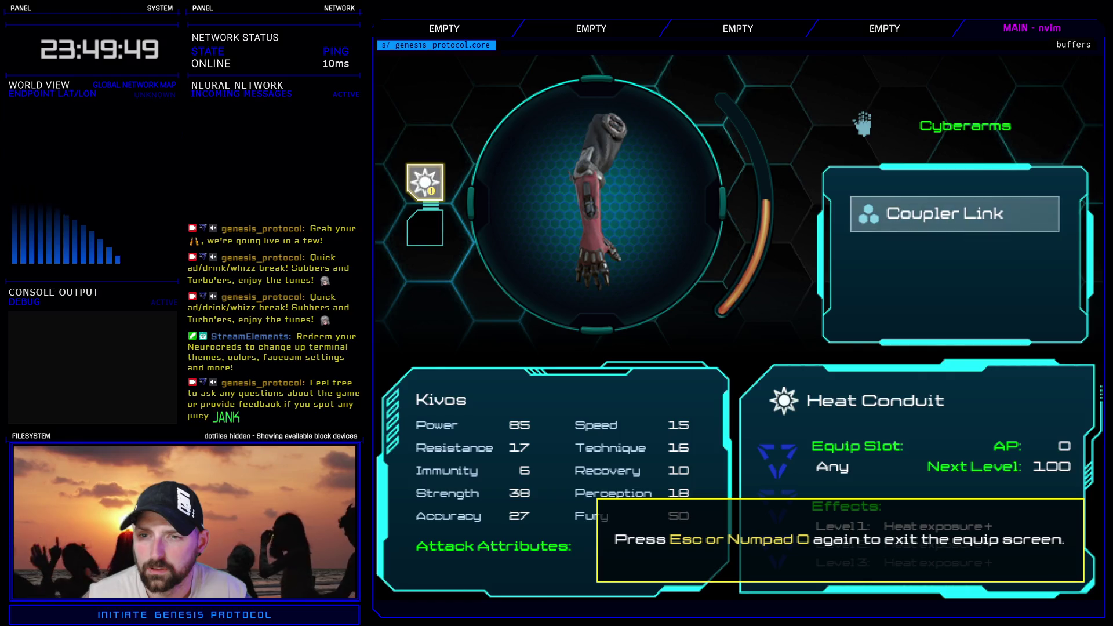
{"action": "key", "text": "alt+F4"}
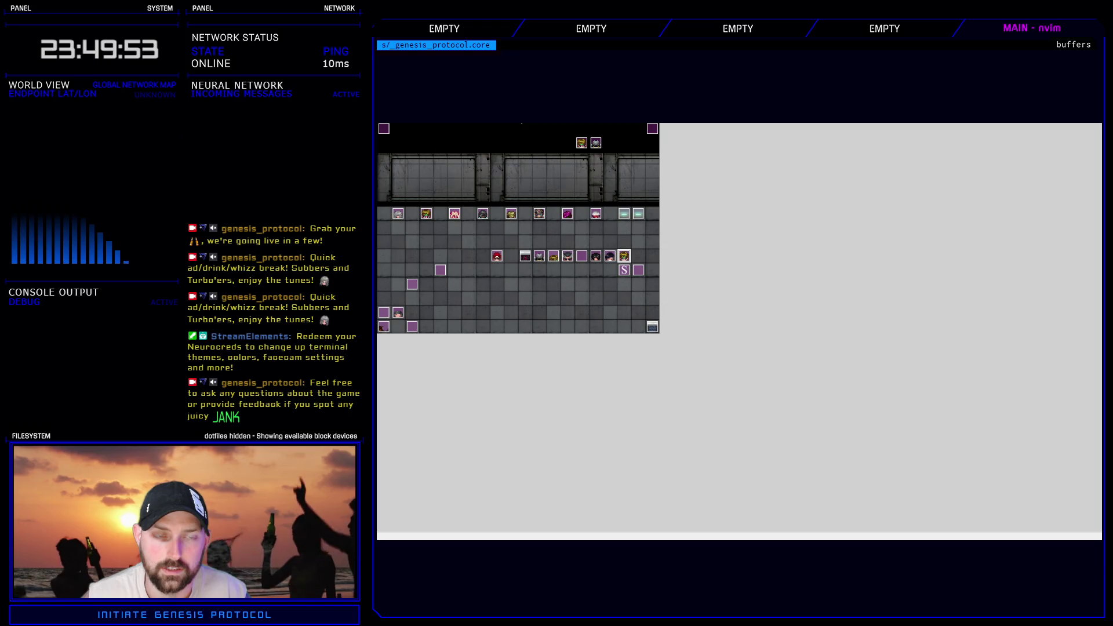
- In the Tutorials Controller script, change line 28 to 'Press \key[C] to install the Heat Conduit.'
{"action": "key", "text": "F11"}
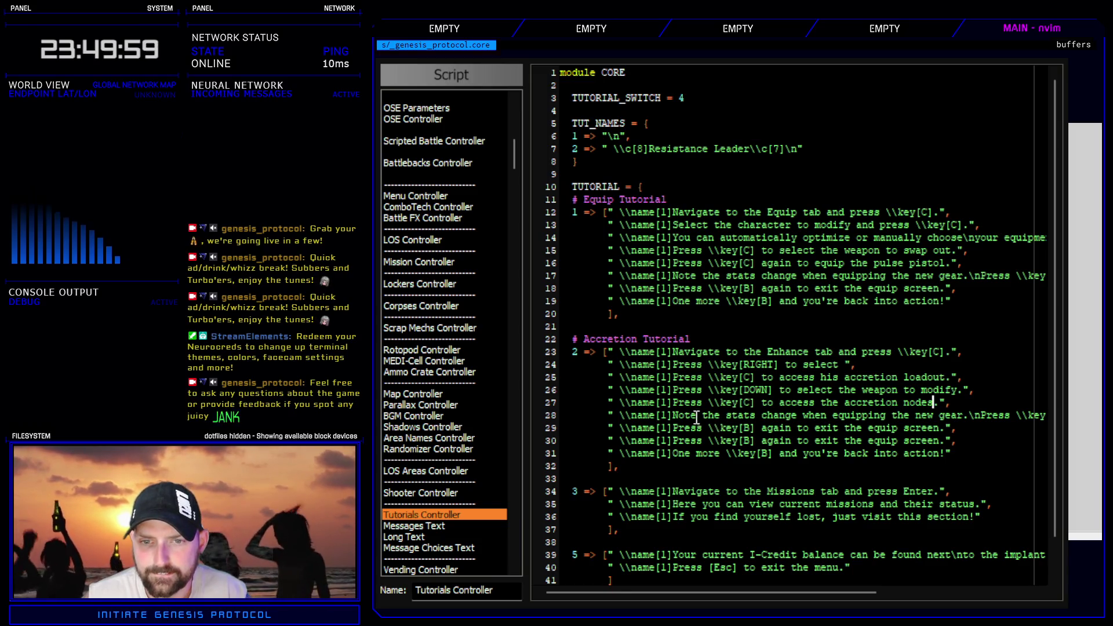
{"action": "left_click", "coordinate": [673, 415]}
{"action": "left_click_drag", "start_coordinate": [674, 414], "coordinate": [980, 415]}
{"action": "key", "text": "p"}
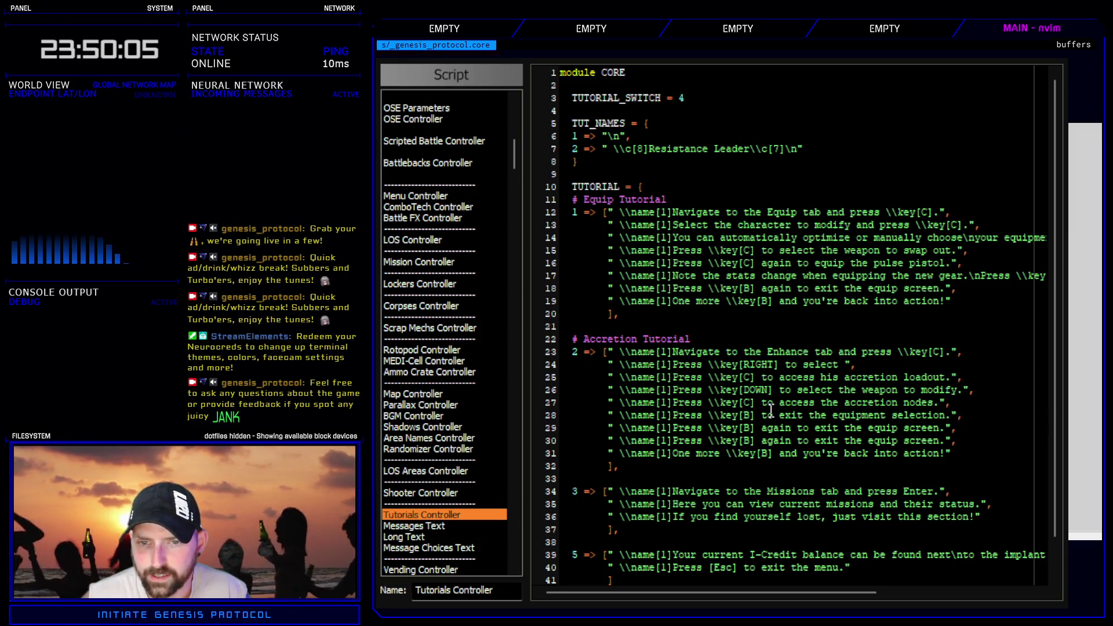
{"action": "left_click", "coordinate": [749, 415]}
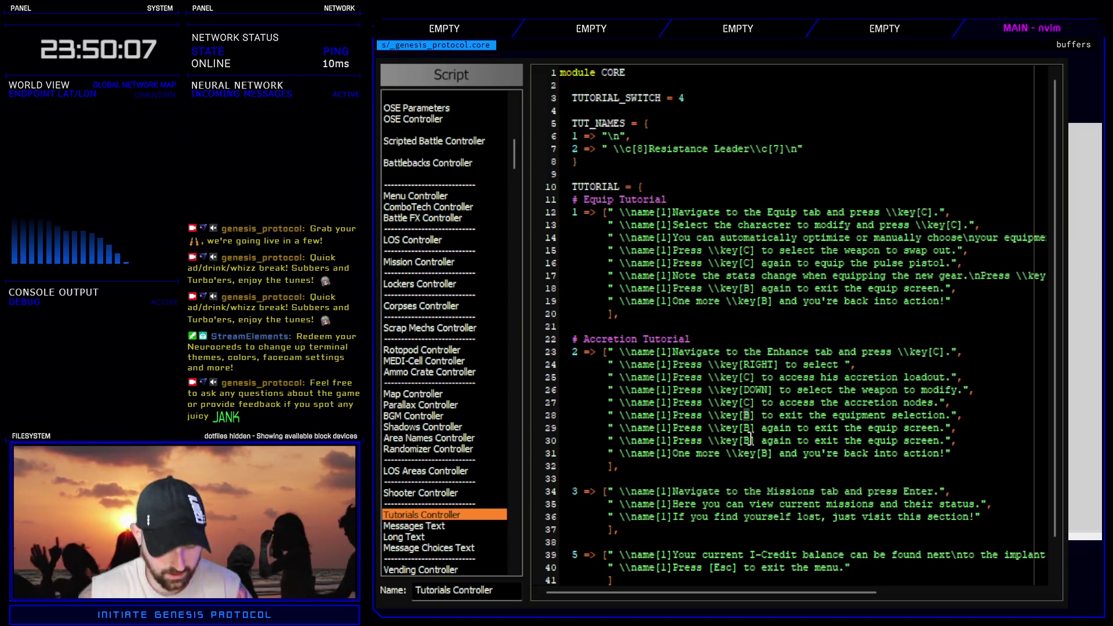
{"action": "type", "text": "rC"}
{"action": "left_click", "coordinate": [782, 417]}
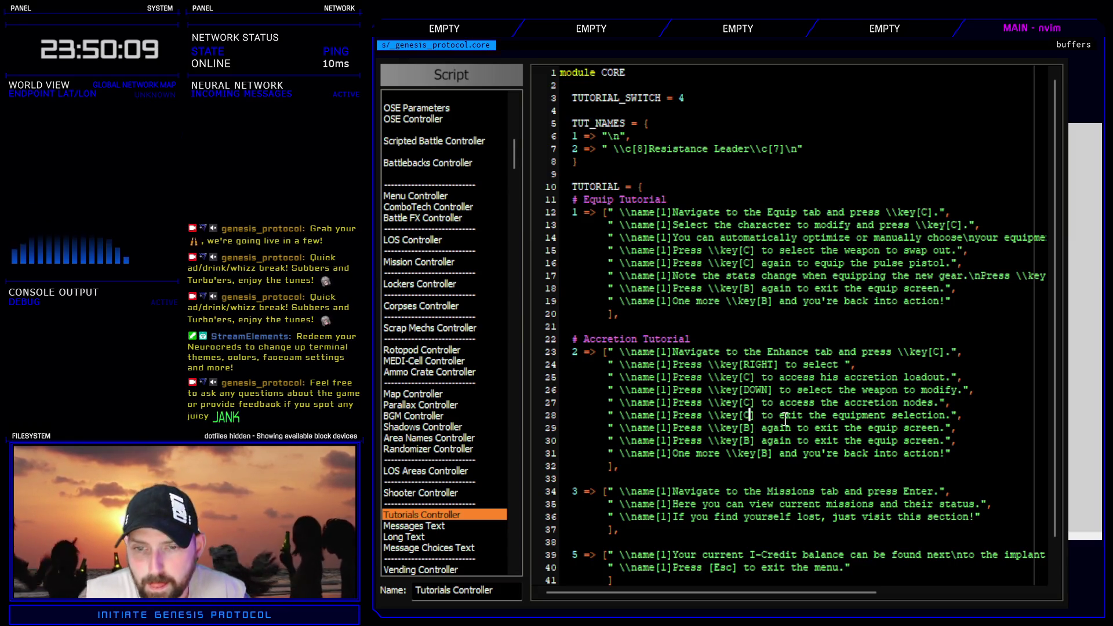
{"action": "mouse_move", "coordinate": [780, 415]}
{"action": "left_mouse_down"}
{"action": "mouse_move", "coordinate": [927, 429]}
{"action": "mouse_move", "coordinate": [950, 415]}
{"action": "left_mouse_up"}
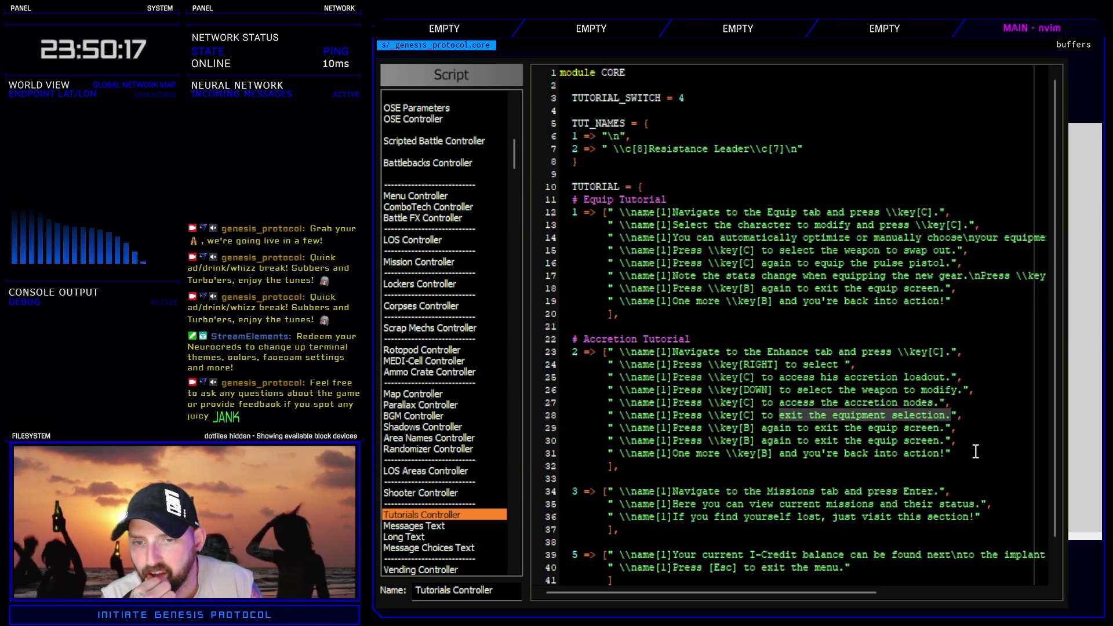
{"action": "type", "text": "cinstall the Heat Conduit."}
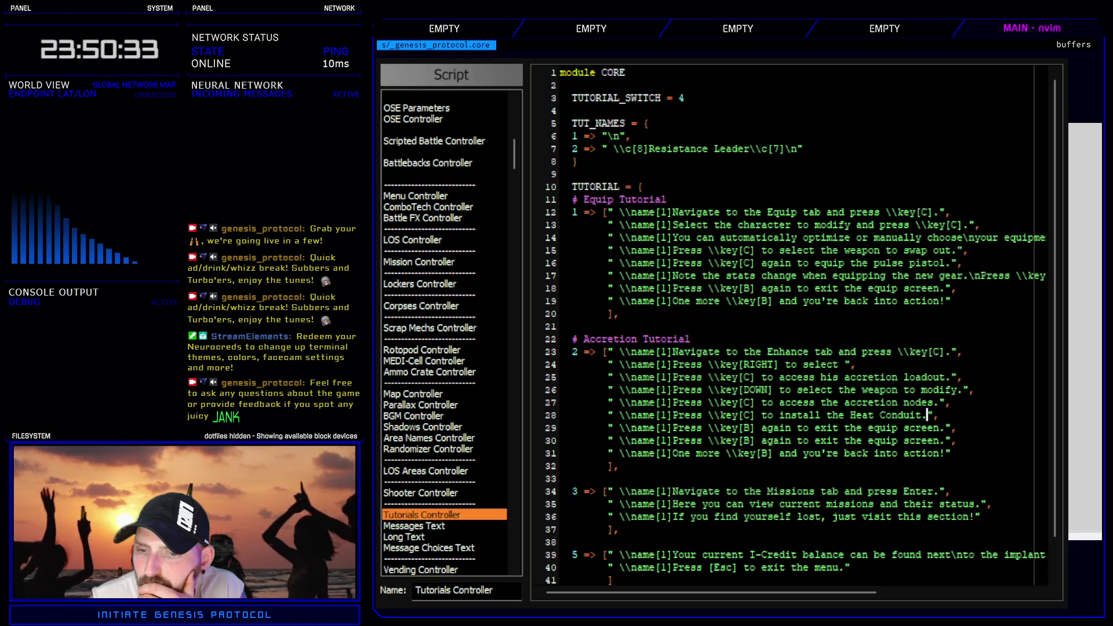
- Duplicate the Heat Conduit line and reword line 28 to 'display all available accretions.'
{"action": "left_click", "coordinate": [945, 428]}
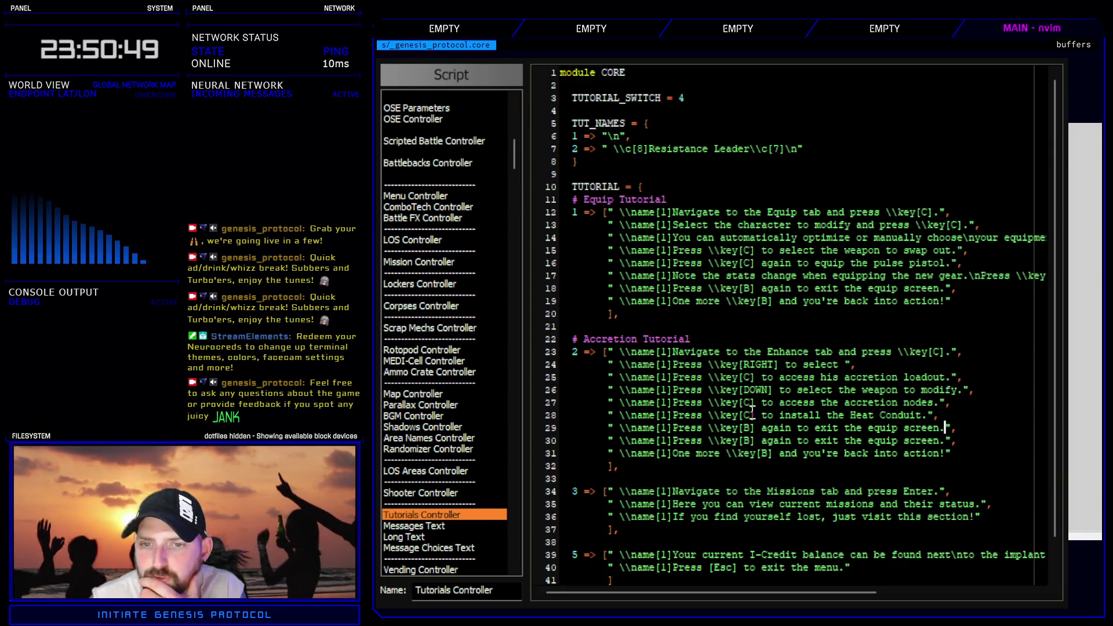
{"action": "key", "text": "y"}
{"action": "key", "text": "y"}
{"action": "key", "text": "p"}
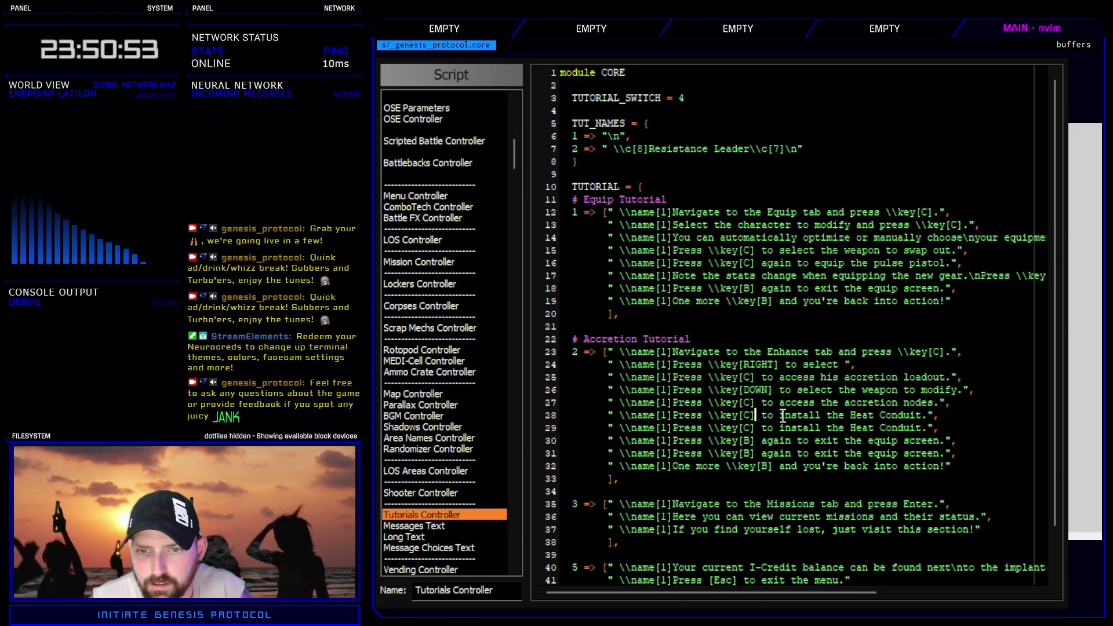
{"action": "left_click_drag", "start_coordinate": [779, 416], "coordinate": [920, 421]}
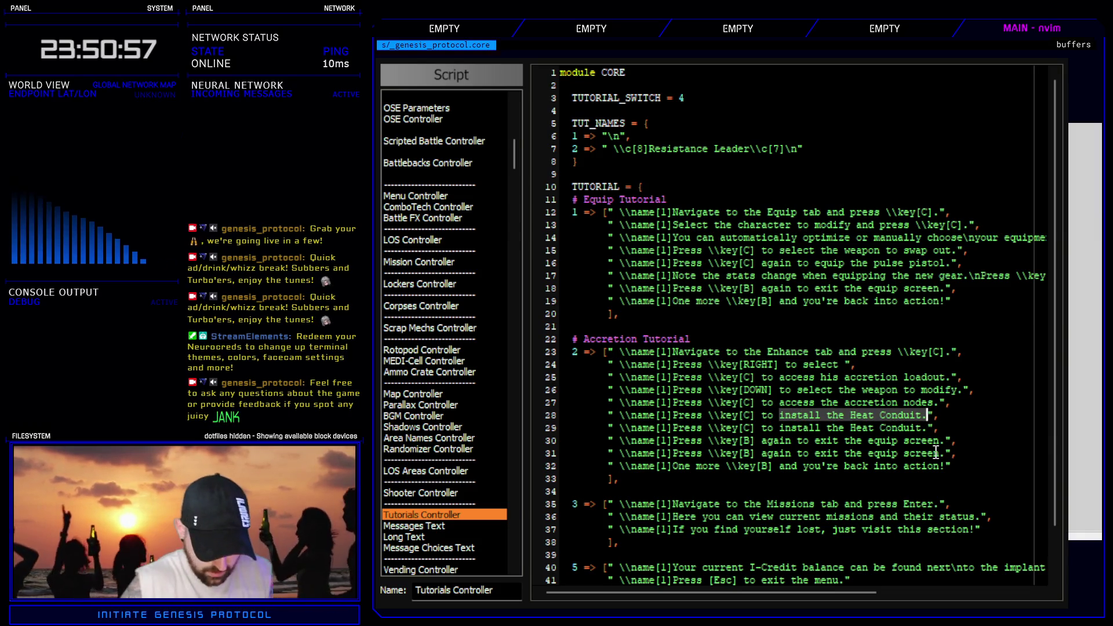
{"action": "type", "text": "cbrip the"}
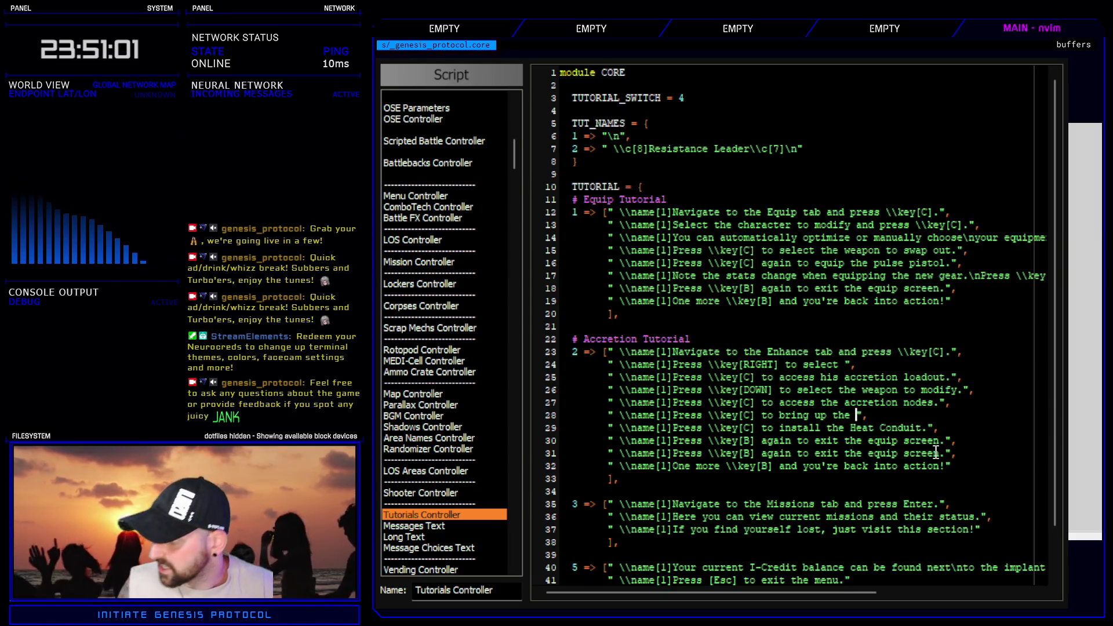
{"action": "key", "text": "BackSpace"}
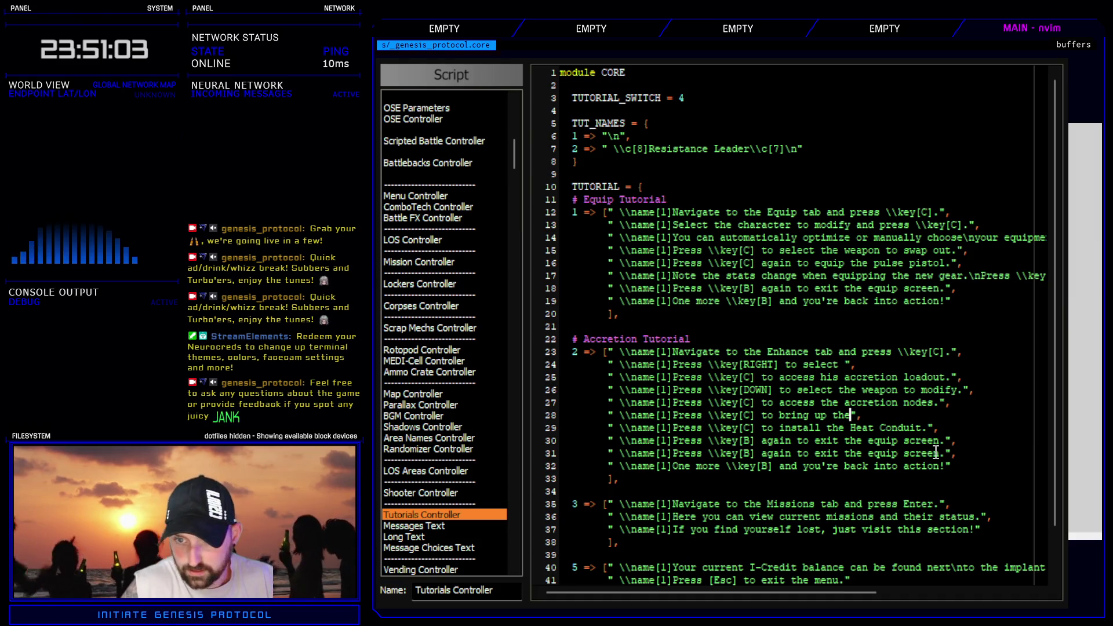
{"action": "key", "text": "BackSpace"}
{"action": "key", "text": "BackSpace"}
{"action": "key", "text": "BackSpace"}
{"action": "key", "text": "BackSpace"}
{"action": "key", "text": "BackSpace"}
{"action": "key", "text": "BackSpace"}
{"action": "type", "text": "display all c"}
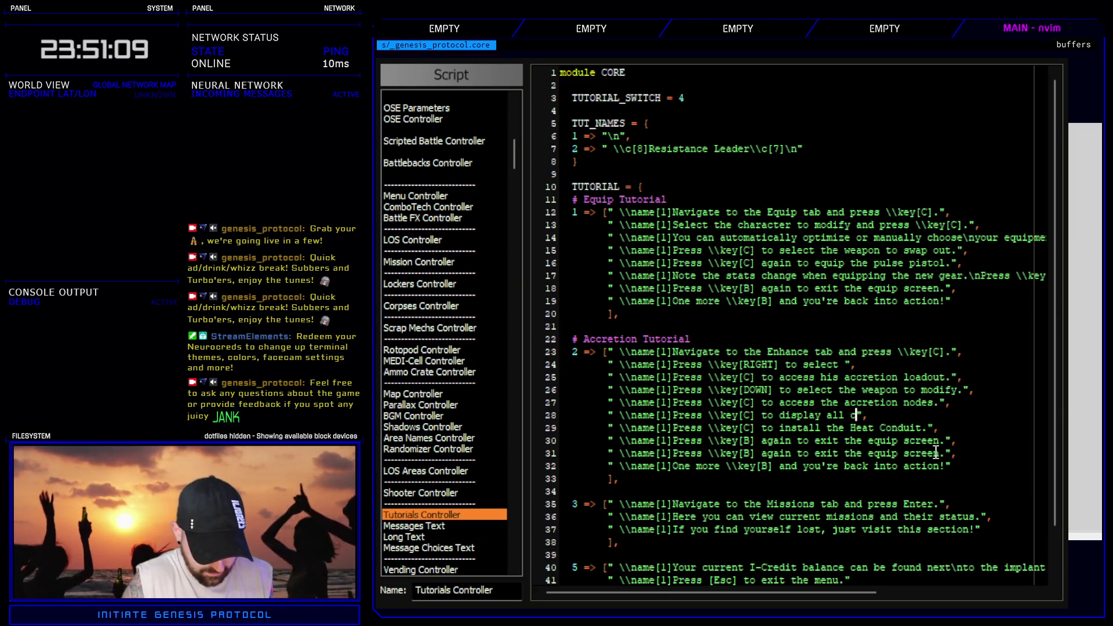
{"action": "type", "text": "urren"}
{"action": "key", "text": "BackSpace"}
{"action": "key", "text": "BackSpace"}
{"action": "type", "text": "available accretions"}
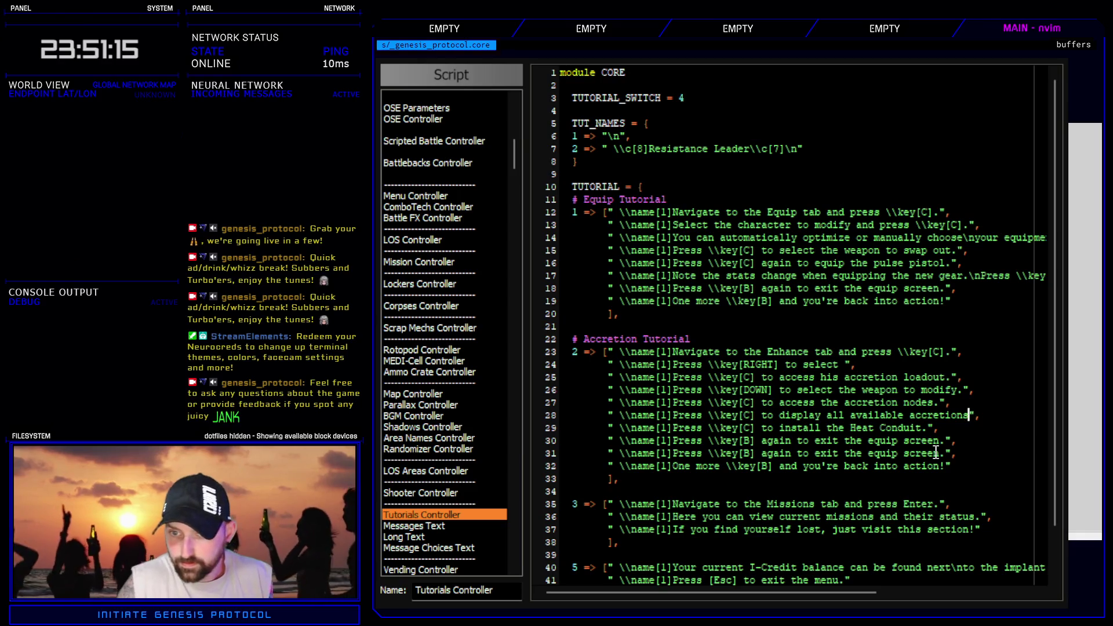
{"action": "type", "text": ".\\n"}
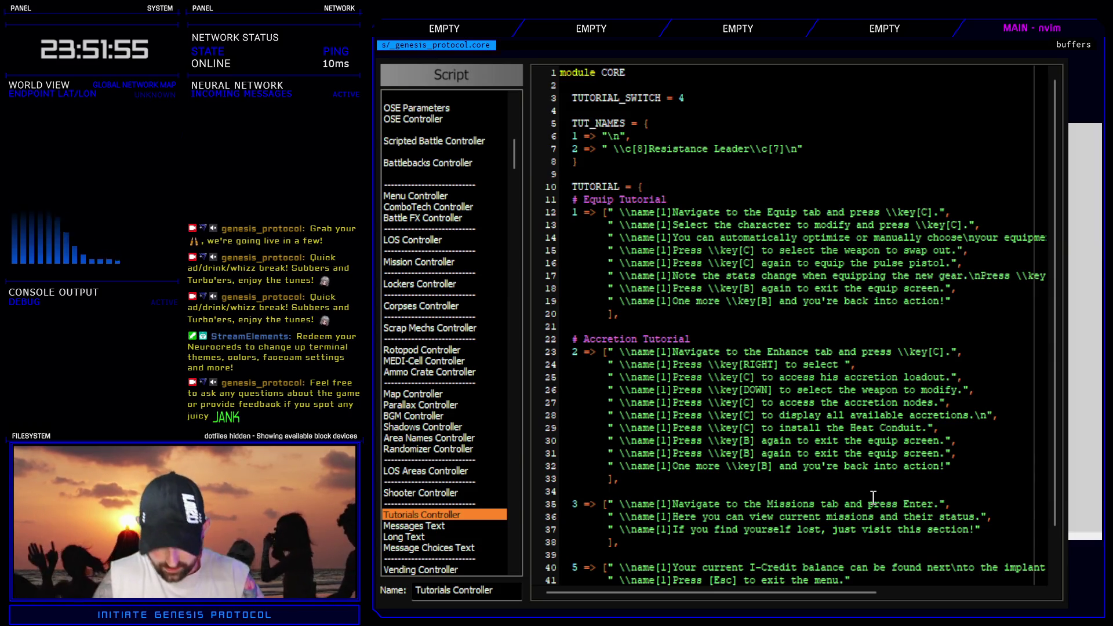
- Append 'Hardware that cannot be equipped will be grayed out.' to line 28's accretions message
{"action": "type", "text": "y accretions that "}
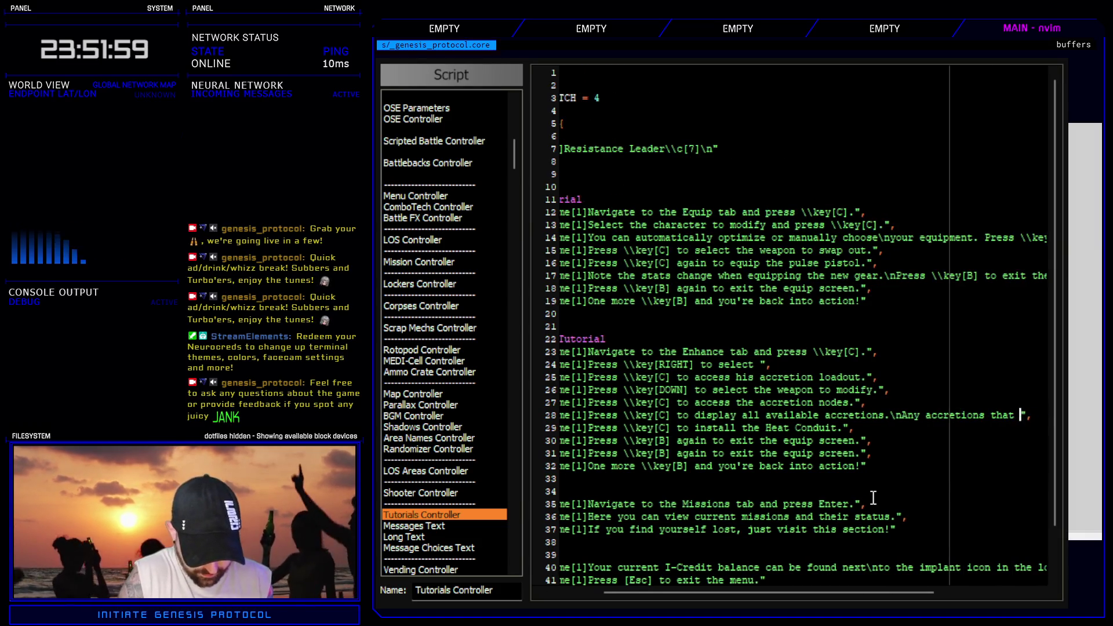
{"action": "type", "text": "cannot be installe"}
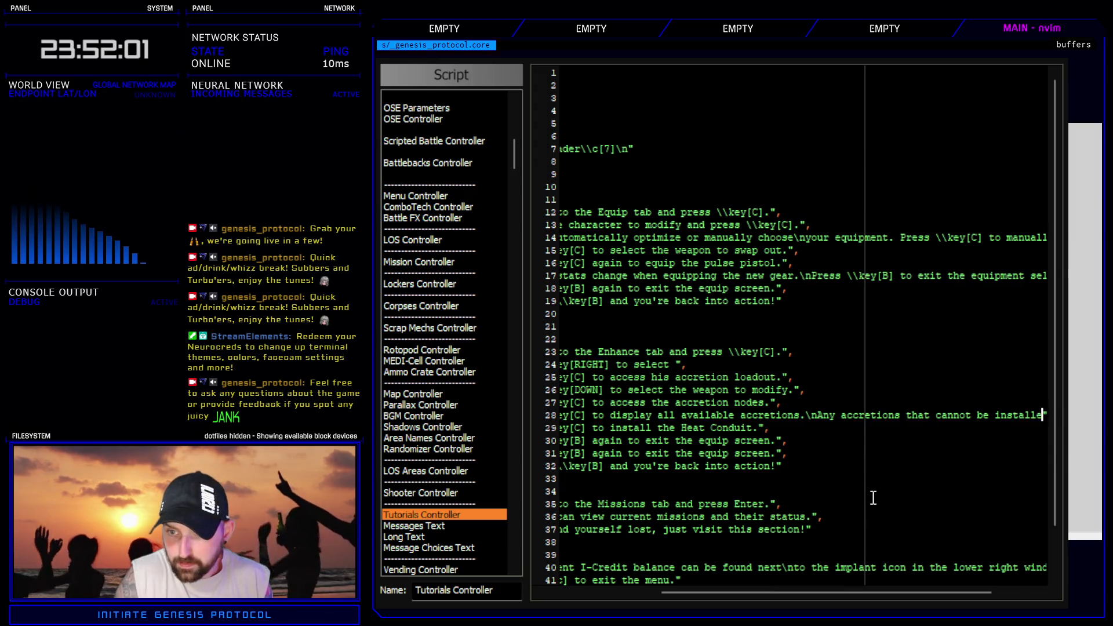
{"action": "type", "text": "d will be g"}
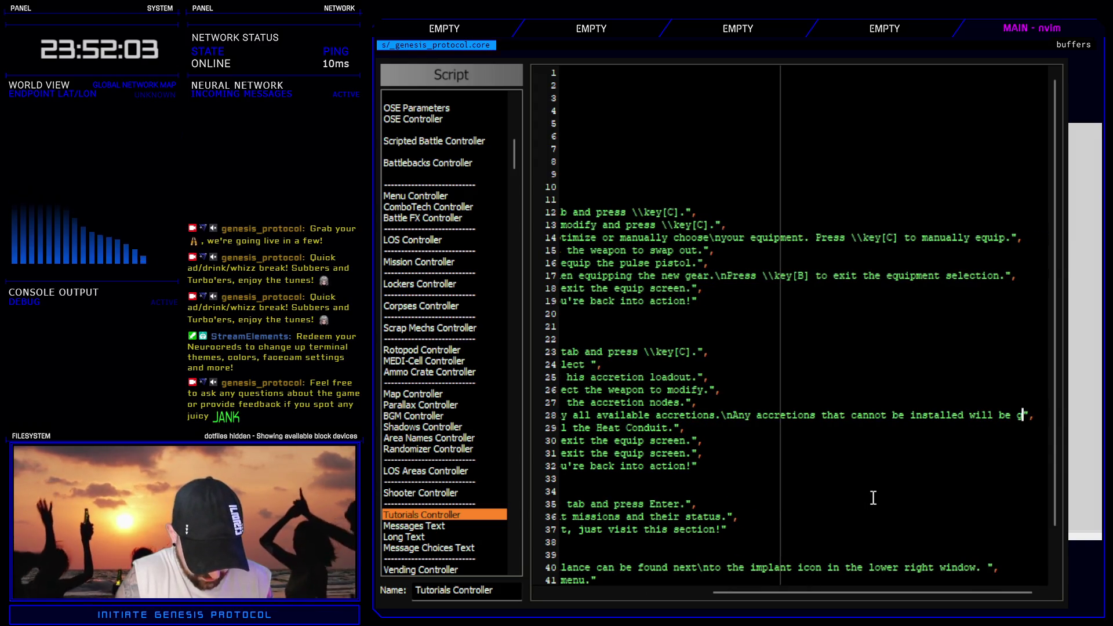
{"action": "type", "text": "rayed out."}
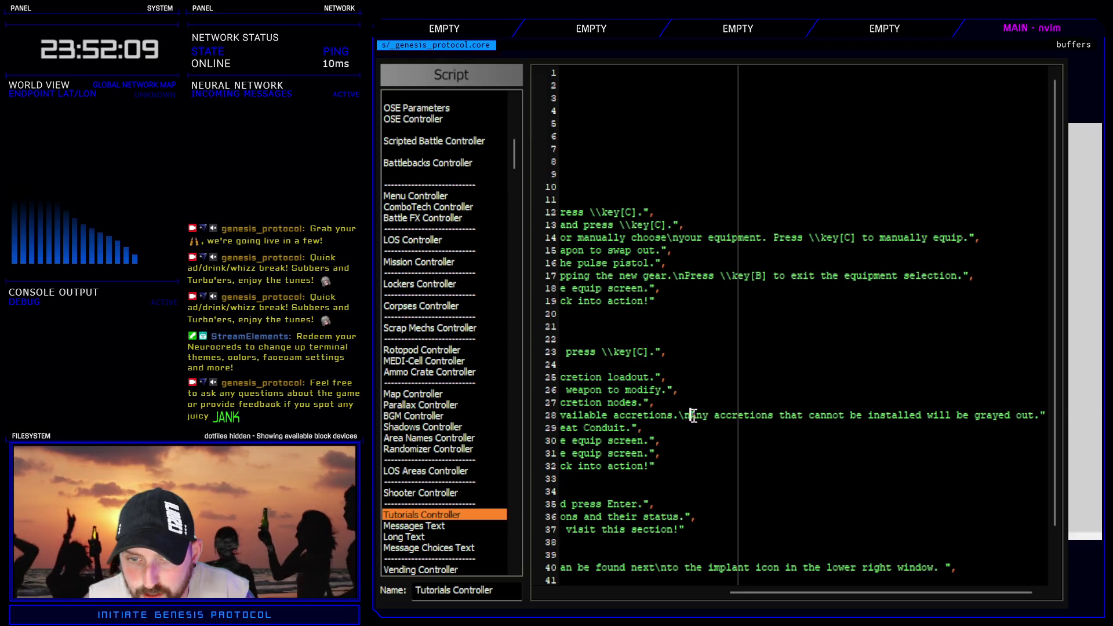
{"action": "left_click_drag", "start_coordinate": [692, 415], "coordinate": [728, 414]}
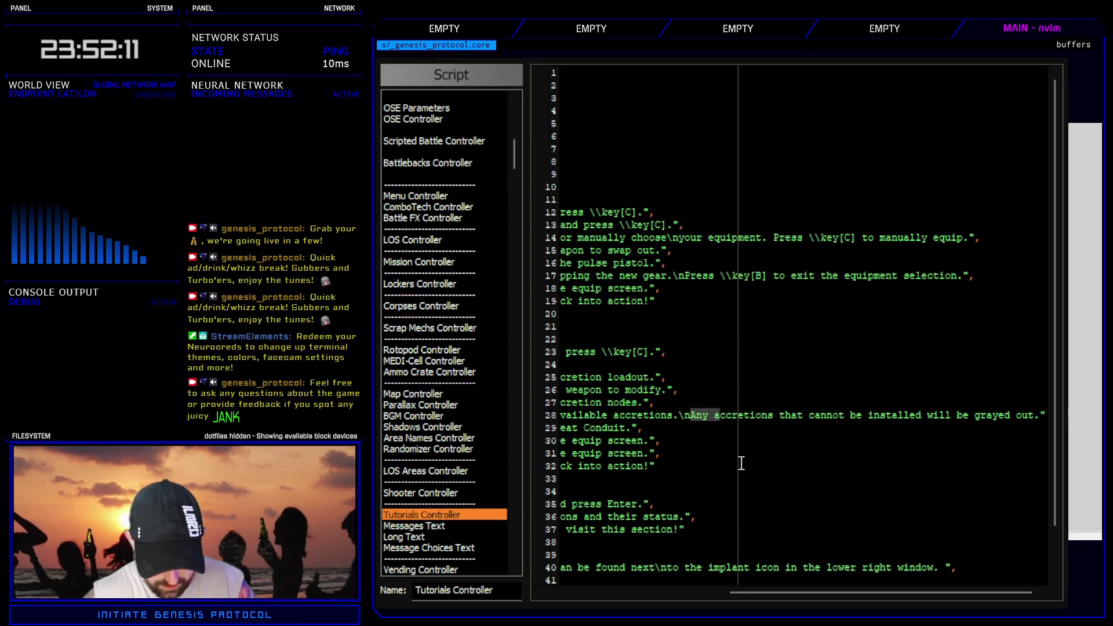
{"action": "type", "text": "cA"}
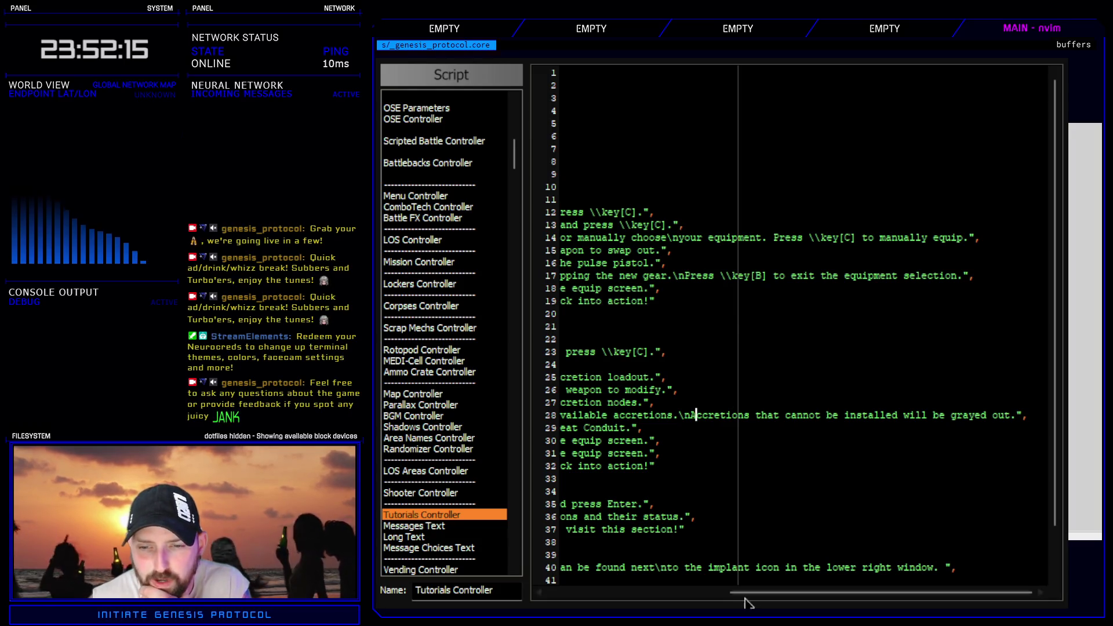
{"action": "left_click_drag", "start_coordinate": [849, 592], "coordinate": [765, 592]}
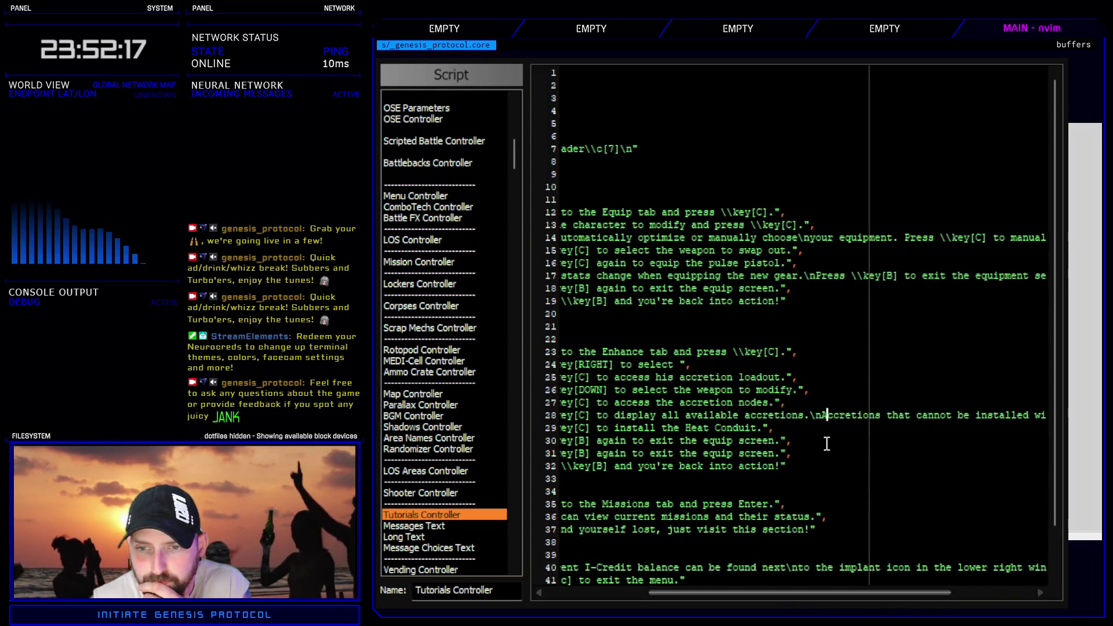
{"action": "left_click_drag", "start_coordinate": [821, 415], "coordinate": [880, 415]}
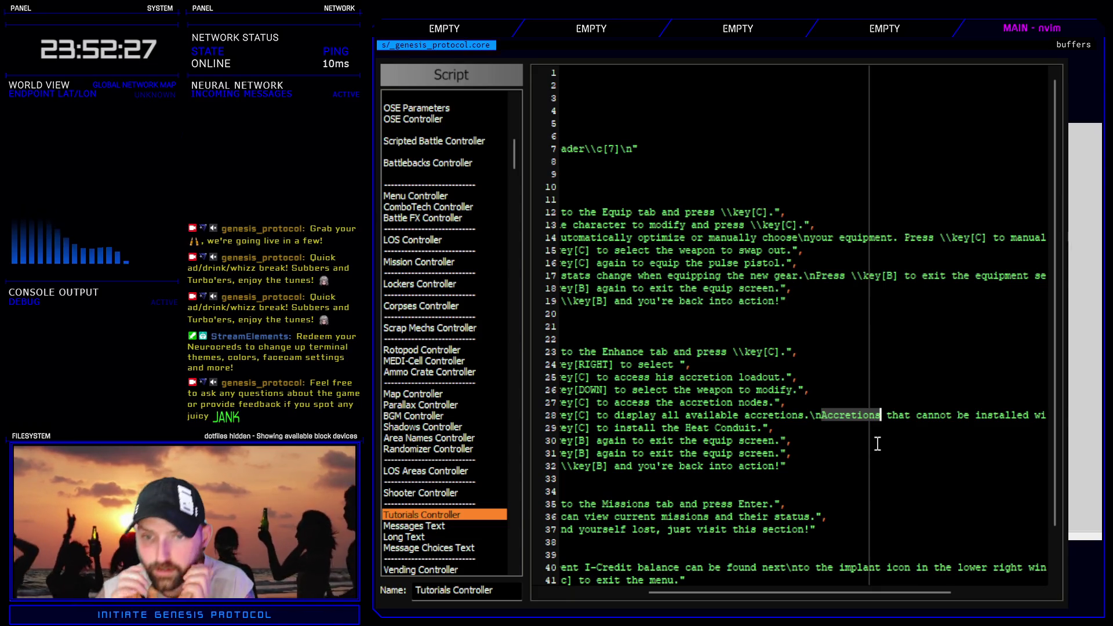
{"action": "type", "text": "Hardware"}
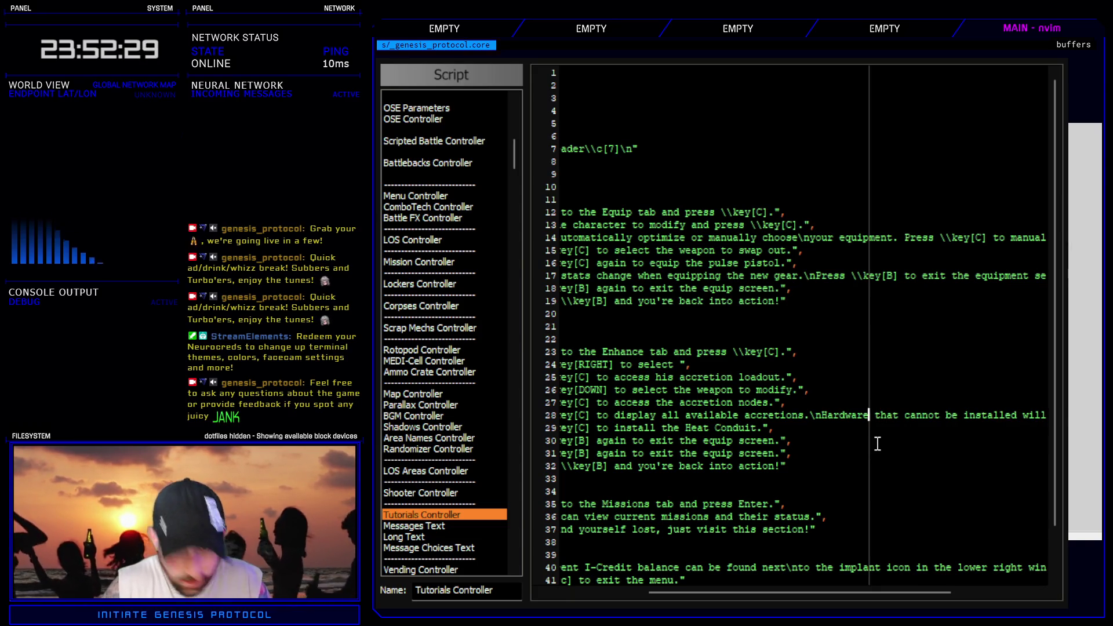
{"action": "mouse_move", "coordinate": [942, 599]}
{"action": "left_mouse_down"}
{"action": "mouse_move", "coordinate": [1018, 596]}
{"action": "mouse_move", "coordinate": [841, 597]}
{"action": "left_mouse_up"}
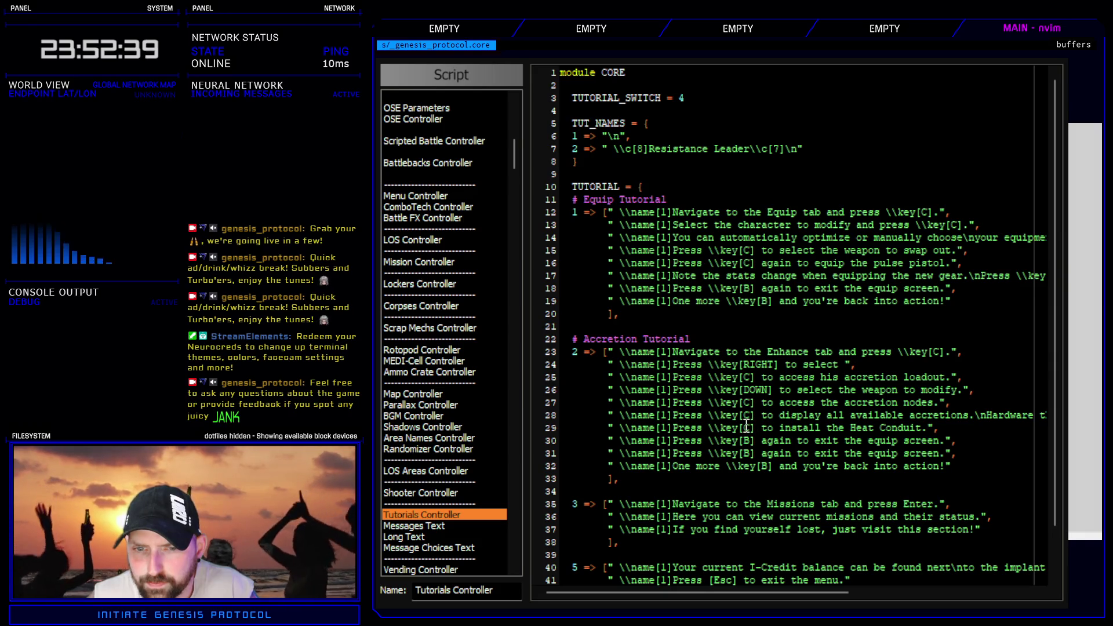
{"action": "left_click_drag", "start_coordinate": [847, 592], "coordinate": [1029, 599]}
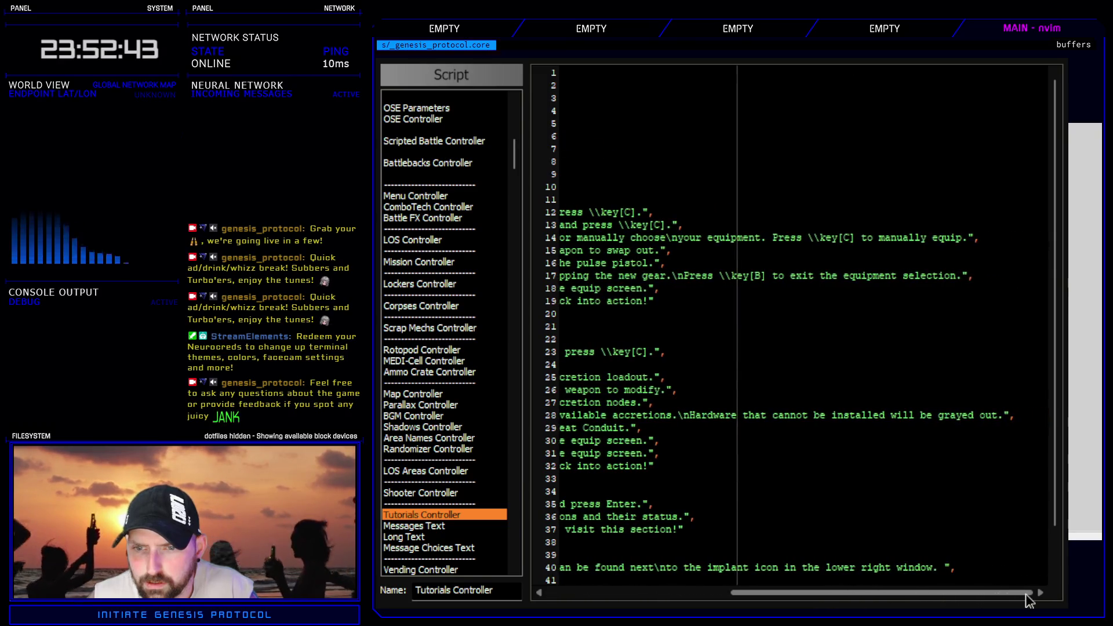
{"action": "scroll", "coordinate": [852, 407], "scroll_direction": "left", "scroll_amount": 1}
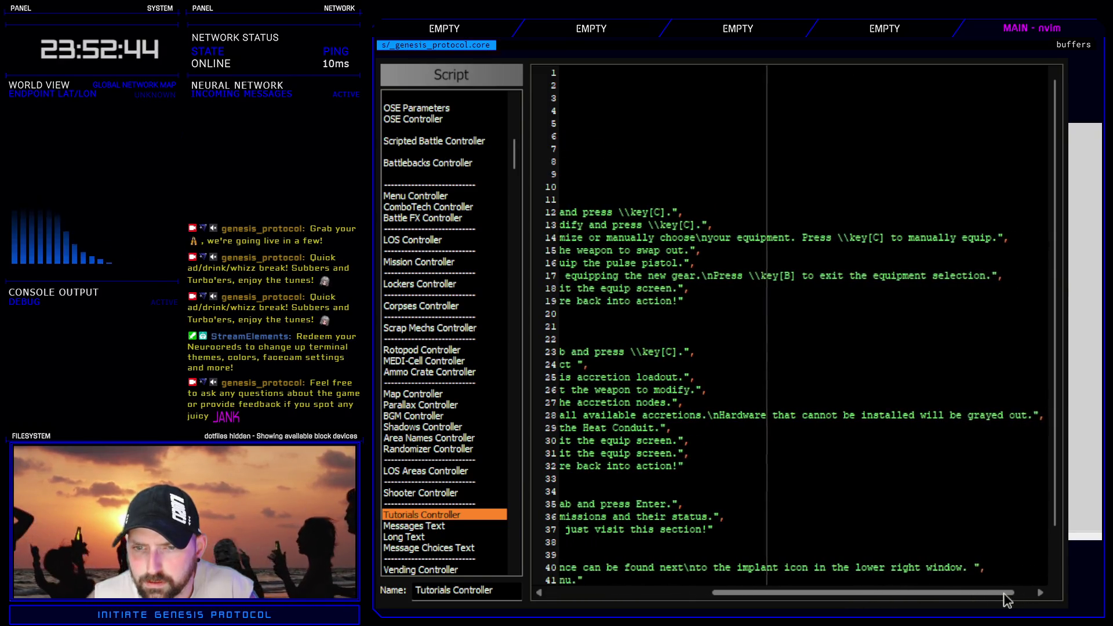
{"action": "double_click", "coordinate": [893, 414]}
{"action": "type", "text": "equipped"}
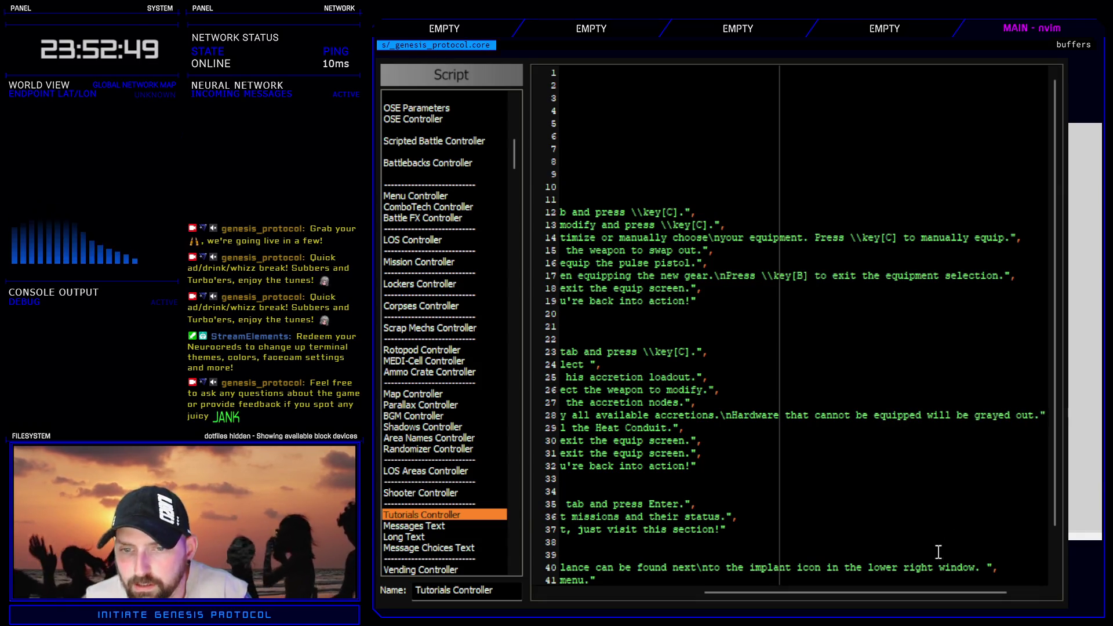
{"action": "left_click_drag", "start_coordinate": [915, 593], "coordinate": [763, 594]}
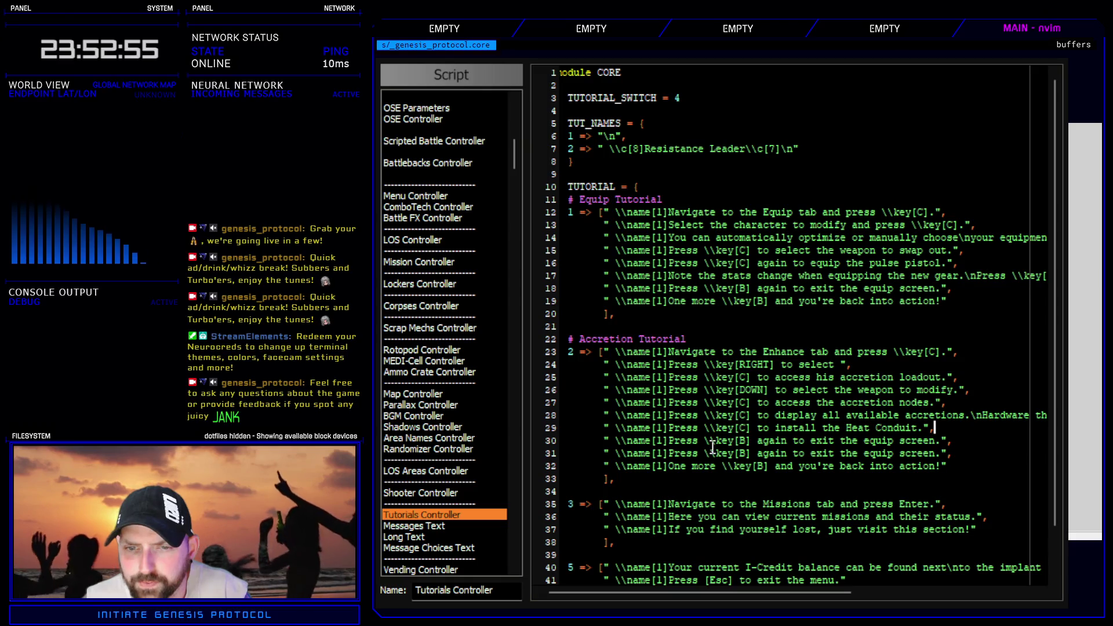
- Cut line 30's old exit-equip wording and insert 'again' before 'to' on line 29
{"action": "mouse_move", "coordinate": [758, 441]}
{"action": "left_mouse_down"}
{"action": "mouse_move", "coordinate": [922, 455]}
{"action": "mouse_move", "coordinate": [941, 442]}
{"action": "left_mouse_up"}
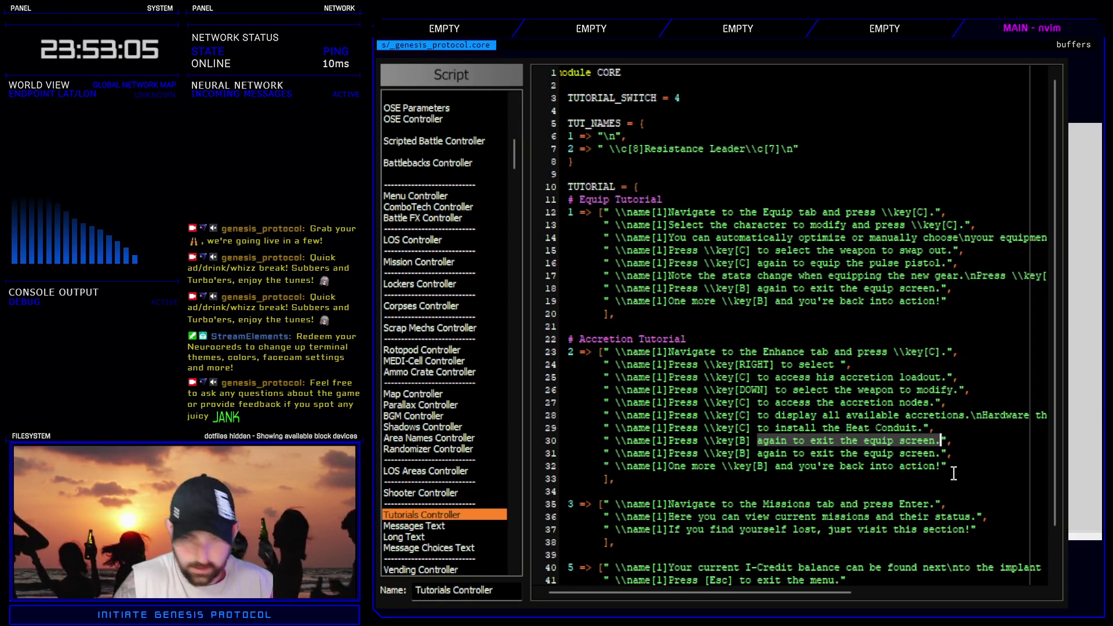
{"action": "type", "text": "cto"}
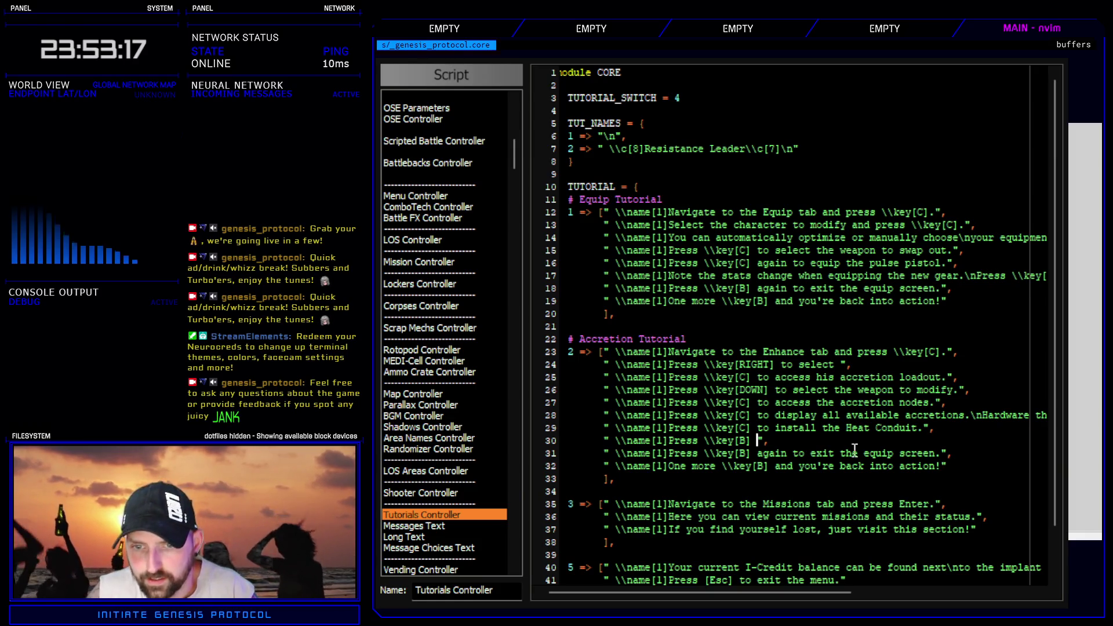
{"action": "left_click", "coordinate": [760, 428]}
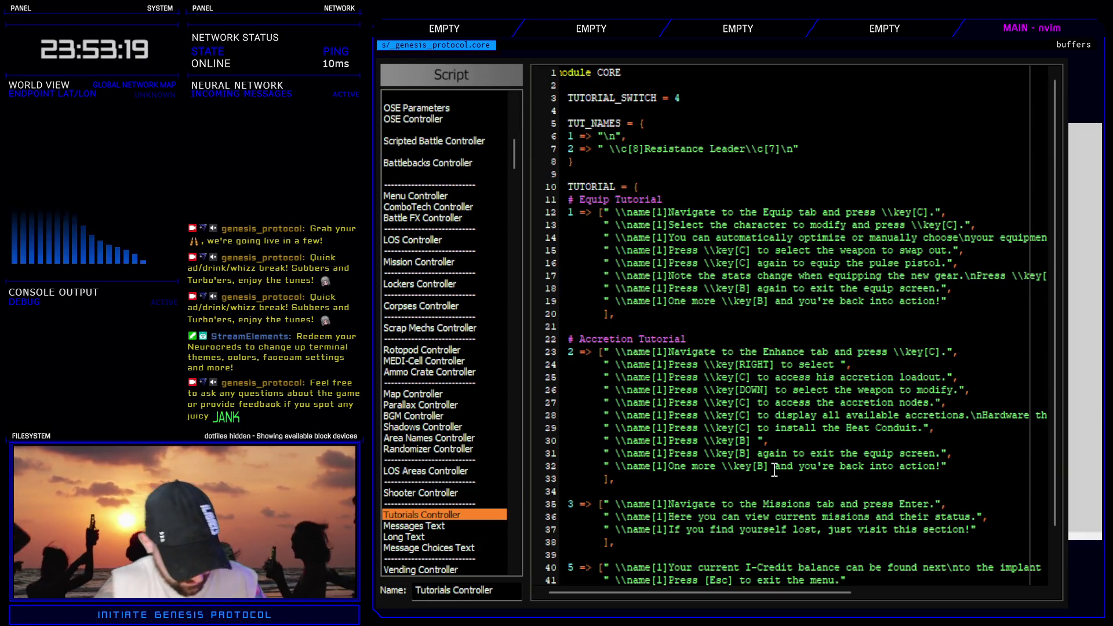
{"action": "type", "text": "again"}
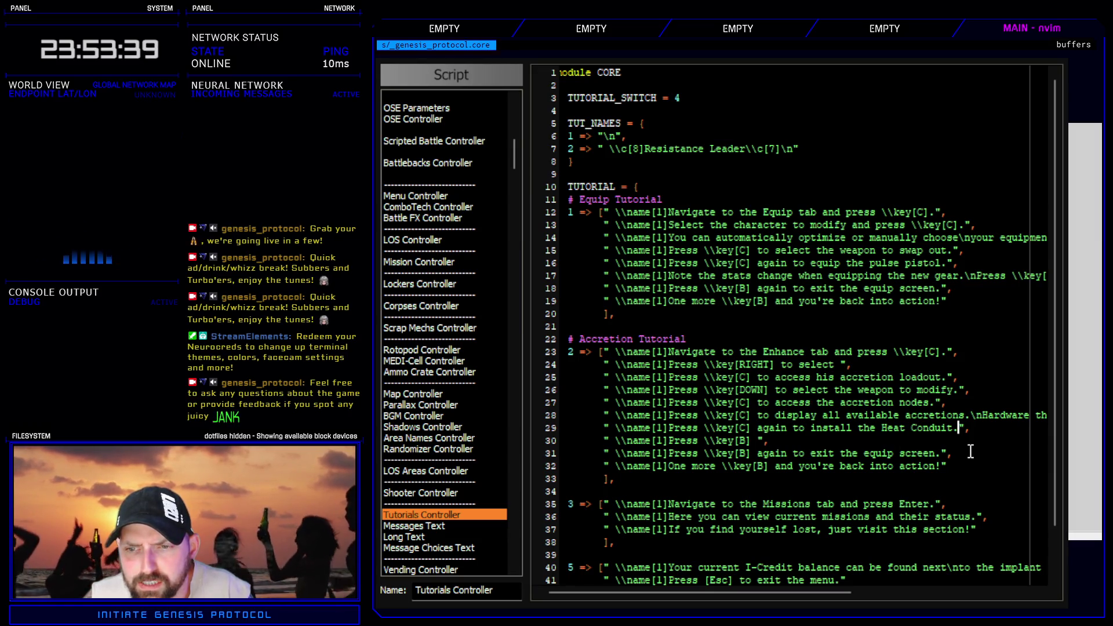
{"action": "left_click", "coordinate": [758, 441]}
{"action": "left_click", "coordinate": [757, 441]}
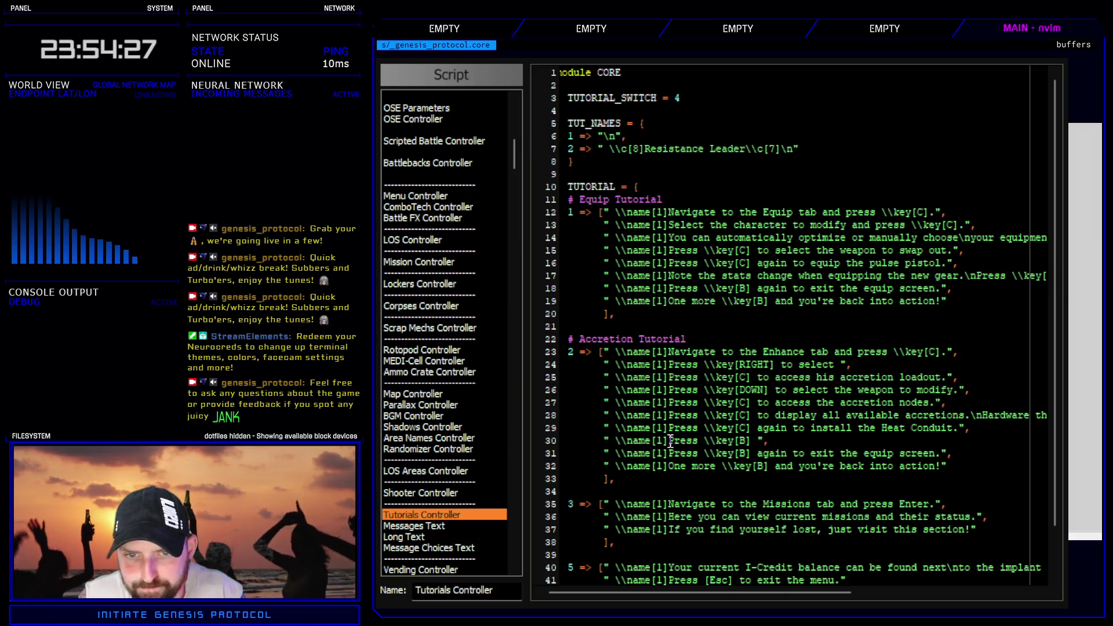
- Make line 30 read 'Conduits require 'Linkers' to activate.\nPress \key[B] to get back to the nodes.'
{"action": "type", "text": "Conduits "}
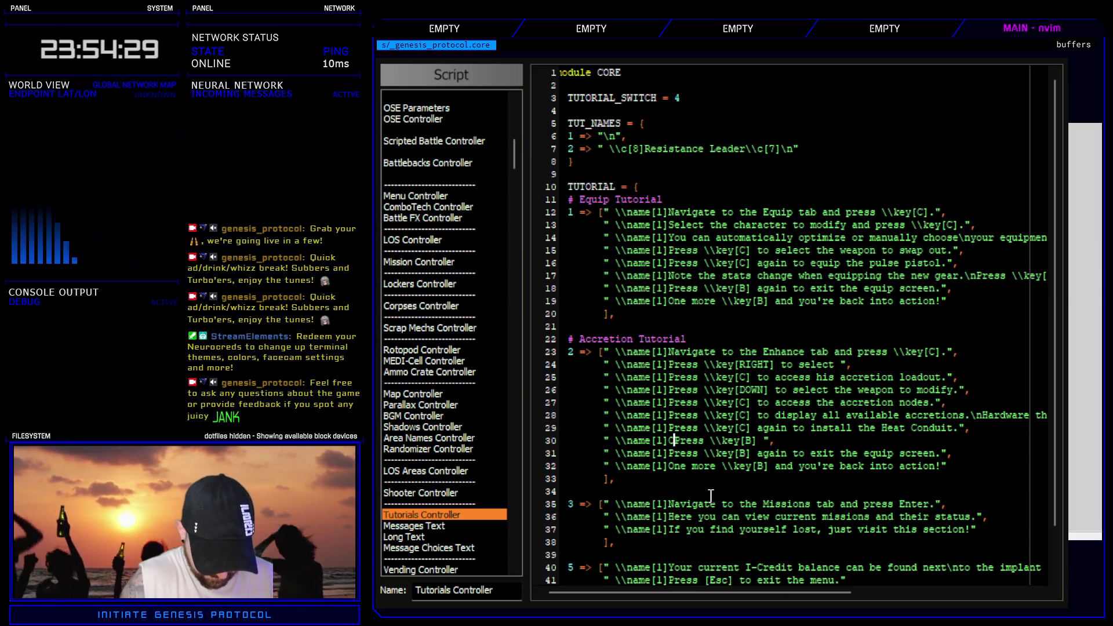
{"action": "type", "text": "require"}
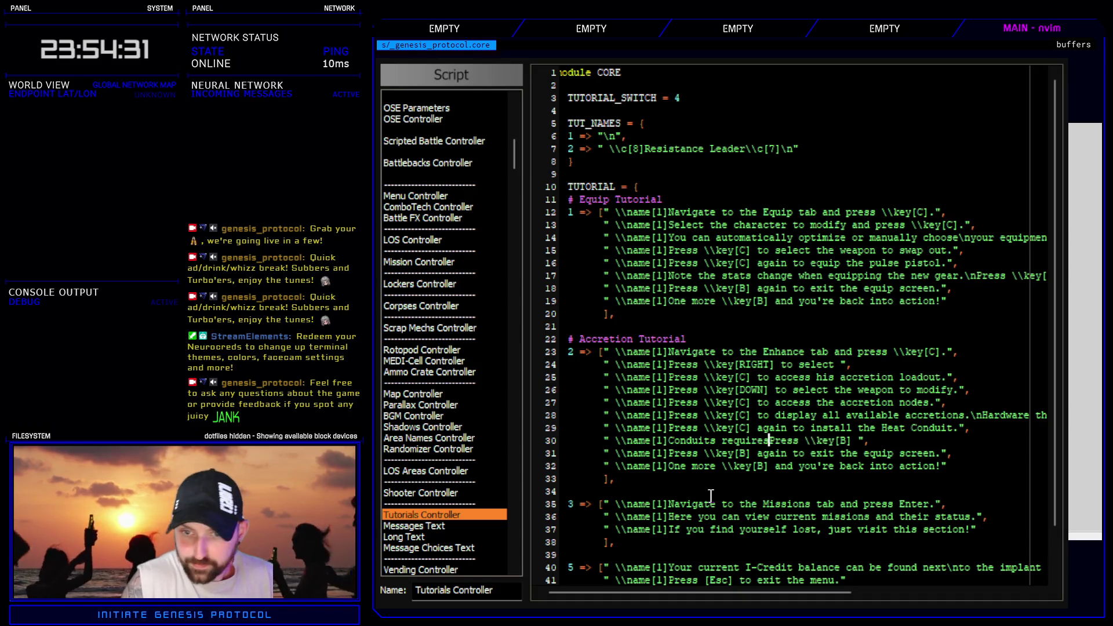
{"action": "type", "text": " 'Linke"}
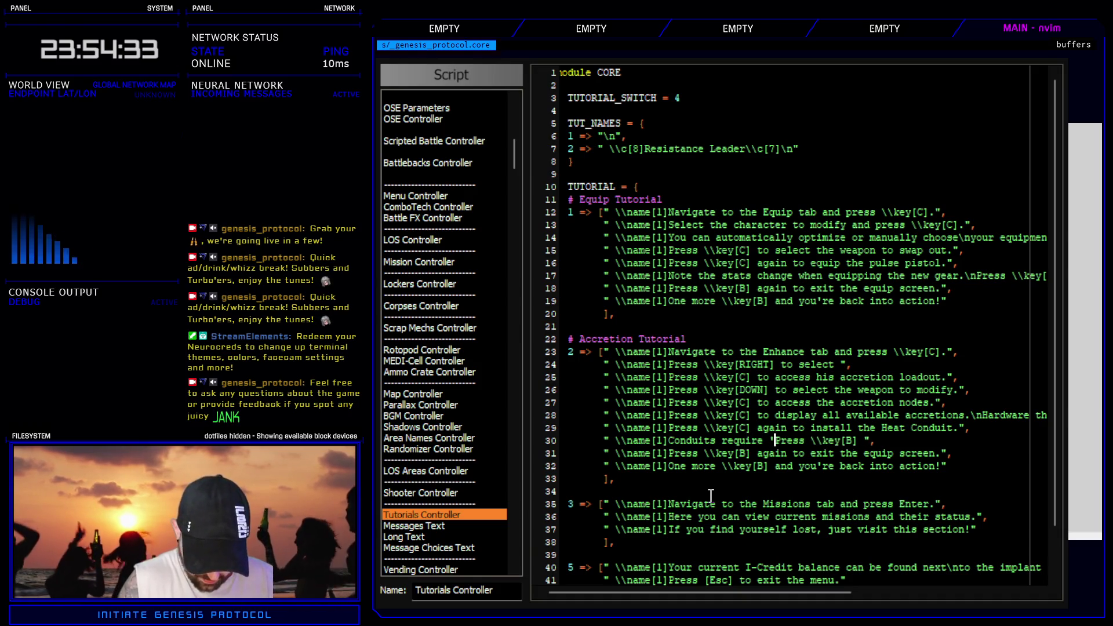
{"action": "type", "text": "rs' to act"}
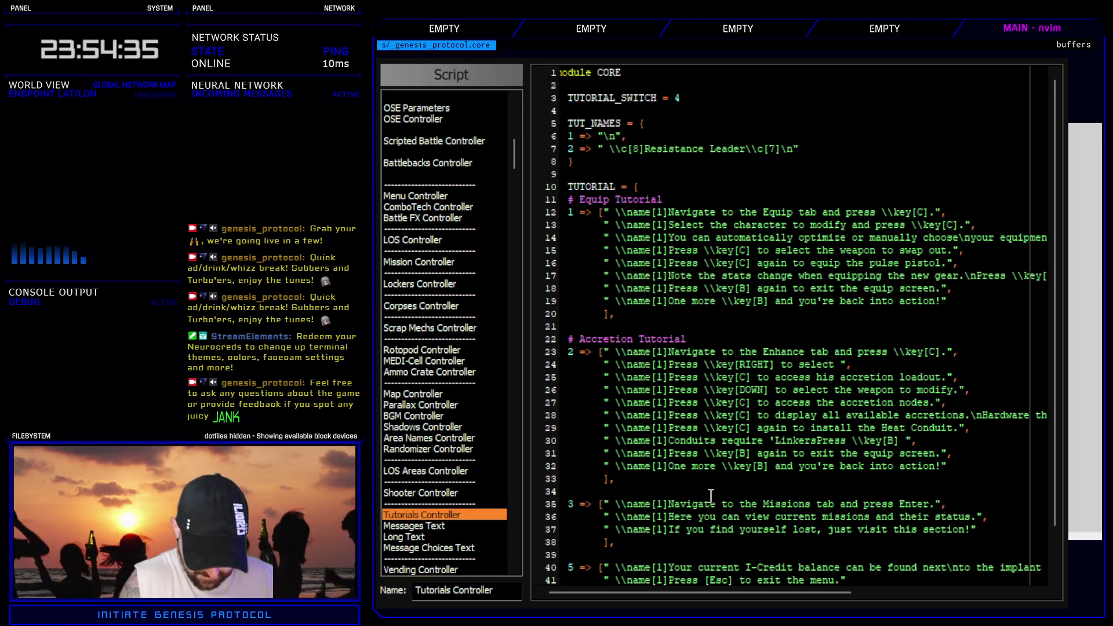
{"action": "type", "text": "ivate.\\n"}
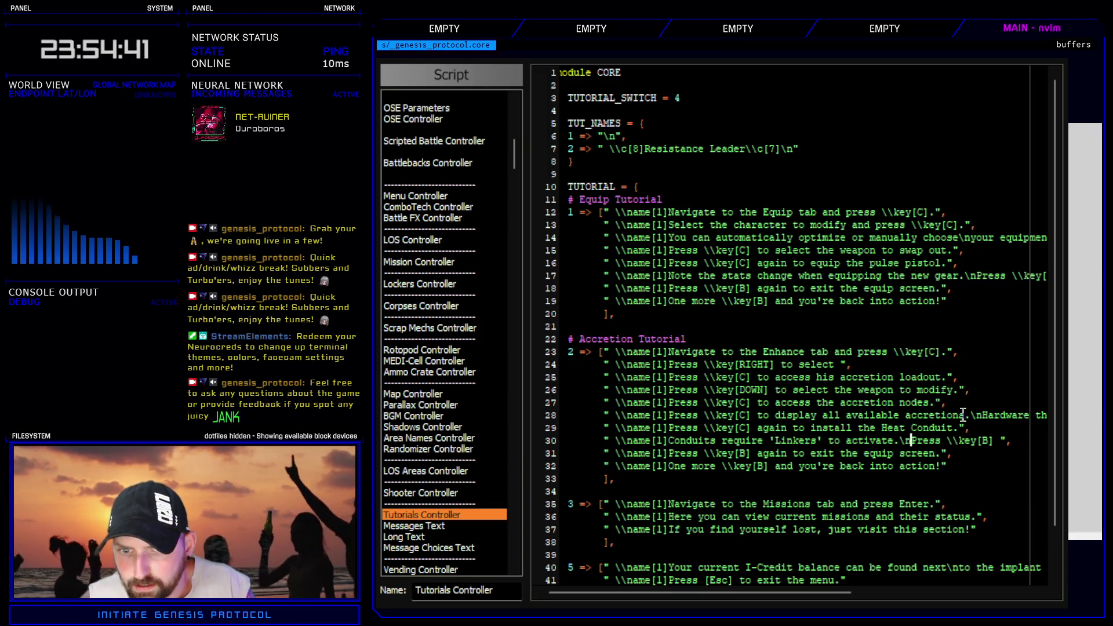
{"action": "left_click", "coordinate": [993, 442]}
{"action": "type", "text": "to get back to the nodes."}
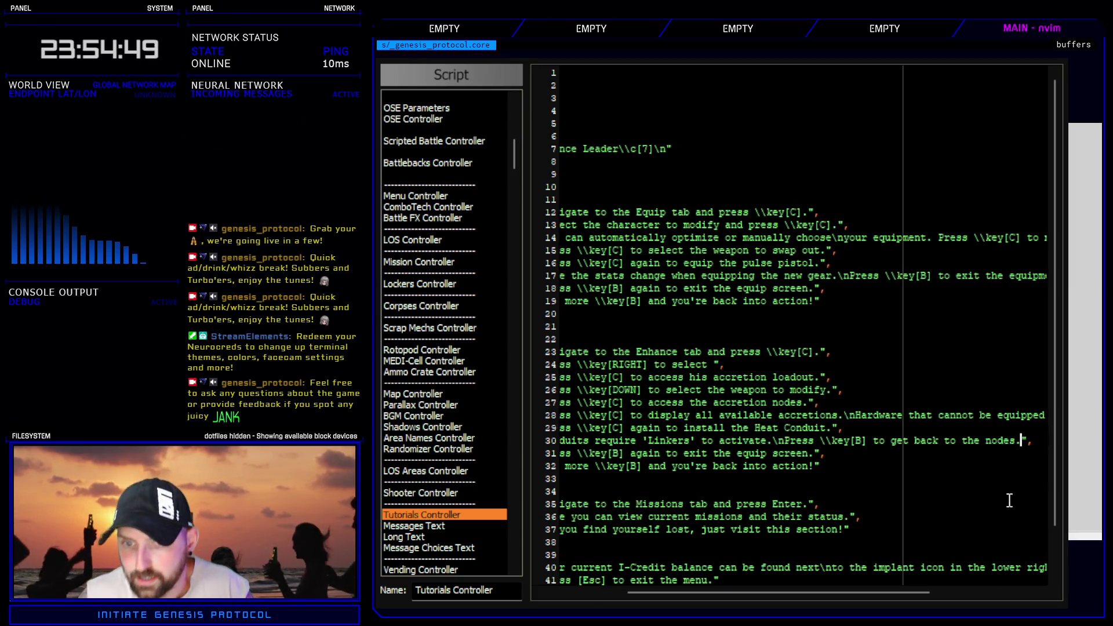
{"action": "left_click_drag", "start_coordinate": [871, 593], "coordinate": [776, 594]}
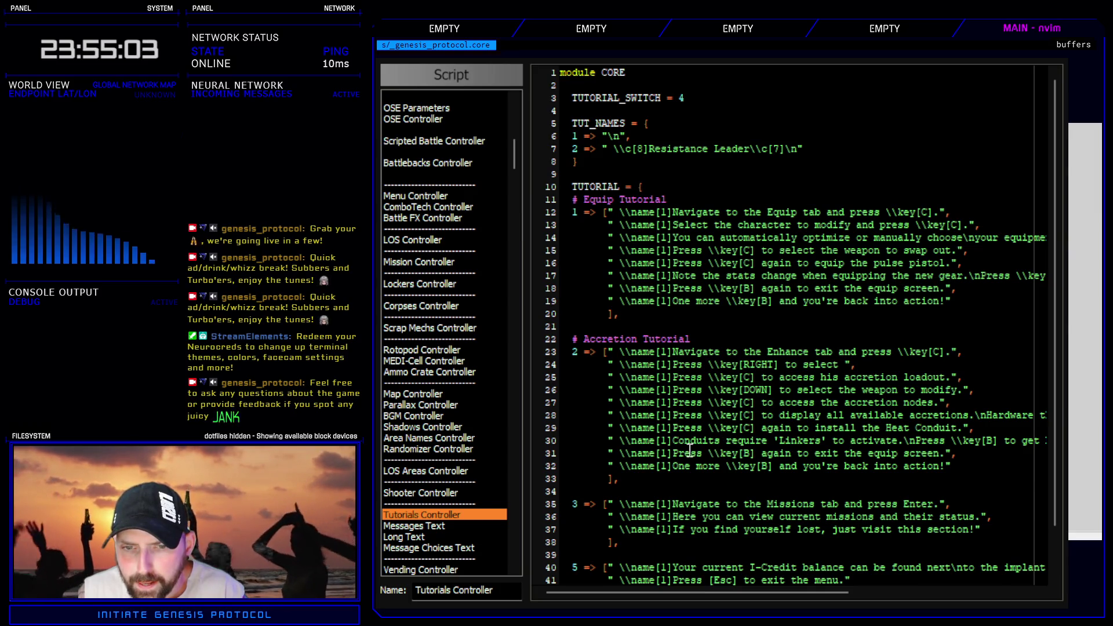
- On line 31, change \key[B] to \key[DOWN] and delete 'again' and 'exit the equip screen'
{"action": "left_click", "coordinate": [745, 454]}
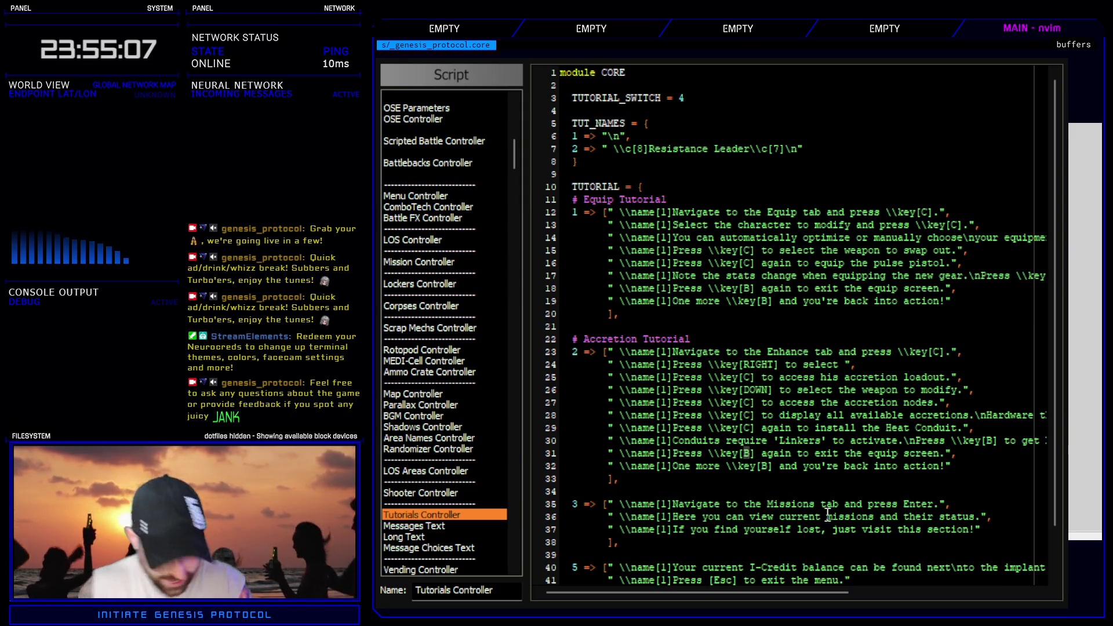
{"action": "type", "text": "cwDOWN"}
{"action": "key", "text": "Escape"}
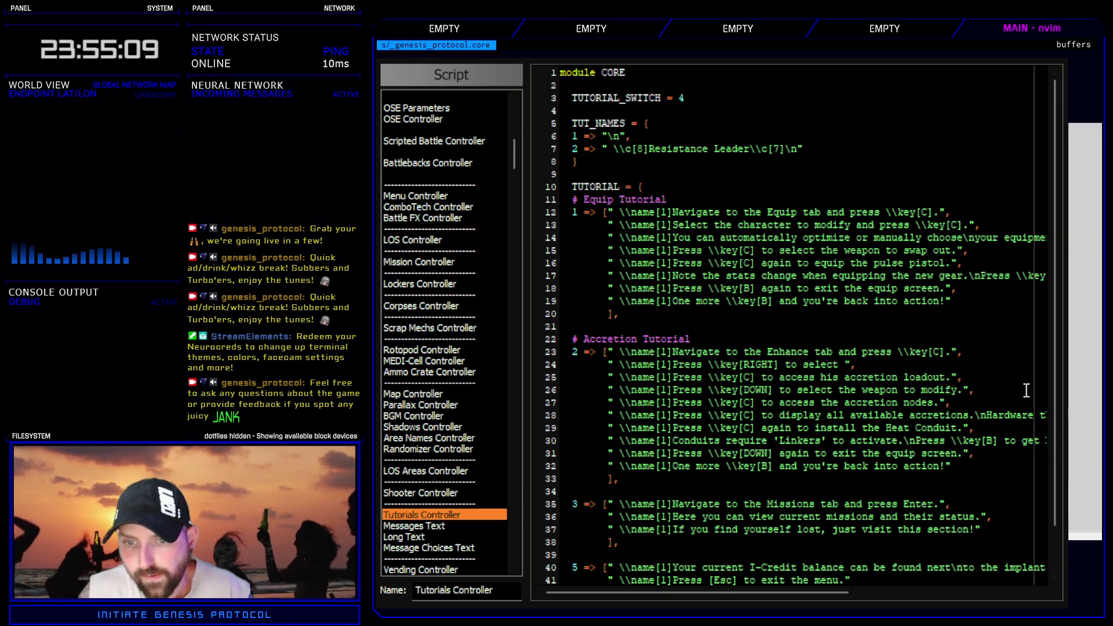
{"action": "key", "text": "d"}
{"action": "key", "text": "w"}
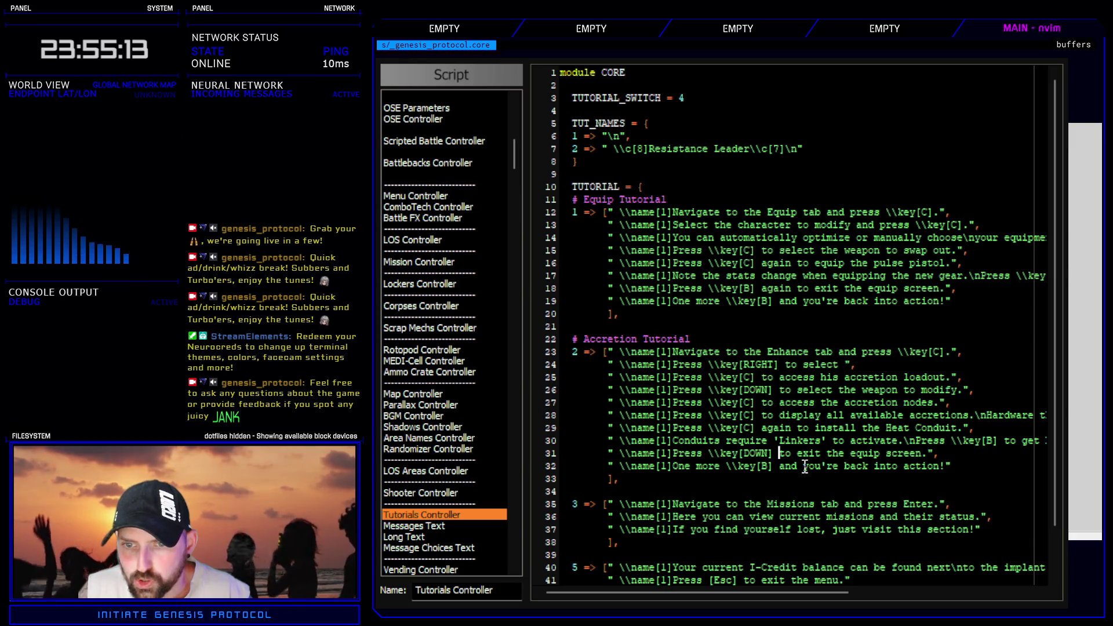
{"action": "key", "text": "w"}
{"action": "key", "text": "v"}
{"action": "key", "text": "t"}
{"action": "key", "text": "period"}
- Finish line 31 as 'Press \key[DOWN] to select the next node.'
{"action": "type", "text": "d"}
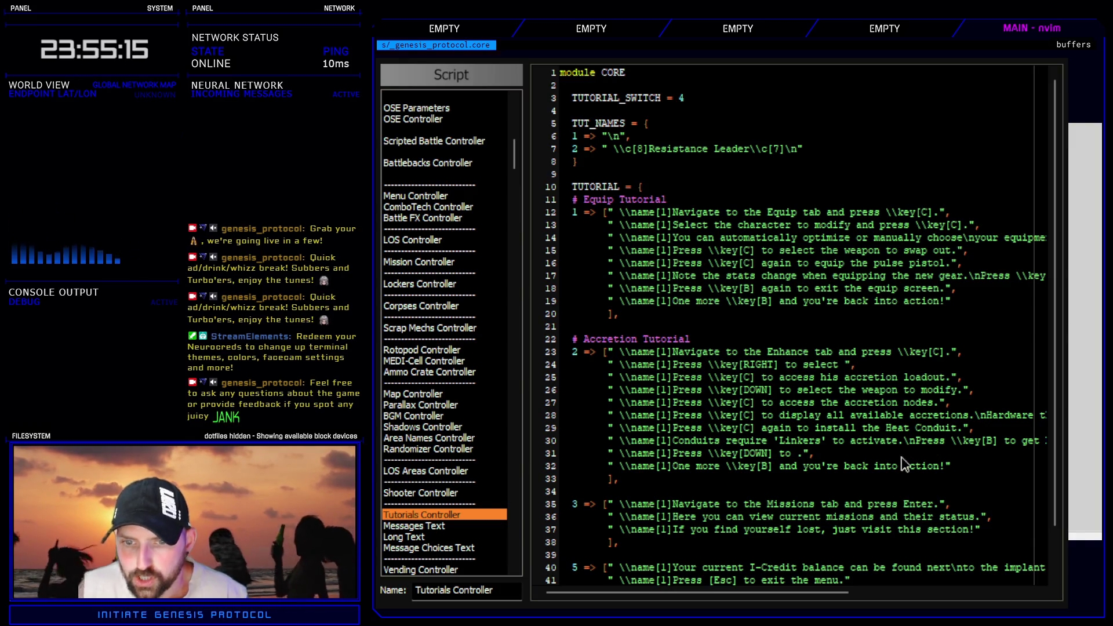
{"action": "type", "text": "ect the next a"}
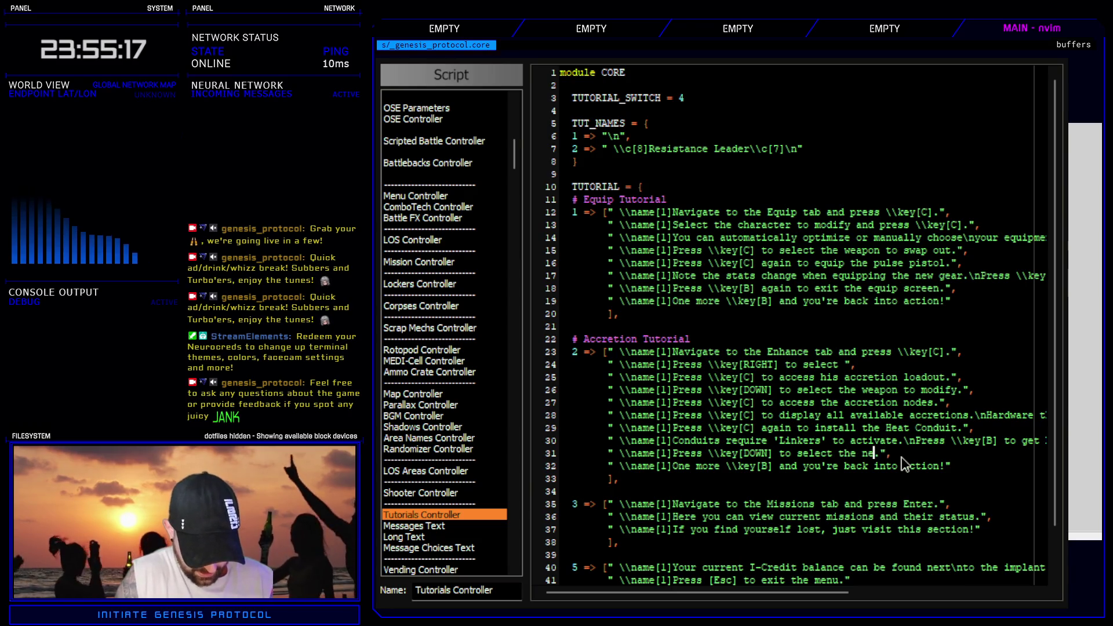
{"action": "type", "text": "vailable"}
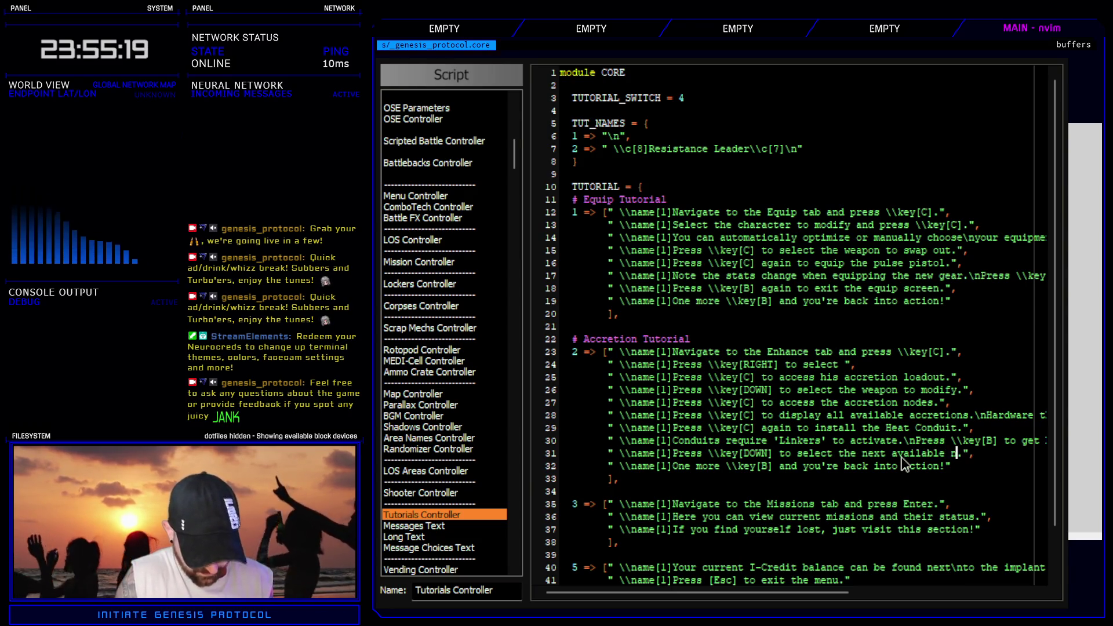
{"action": "key", "text": "BackSpace"}
{"action": "key", "text": "BackSpace"}
{"action": "key", "text": "BackSpace"}
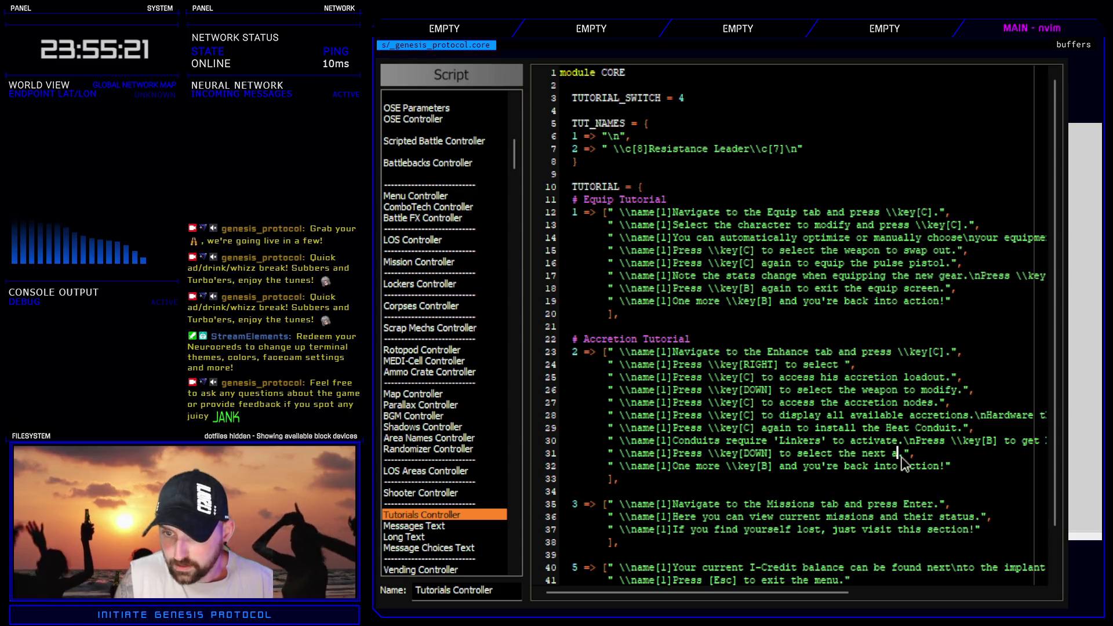
{"action": "key", "text": "BackSpace"}
{"action": "key", "text": "BackSpace"}
{"action": "key", "text": "BackSpace"}
{"action": "key", "text": "BackSpace"}
{"action": "type", "text": "next linked node."}
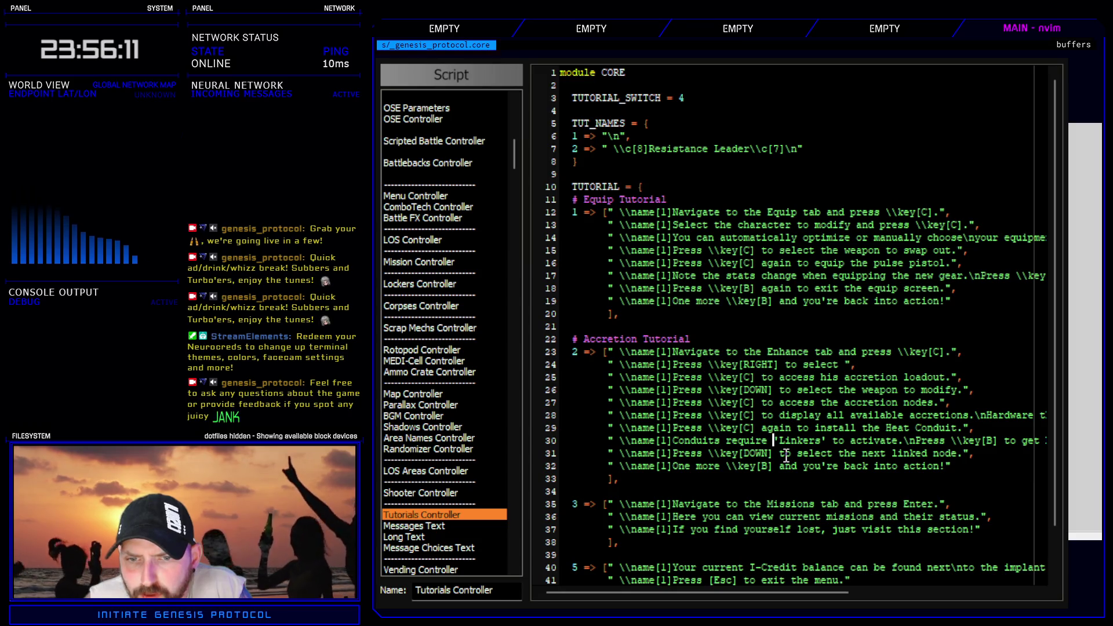
{"action": "mouse_move", "coordinate": [849, 600]}
{"action": "left_mouse_down"}
{"action": "mouse_move", "coordinate": [861, 602]}
{"action": "mouse_move", "coordinate": [849, 601]}
{"action": "left_mouse_up"}
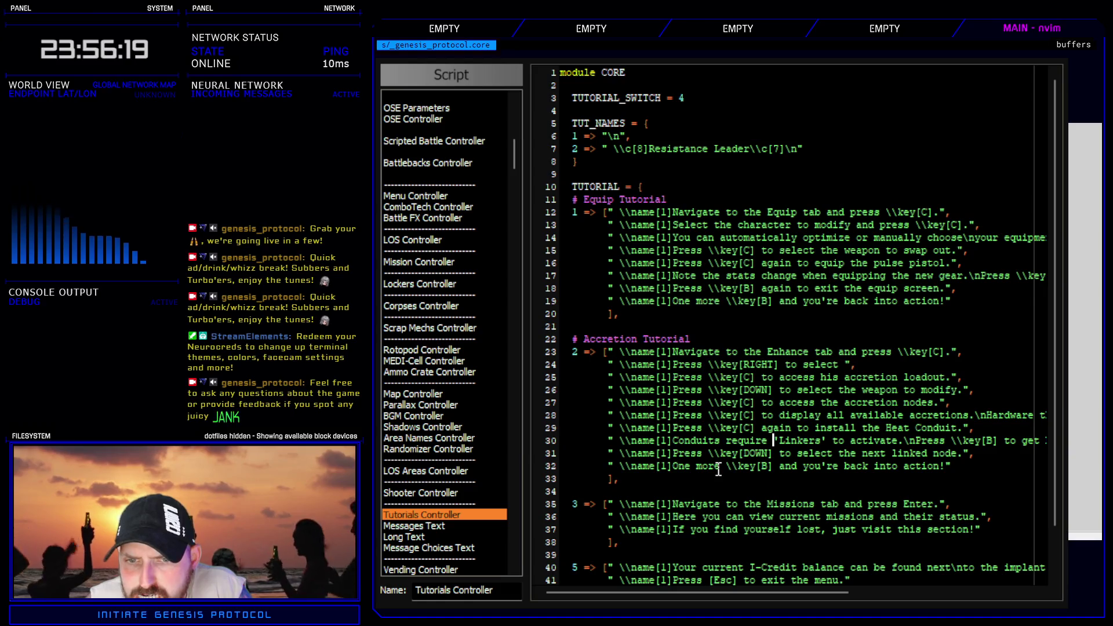
{"action": "double_click", "coordinate": [925, 453]}
{"action": "key", "text": "d"}
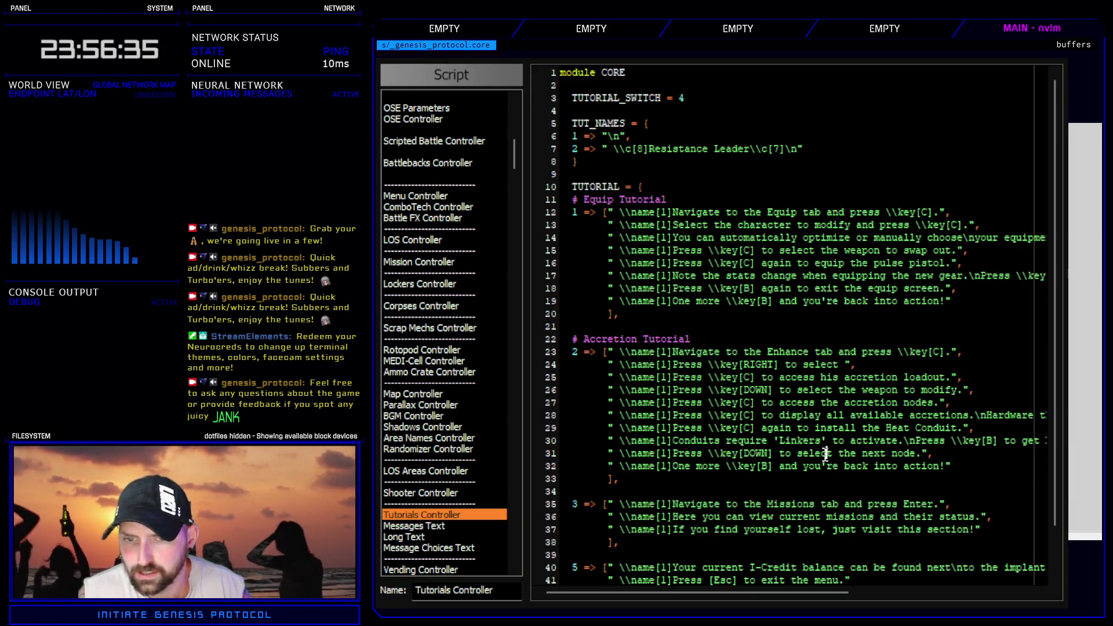
- Duplicate line 31 and make line 32 read 'Press \key[C] to display available accretions.'
{"action": "key", "text": "y"}
{"action": "key", "text": "y"}
{"action": "key", "text": "p"}
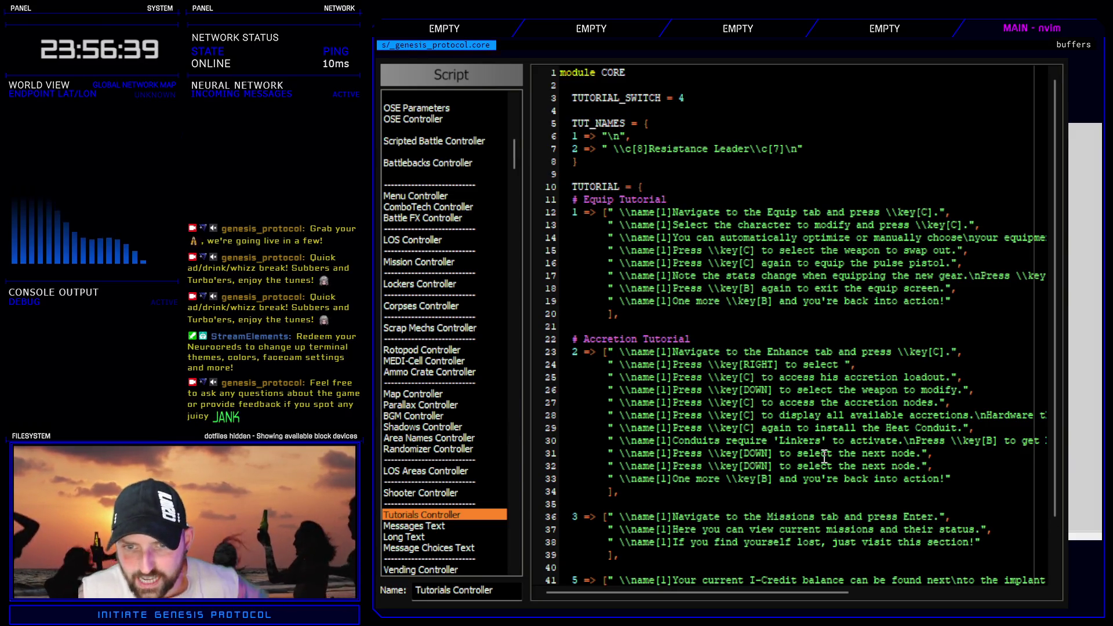
{"action": "left_click", "coordinate": [824, 453]}
{"action": "double_click", "coordinate": [753, 466]}
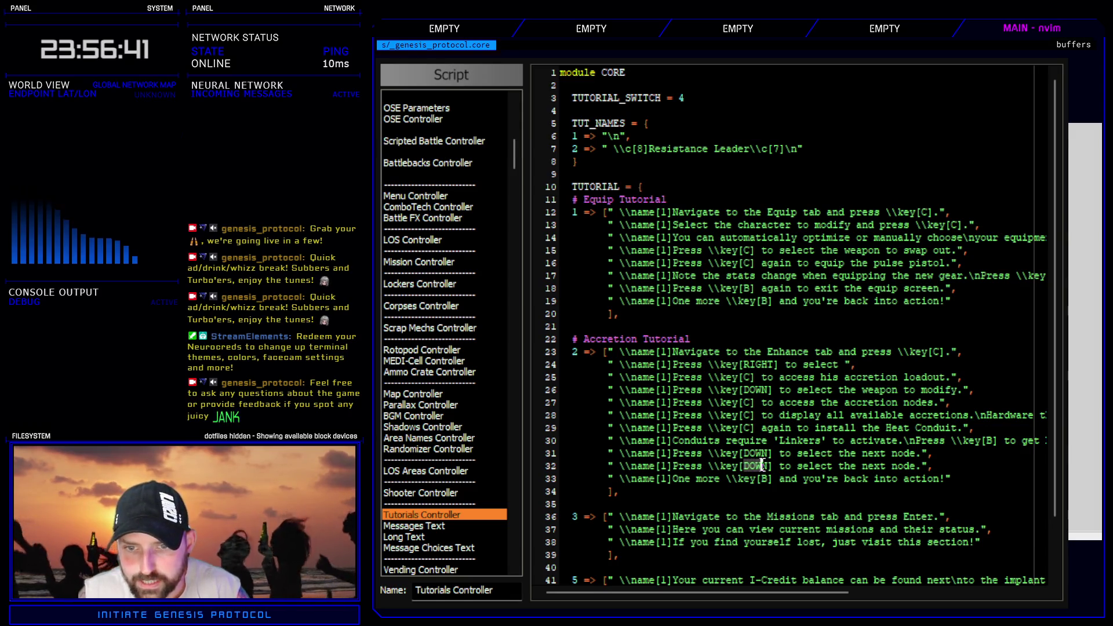
{"action": "type", "text": "C"}
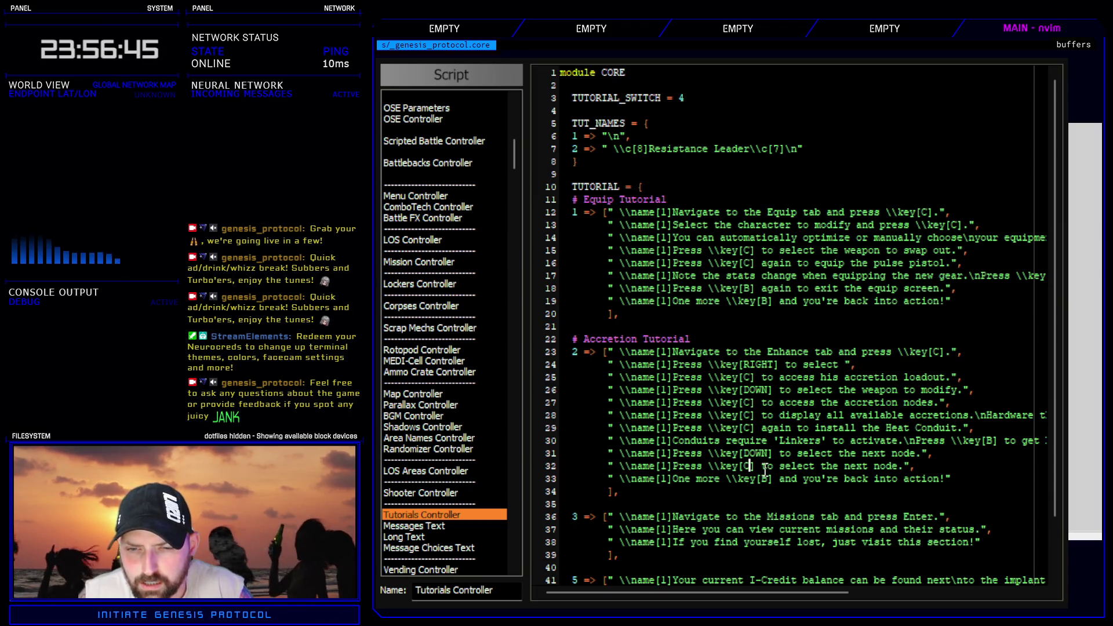
{"action": "left_click_drag", "start_coordinate": [779, 466], "coordinate": [904, 466]}
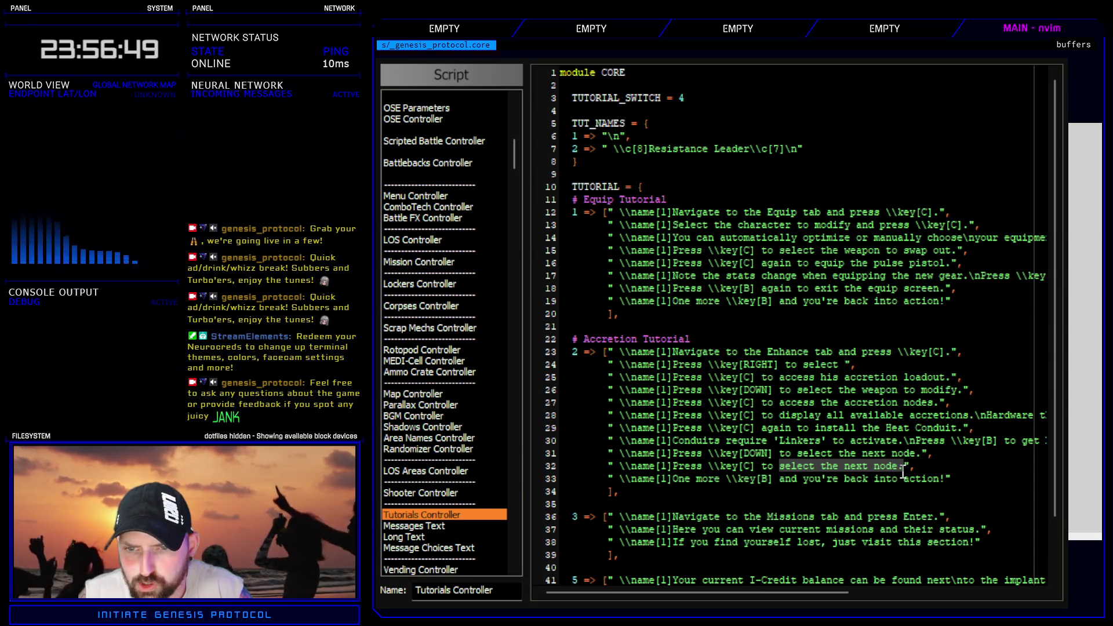
{"action": "type", "text": "c"}
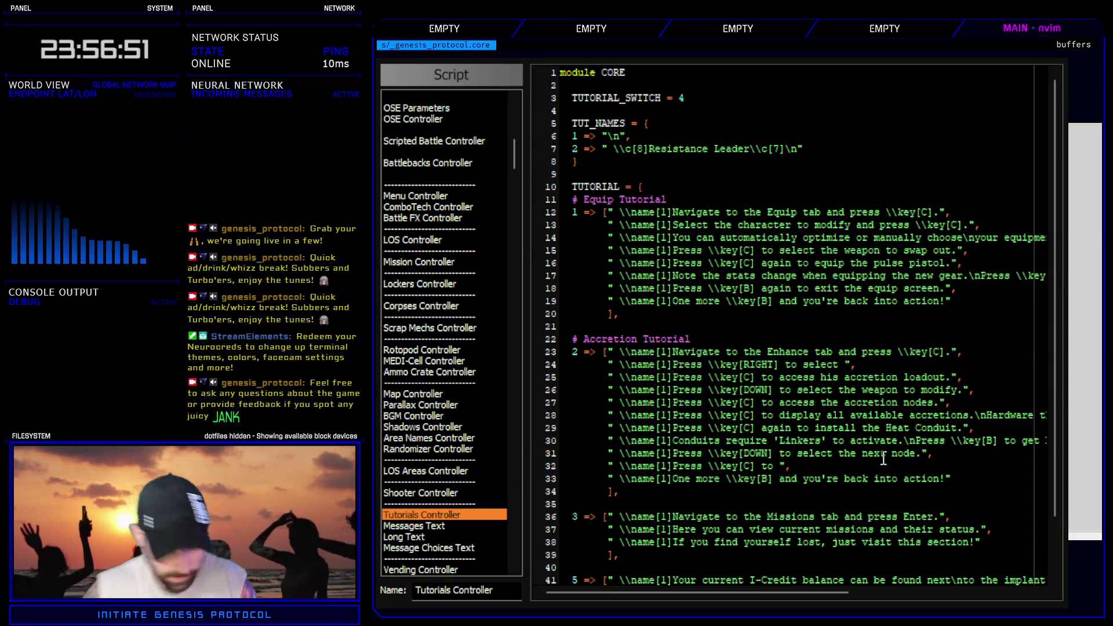
{"action": "type", "text": "disp"}
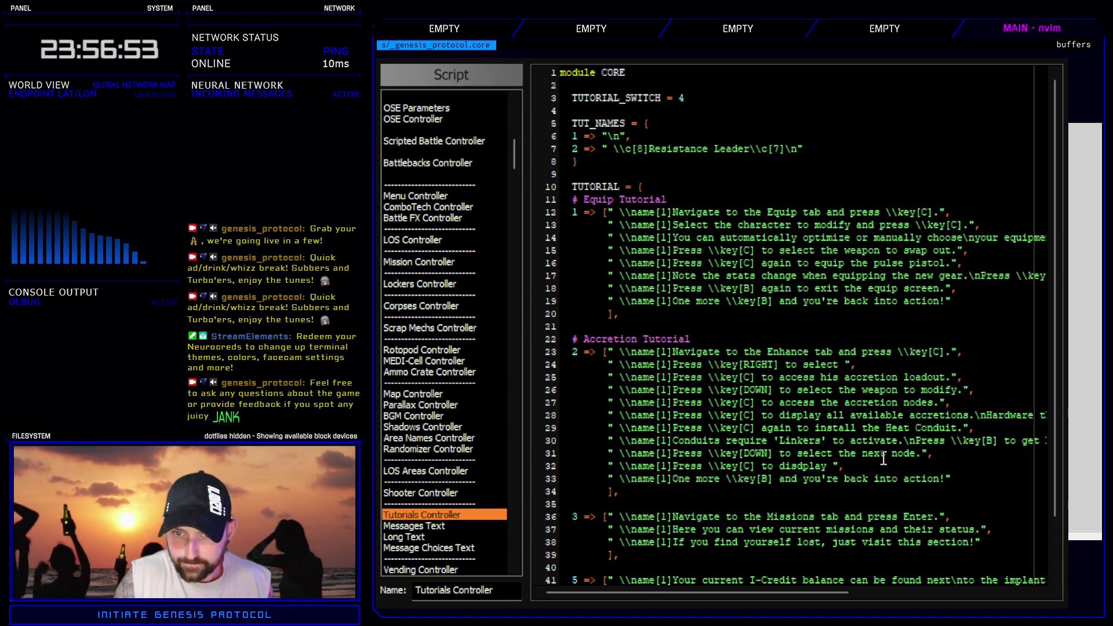
{"action": "key", "text": "BackSpace"}
{"action": "key", "text": "BackSpace"}
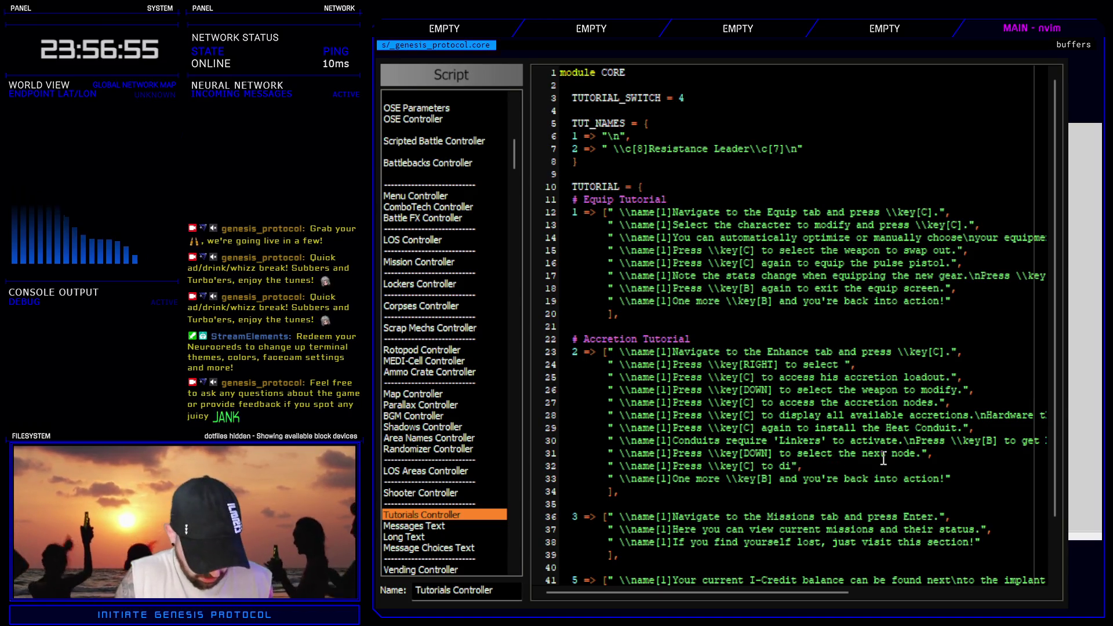
{"action": "type", "text": "splay avai"}
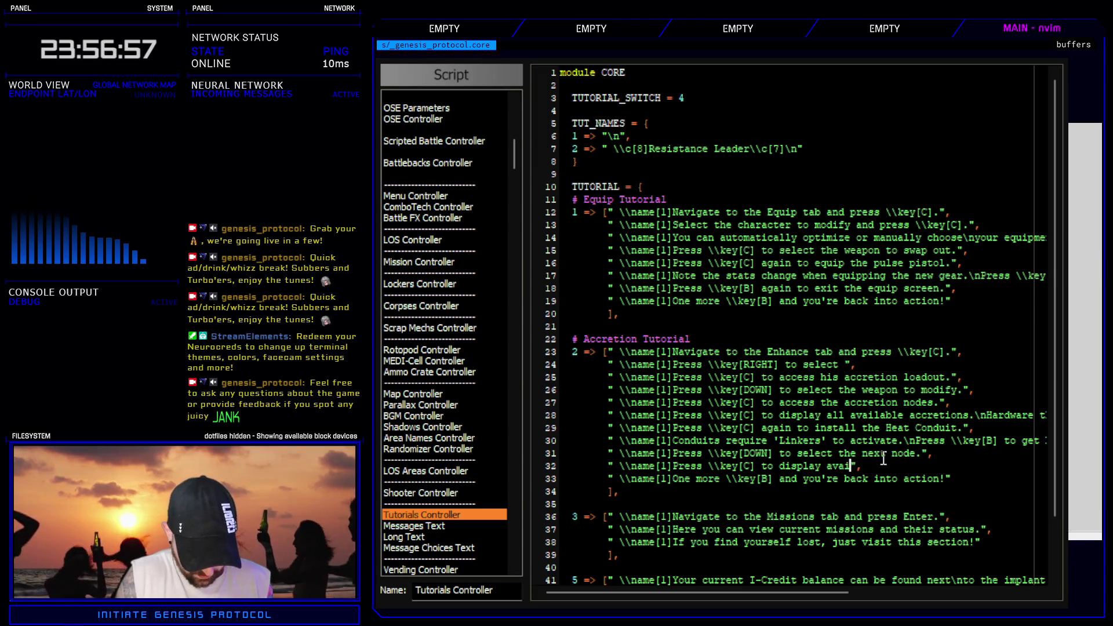
{"action": "type", "text": "lable accretions."}
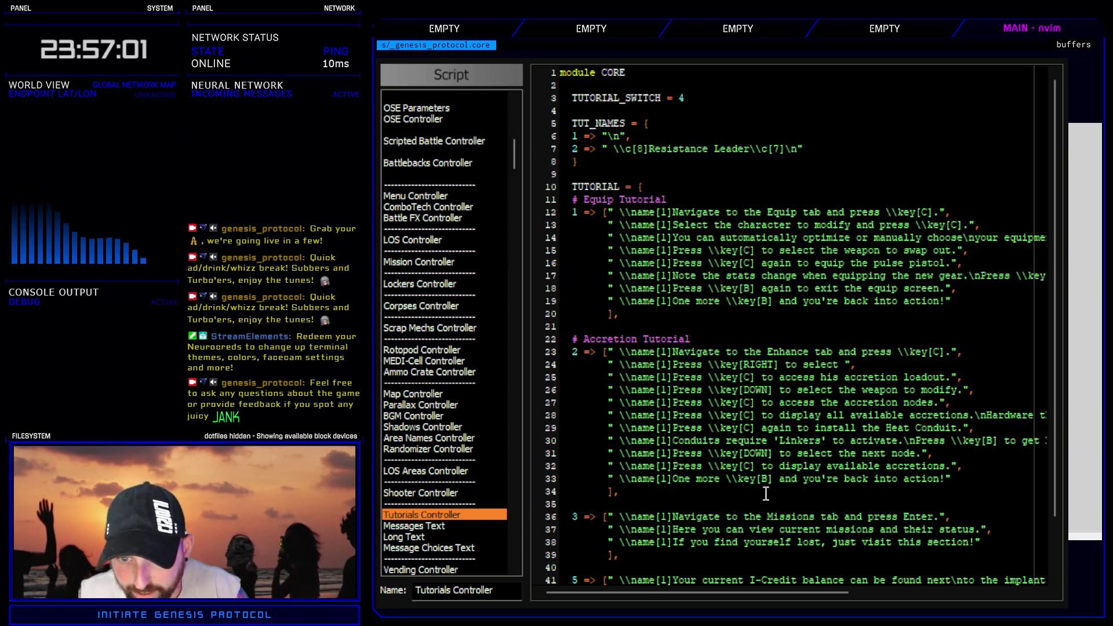
- Duplicate the display-available-accretions message as line 33
{"action": "key", "text": "y"}
{"action": "key", "text": "y"}
{"action": "key", "text": "p"}
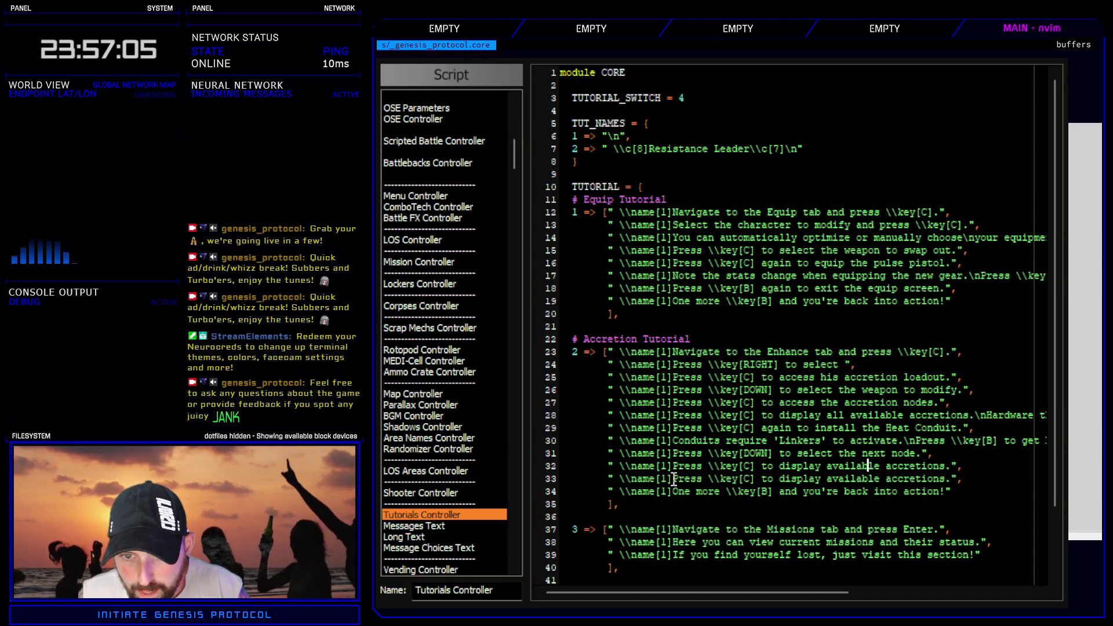
{"action": "left_click_drag", "start_coordinate": [673, 479], "coordinate": [709, 481]}
{"action": "key", "text": "y"}
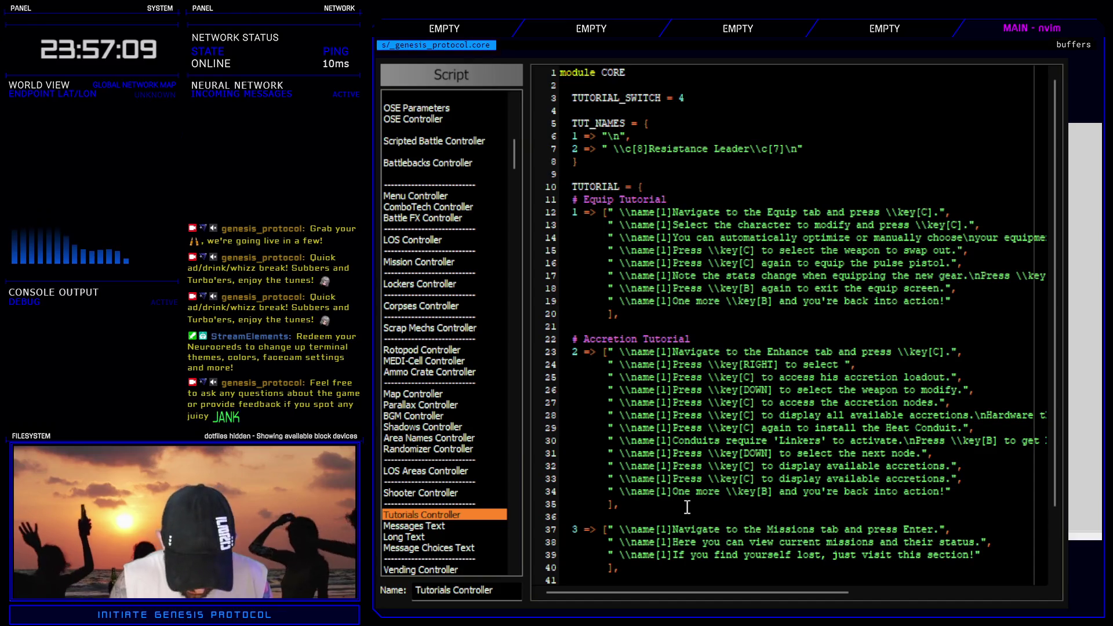
{"action": "scroll", "coordinate": [449, 307], "scroll_direction": "down", "scroll_amount": 4}
{"action": "scroll", "coordinate": [449, 307], "scroll_direction": "up", "scroll_amount": 4}
{"action": "scroll", "coordinate": [439, 317], "scroll_direction": "up", "scroll_amount": 2}
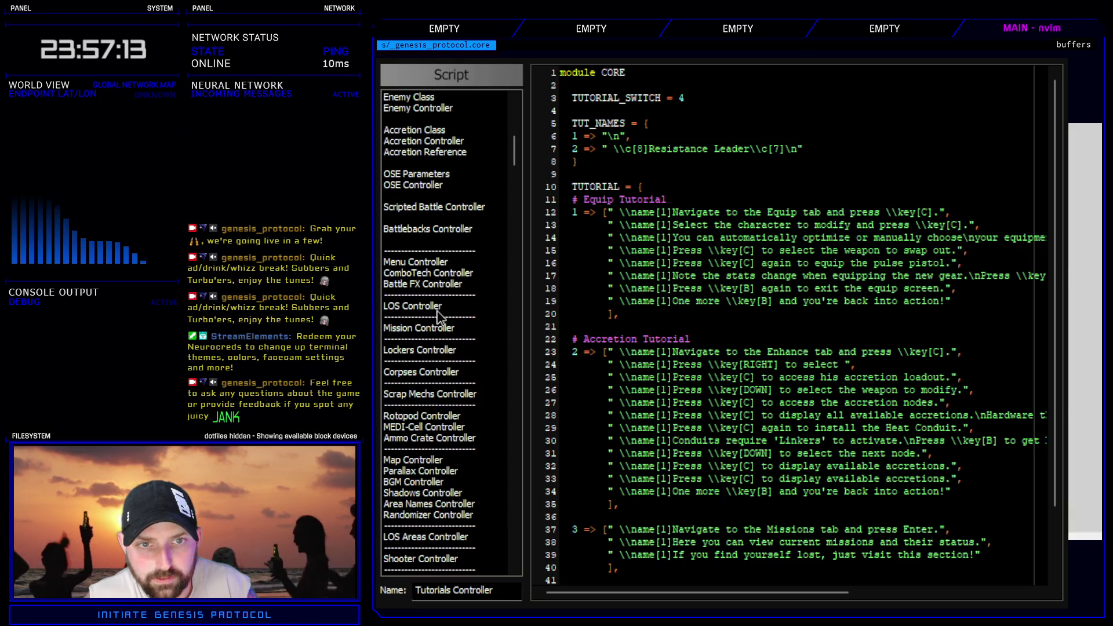
- Look up the Coupler Link name on line 354 of Accretion Controller, then return to Tutorials Controller
{"action": "scroll", "coordinate": [439, 317], "scroll_direction": "up", "scroll_amount": 2}
{"action": "left_click", "coordinate": [449, 207]}
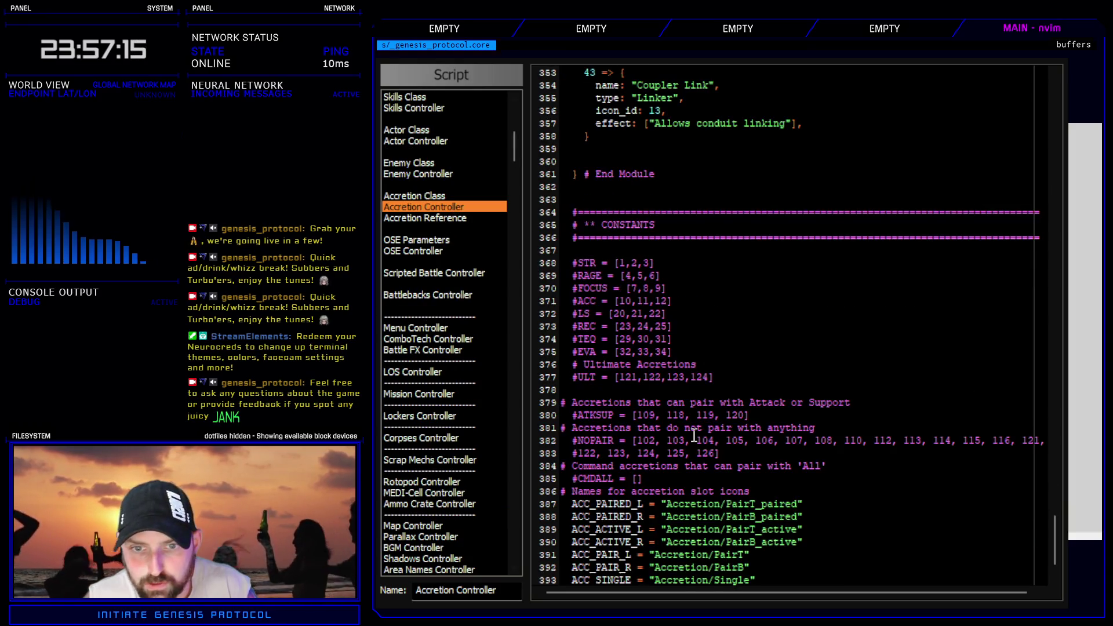
{"action": "scroll", "coordinate": [693, 436], "scroll_direction": "up", "scroll_amount": 6}
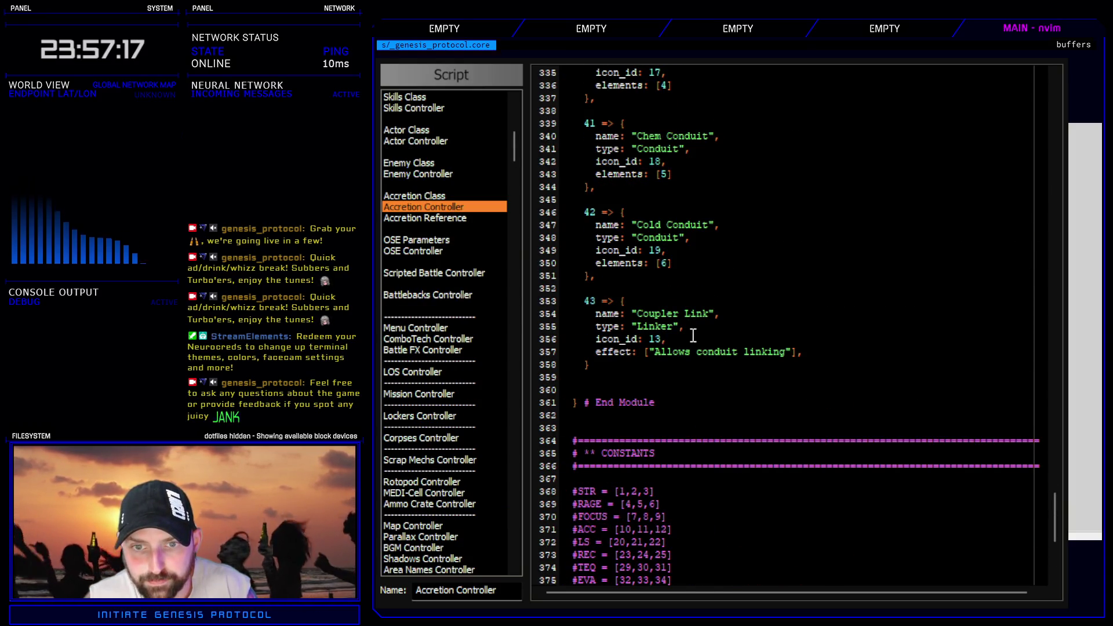
{"action": "left_click_drag", "start_coordinate": [643, 314], "coordinate": [685, 326]}
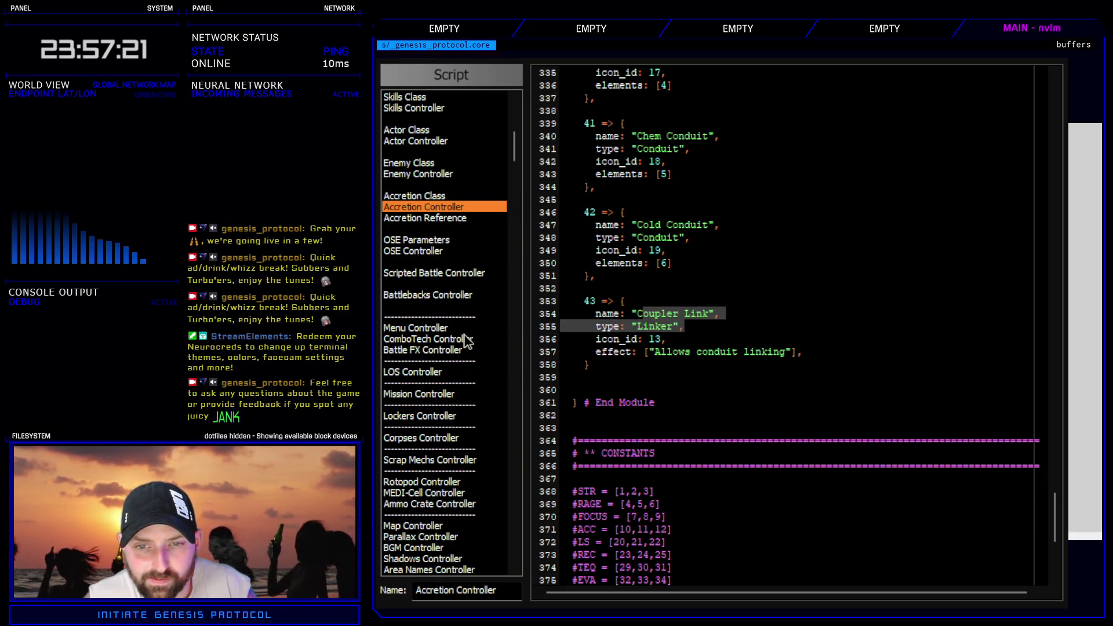
{"action": "left_click", "coordinate": [664, 318]}
{"action": "double_click", "coordinate": [664, 318]}
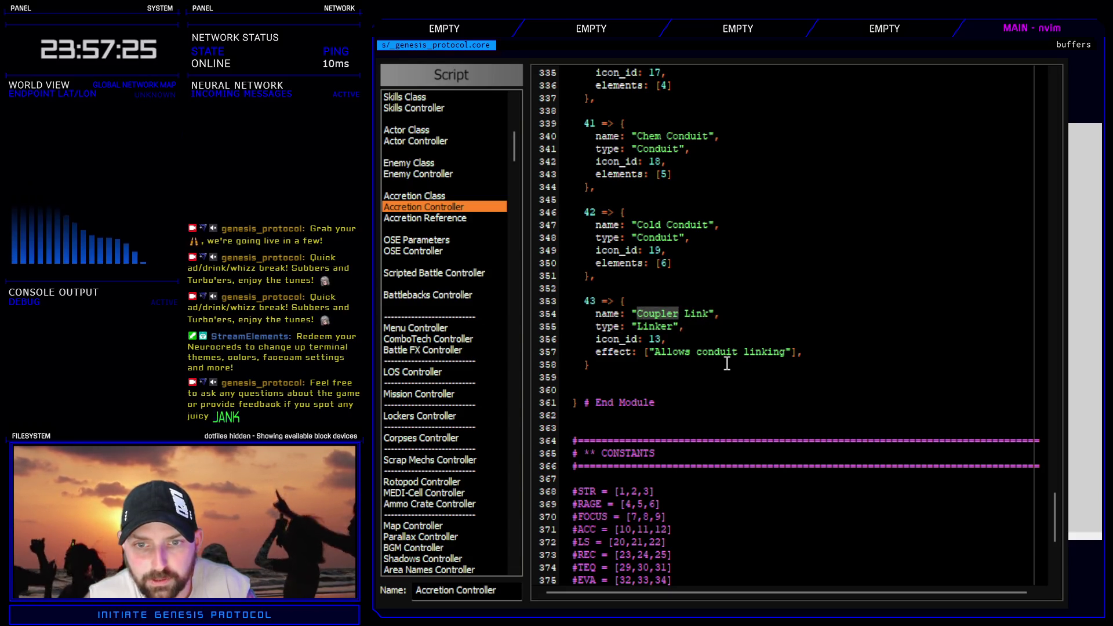
{"action": "scroll", "coordinate": [513, 154], "scroll_direction": "down", "scroll_amount": 1}
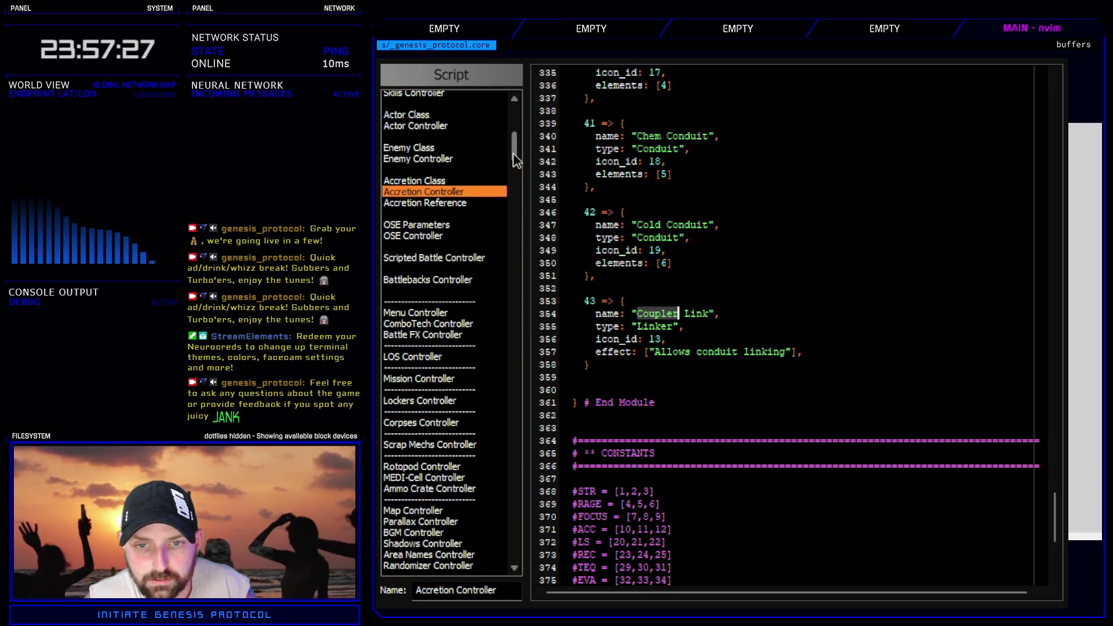
{"action": "left_click_drag", "start_coordinate": [514, 158], "coordinate": [516, 166]}
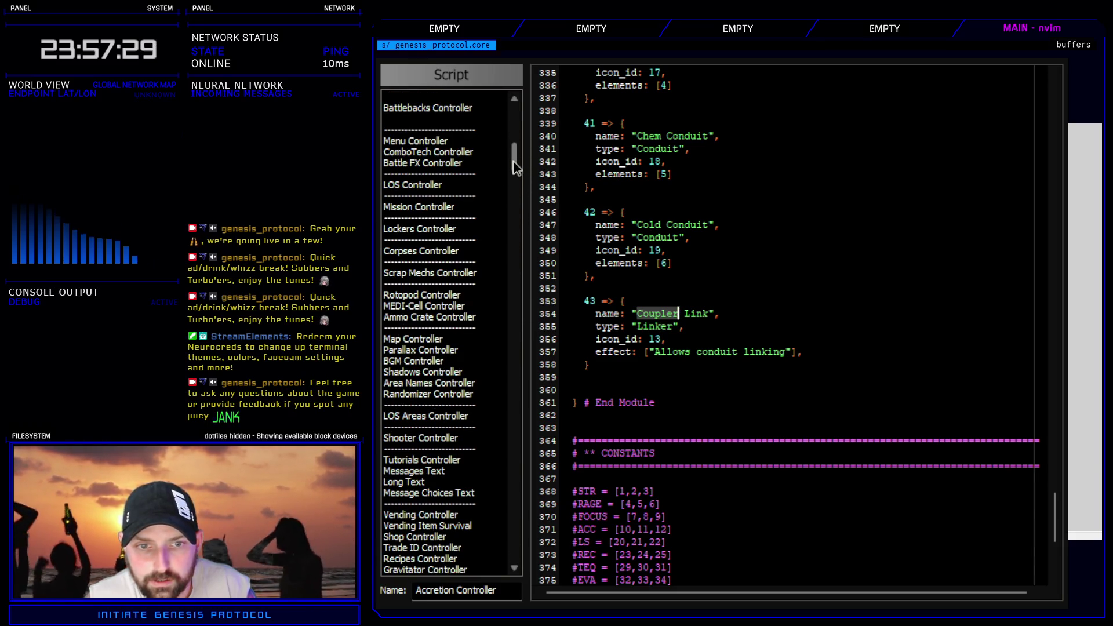
{"action": "left_click", "coordinate": [464, 459]}
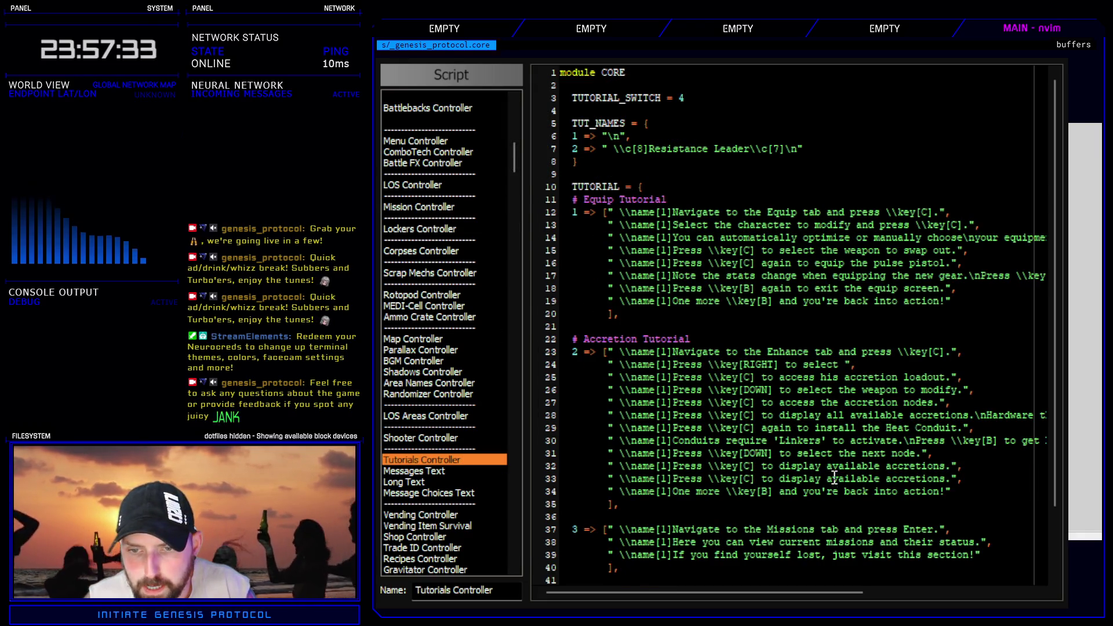
- Replace line 33's repeated message with 'Most accretions can be installed in a single slot.\n'
{"action": "left_click_drag", "start_coordinate": [672, 479], "coordinate": [957, 479]}
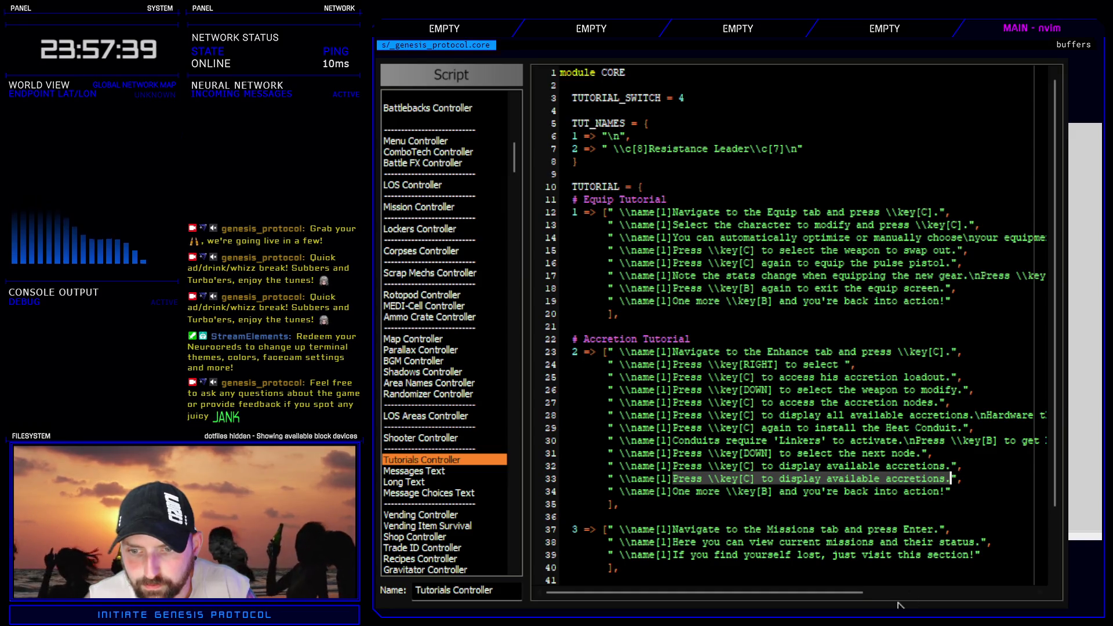
{"action": "left_click_drag", "start_coordinate": [866, 598], "coordinate": [883, 599]}
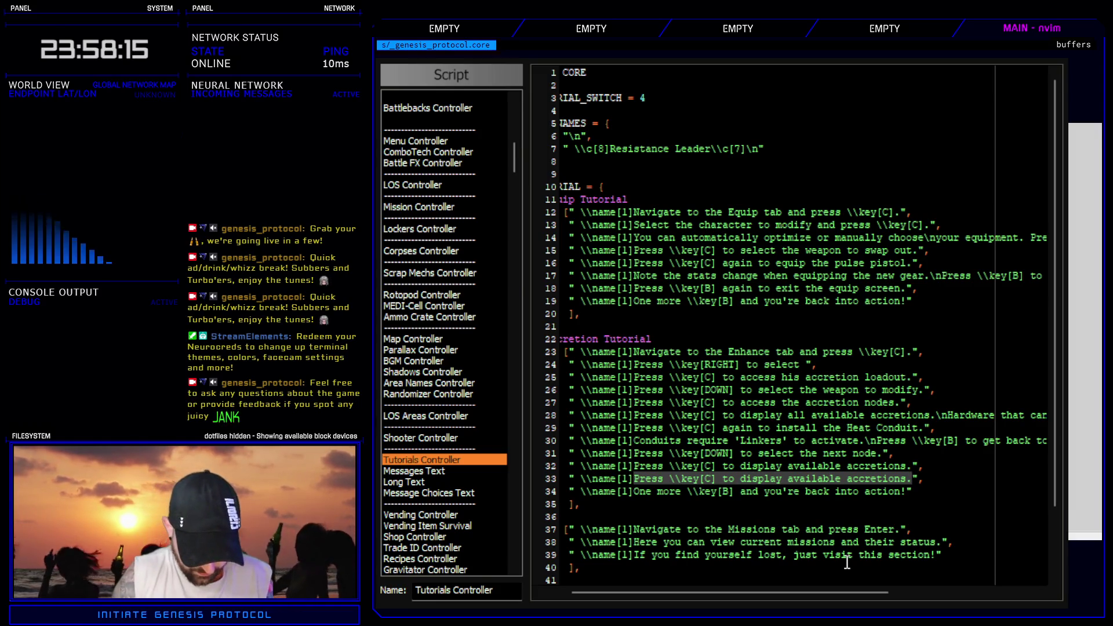
{"action": "type", "text": "cMost accre"}
{"action": "type", "text": "tions can be installed"}
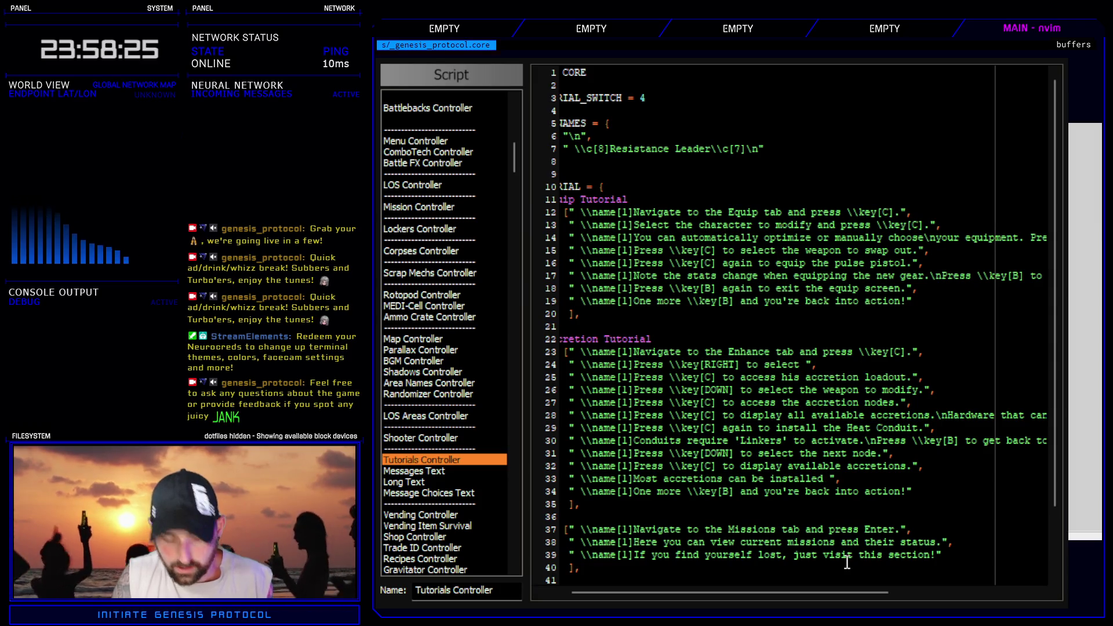
{"action": "type", "text": "in a sin"}
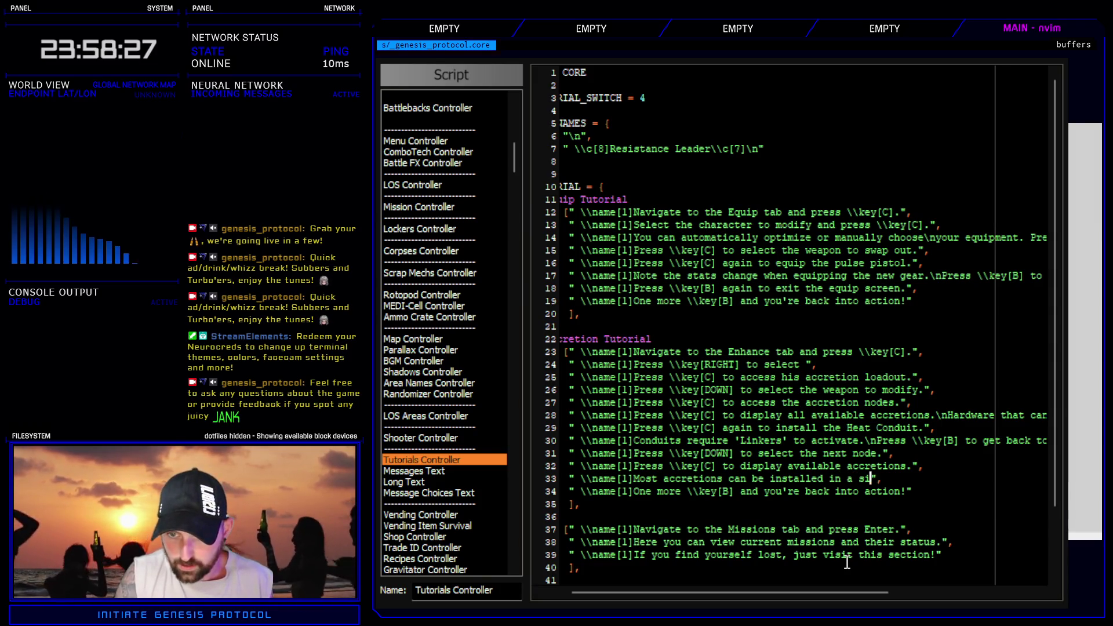
{"action": "type", "text": "gle slot.\\"}
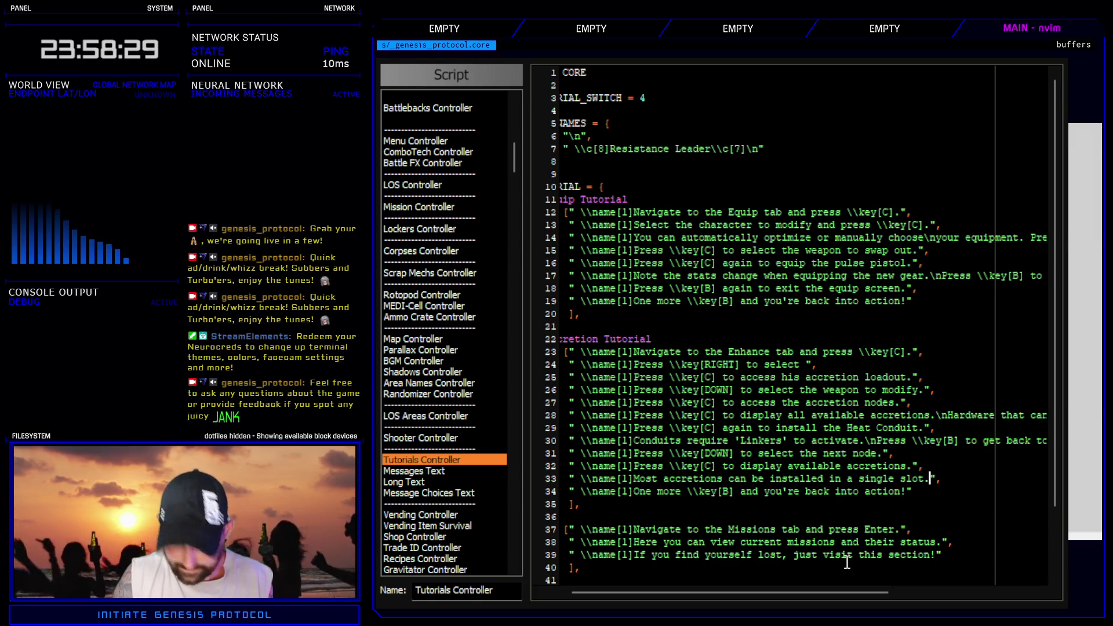
{"action": "type", "text": "n"}
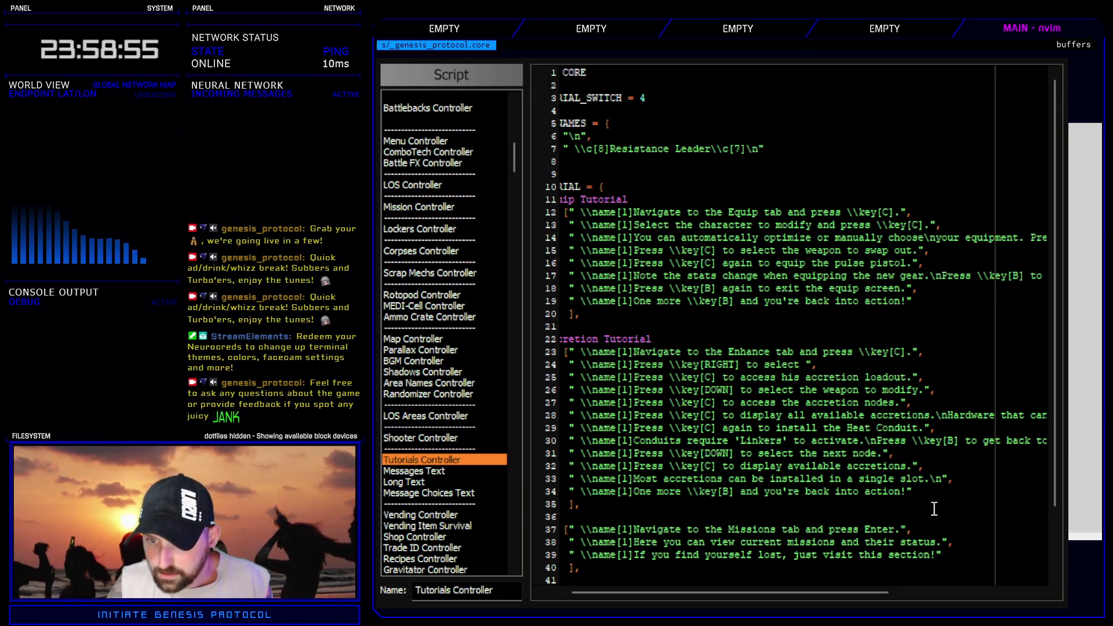
- Continue line 33 with 'Conduits require two linked slots.'
{"action": "type", "text": "onduits "}
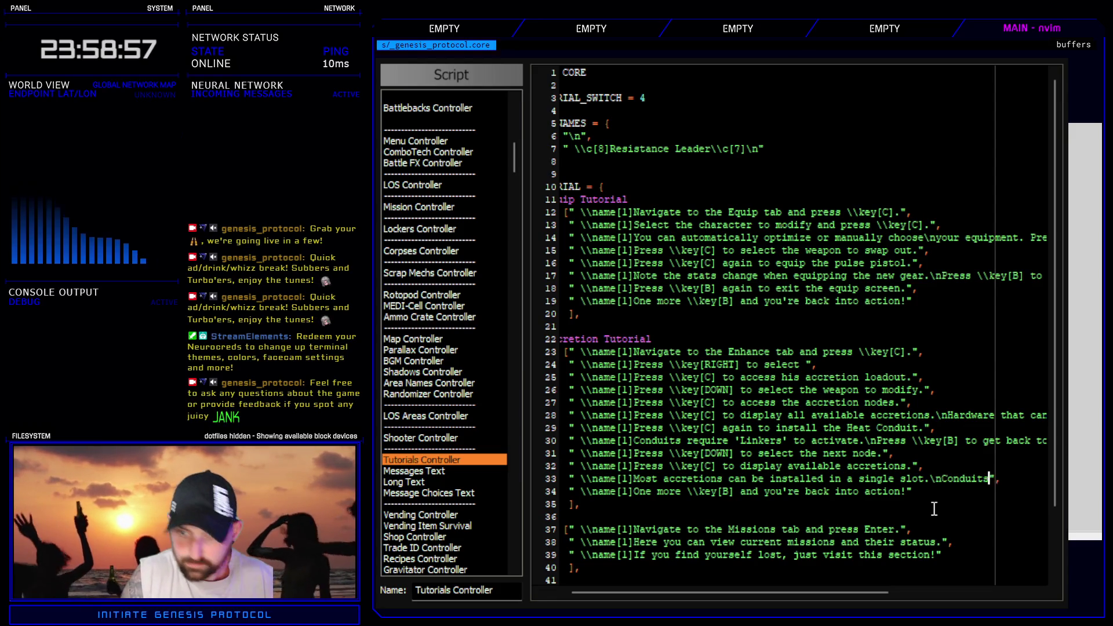
{"action": "type", "text": "require a l"}
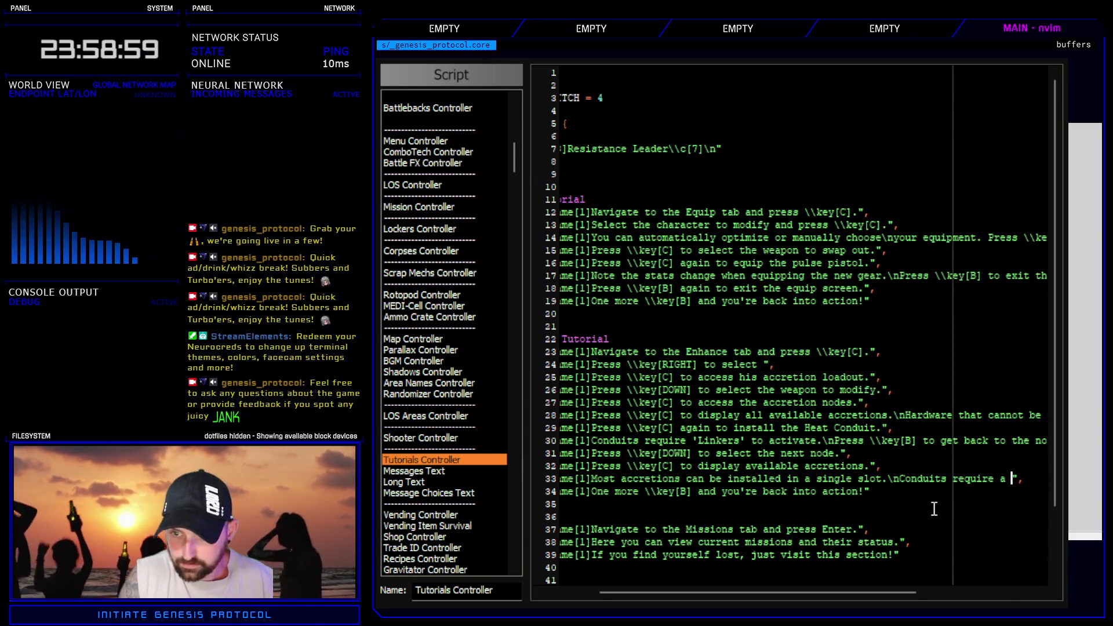
{"action": "type", "text": "inked slot"}
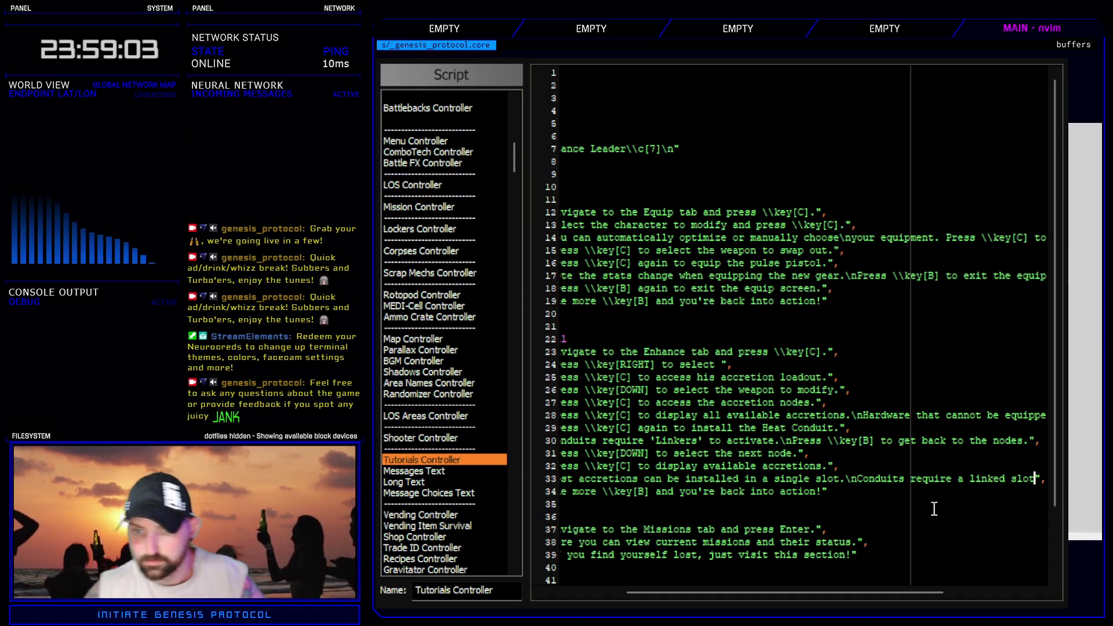
{"action": "mouse_move", "coordinate": [921, 594]}
{"action": "left_mouse_down"}
{"action": "mouse_move", "coordinate": [825, 592]}
{"action": "mouse_move", "coordinate": [933, 591]}
{"action": "left_mouse_up"}
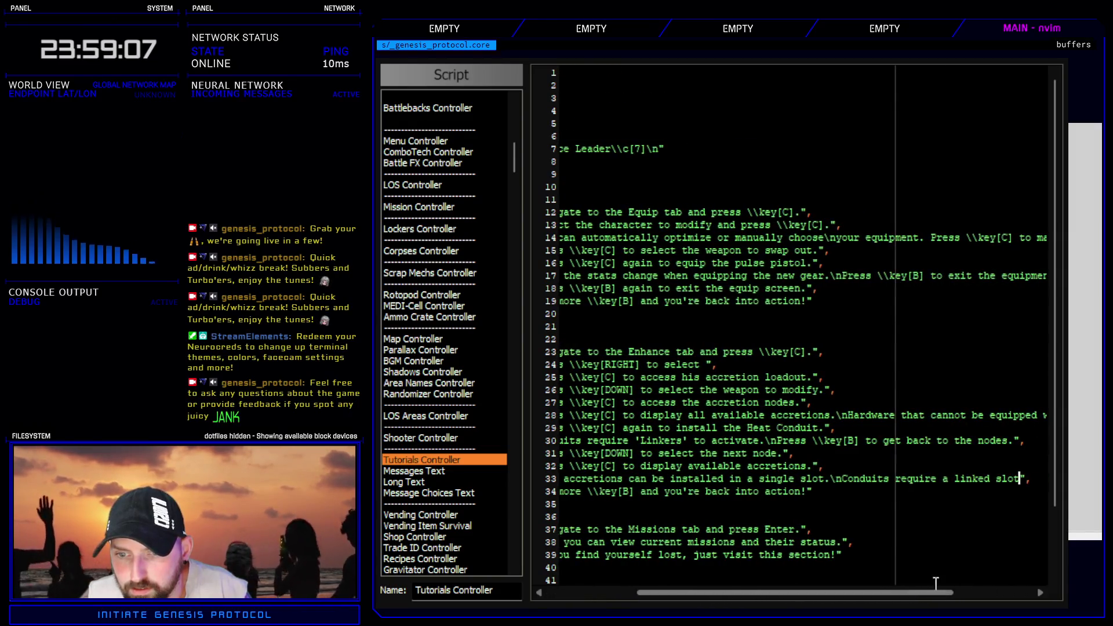
{"action": "left_click", "coordinate": [945, 479]}
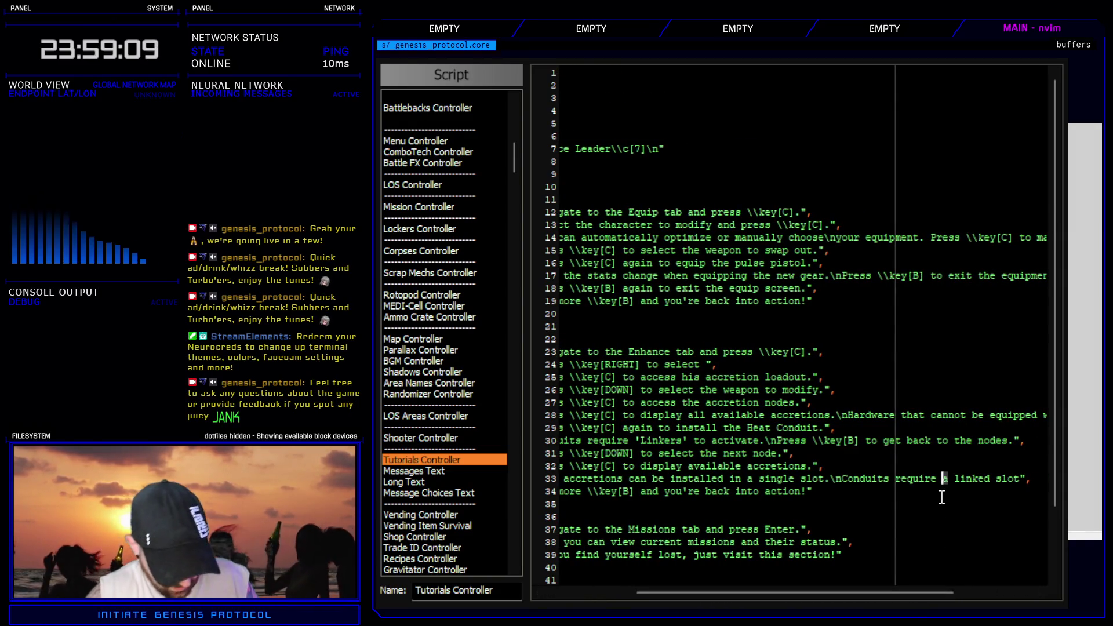
{"action": "type", "text": "stwo"}
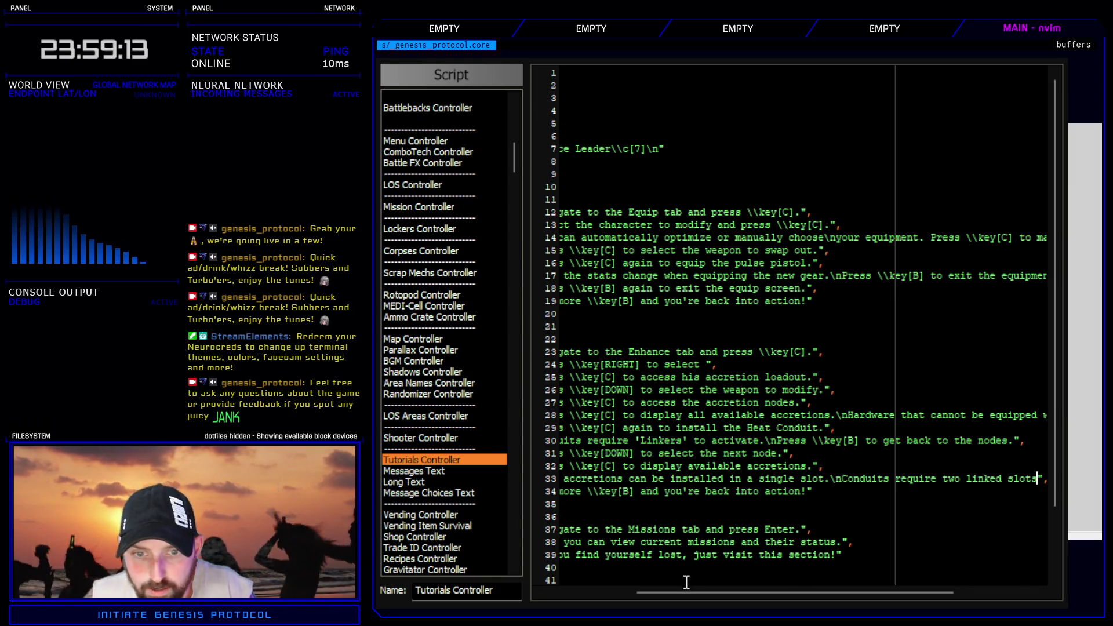
{"action": "mouse_move", "coordinate": [686, 592]}
{"action": "left_mouse_down"}
{"action": "mouse_move", "coordinate": [628, 593]}
{"action": "mouse_move", "coordinate": [852, 595]}
{"action": "mouse_move", "coordinate": [623, 588]}
{"action": "mouse_move", "coordinate": [775, 576]}
{"action": "left_mouse_up"}
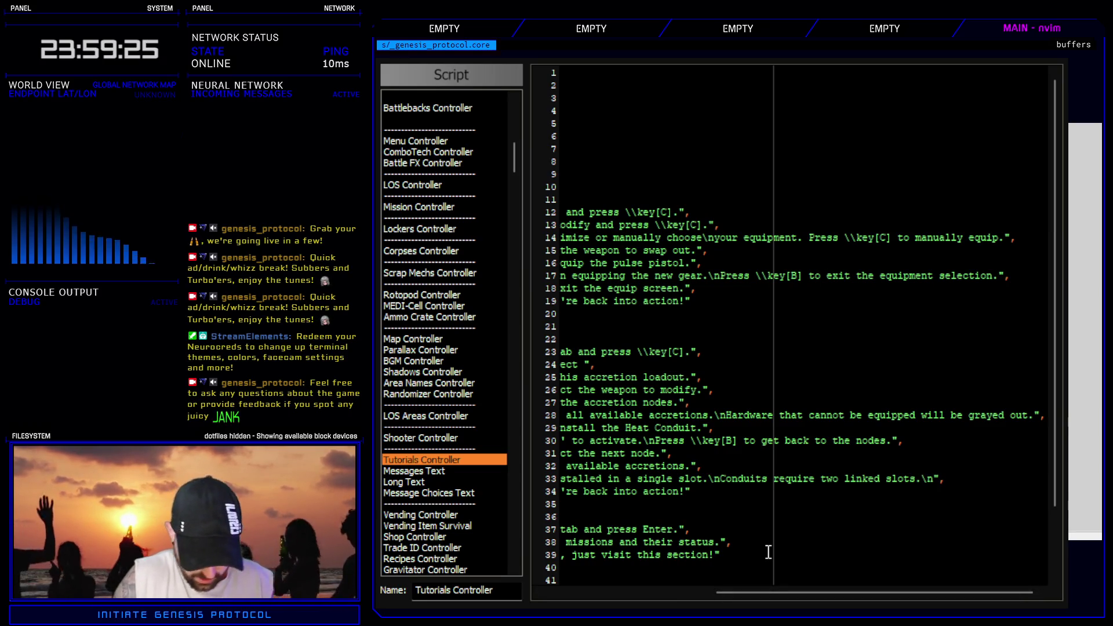
- Add 'Press \key[C] to equip the Coupler Link.' after confirming the name in Accretion Controller
{"action": "type", "text": "Press \\"}
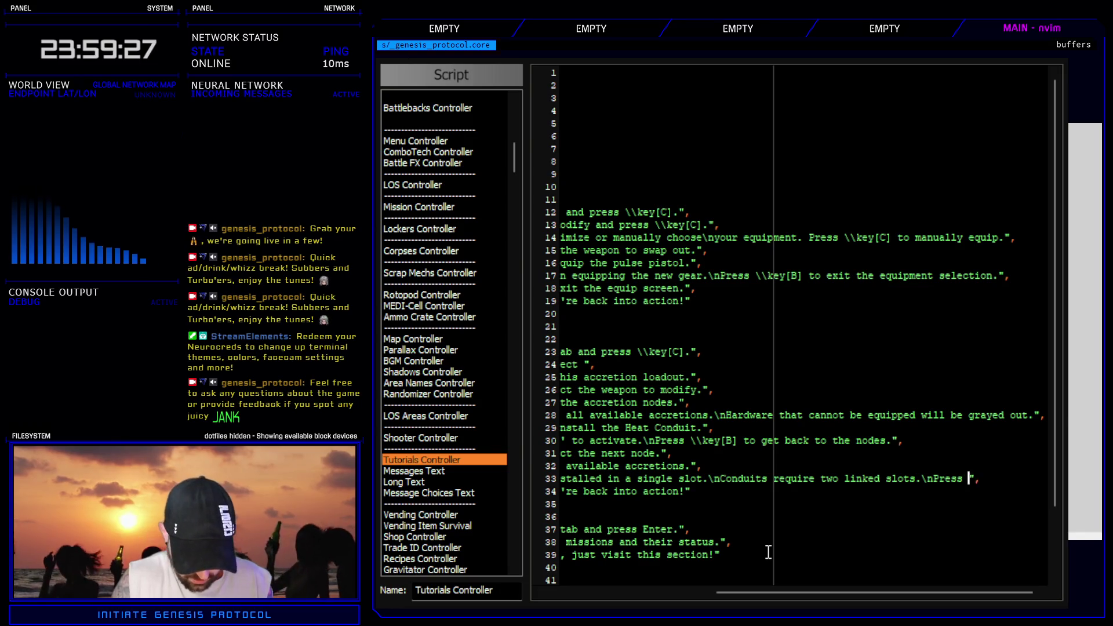
{"action": "type", "text": "[C] "}
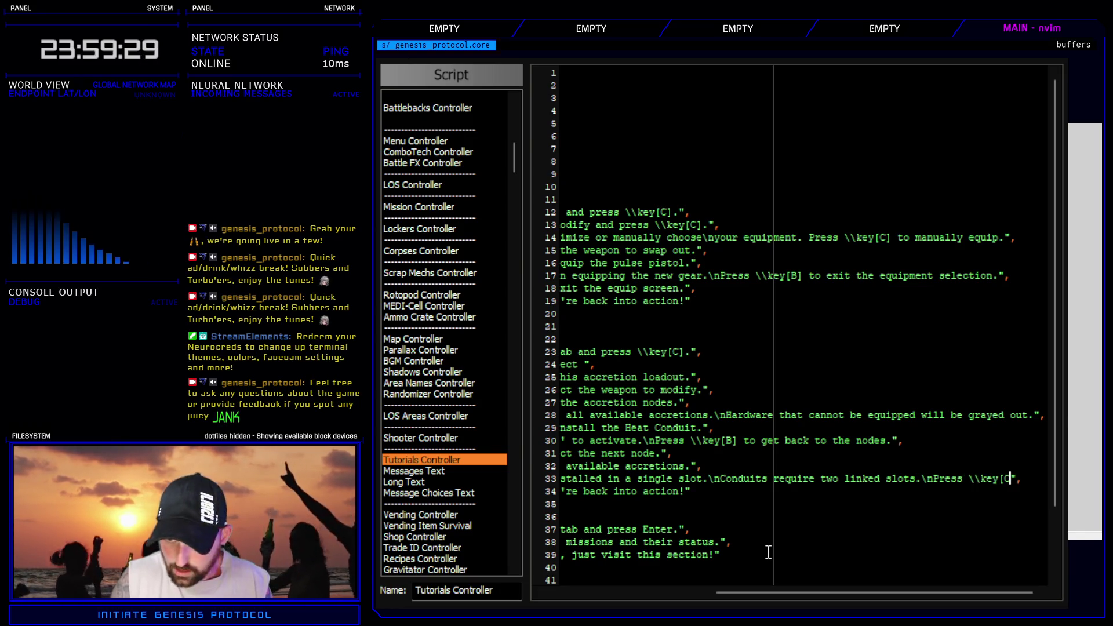
{"action": "type", "text": "to "}
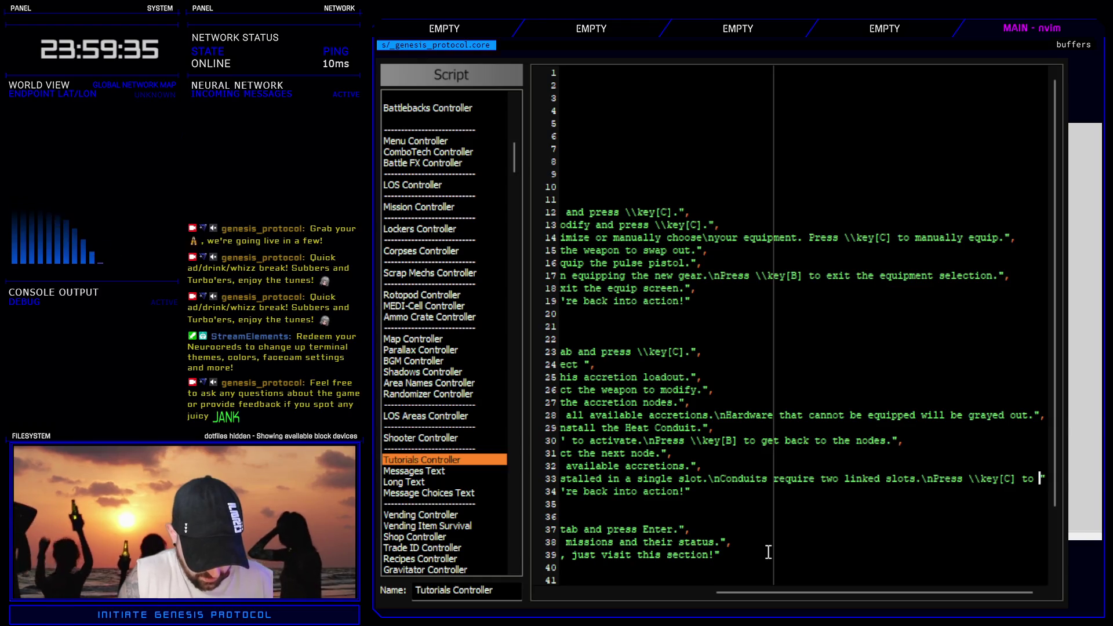
{"action": "type", "text": "equip the C"}
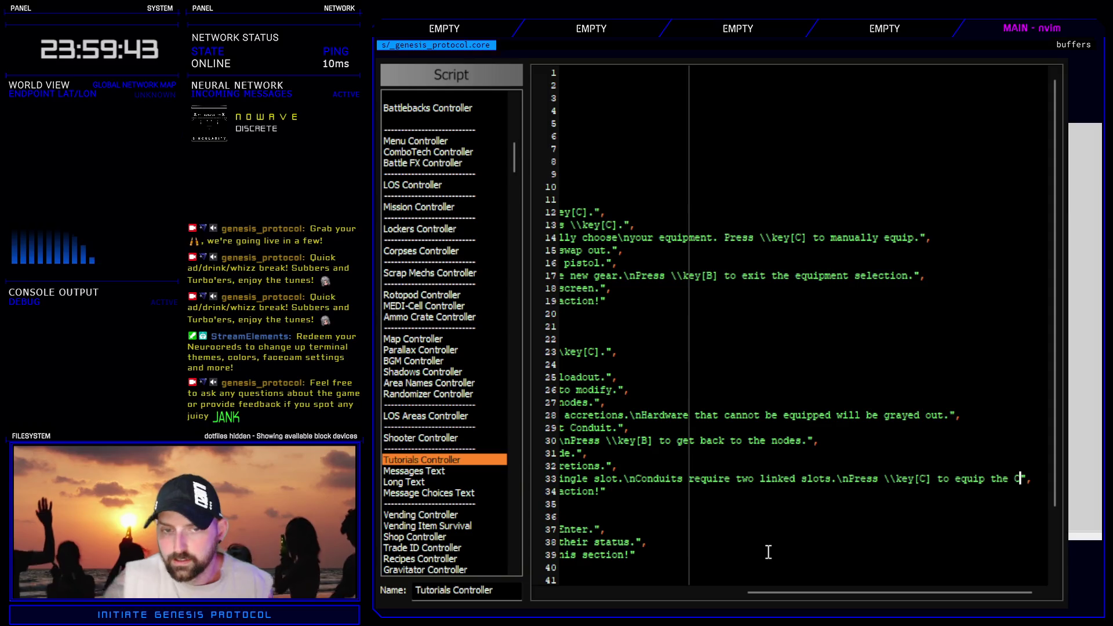
{"action": "scroll", "coordinate": [483, 390], "scroll_direction": "up", "scroll_amount": 5}
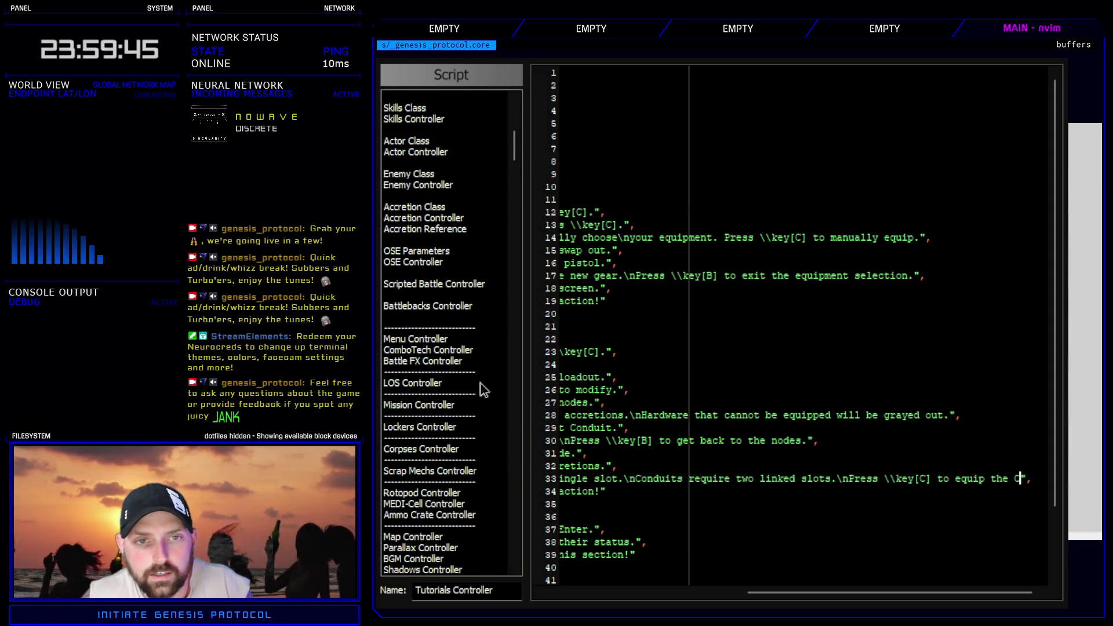
{"action": "left_click", "coordinate": [460, 219]}
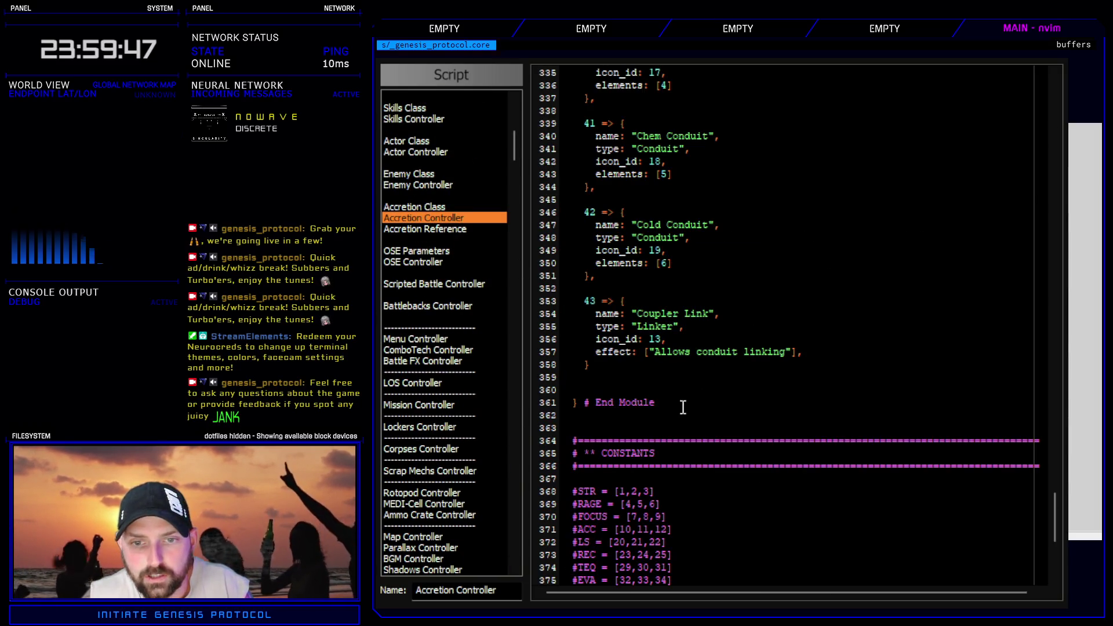
{"action": "scroll", "coordinate": [481, 496], "scroll_direction": "down", "scroll_amount": 4}
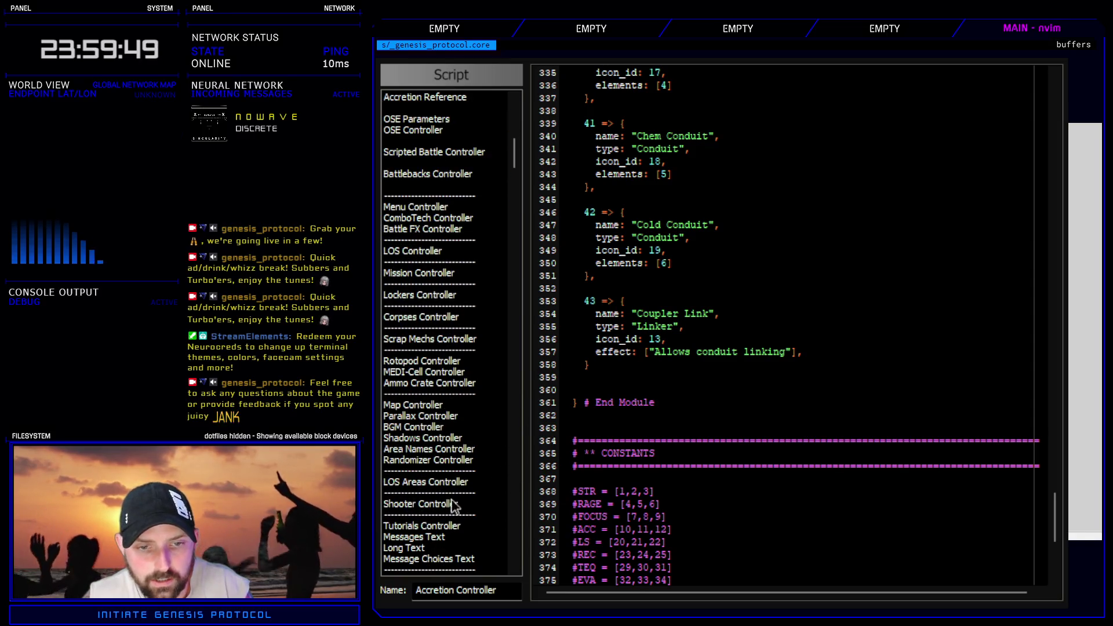
{"action": "scroll", "coordinate": [467, 482], "scroll_direction": "down", "scroll_amount": 2}
{"action": "left_click", "coordinate": [452, 469]}
{"action": "left_click", "coordinate": [452, 460]}
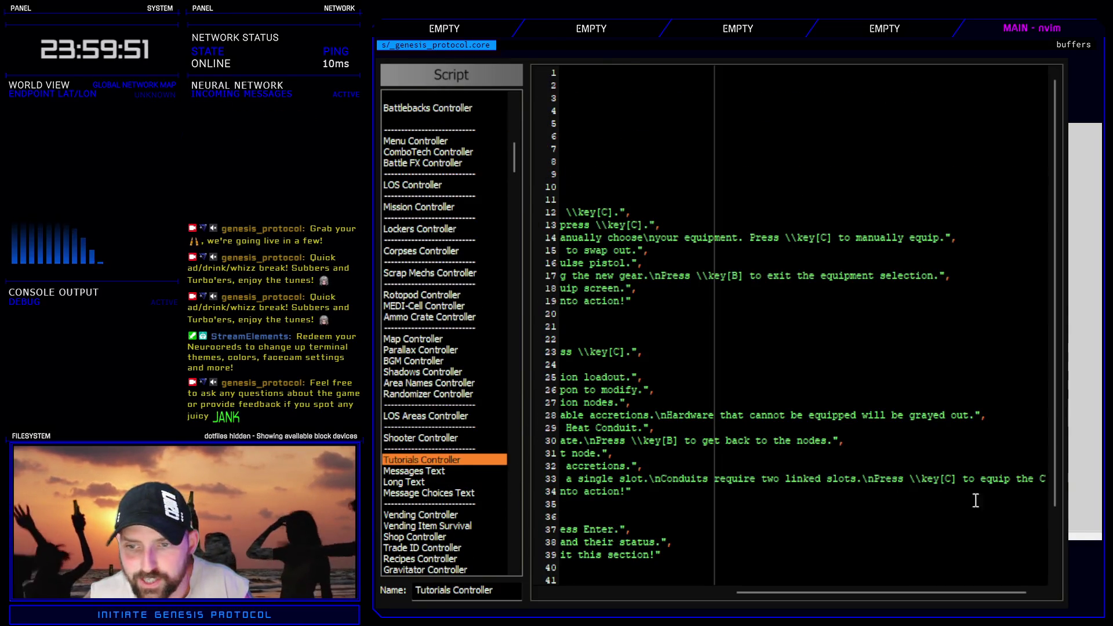
{"action": "scroll", "coordinate": [1060, 502], "scroll_direction": "right", "scroll_amount": 2}
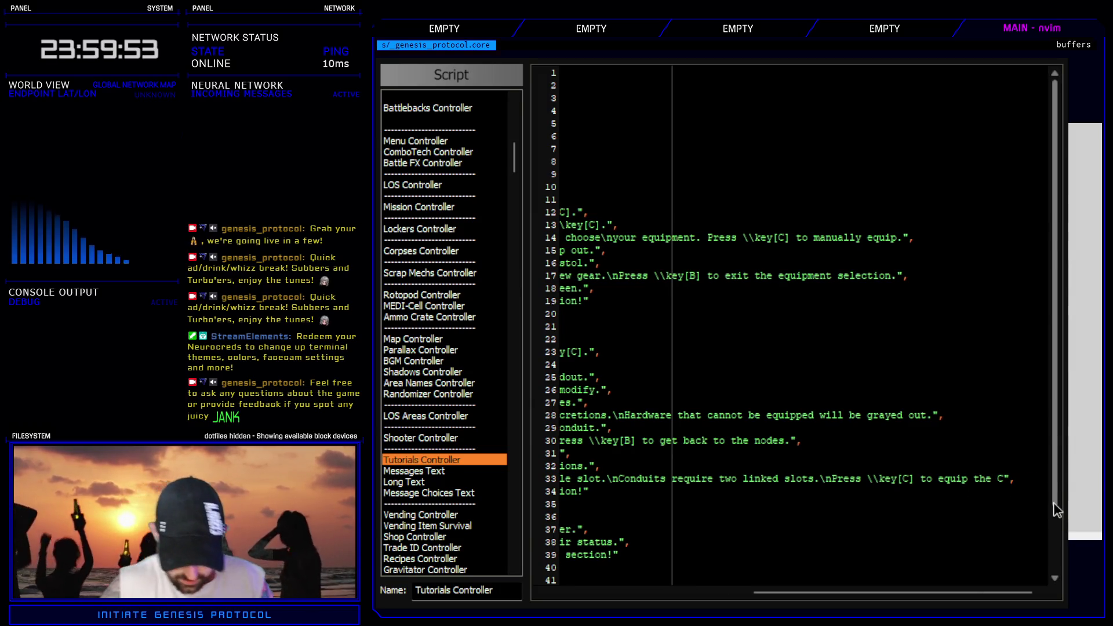
{"action": "type", "text": "oupler "}
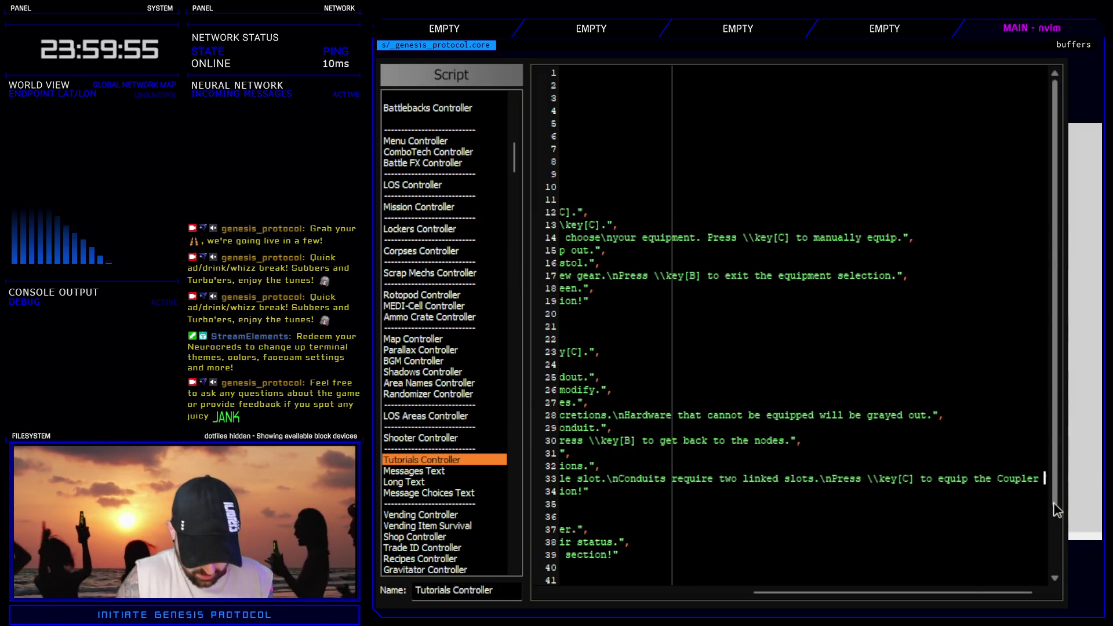
{"action": "type", "text": "Link.\","}
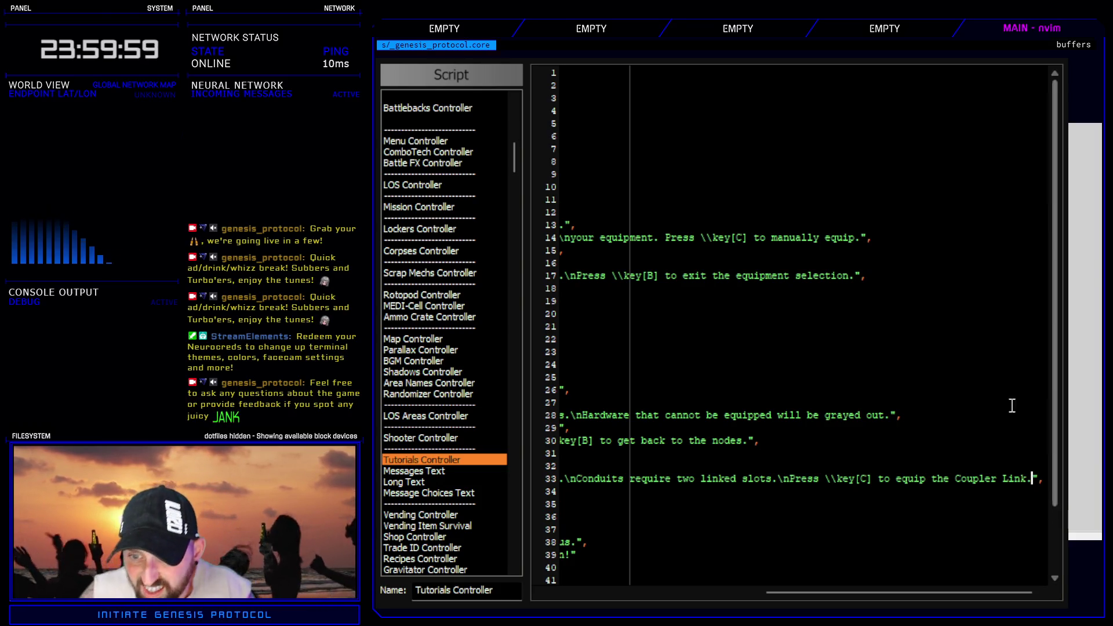
{"action": "left_click_drag", "start_coordinate": [885, 591], "coordinate": [668, 591]}
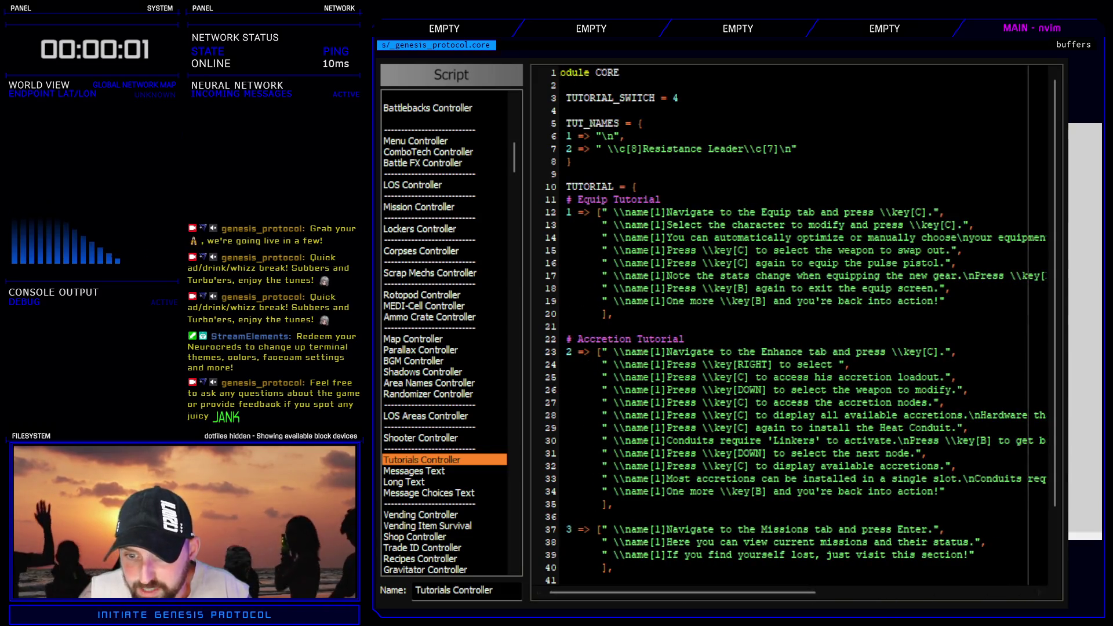
- Close the script, playtest to the title screen, and exit the game back to the editor
{"action": "key", "text": "Escape"}
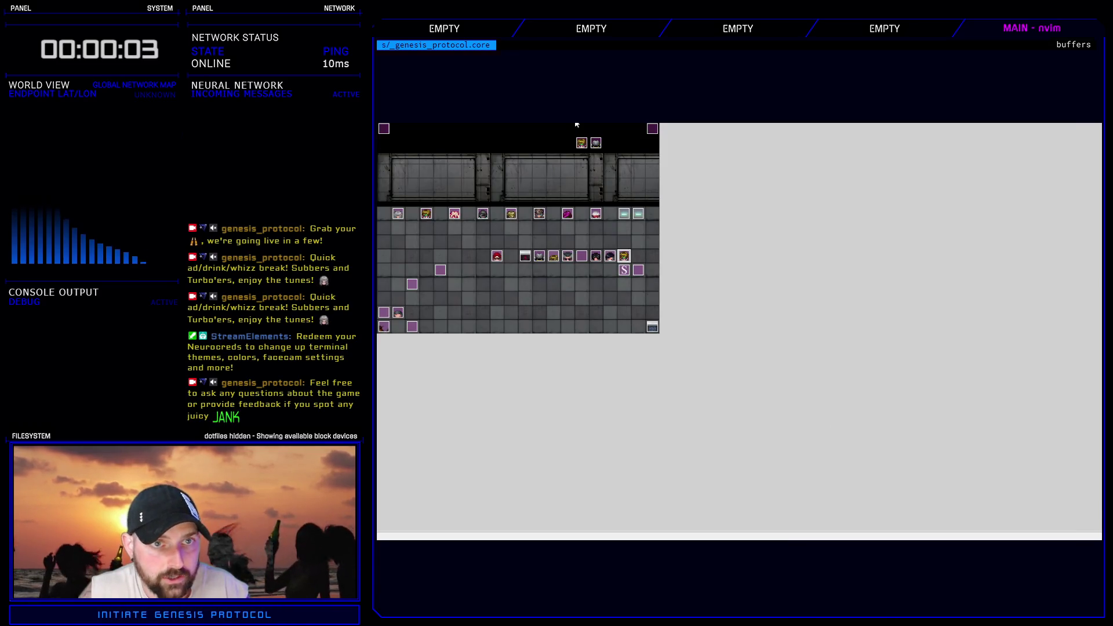
{"action": "key", "text": "ctrl+r"}
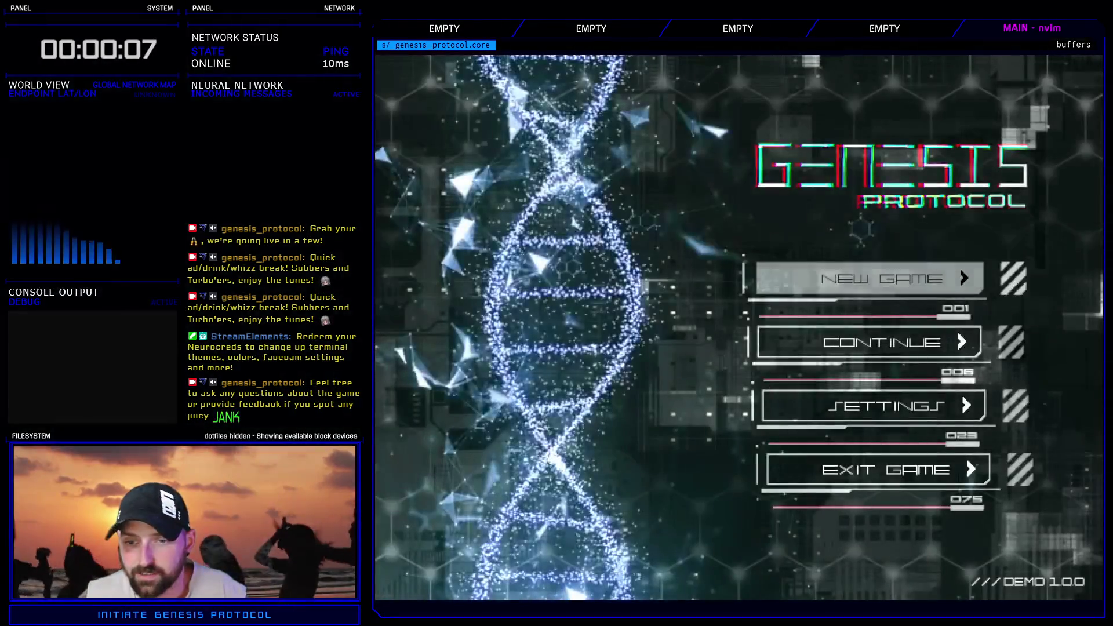
{"action": "key", "text": "Down"}
{"action": "key", "text": "Down"}
{"action": "key", "text": "Down"}
{"action": "key", "text": "Return"}
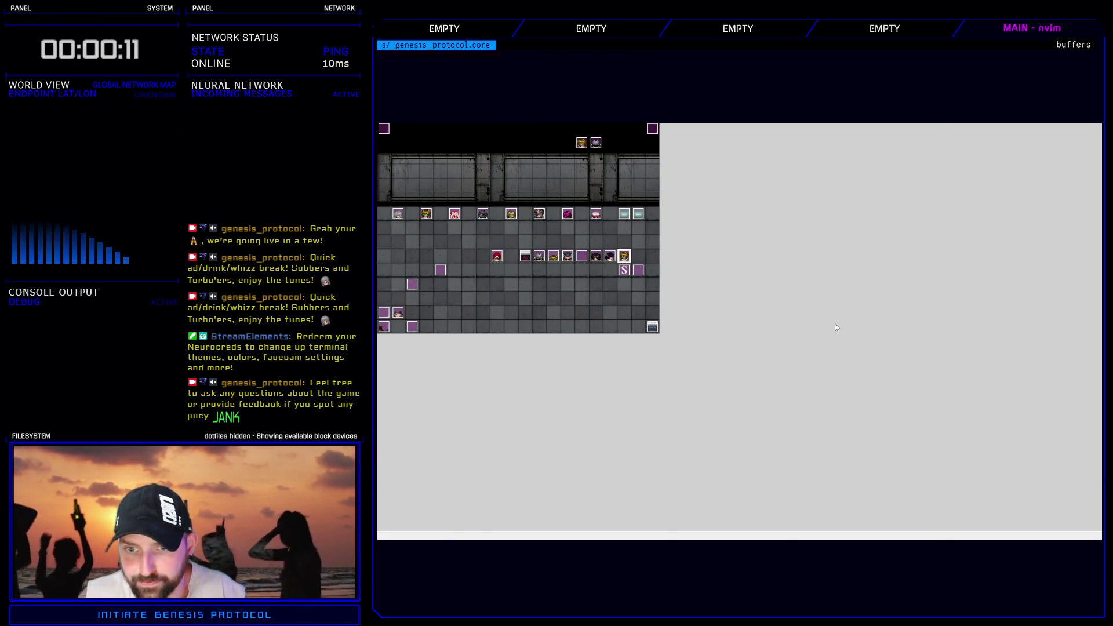
{"action": "key", "text": "F9"}
- Review the 017 Accretion Tutorial commands: the close_msg entries and the tutorial_text(6) and tutorial_text(7) messages
{"action": "left_click", "coordinate": [856, 113]}
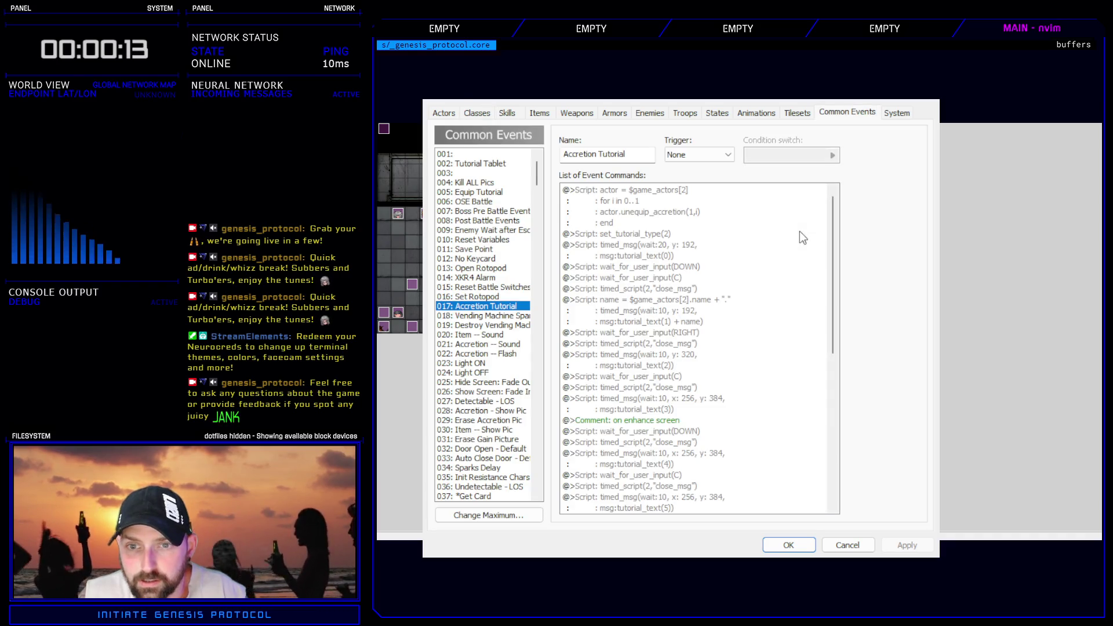
{"action": "left_click", "coordinate": [685, 298]}
{"action": "scroll", "coordinate": [704, 415], "scroll_direction": "down", "scroll_amount": 6}
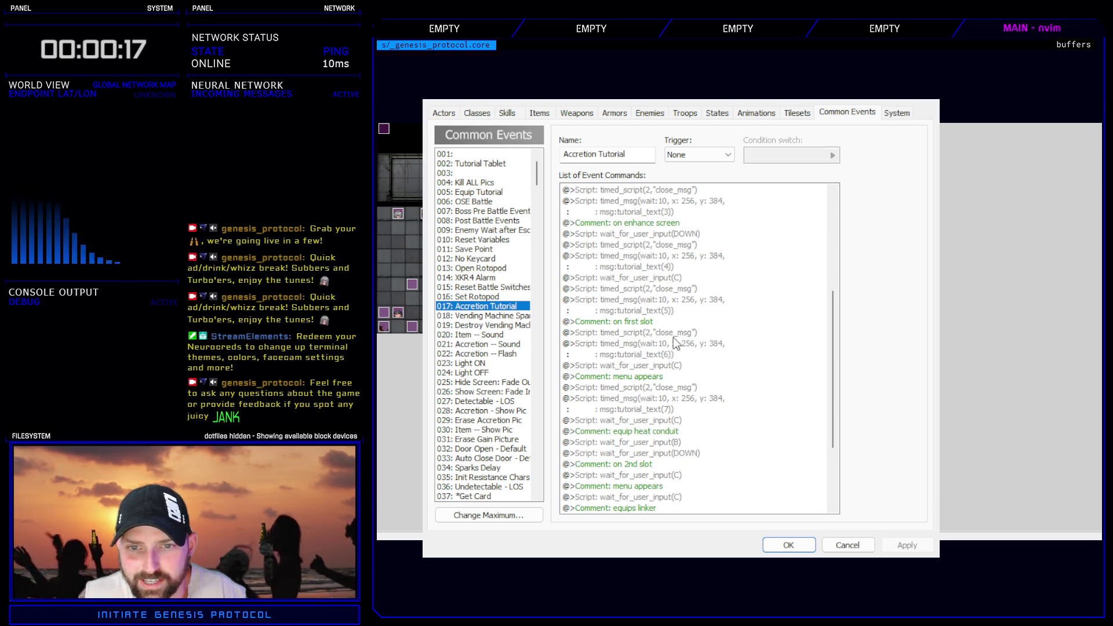
{"action": "left_click", "coordinate": [675, 332]}
{"action": "left_click", "coordinate": [677, 352]}
{"action": "left_click", "coordinate": [678, 334]}
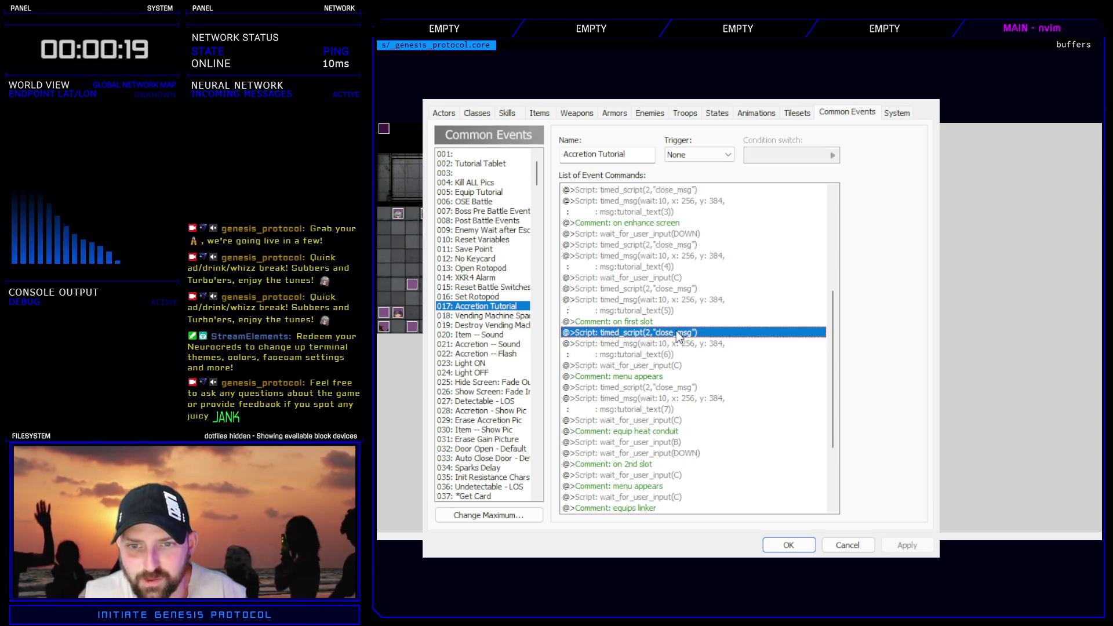
{"action": "left_click", "coordinate": [679, 348]}
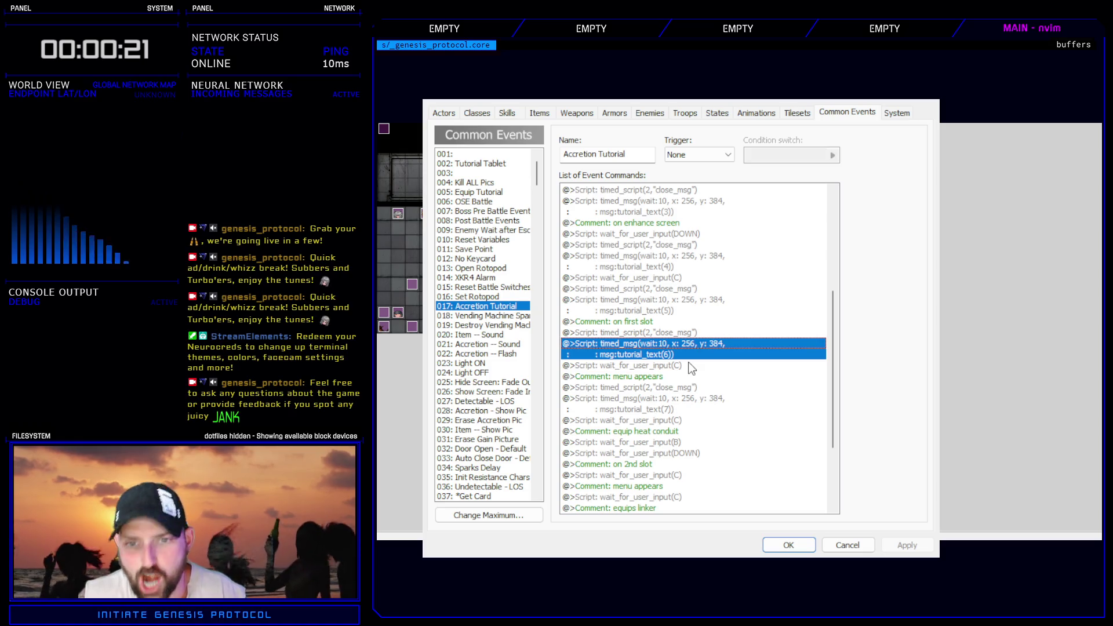
{"action": "left_click", "coordinate": [686, 387]}
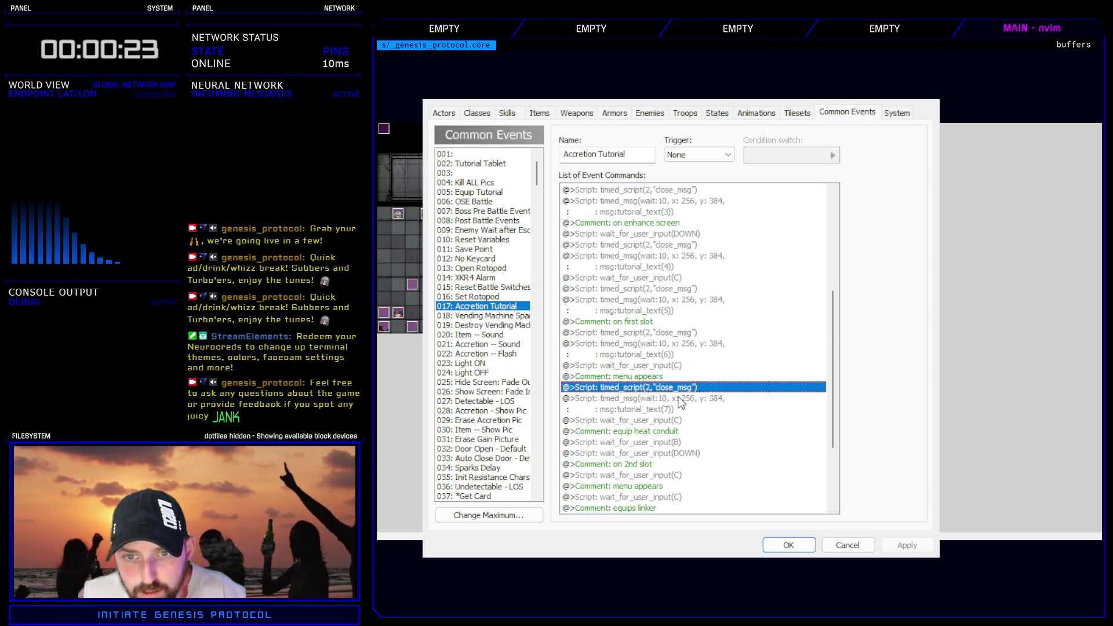
{"action": "left_click", "coordinate": [676, 398]}
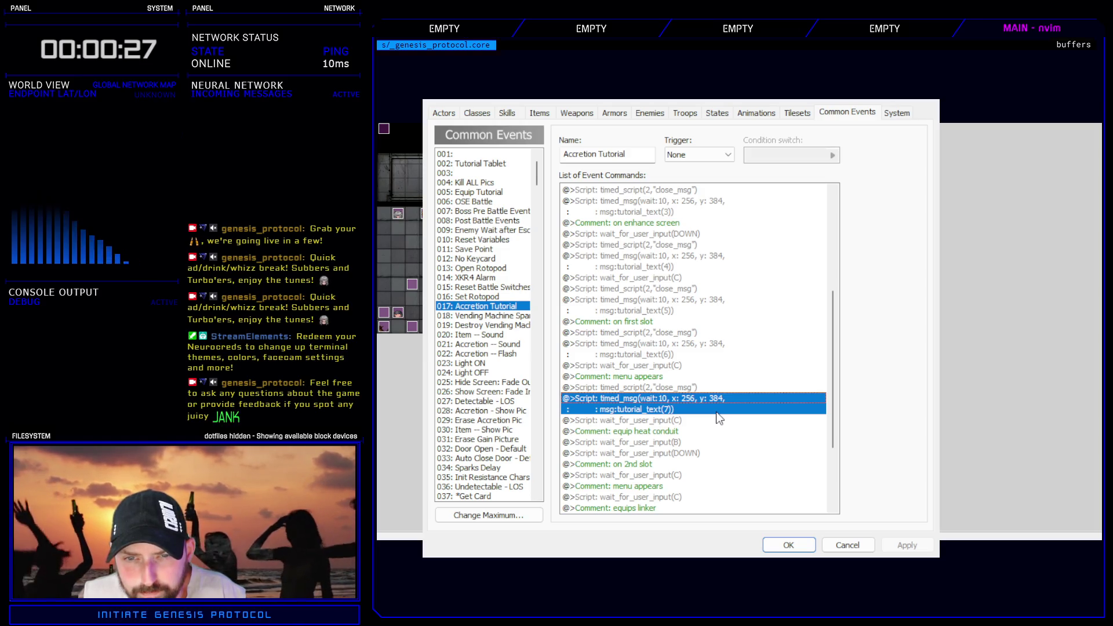
{"action": "scroll", "coordinate": [718, 413], "scroll_direction": "down", "scroll_amount": 2}
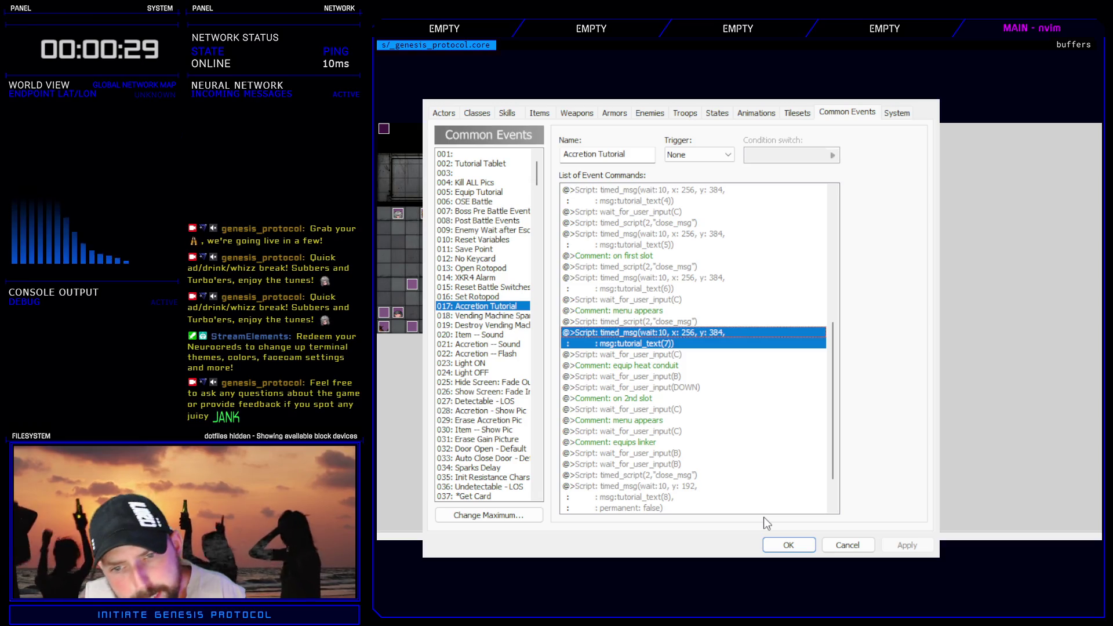
- Close the database, cross-check the Tutorials Controller script, then reopen the Accretion Tutorial event
{"action": "left_click", "coordinate": [779, 545]}
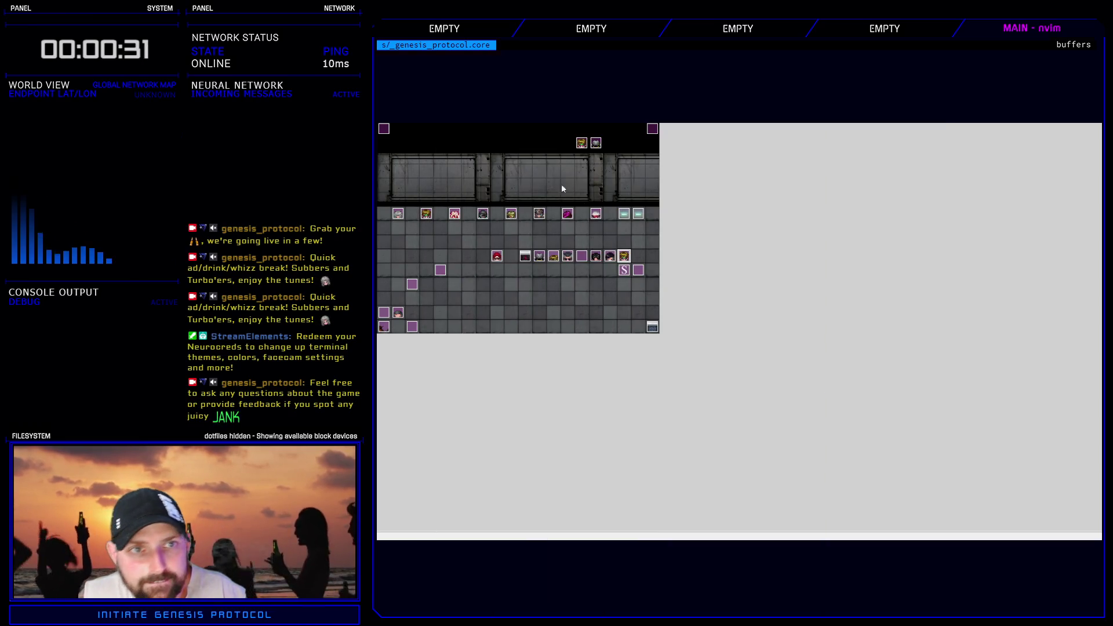
{"action": "key", "text": "F11"}
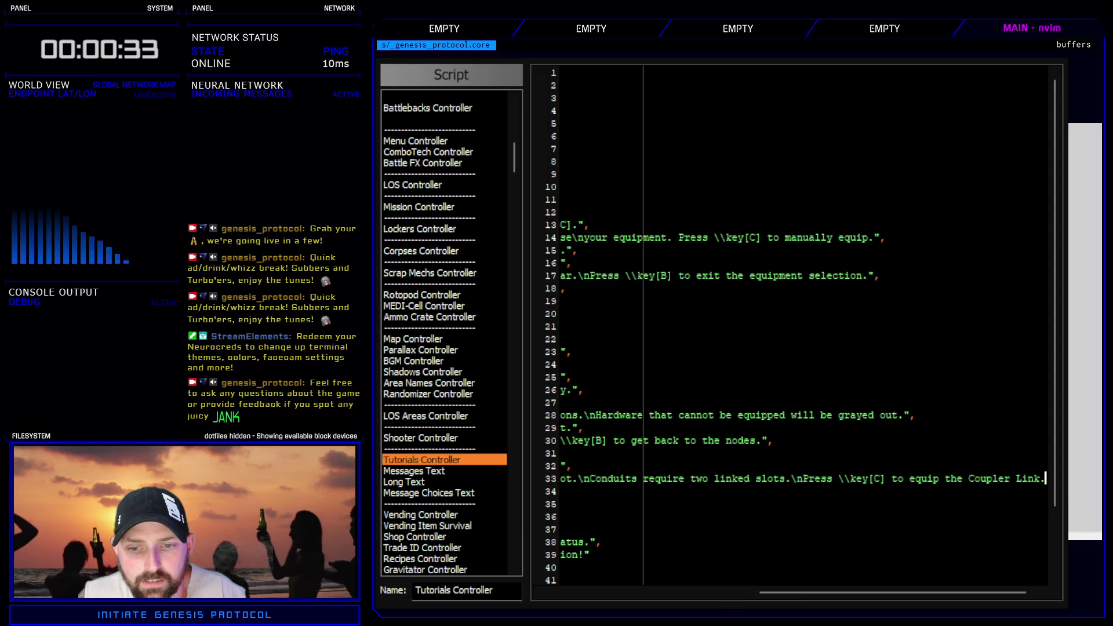
{"action": "left_click_drag", "start_coordinate": [800, 592], "coordinate": [631, 593]}
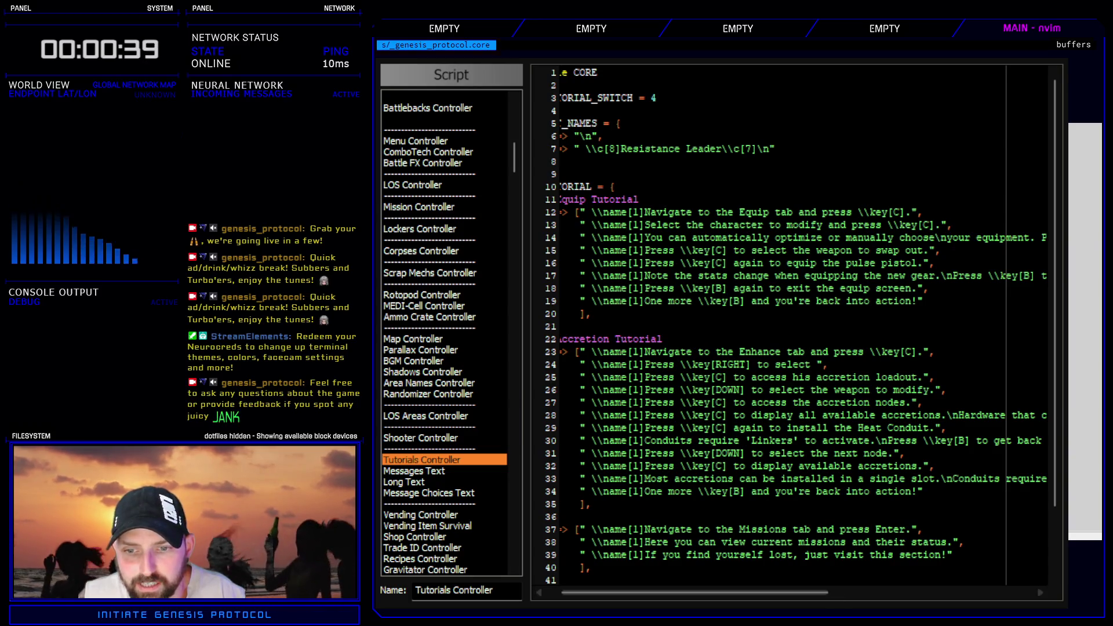
{"action": "key", "text": "Escape"}
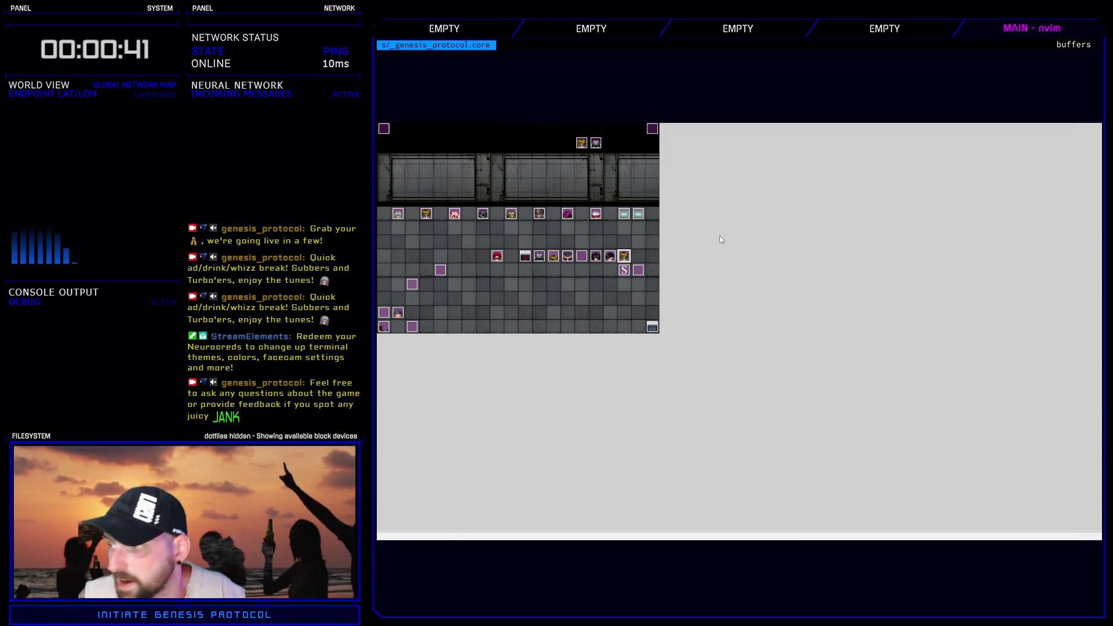
{"action": "key", "text": "F9"}
{"action": "scroll", "coordinate": [736, 391], "scroll_direction": "down", "scroll_amount": 10}
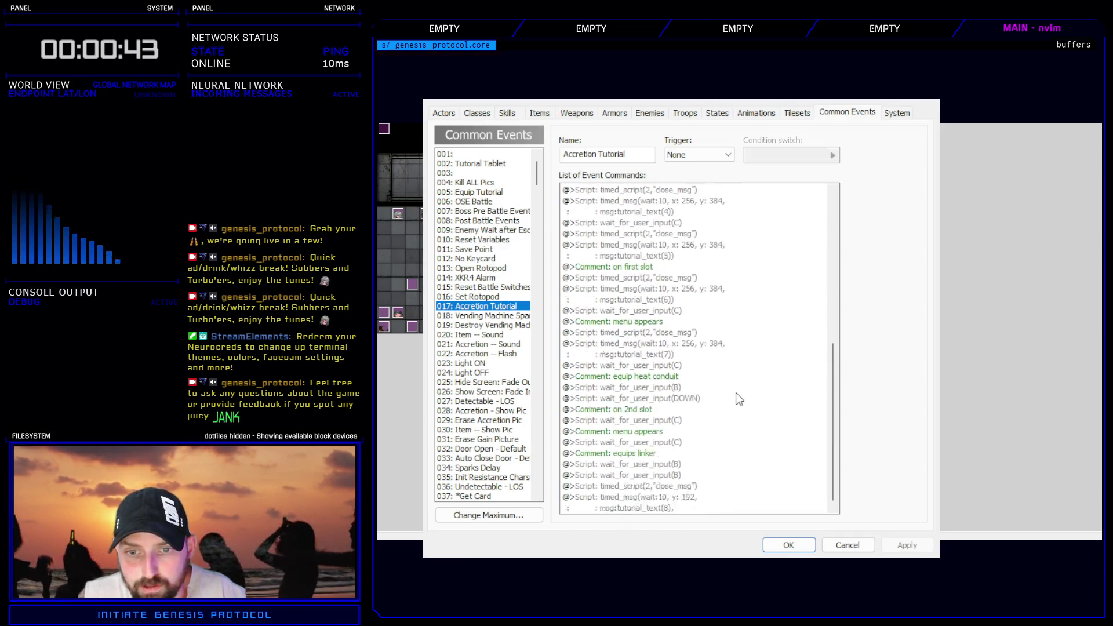
- Copy the close_msg and tutorial_text(7) pair above the B-input wait, making it tutorial_text(8)
{"action": "left_click_drag", "start_coordinate": [641, 279], "coordinate": [649, 295]}
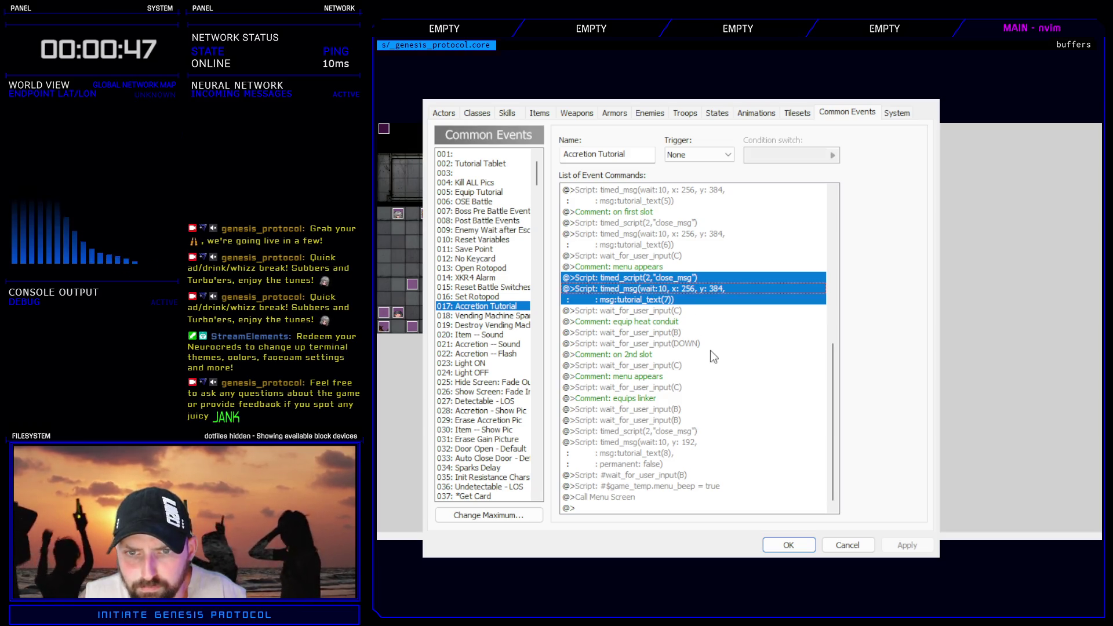
{"action": "key", "text": "ctrl+c"}
{"action": "left_click", "coordinate": [674, 313]}
{"action": "left_click", "coordinate": [675, 333]}
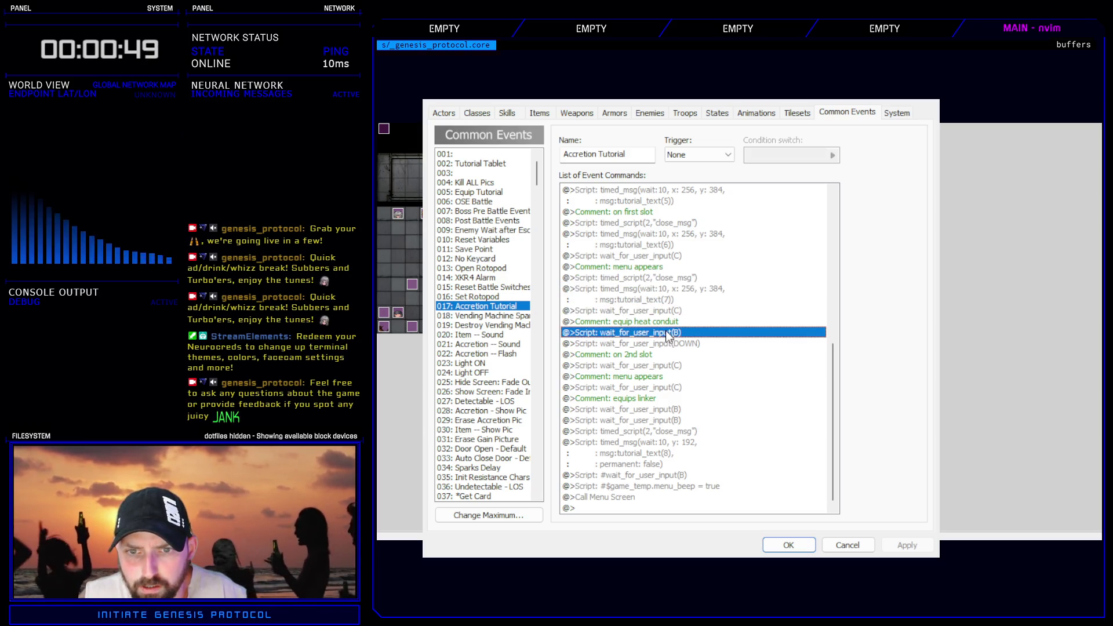
{"action": "key", "text": "ctrl+v"}
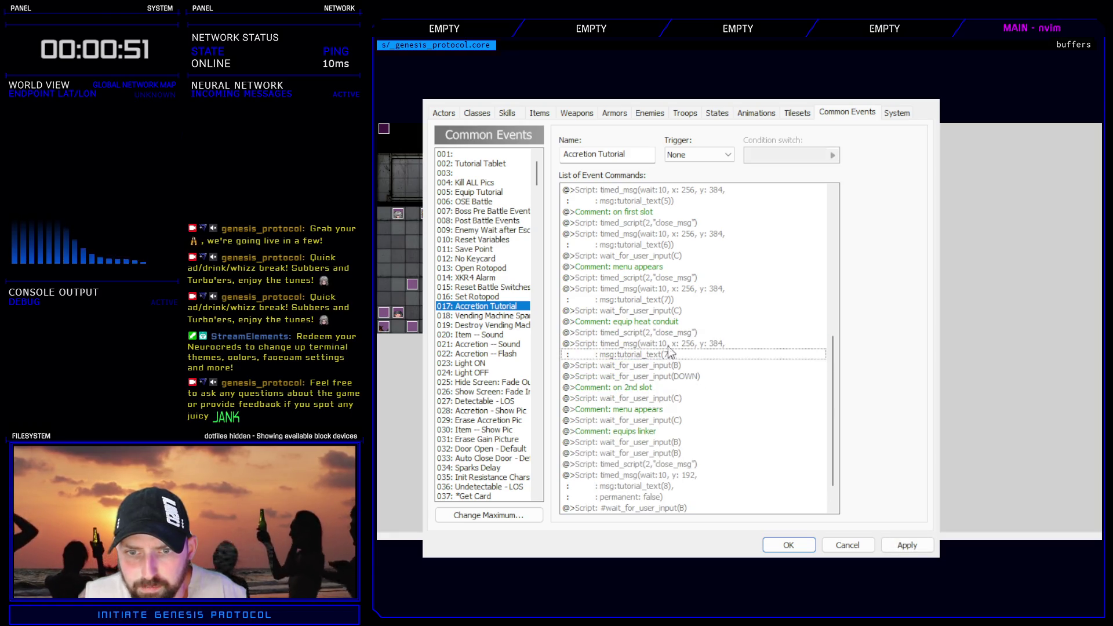
{"action": "left_click", "coordinate": [662, 349]}
{"action": "double_click", "coordinate": [685, 356]}
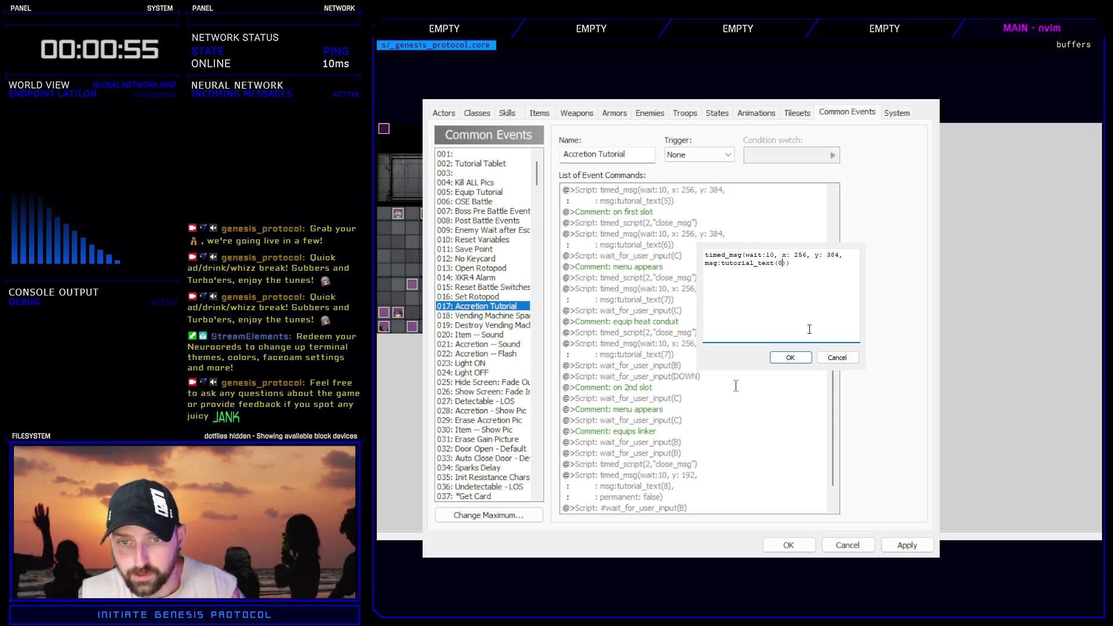
{"action": "left_click", "coordinate": [807, 357]}
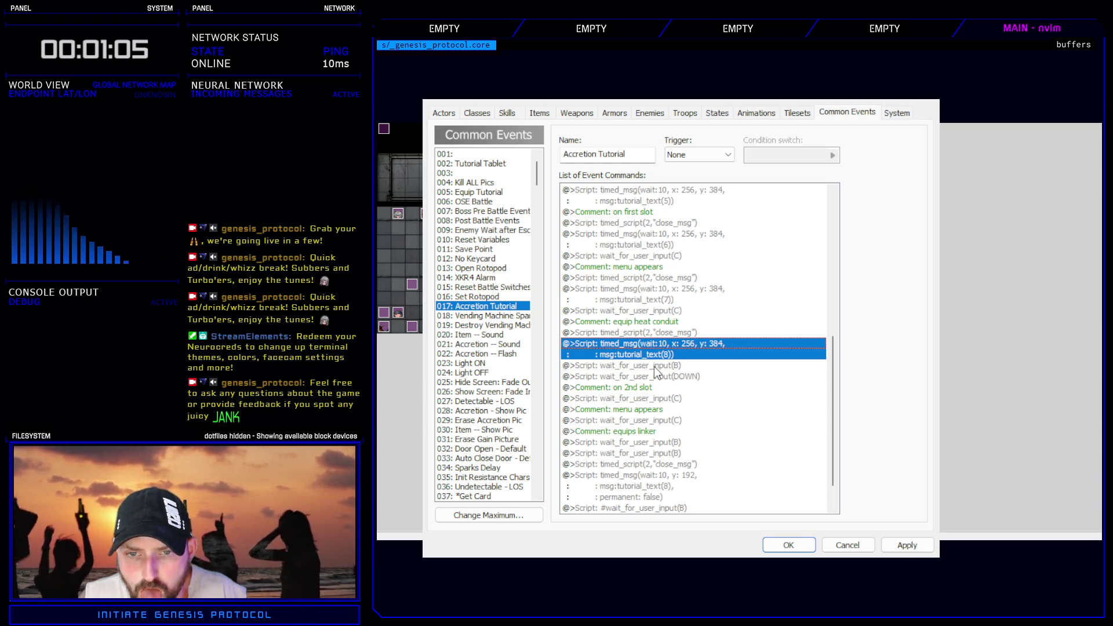
- Paste message pairs above the DOWN and C waits as tutorial_text(9) and tutorial_text(10)
{"action": "left_click", "coordinate": [656, 376]}
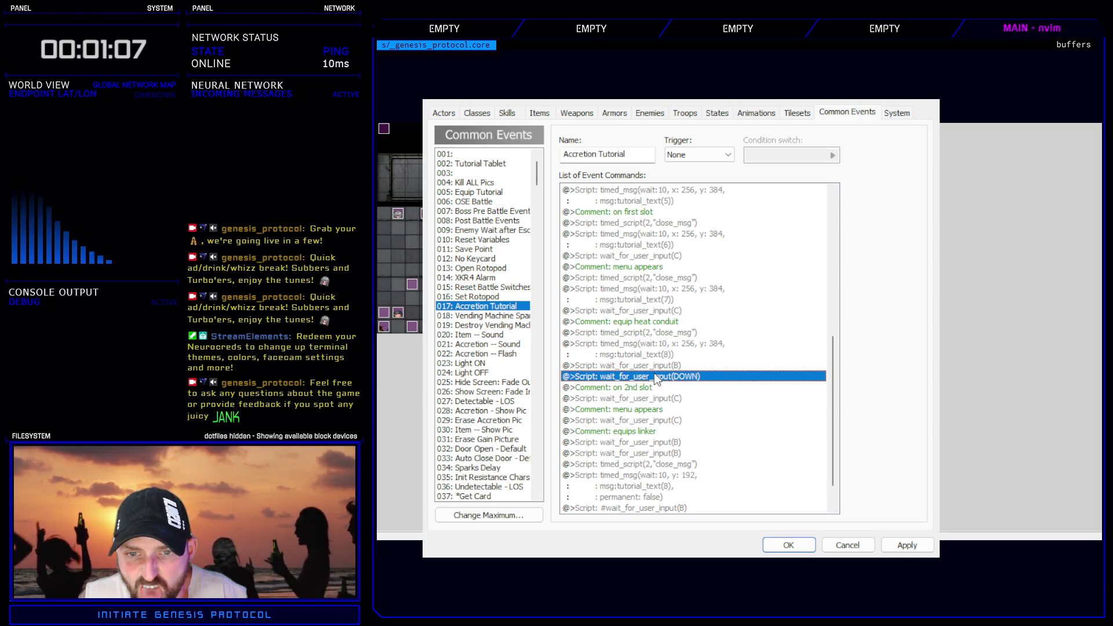
{"action": "key", "text": "ctrl+v"}
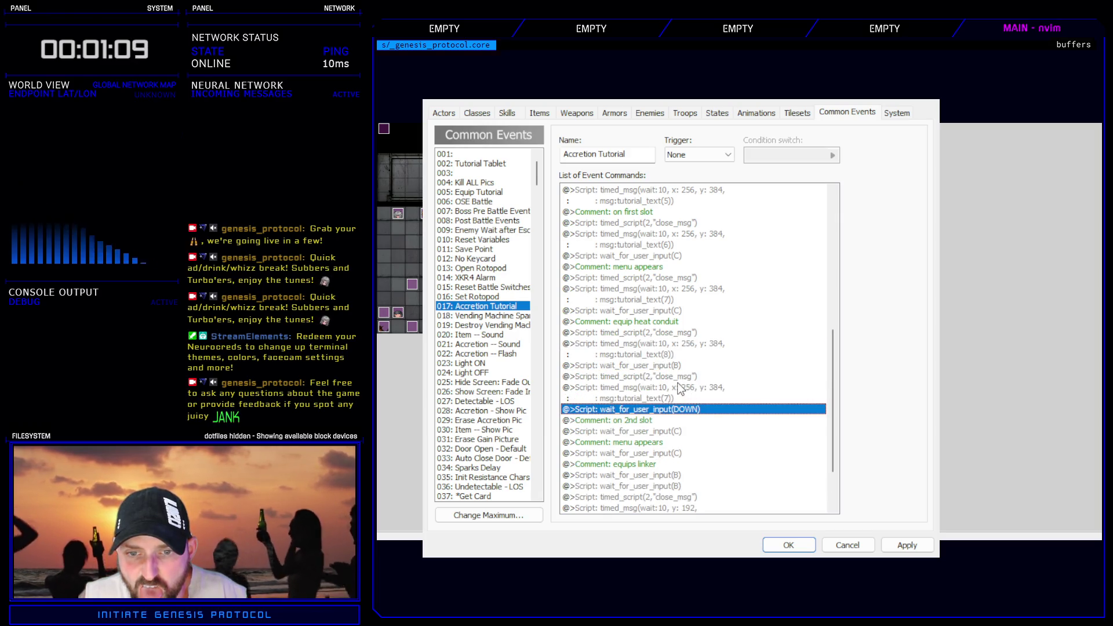
{"action": "double_click", "coordinate": [705, 298]}
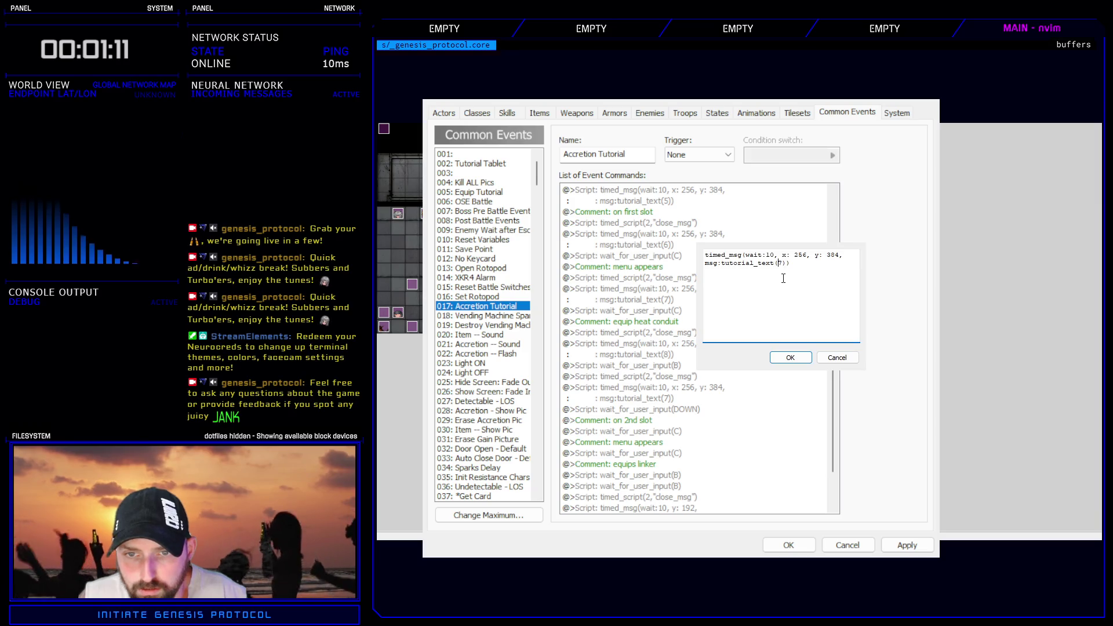
{"action": "left_click", "coordinate": [803, 358]}
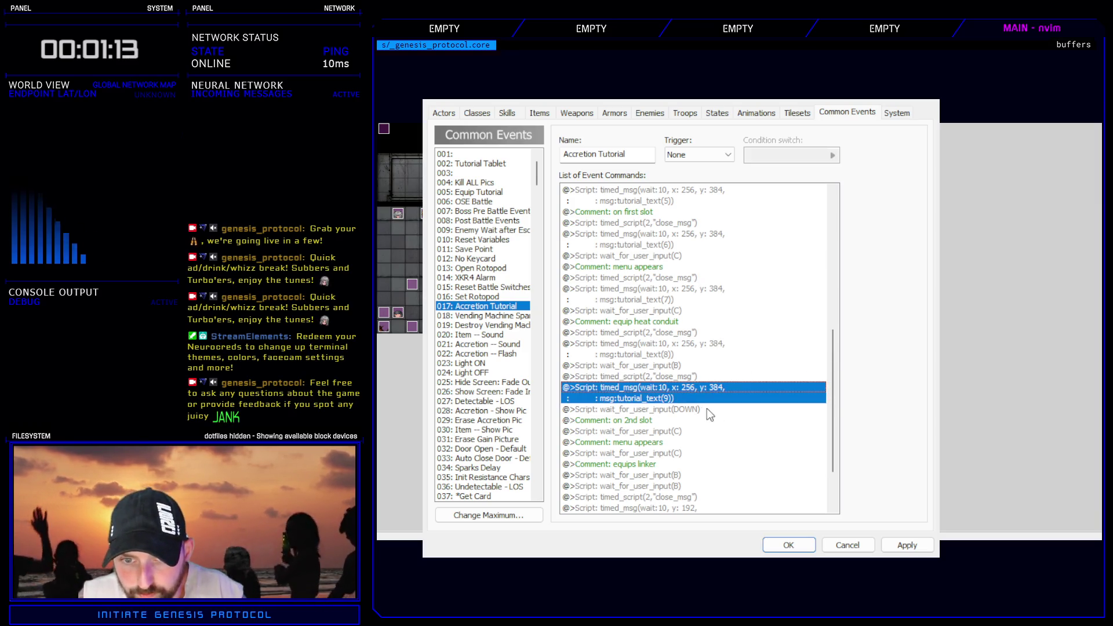
{"action": "key", "text": "Down"}
{"action": "key", "text": "Down"}
{"action": "key", "text": "Down"}
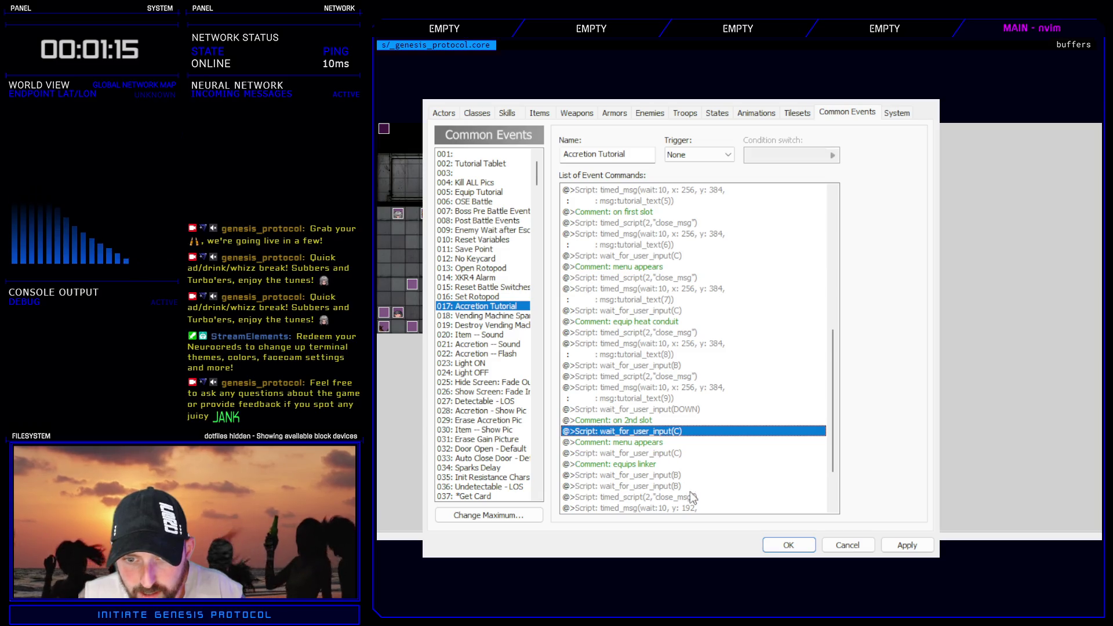
{"action": "key", "text": "ctrl+v"}
{"action": "key", "text": "Up"}
{"action": "key", "text": "Up"}
{"action": "double_click", "coordinate": [670, 448]}
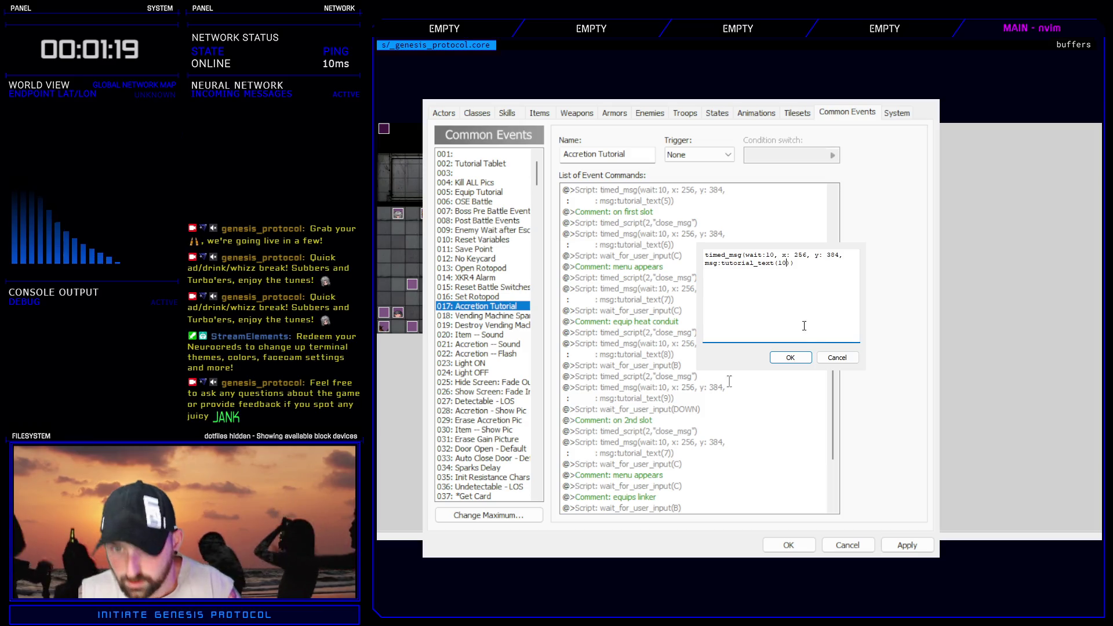
{"action": "left_click", "coordinate": [790, 358]}
- Change the y:192 timed message from tutorial_text(8) to tutorial_text(11) and close the database
{"action": "scroll", "coordinate": [721, 419], "scroll_direction": "down", "scroll_amount": 3}
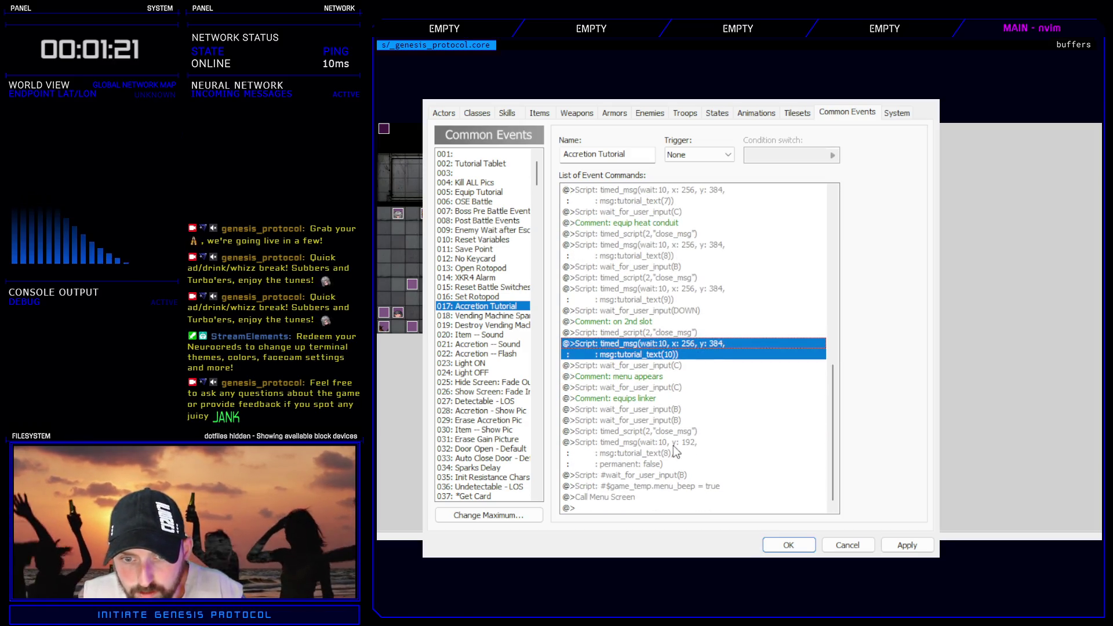
{"action": "double_click", "coordinate": [674, 450]}
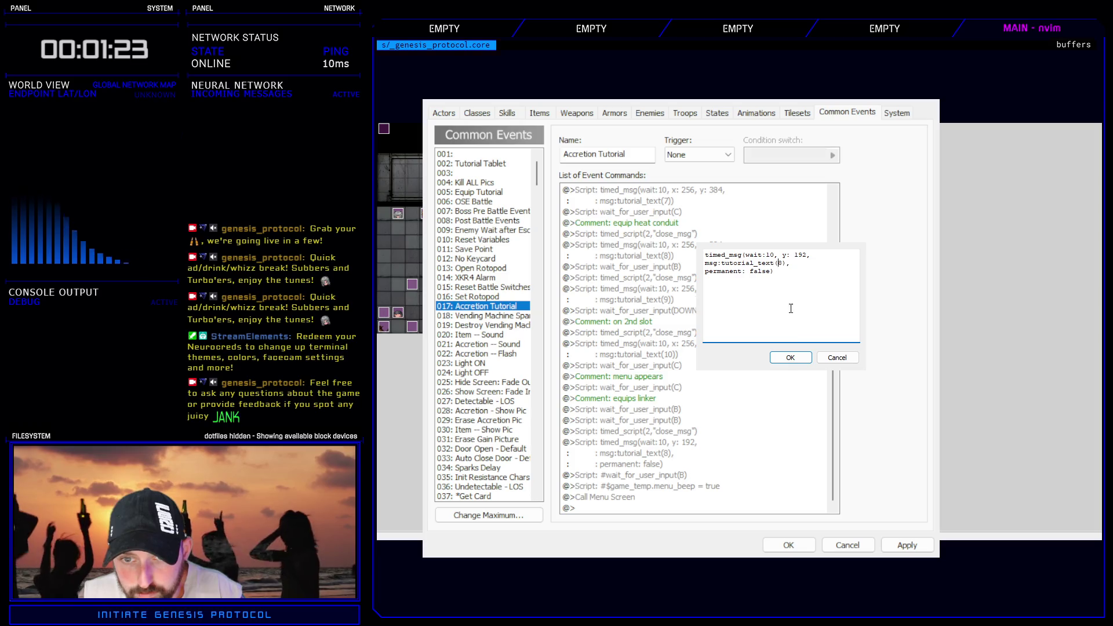
{"action": "left_click", "coordinate": [794, 357]}
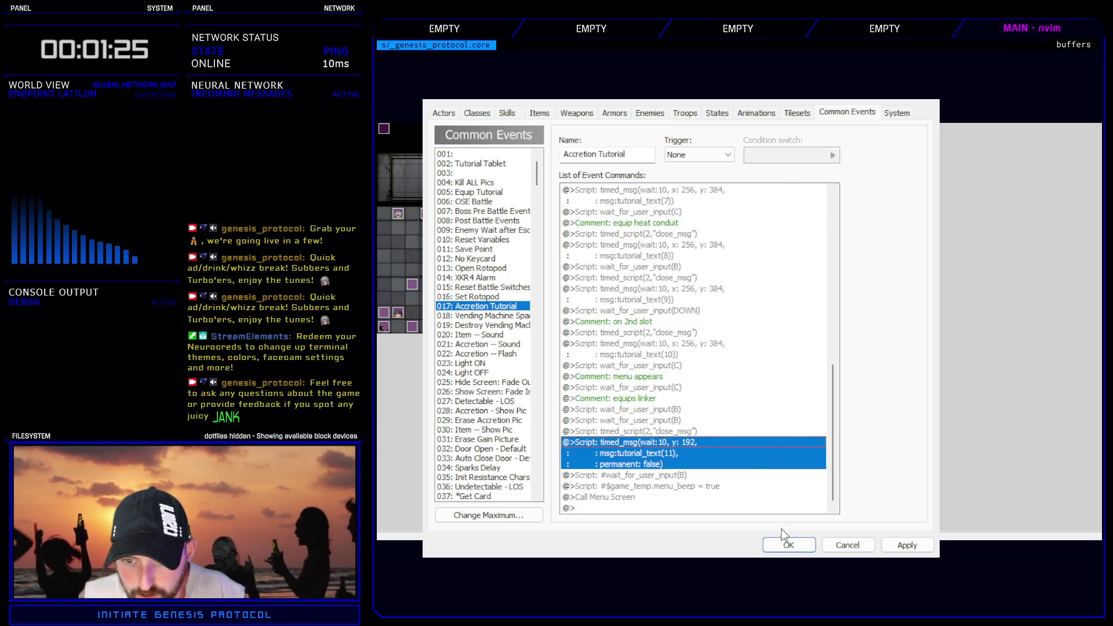
{"action": "left_click", "coordinate": [785, 542]}
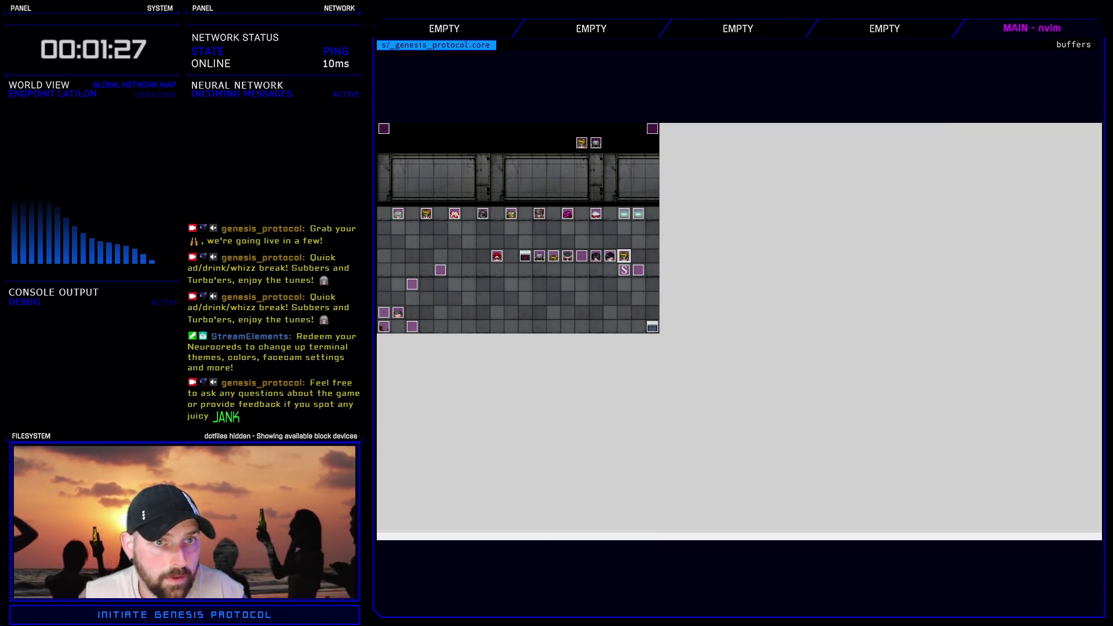
{"action": "key", "text": "ctrl+r"}
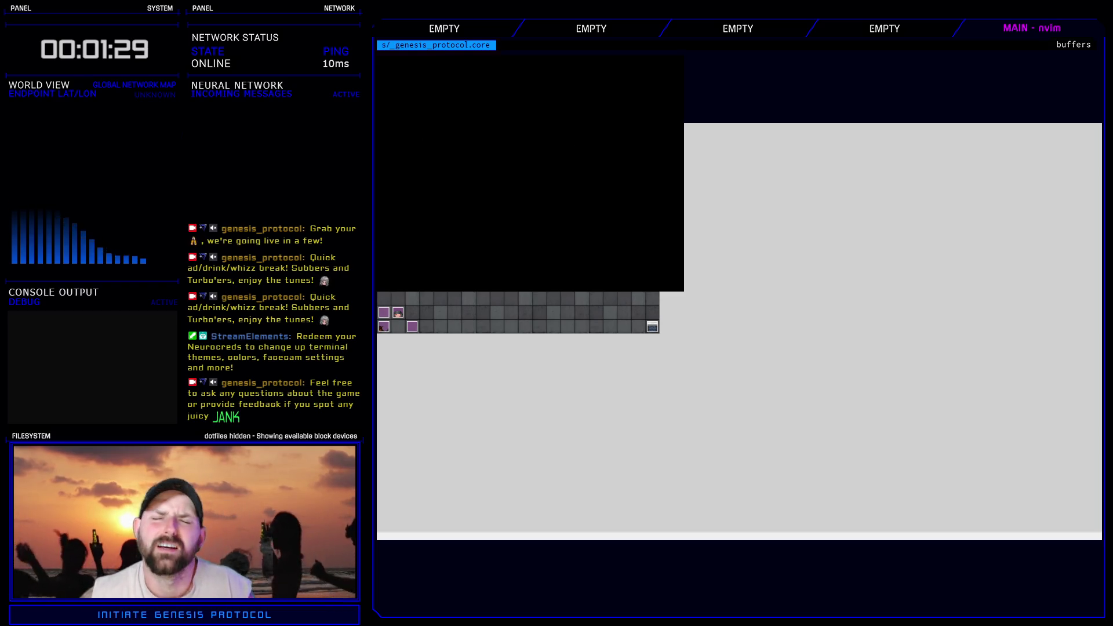
{"action": "key", "text": "Return"}
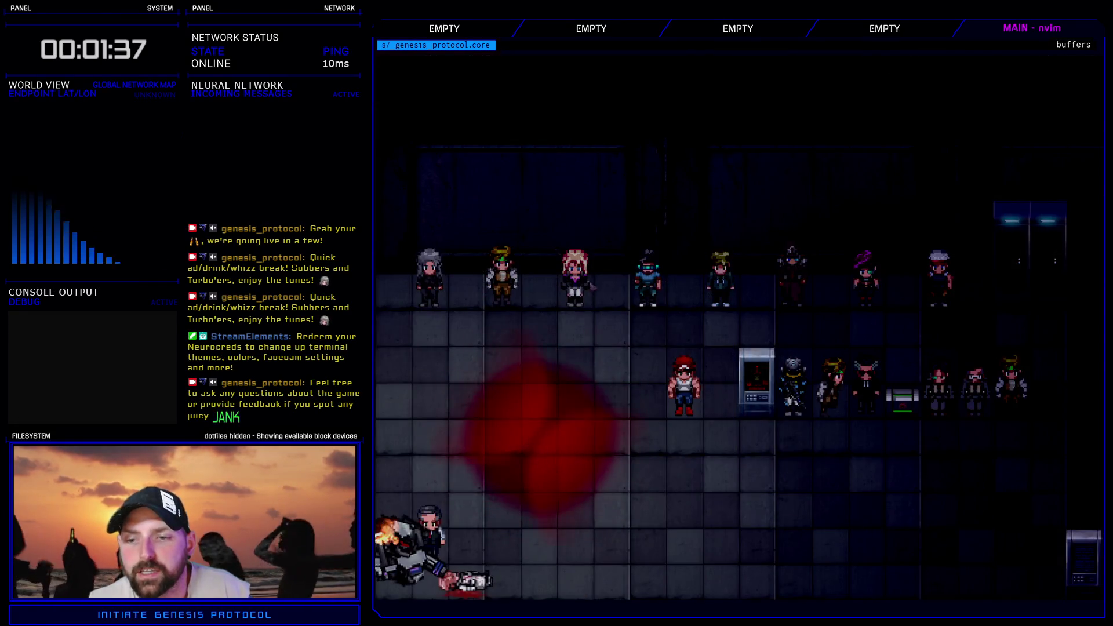
{"action": "key", "text": "Escape"}
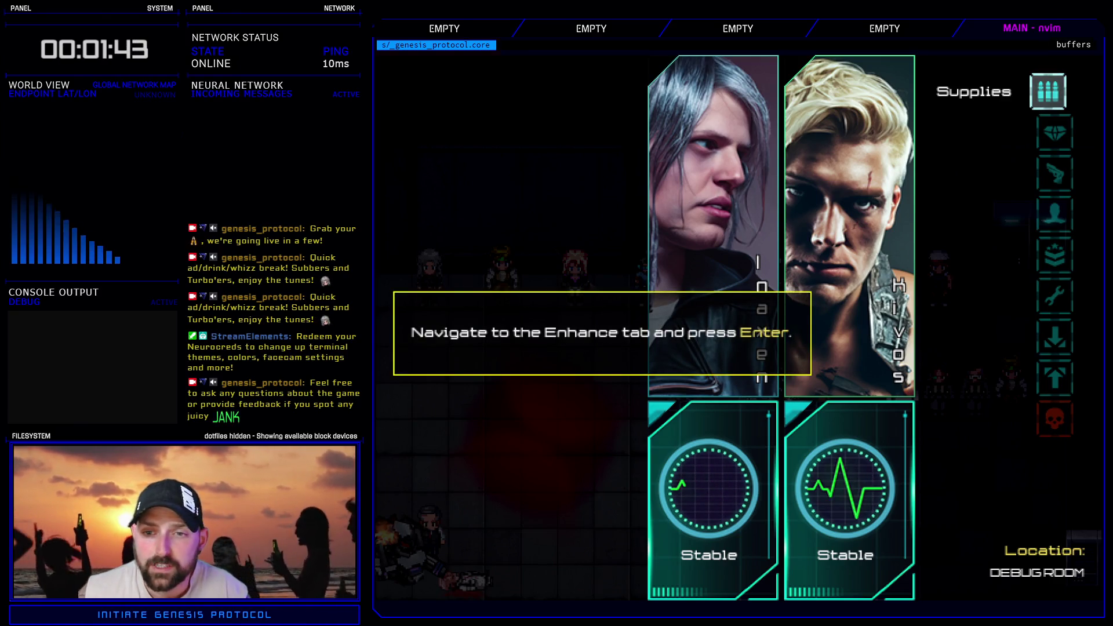
{"action": "key", "text": "Down"}
{"action": "key", "text": "Return"}
{"action": "key", "text": "Right"}
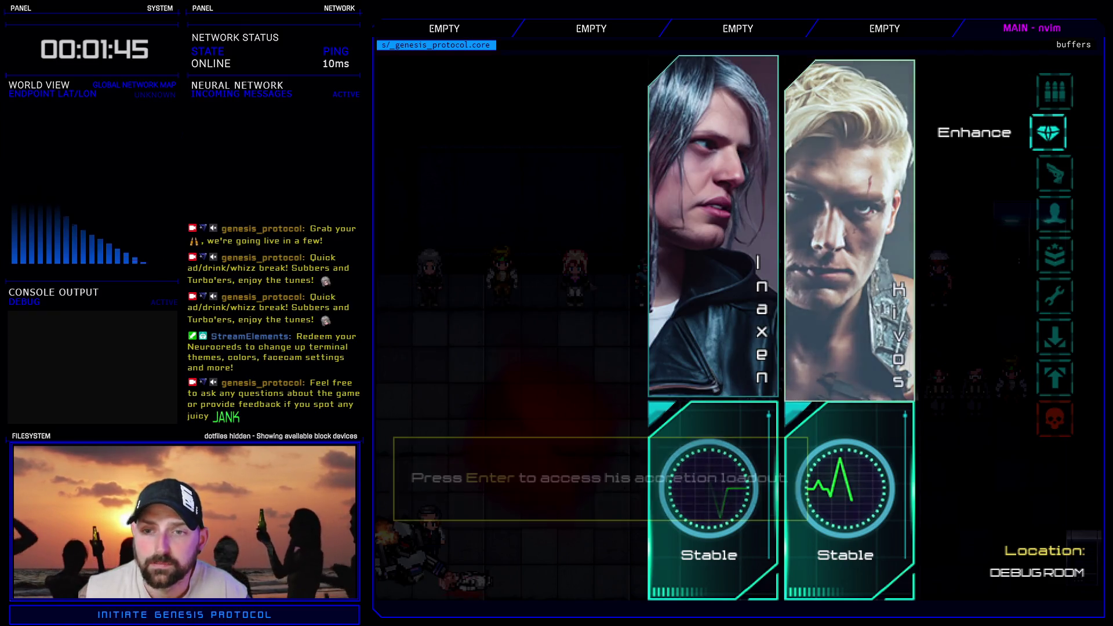
{"action": "key", "text": "Return"}
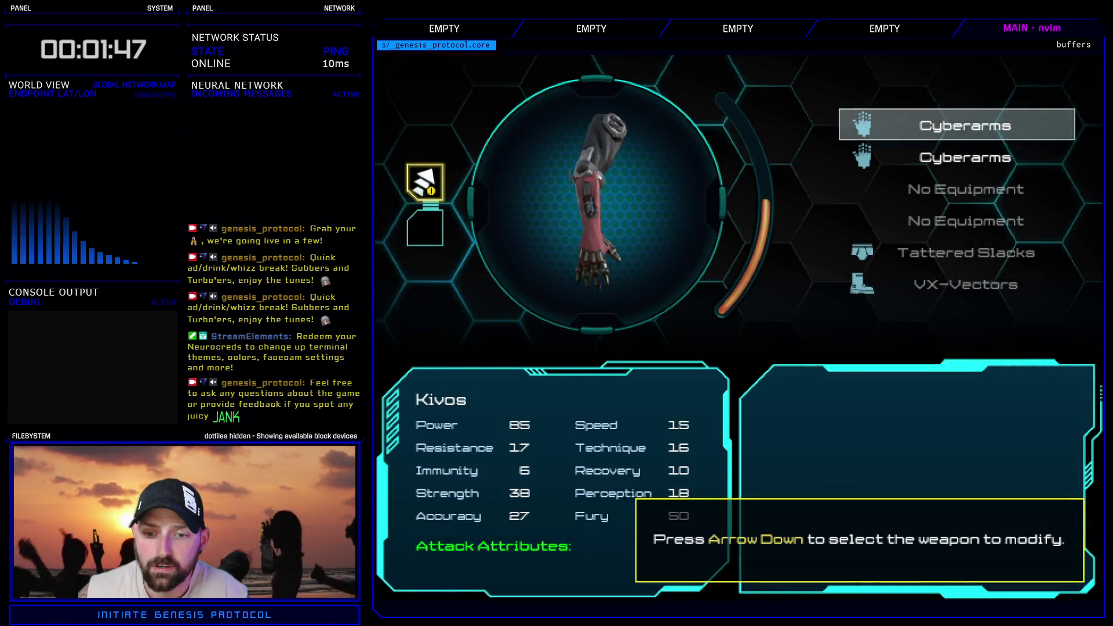
{"action": "key", "text": "Down"}
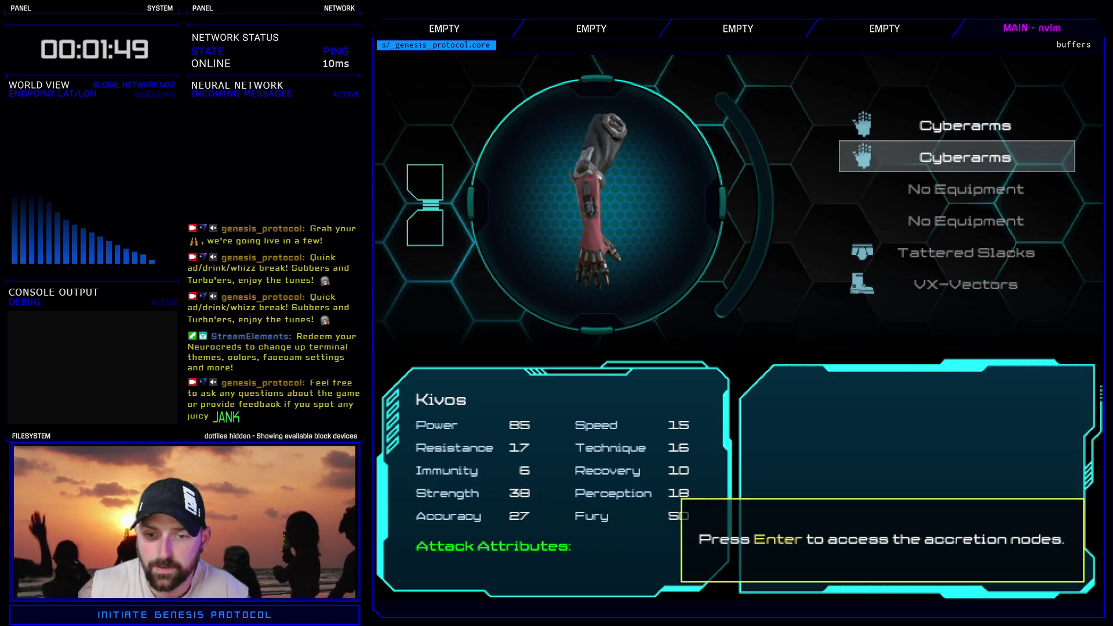
{"action": "key", "text": "Return"}
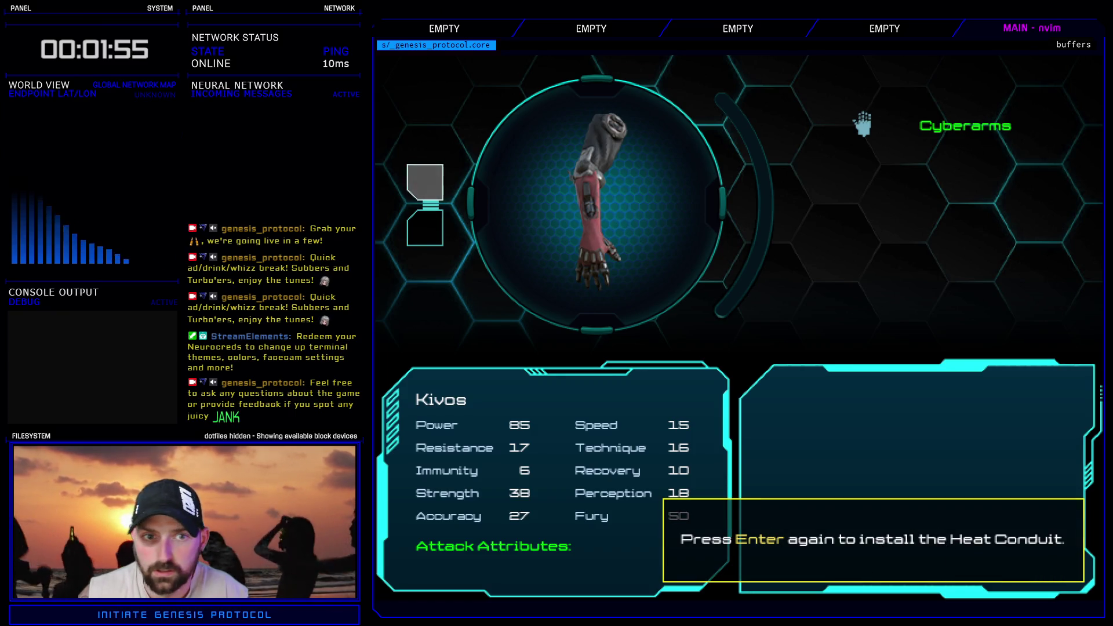
{"action": "key", "text": "Return"}
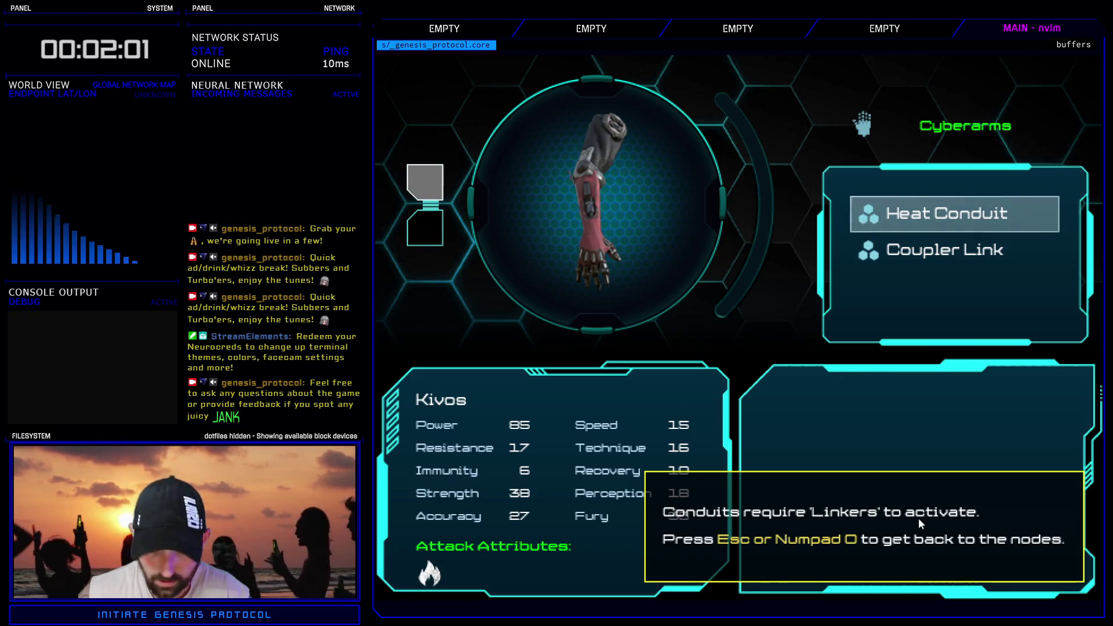
{"action": "key", "text": "Return"}
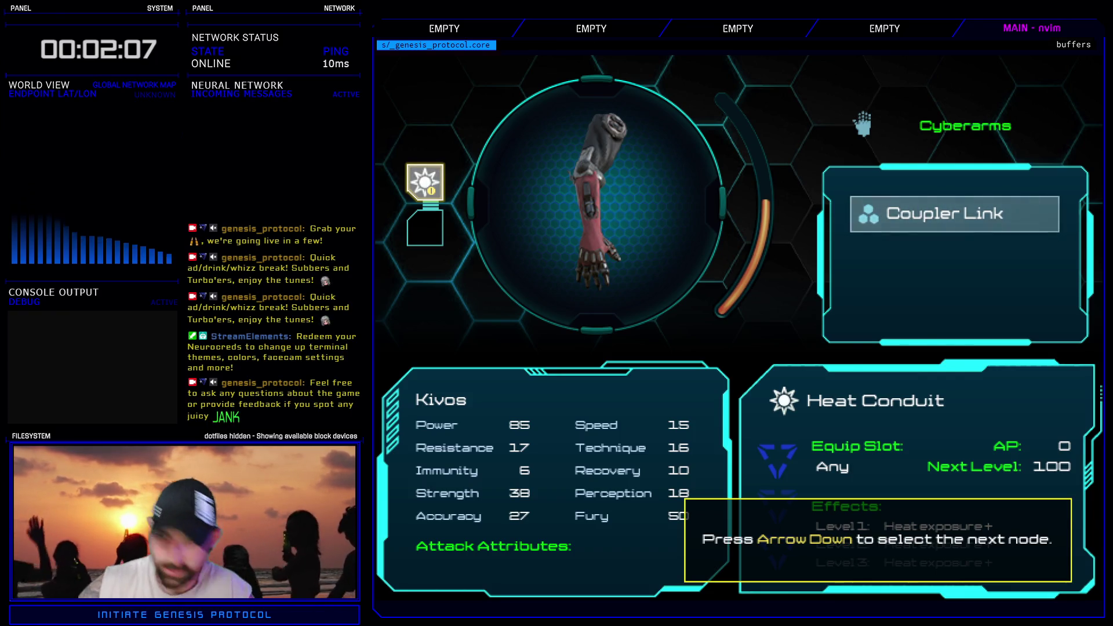
{"action": "key", "text": "Down"}
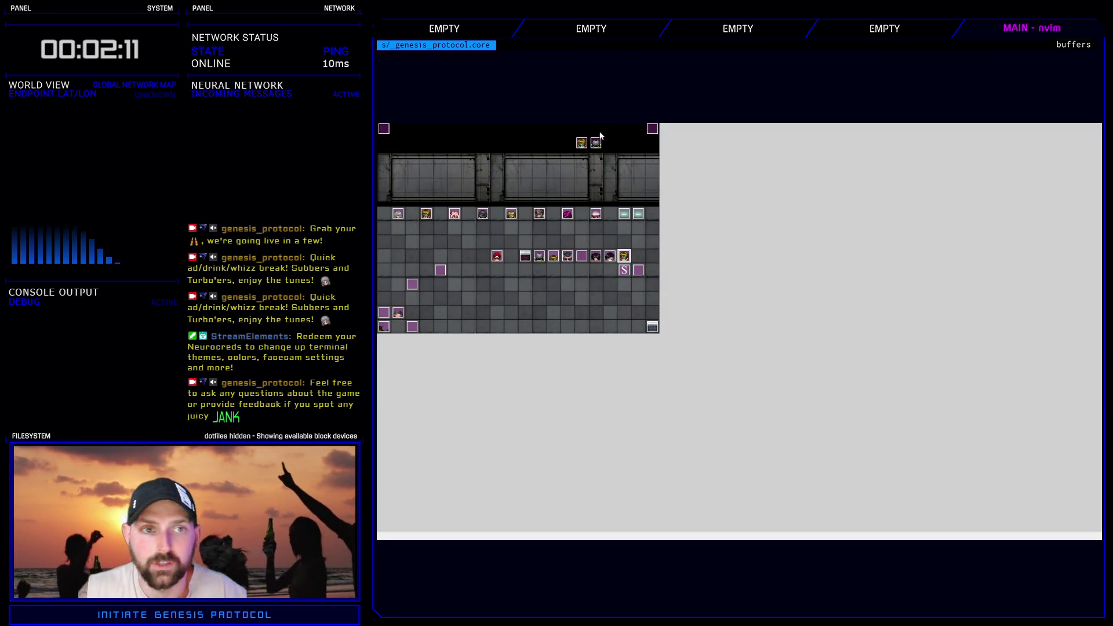
{"action": "key", "text": "F9"}
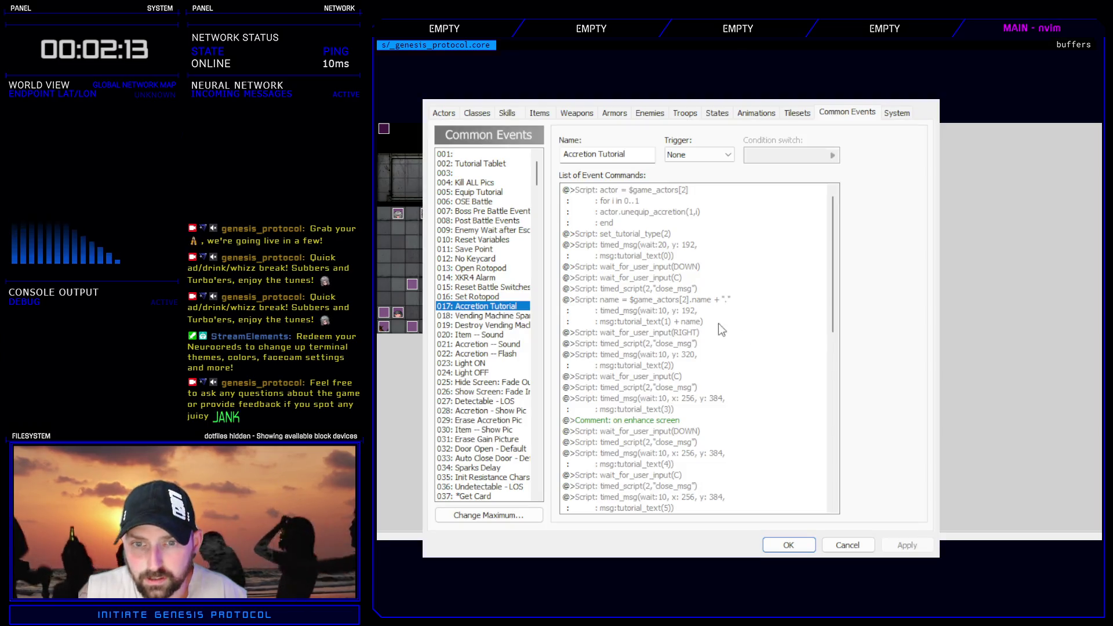
{"action": "left_click", "coordinate": [656, 246]}
{"action": "left_click", "coordinate": [669, 346]}
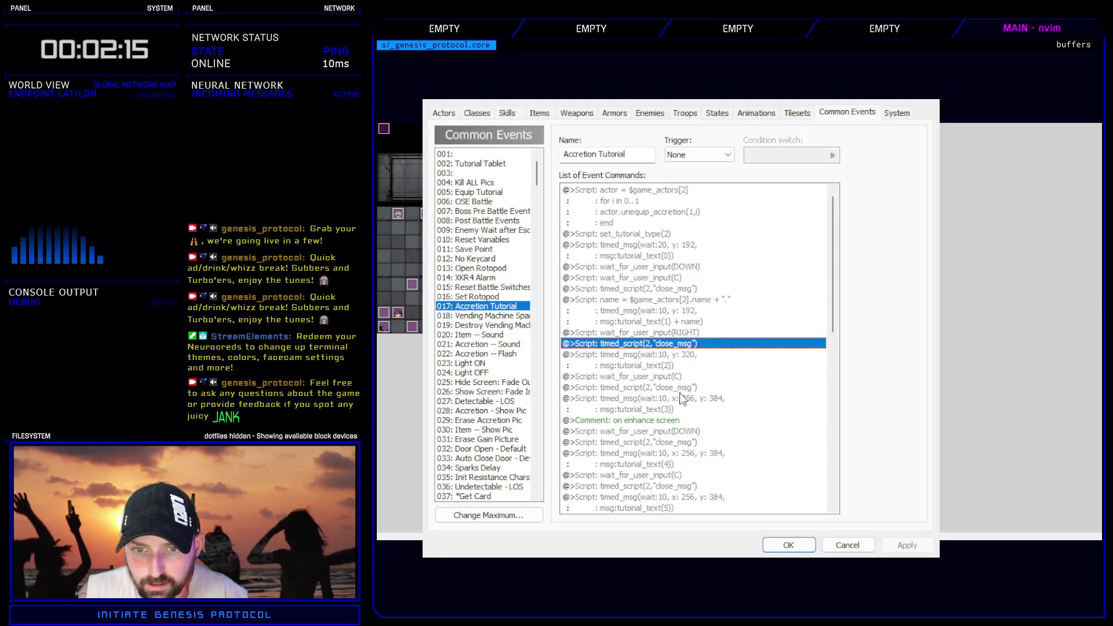
{"action": "scroll", "coordinate": [666, 348], "scroll_direction": "down", "scroll_amount": 4}
{"action": "left_click", "coordinate": [665, 278]}
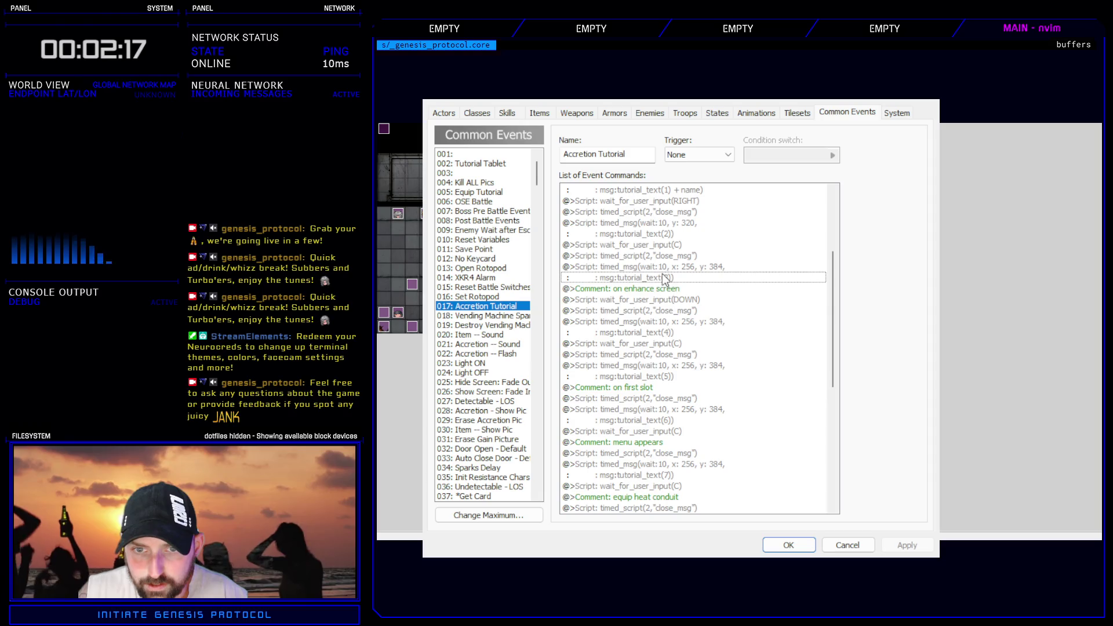
{"action": "left_click", "coordinate": [668, 333]}
{"action": "left_click", "coordinate": [669, 376]}
{"action": "left_click", "coordinate": [678, 420]}
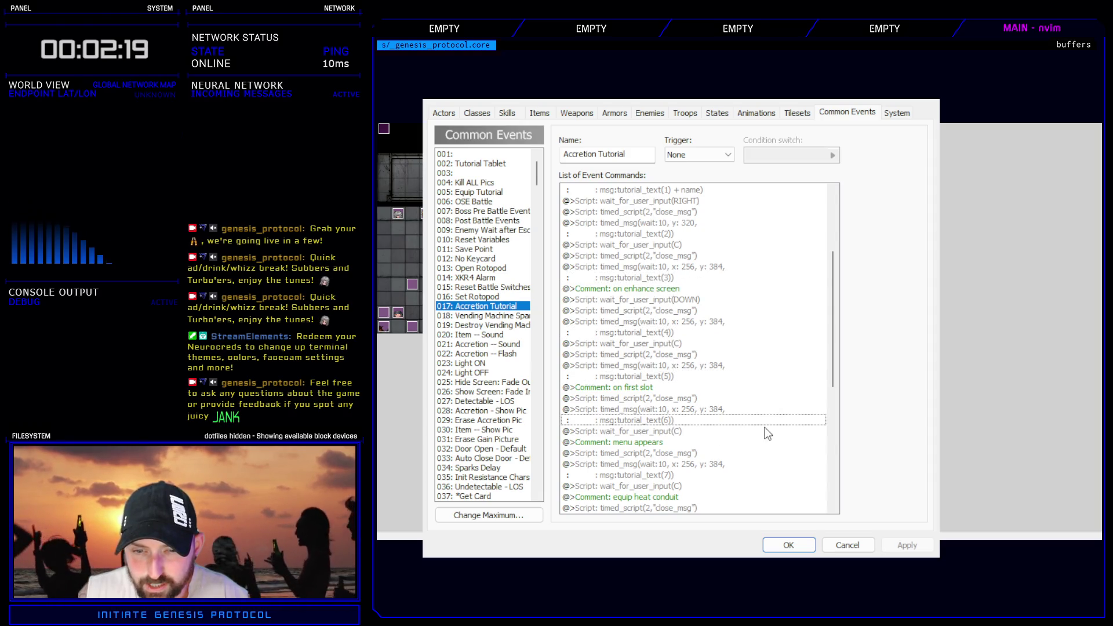
{"action": "scroll", "coordinate": [767, 434], "scroll_direction": "down", "scroll_amount": 2}
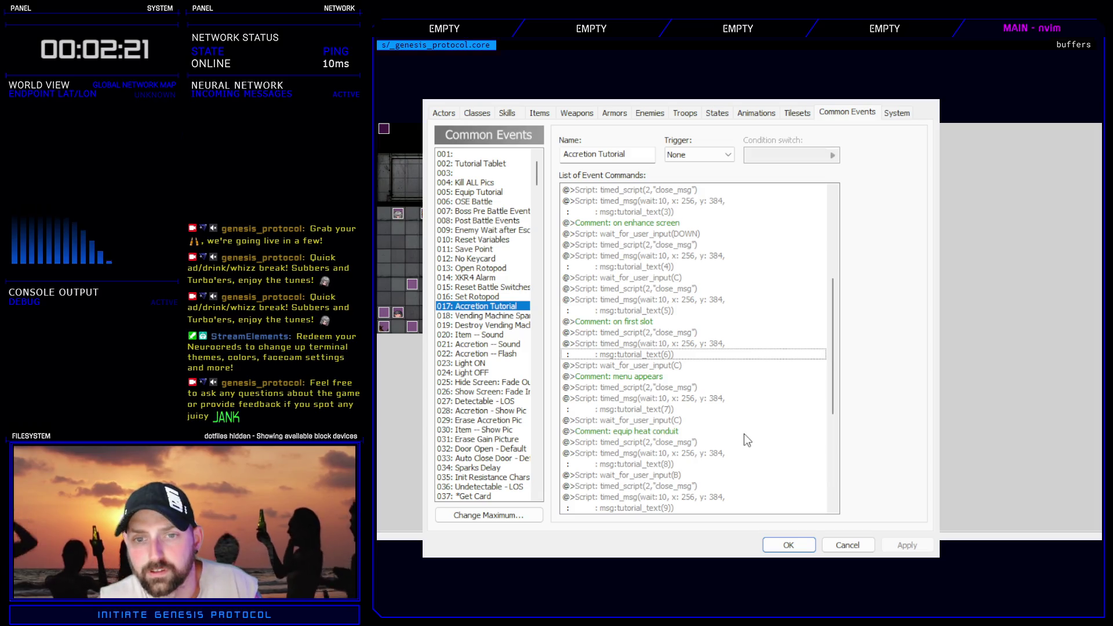
{"action": "left_click", "coordinate": [787, 544]}
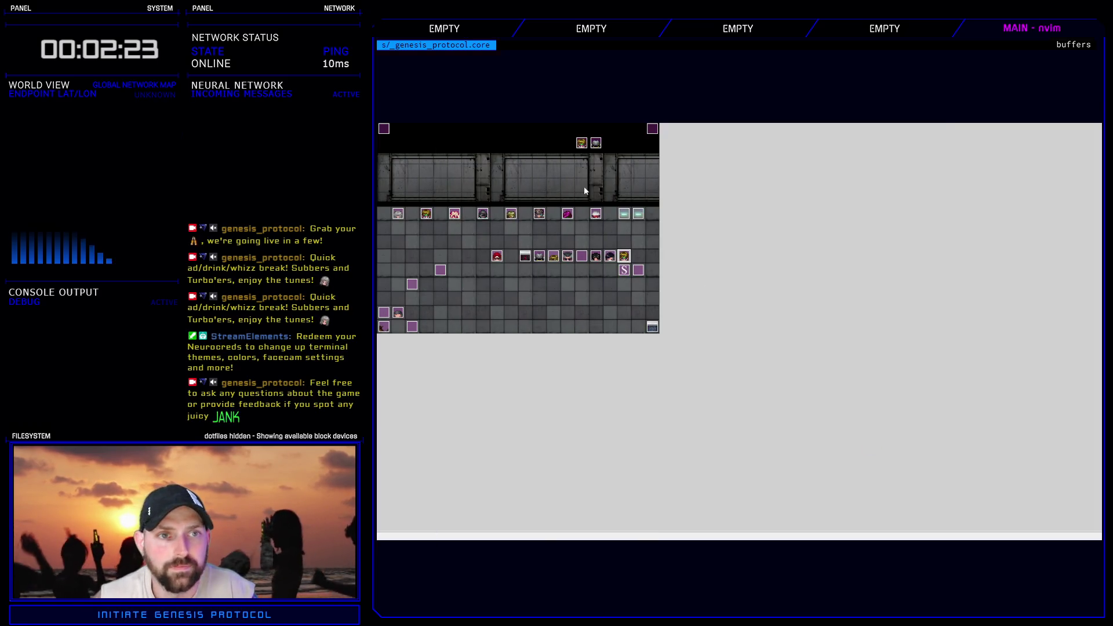
{"action": "key", "text": "F11"}
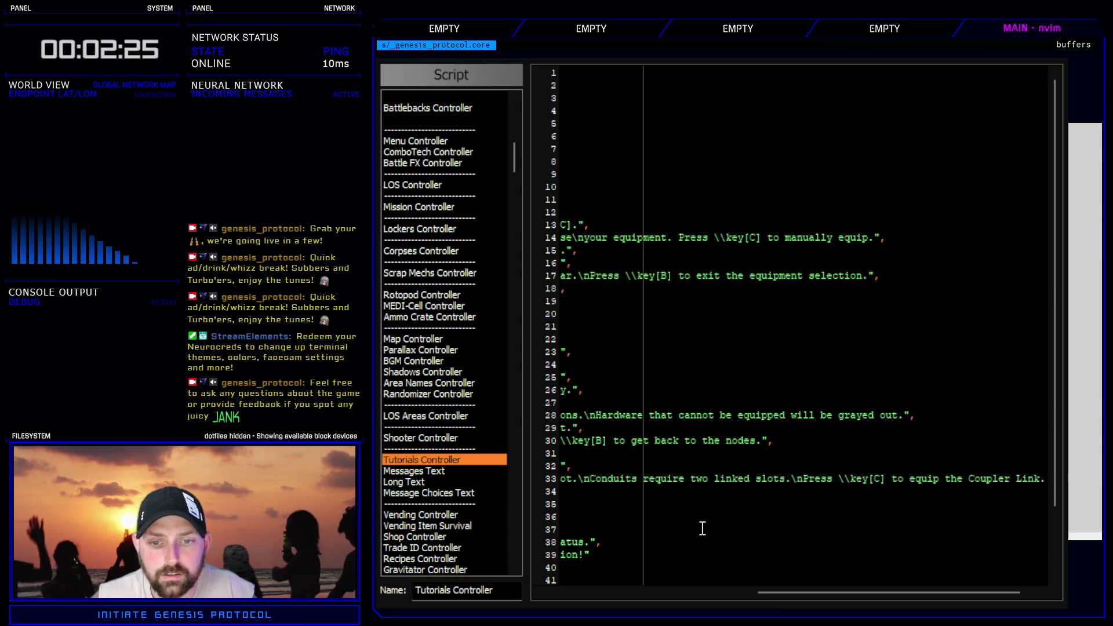
- Highlight the accretions phrase on line 28 of the Tutorials Controller script
{"action": "left_click_drag", "start_coordinate": [760, 592], "coordinate": [591, 597]}
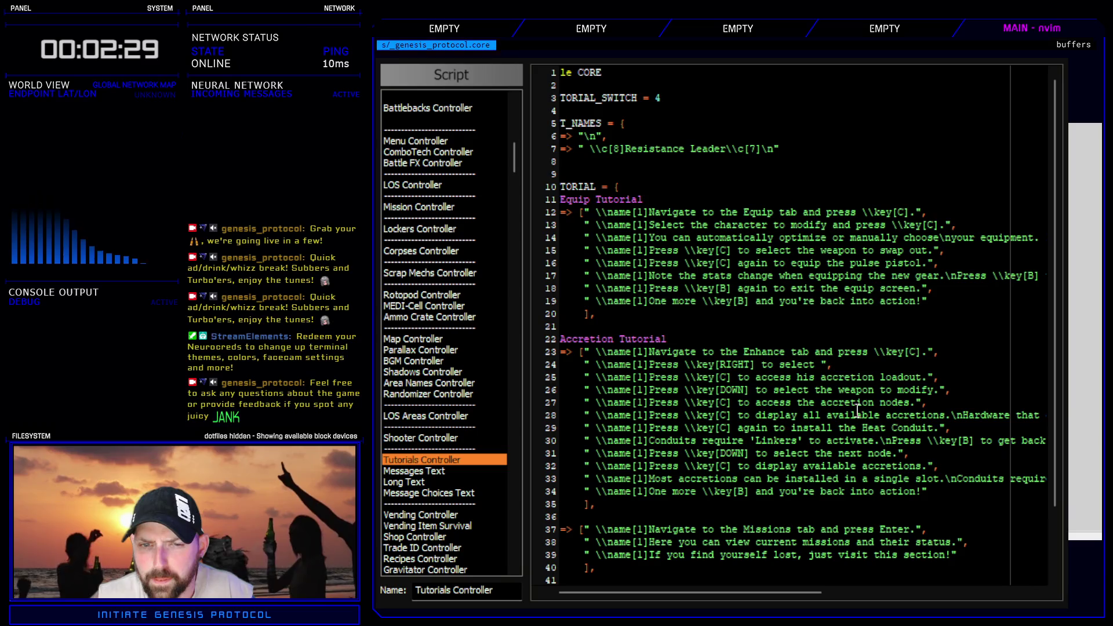
{"action": "left_click_drag", "start_coordinate": [739, 415], "coordinate": [979, 415]}
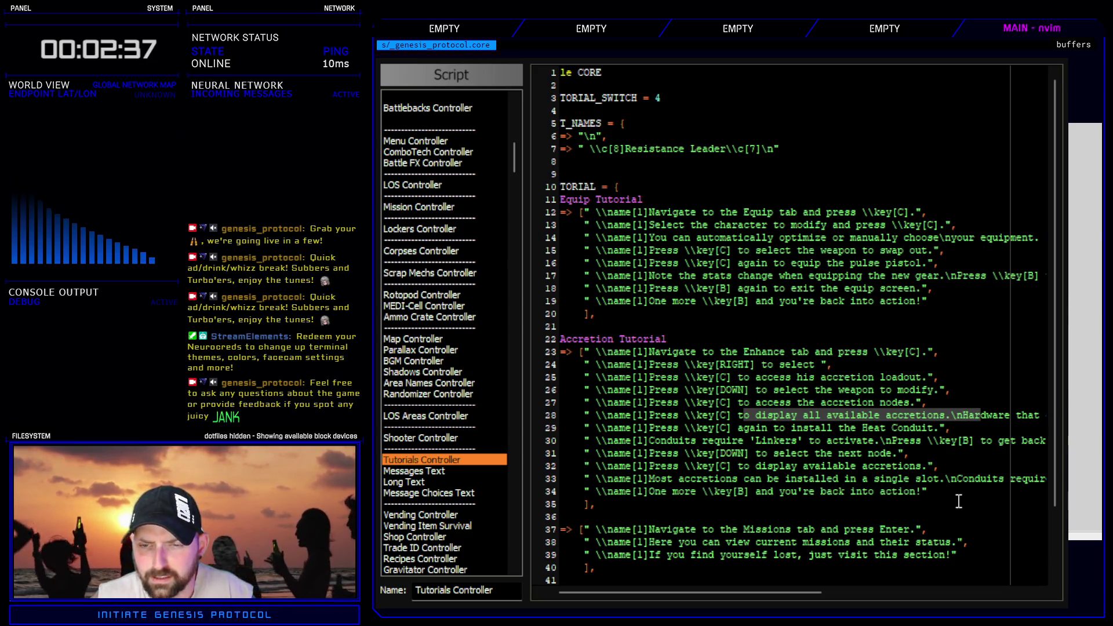
{"action": "mouse_move", "coordinate": [765, 592]}
{"action": "left_mouse_down"}
{"action": "mouse_move", "coordinate": [950, 598]}
{"action": "mouse_move", "coordinate": [771, 584]}
{"action": "left_mouse_up"}
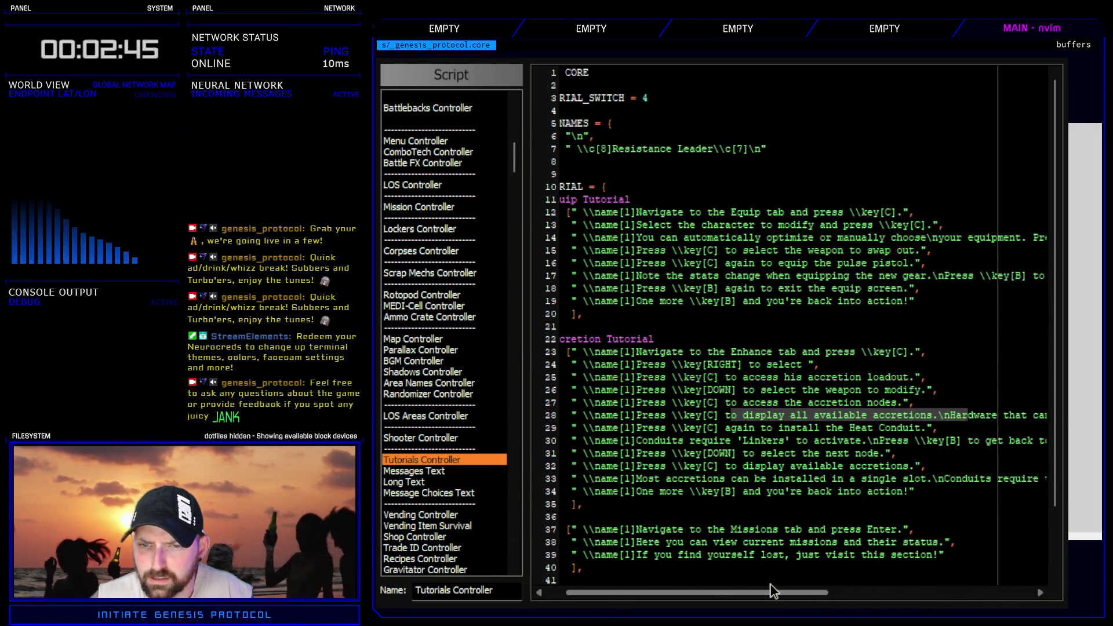
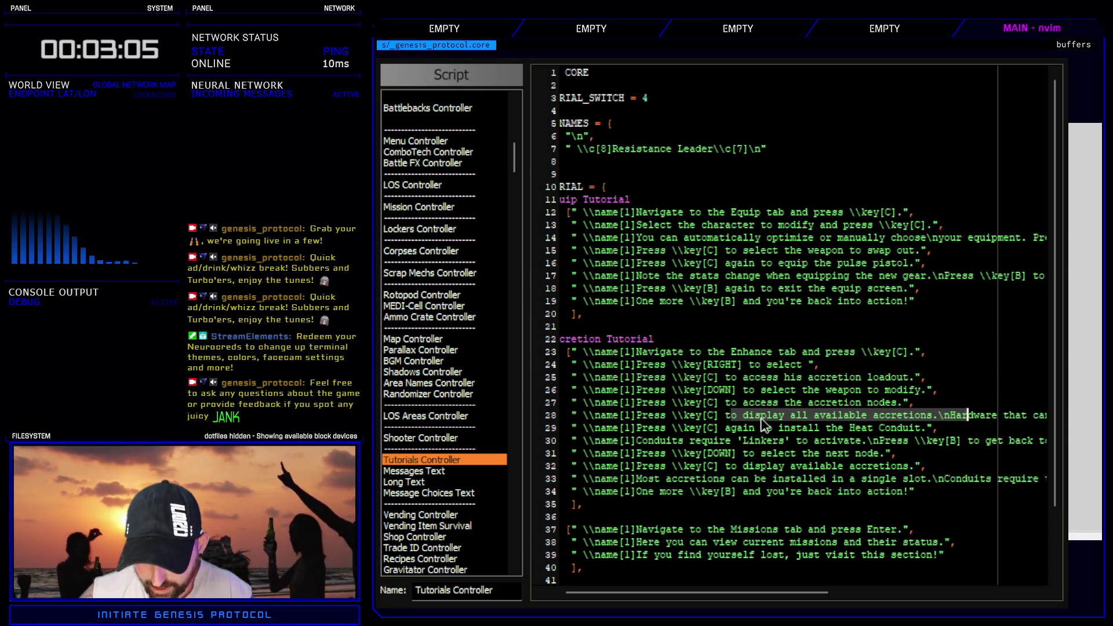
- Close the Script Editor to return to the map before the playtest launches
{"action": "key", "text": "Escape"}
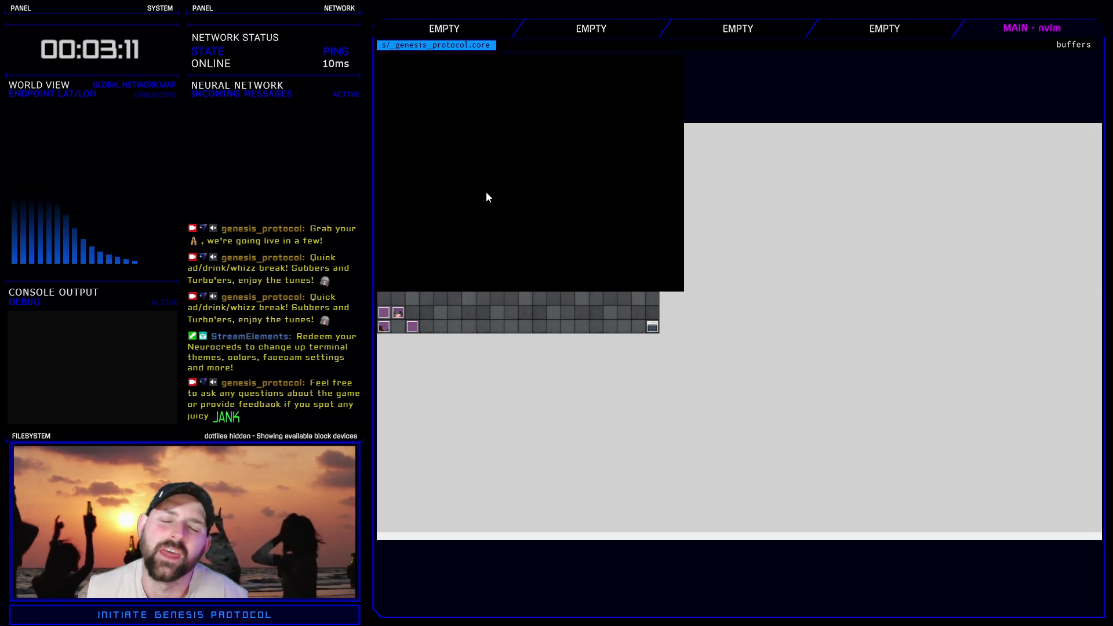
- Start a Normal game, enter the Enhance tab and choose Kivos
{"action": "key", "text": "Return"}
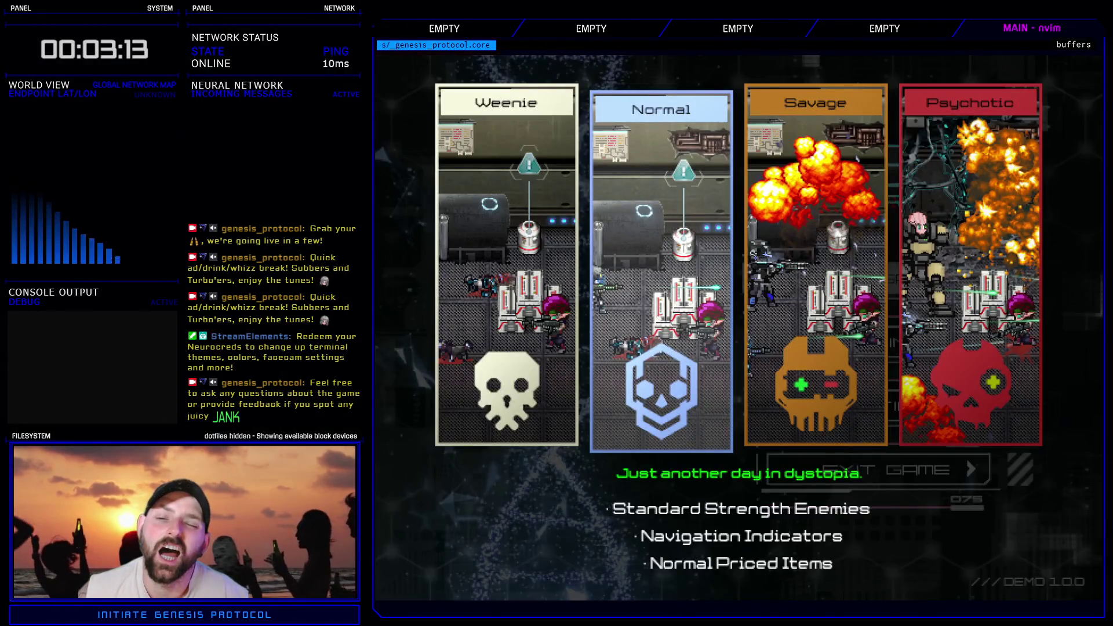
{"action": "key", "text": "Return"}
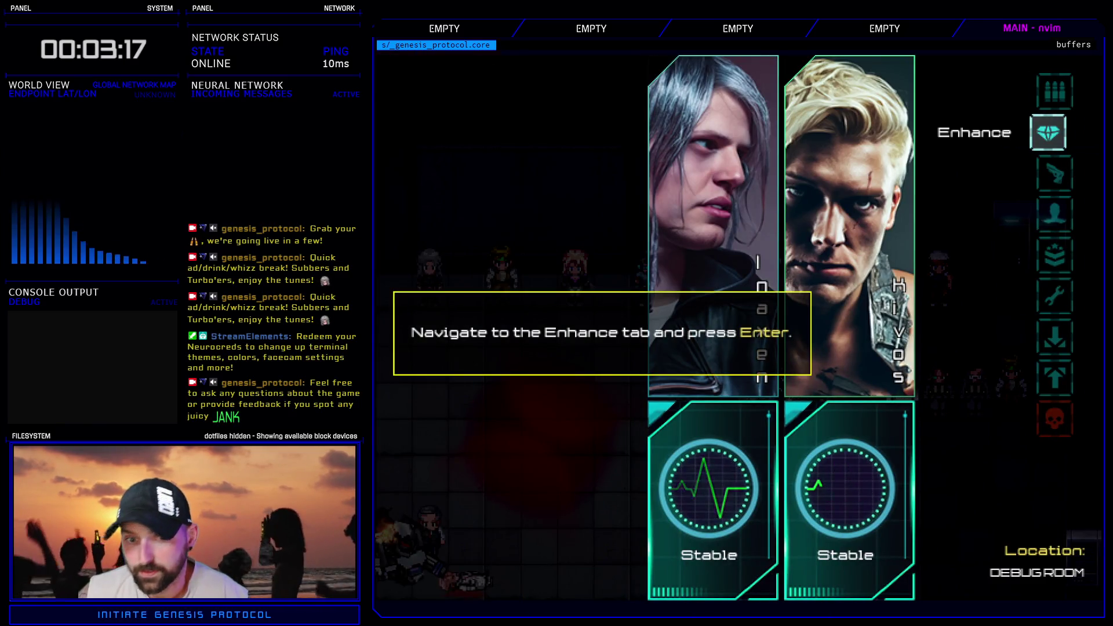
{"action": "key", "text": "Return"}
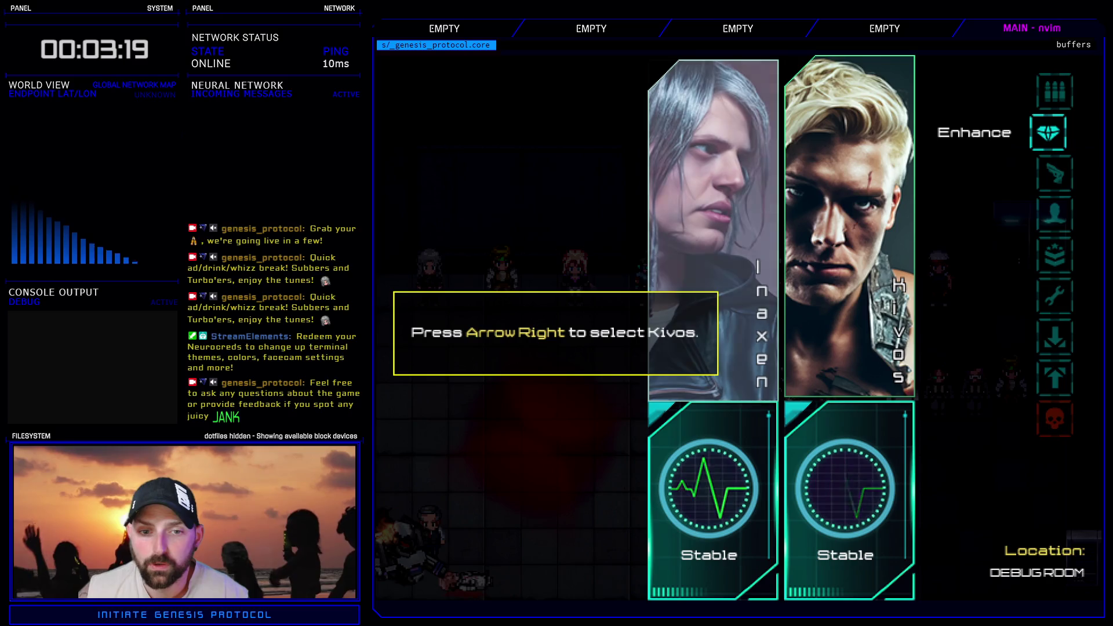
{"action": "key", "text": "Right"}
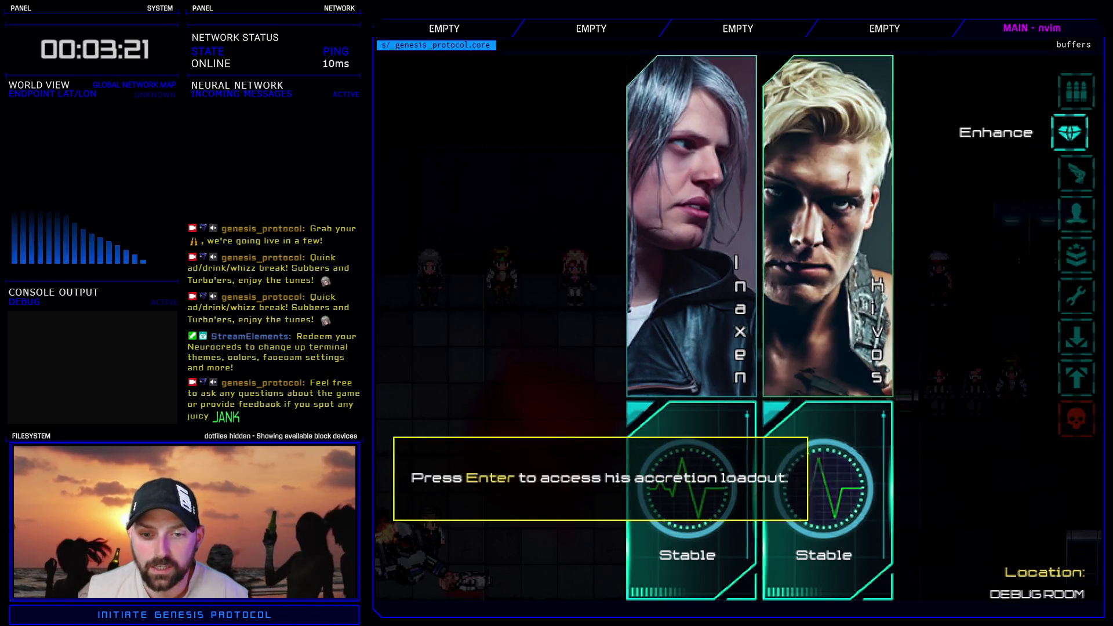
- Open the second Cyberarms' accretion nodes to reach the Heat Conduit prompt, then close the playtest
{"action": "key", "text": "Return"}
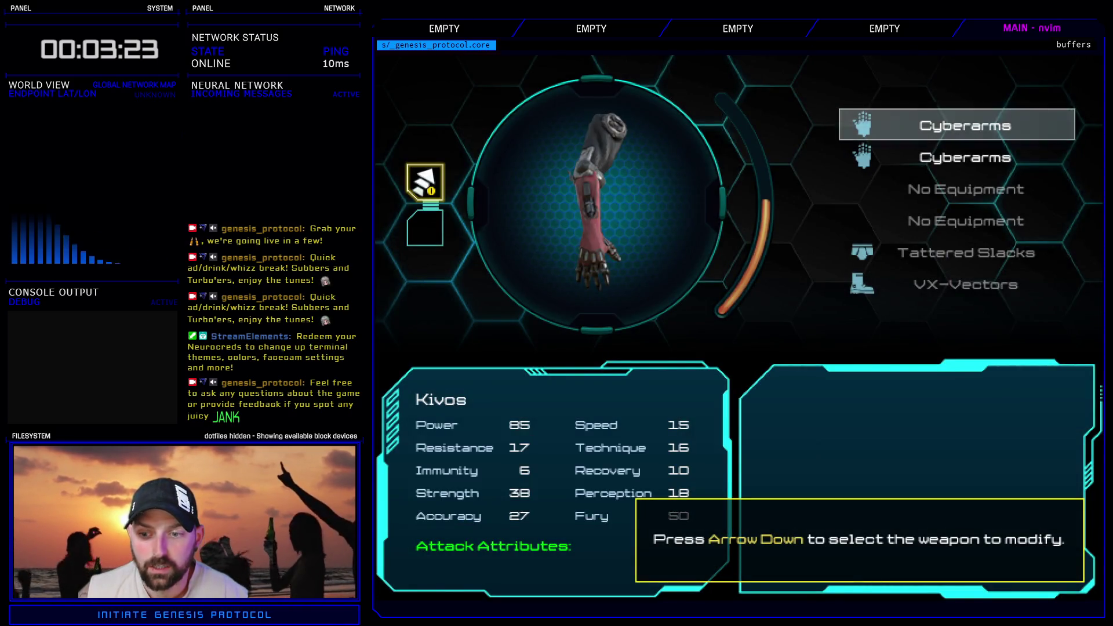
{"action": "key", "text": "Down"}
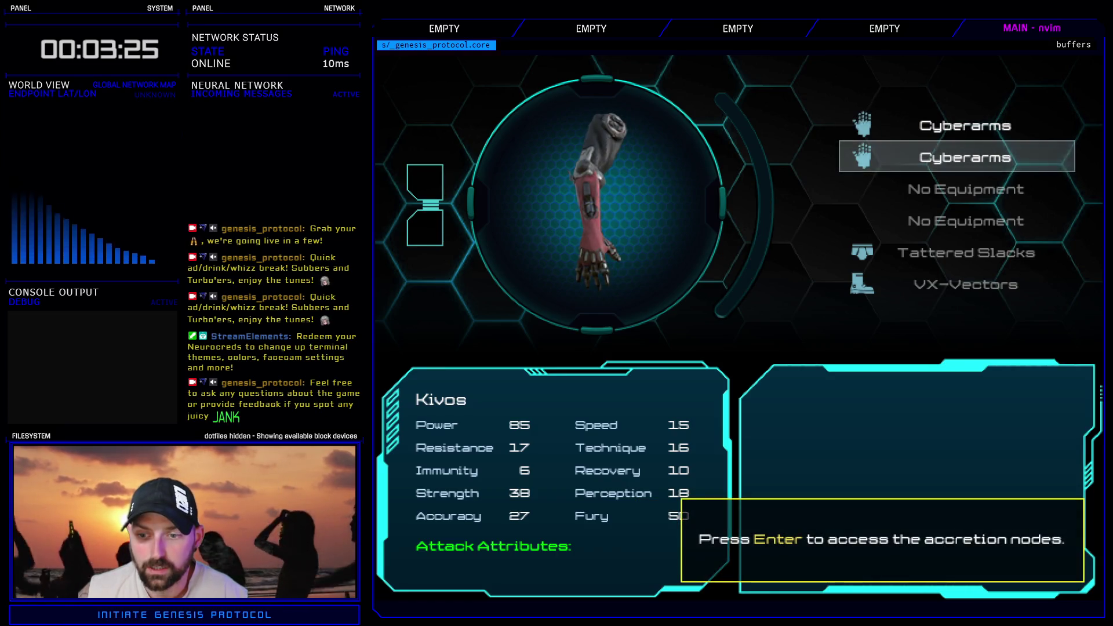
{"action": "key", "text": "Return"}
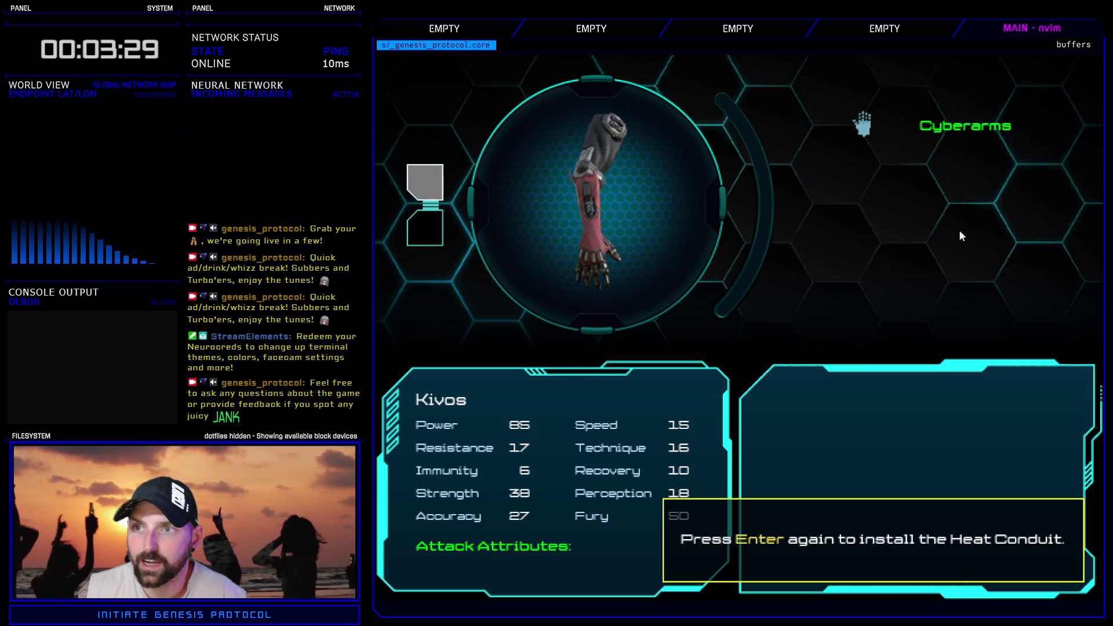
{"action": "key", "text": "Return"}
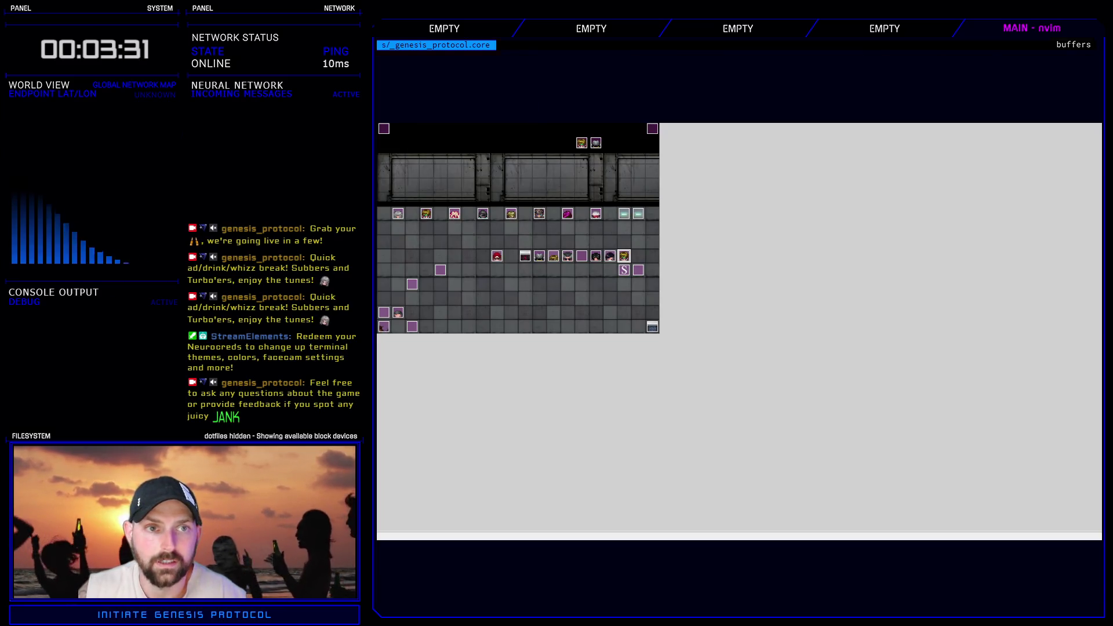
- Move the tutorial_text(6) message block in the Accretion Tutorial event to sit under 'menu appears'
{"action": "key", "text": "F9"}
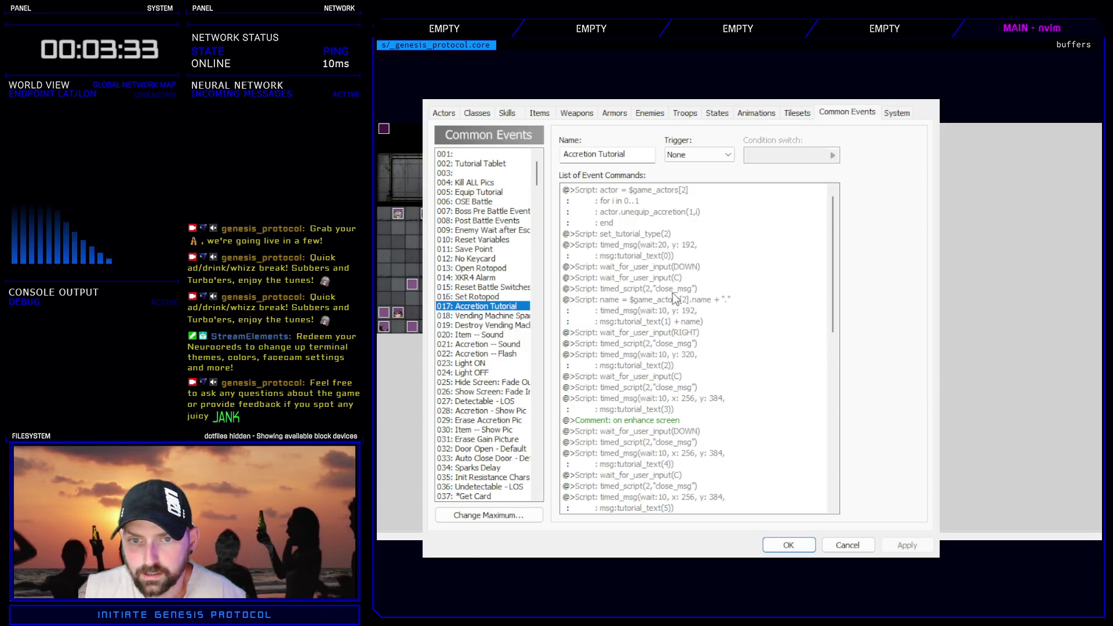
{"action": "scroll", "coordinate": [661, 405], "scroll_direction": "down", "scroll_amount": 4}
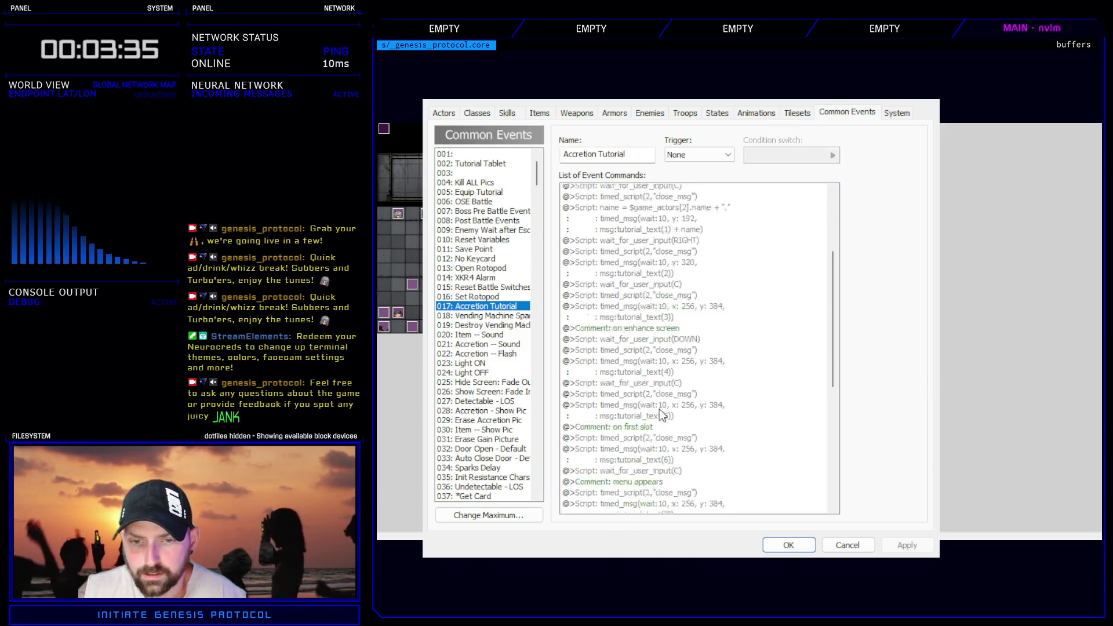
{"action": "left_click", "coordinate": [659, 355]}
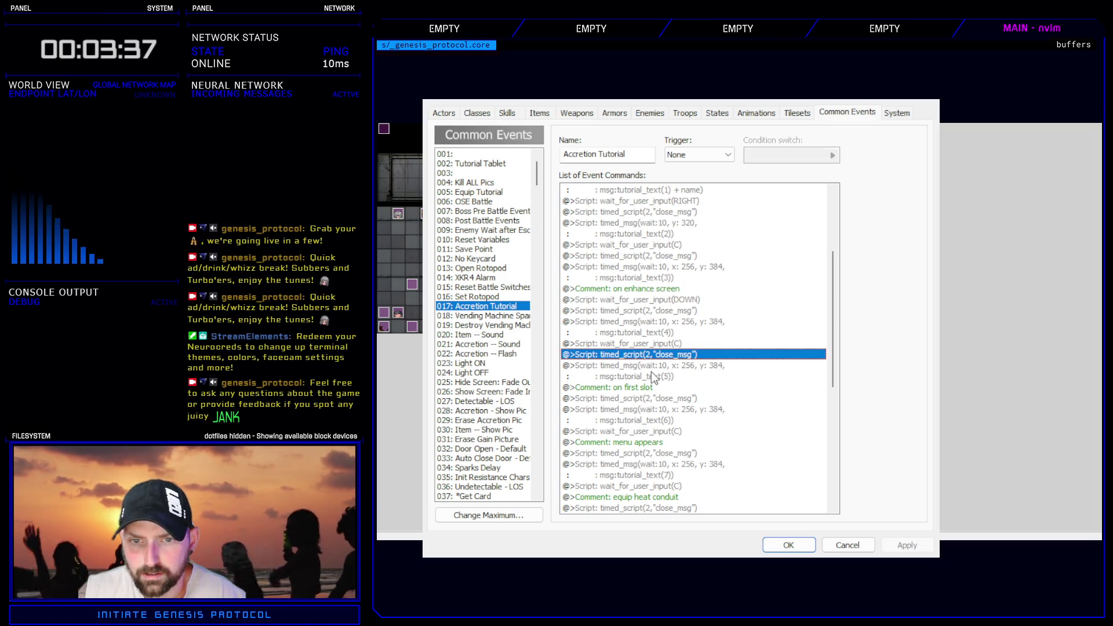
{"action": "left_click", "coordinate": [659, 313]}
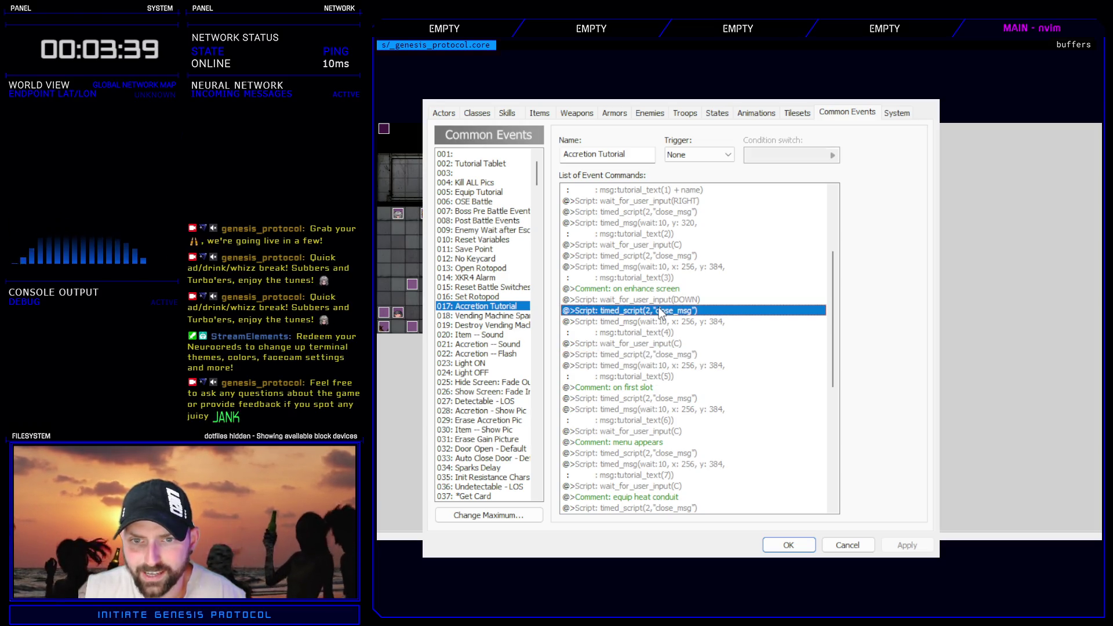
{"action": "left_click", "coordinate": [662, 398]}
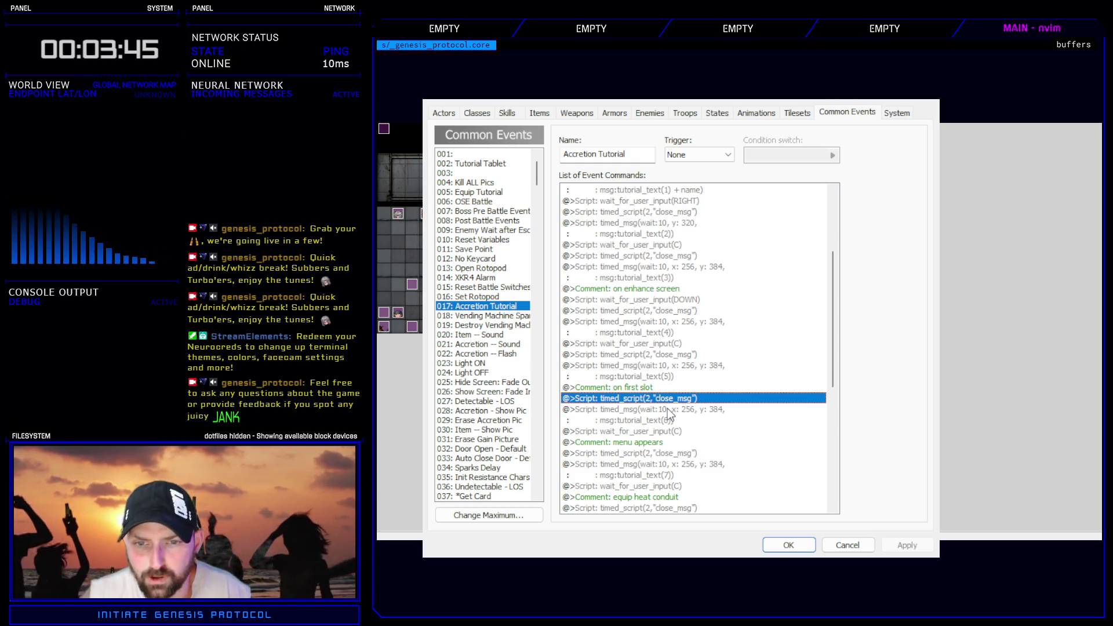
{"action": "left_click", "coordinate": [656, 410], "text": "shift"}
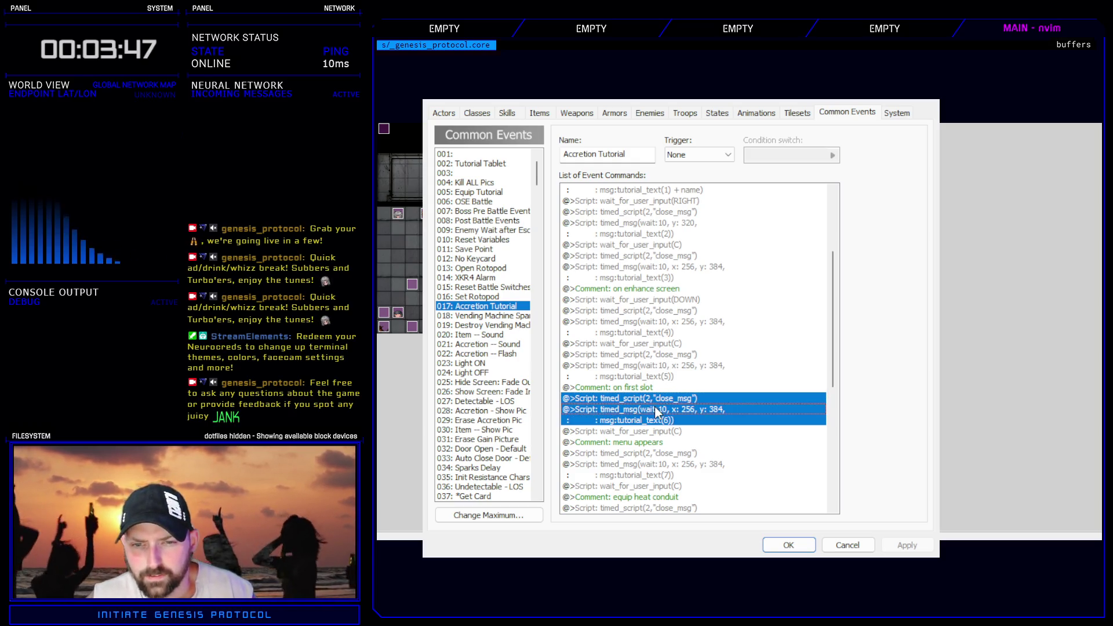
{"action": "key", "text": "Delete"}
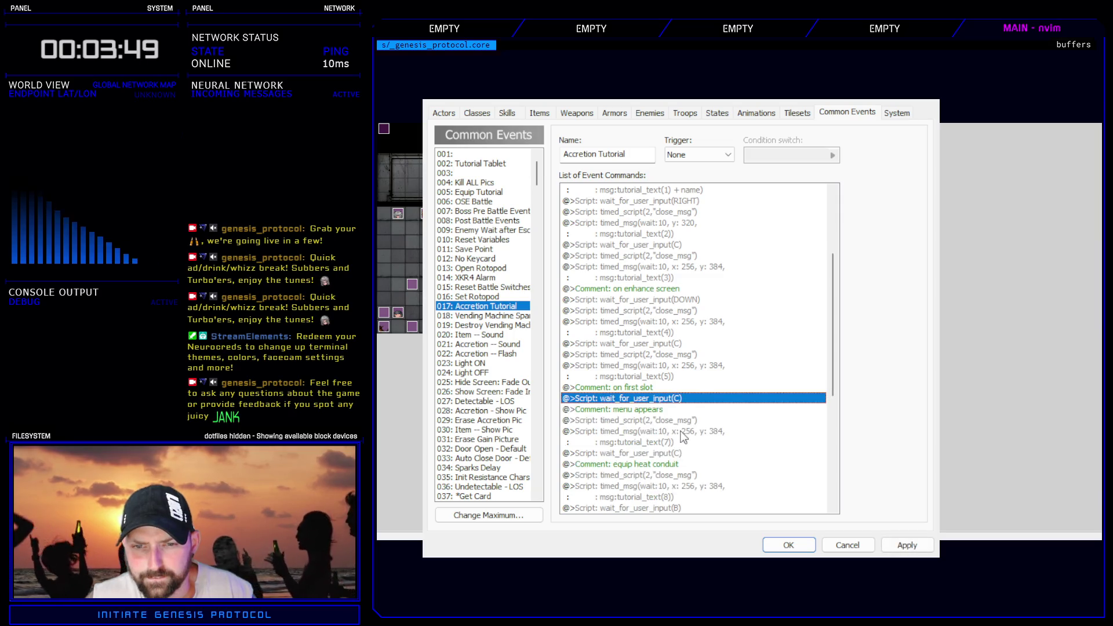
{"action": "left_click", "coordinate": [667, 422]}
{"action": "key", "text": "ctrl+v"}
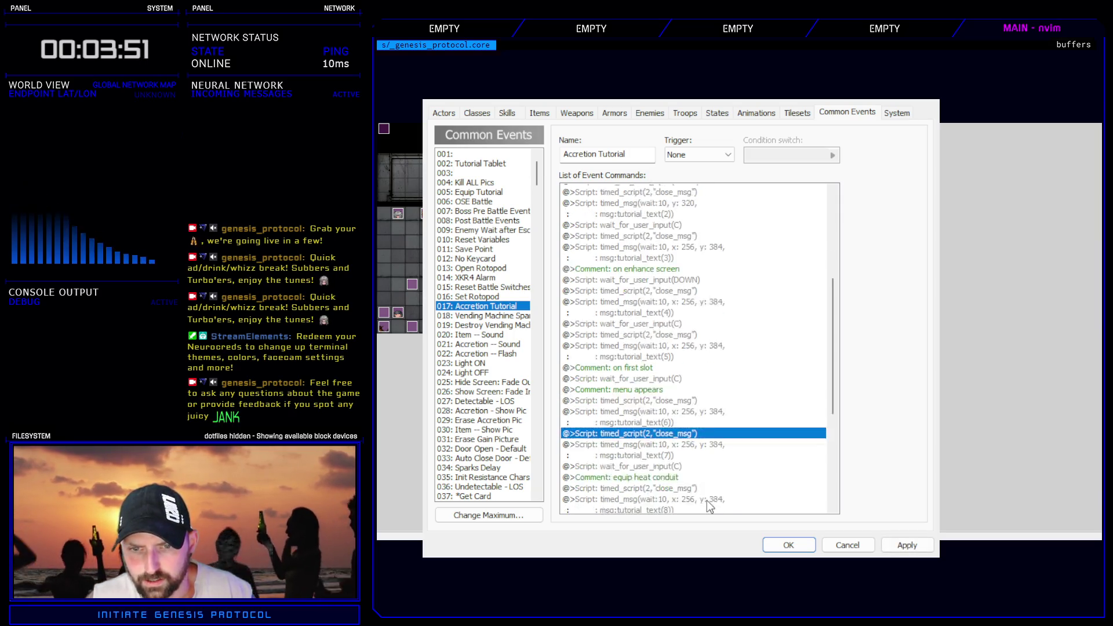
- Move the tutorial_text(7) block under 'equip heat conduit' and tutorial_text(8) after the B-input wait
{"action": "left_click", "coordinate": [655, 332], "text": "shift"}
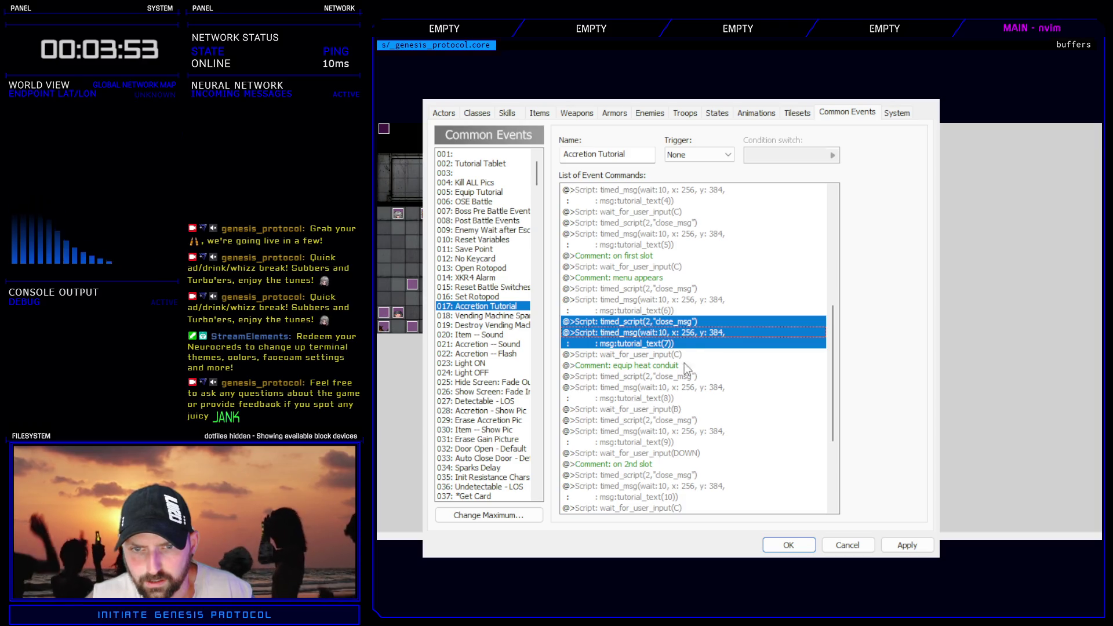
{"action": "key", "text": "Delete"}
{"action": "left_click", "coordinate": [649, 345]}
{"action": "key", "text": "ctrl+v"}
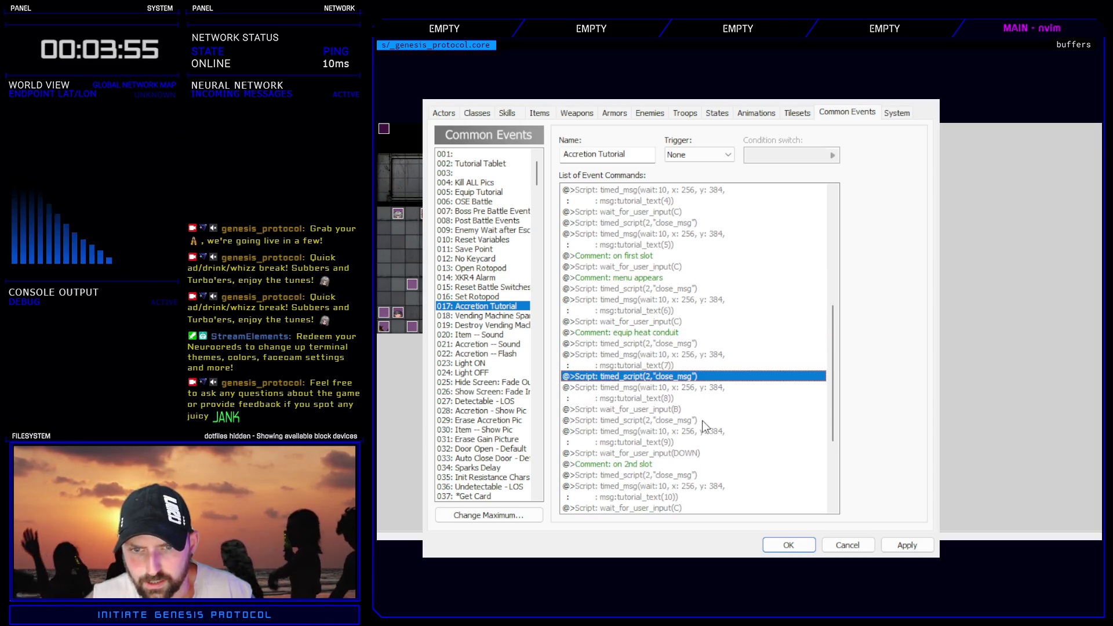
{"action": "left_click", "coordinate": [661, 399], "text": "shift"}
{"action": "key", "text": "Delete"}
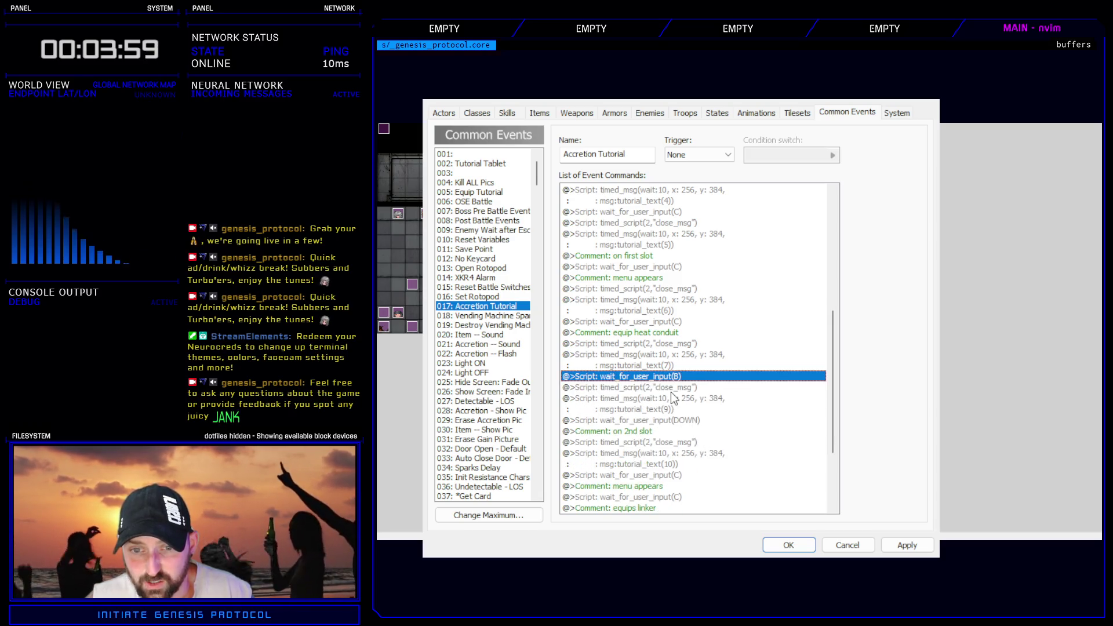
{"action": "left_click", "coordinate": [666, 388]}
{"action": "key", "text": "ctrl+v"}
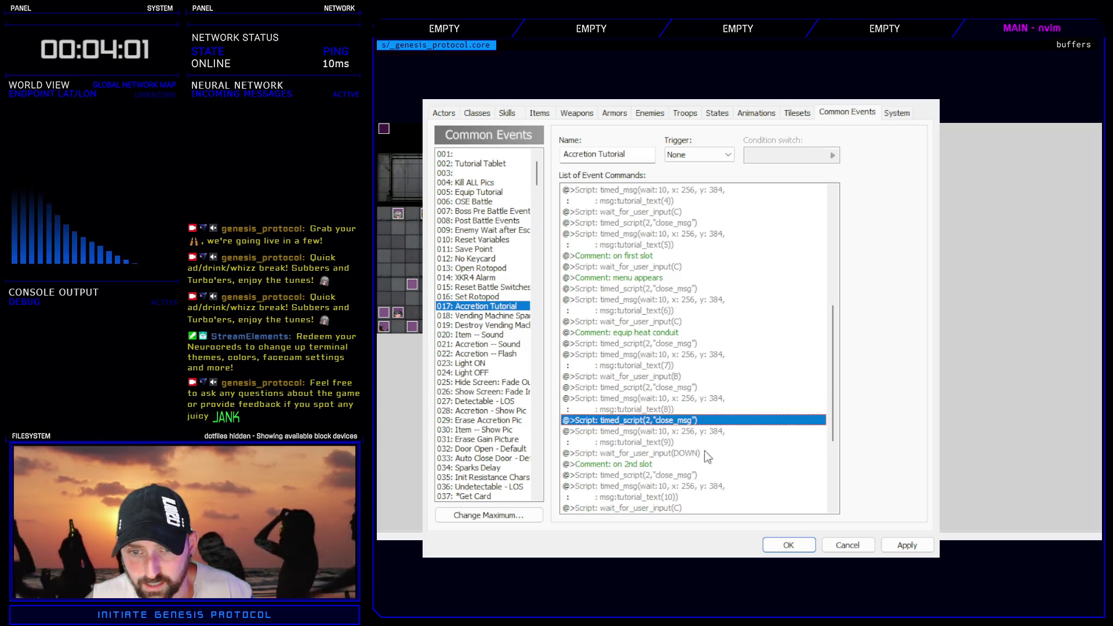
- Move tutorial_text(9) under 'on 2nd slot', move the tutorial_text(10) rows after the input wait, and close
{"action": "left_click", "coordinate": [662, 431], "text": "shift"}
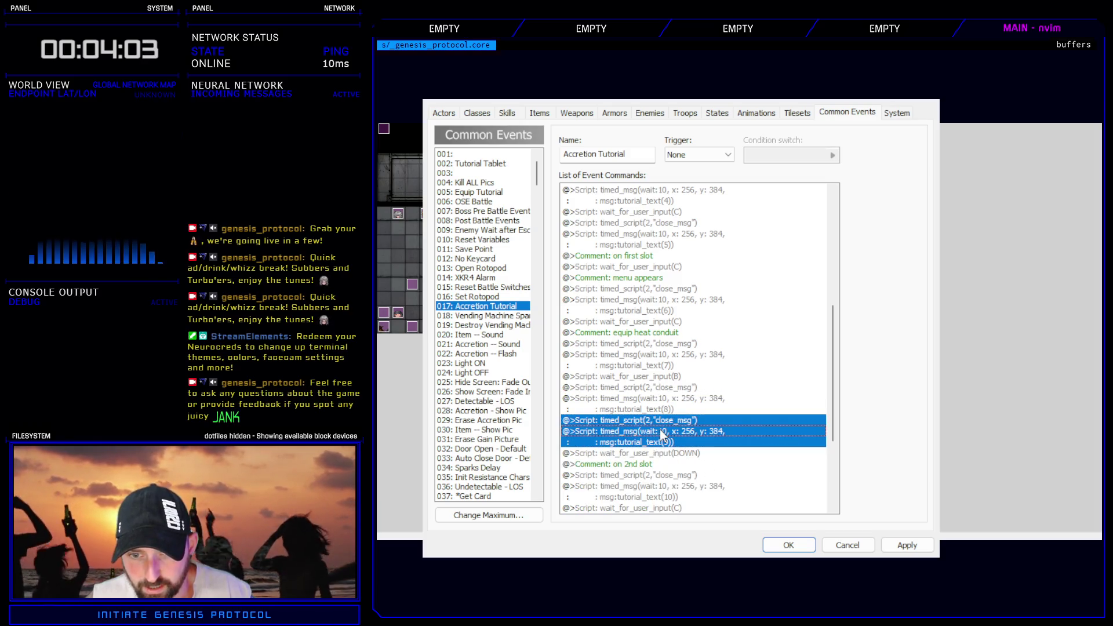
{"action": "key", "text": "Delete"}
{"action": "left_click", "coordinate": [655, 442]}
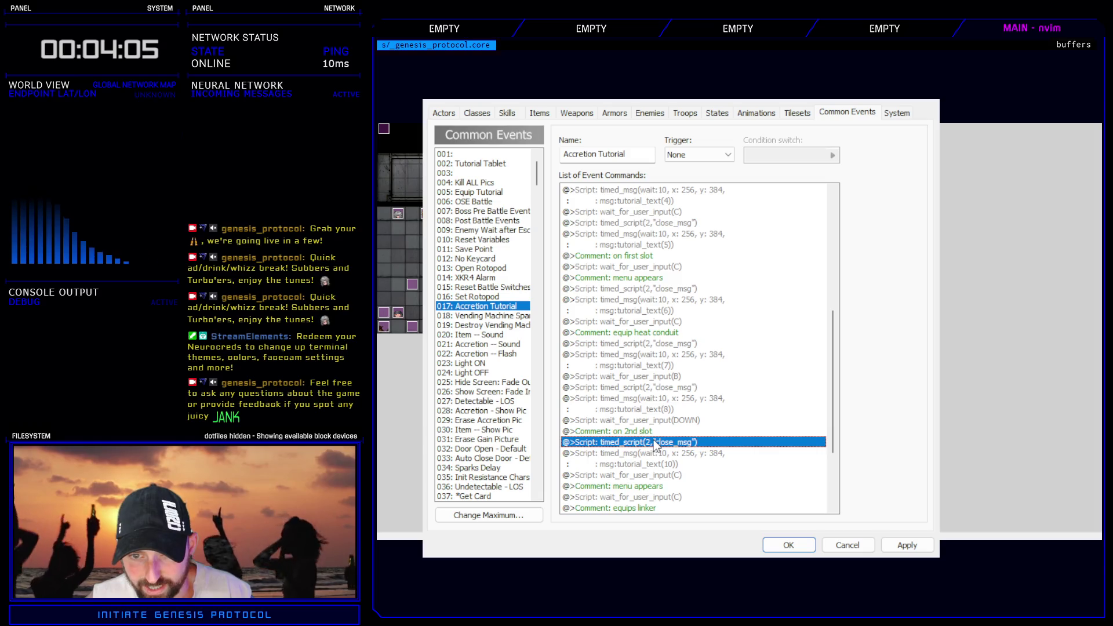
{"action": "key", "text": "ctrl+v"}
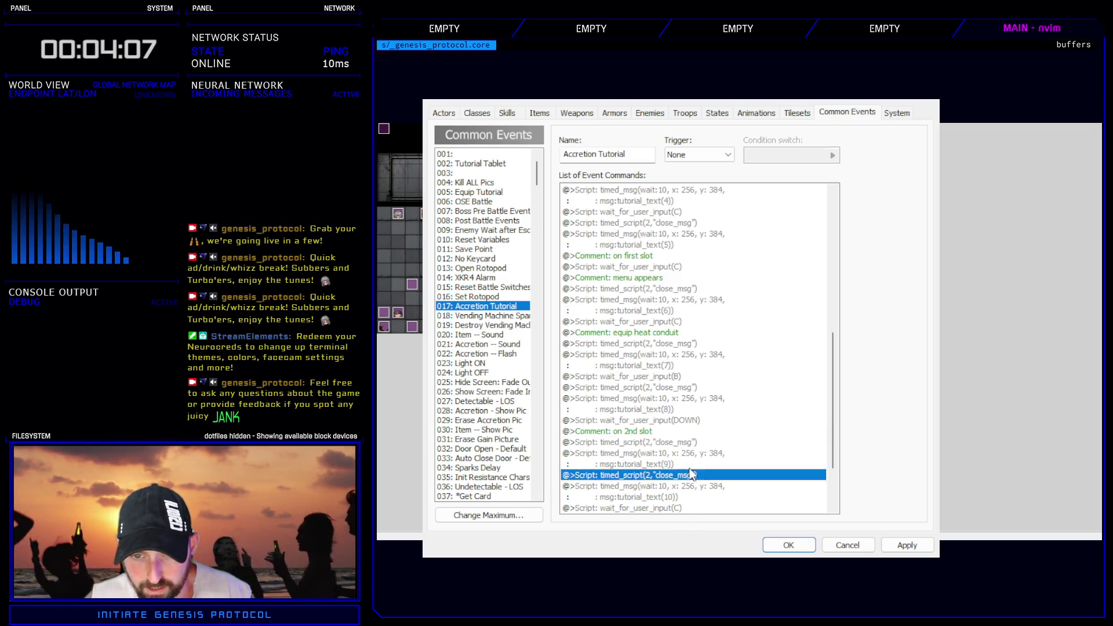
{"action": "scroll", "coordinate": [689, 466], "scroll_direction": "down", "scroll_amount": 2}
{"action": "left_click", "coordinate": [662, 428], "text": "shift"}
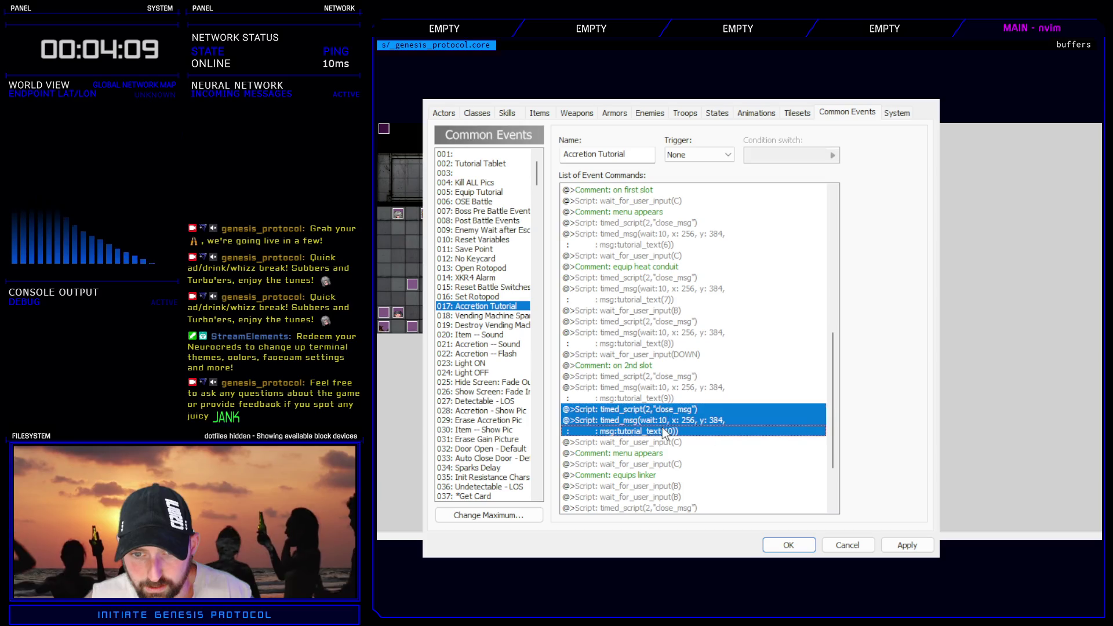
{"action": "key", "text": "Delete"}
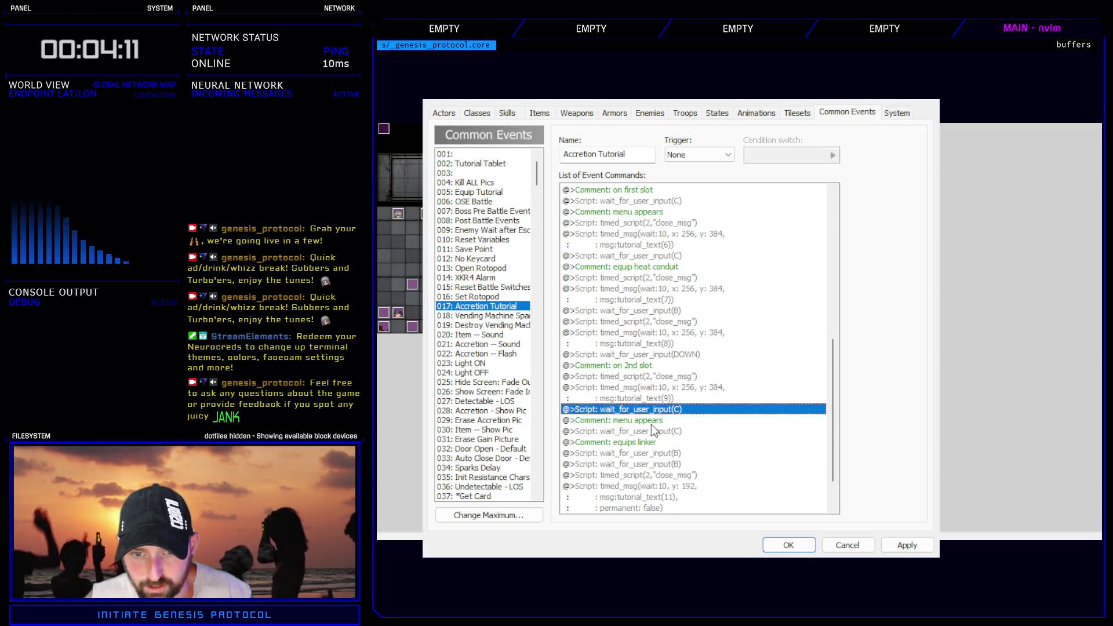
{"action": "left_click", "coordinate": [651, 424]}
{"action": "left_click", "coordinate": [786, 545]}
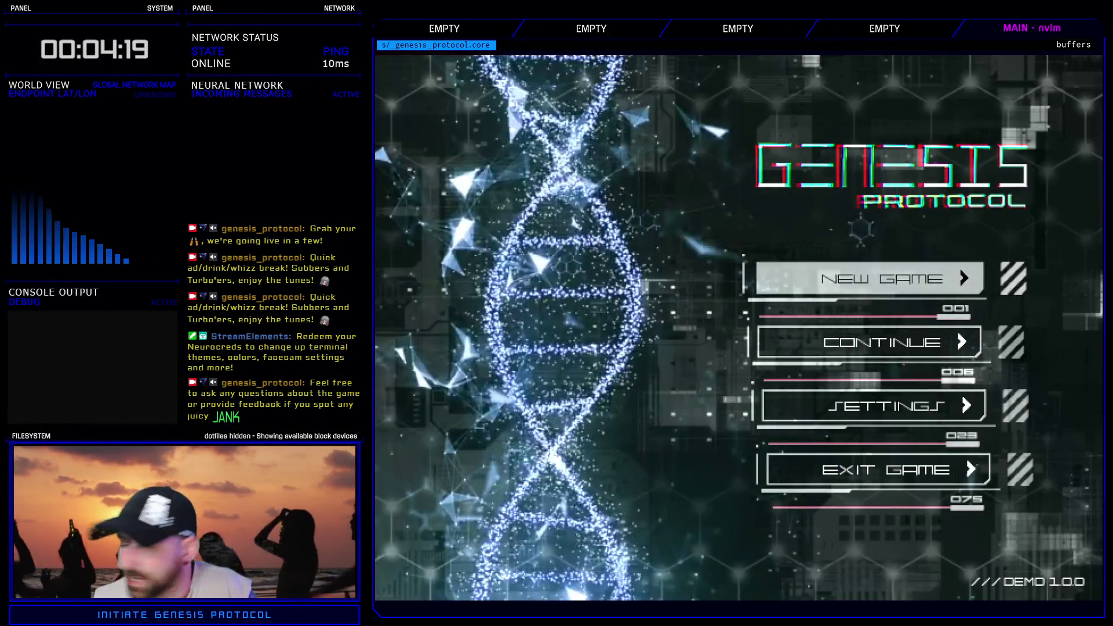
- Start a new Normal game and open Kivos's accretion loadout from the Enhance tab
{"action": "key", "text": "Return"}
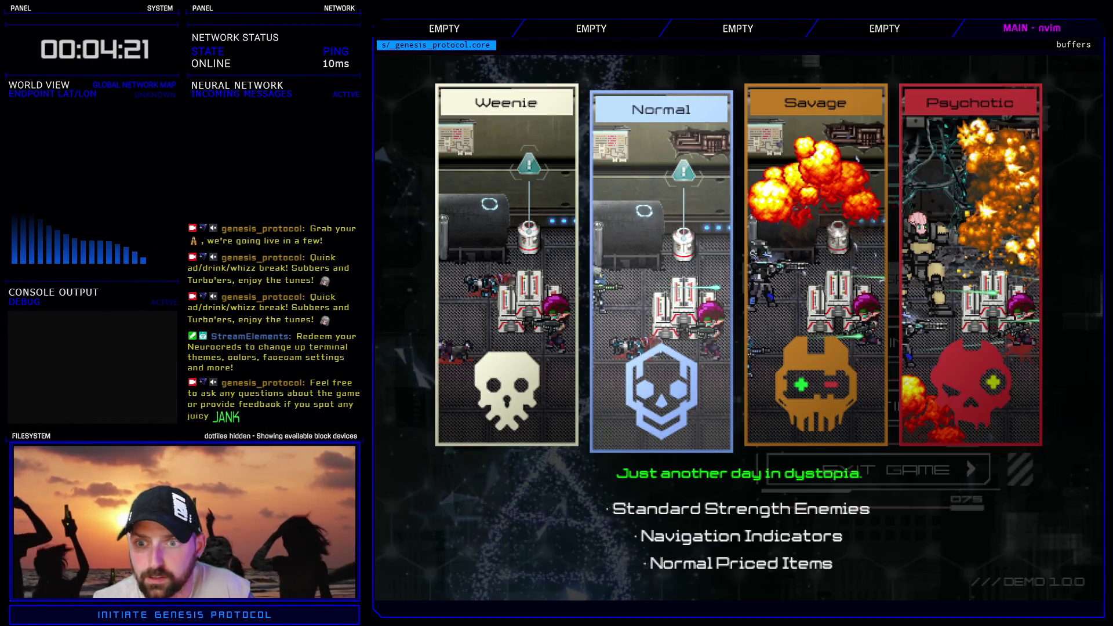
{"action": "key", "text": "Return"}
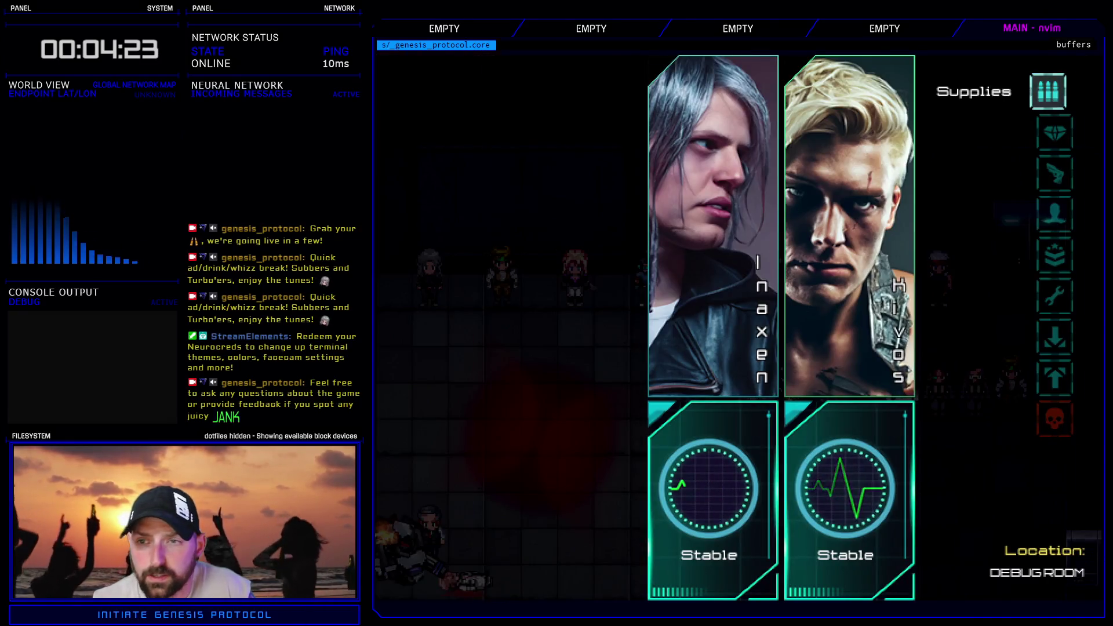
{"action": "key", "text": "Down"}
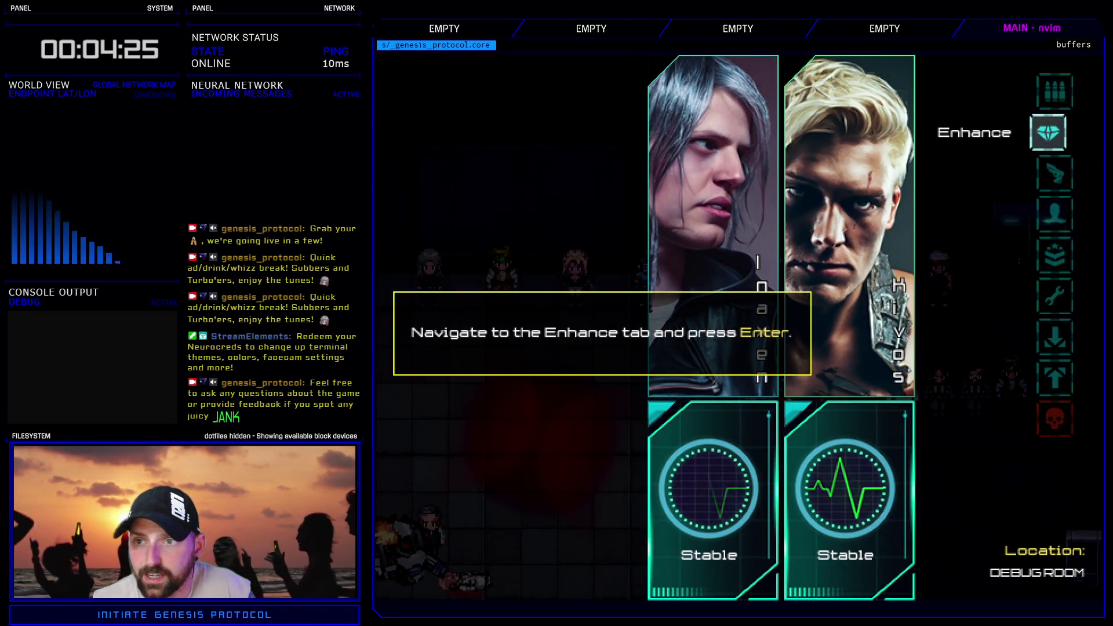
{"action": "key", "text": "Return"}
{"action": "key", "text": "Right"}
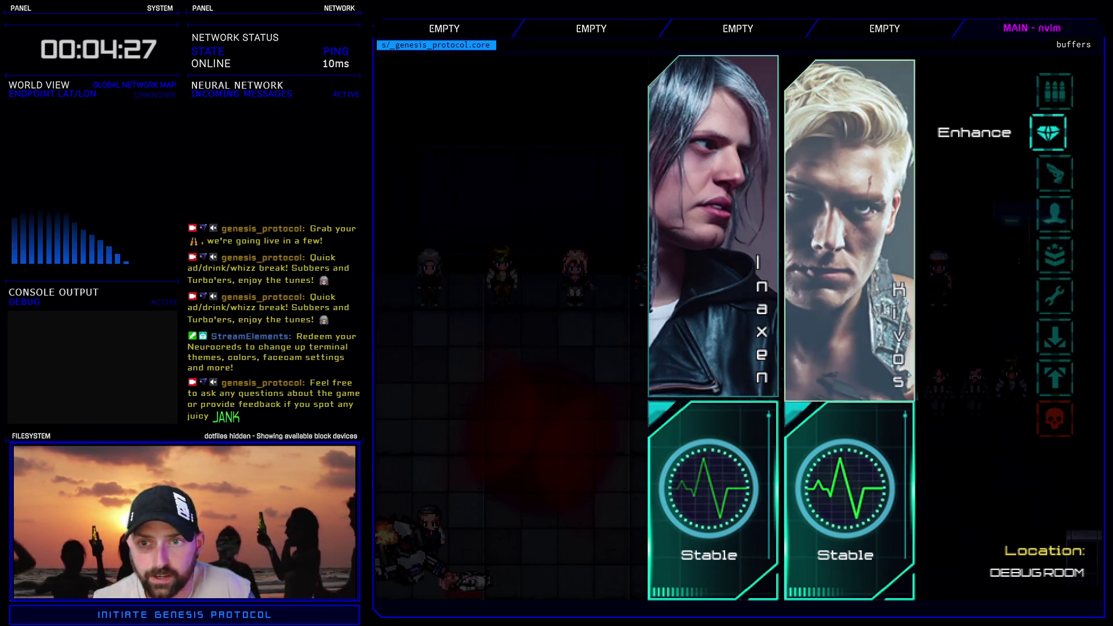
{"action": "key", "text": "Return"}
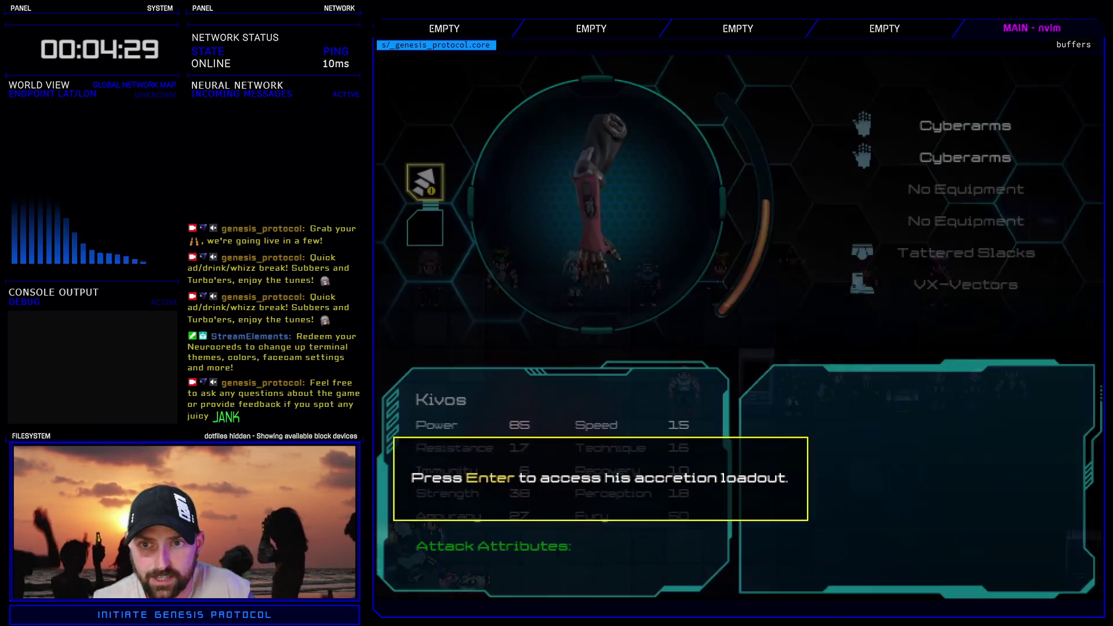
{"action": "key", "text": "Return"}
- Install the Heat Conduit in the second Cyberarms' first node and return to the node list
{"action": "key", "text": "Down"}
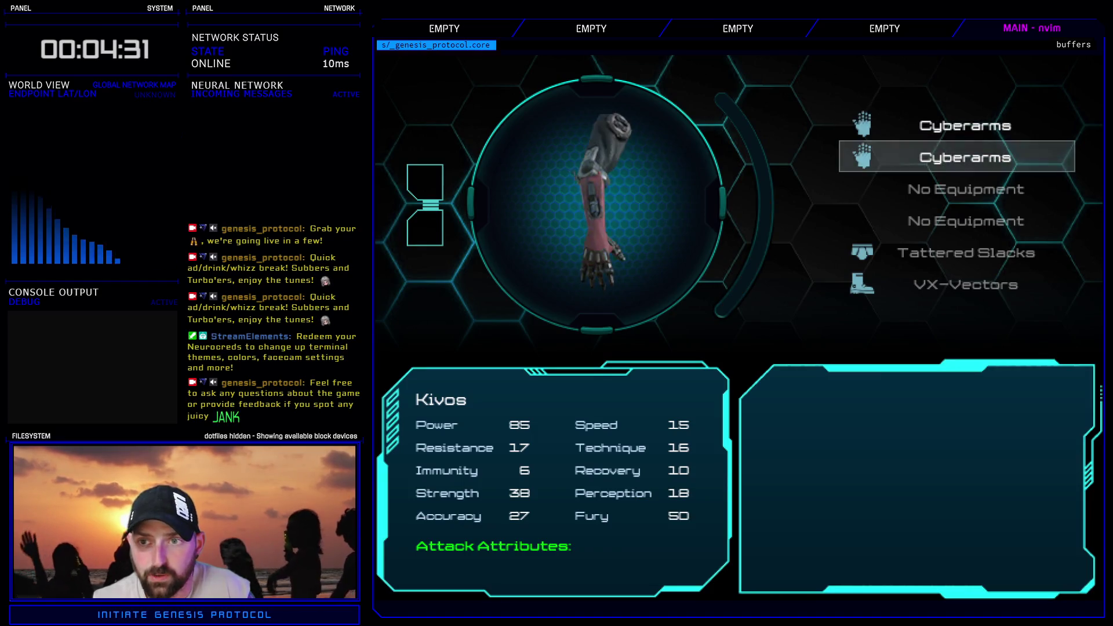
{"action": "key", "text": "Return"}
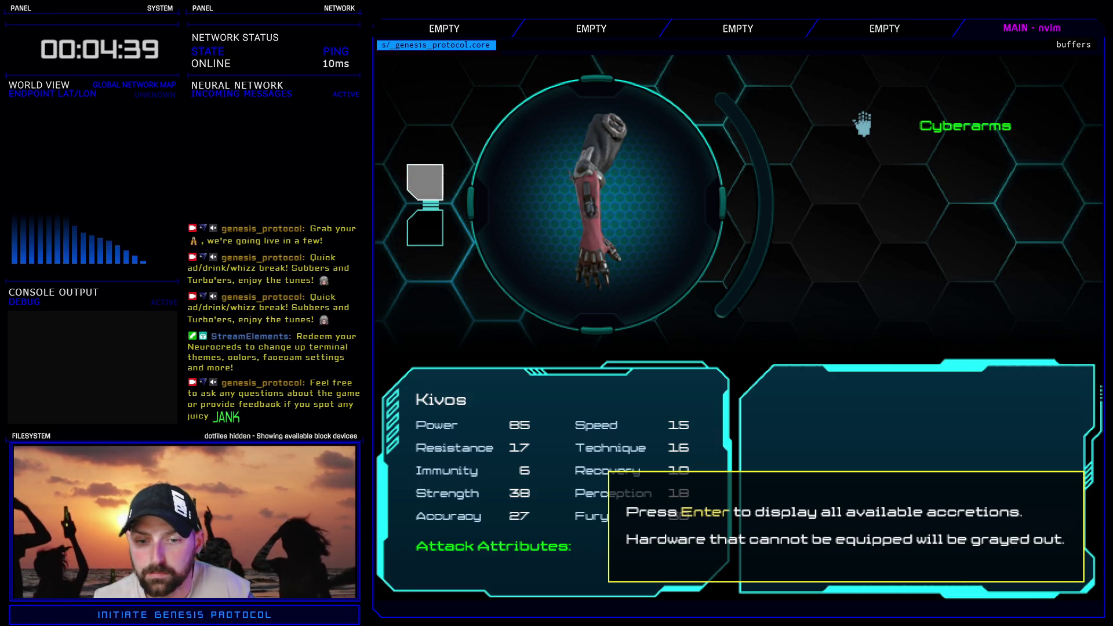
{"action": "key", "text": "Return"}
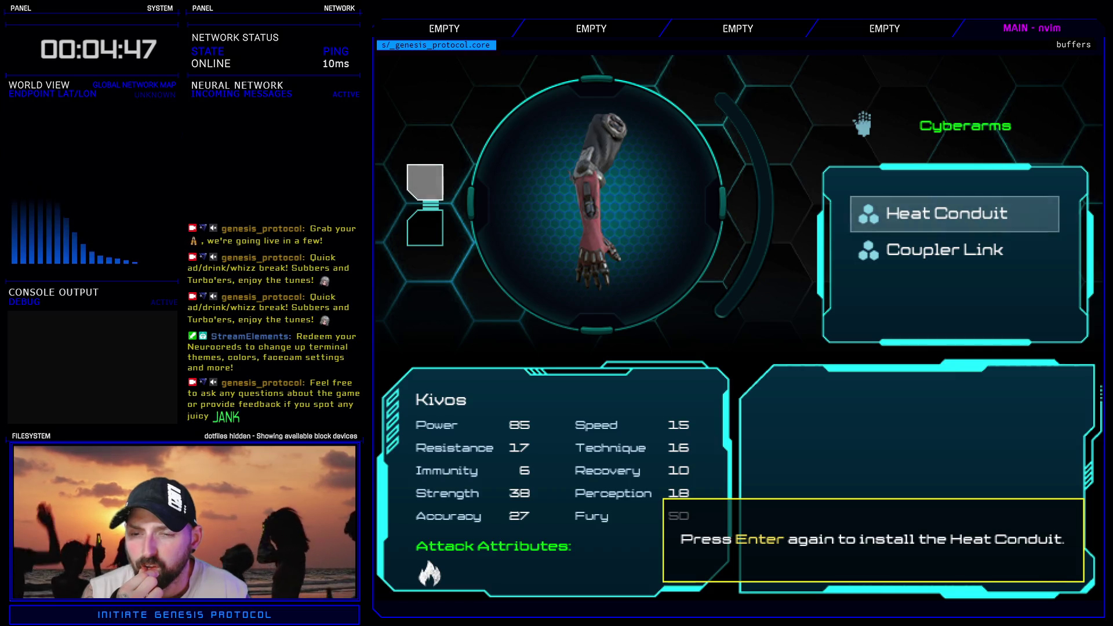
{"action": "key", "text": "Return"}
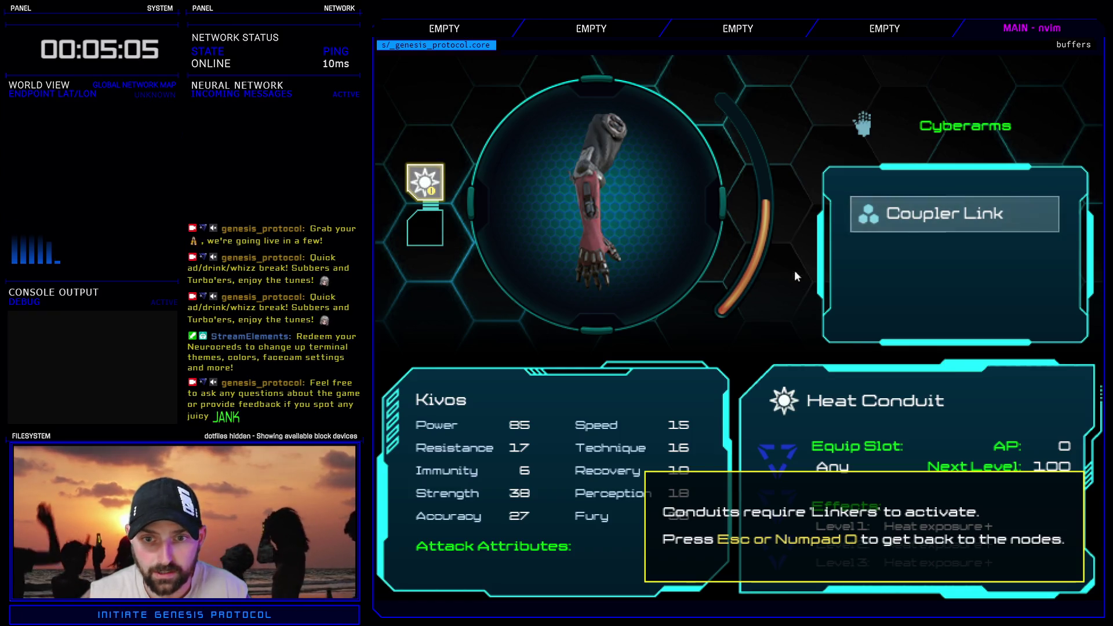
{"action": "key", "text": "Escape"}
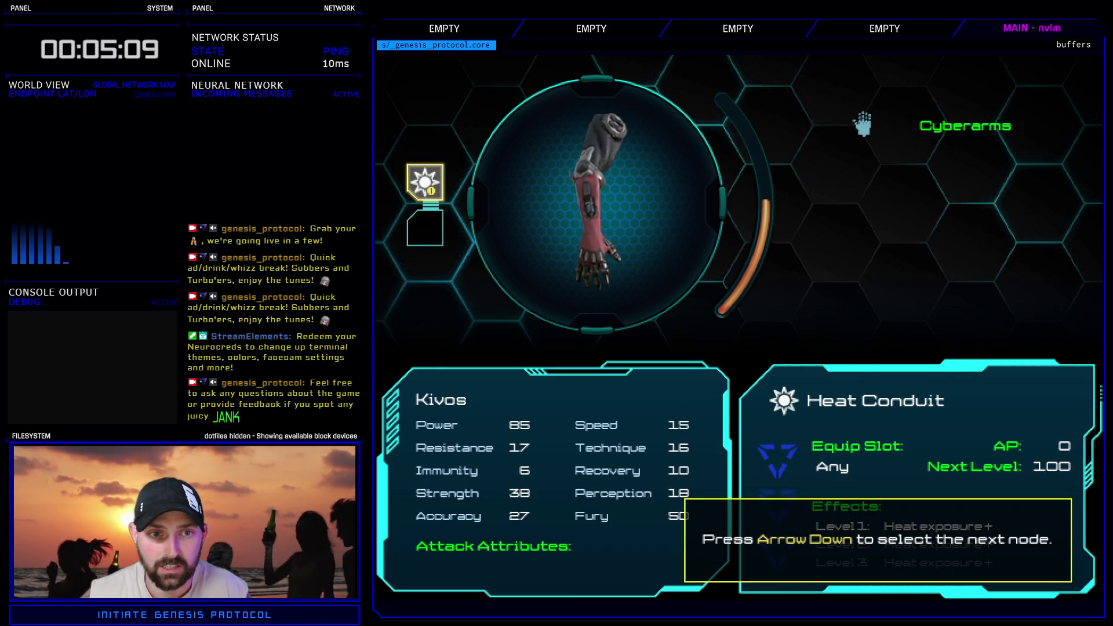
- Equip the Coupler Link in the cyberarm's second node and back out of the nodes
{"action": "key", "text": "Down"}
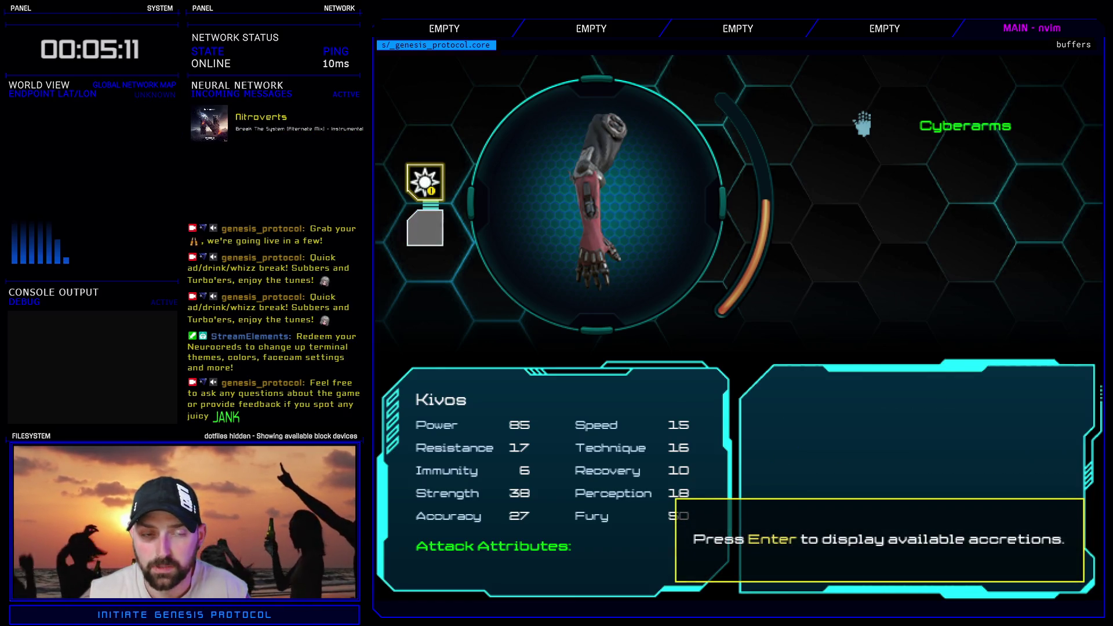
{"action": "key", "text": "Return"}
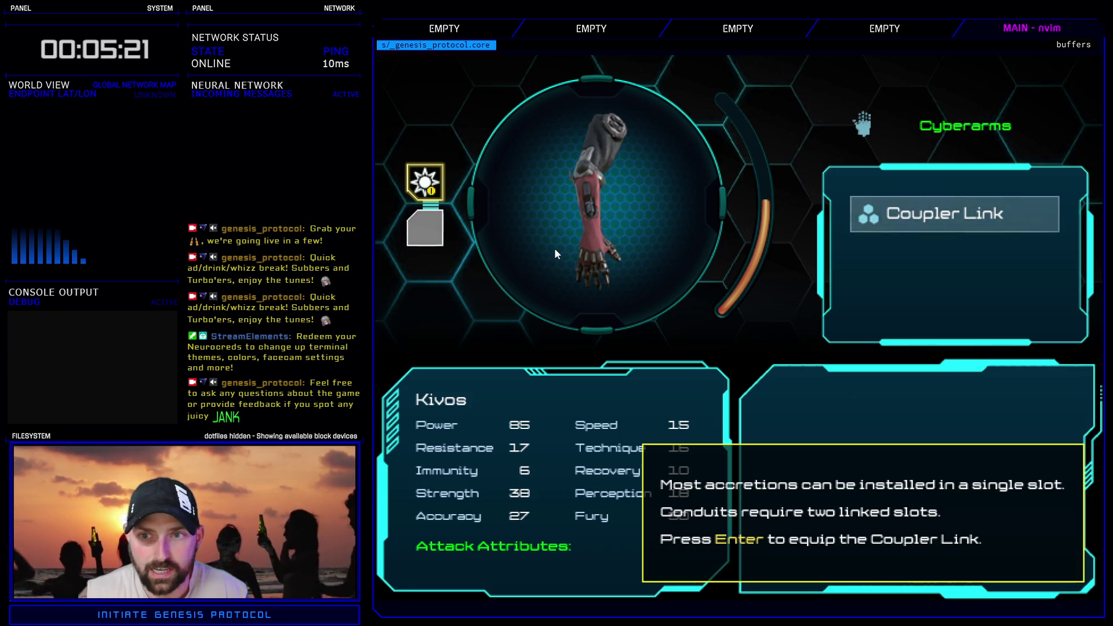
{"action": "key", "text": "Return"}
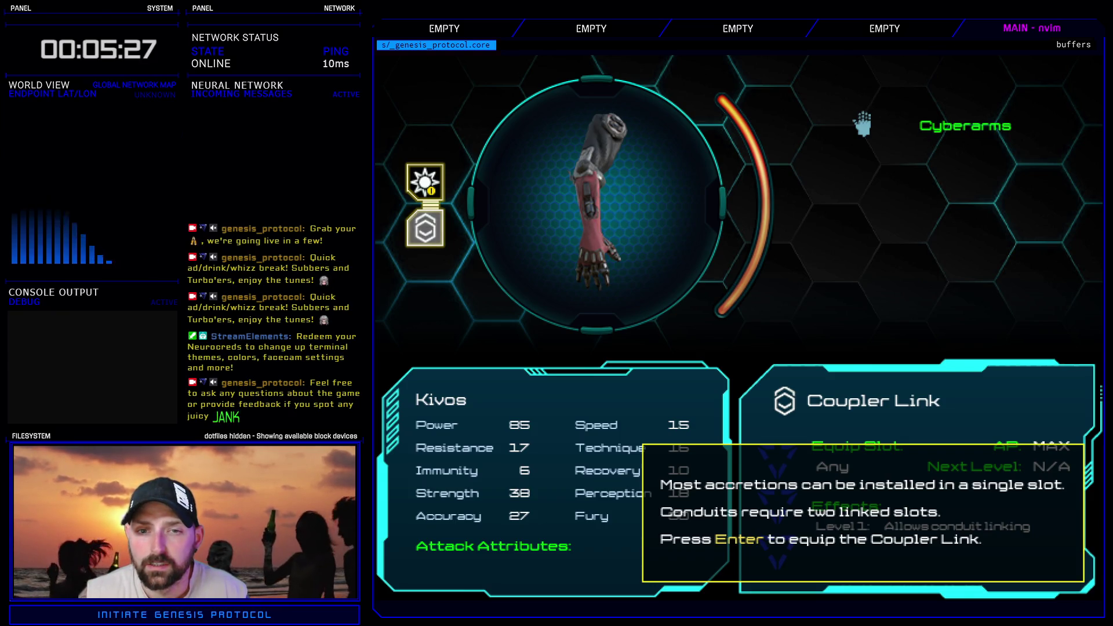
{"action": "key", "text": "Return"}
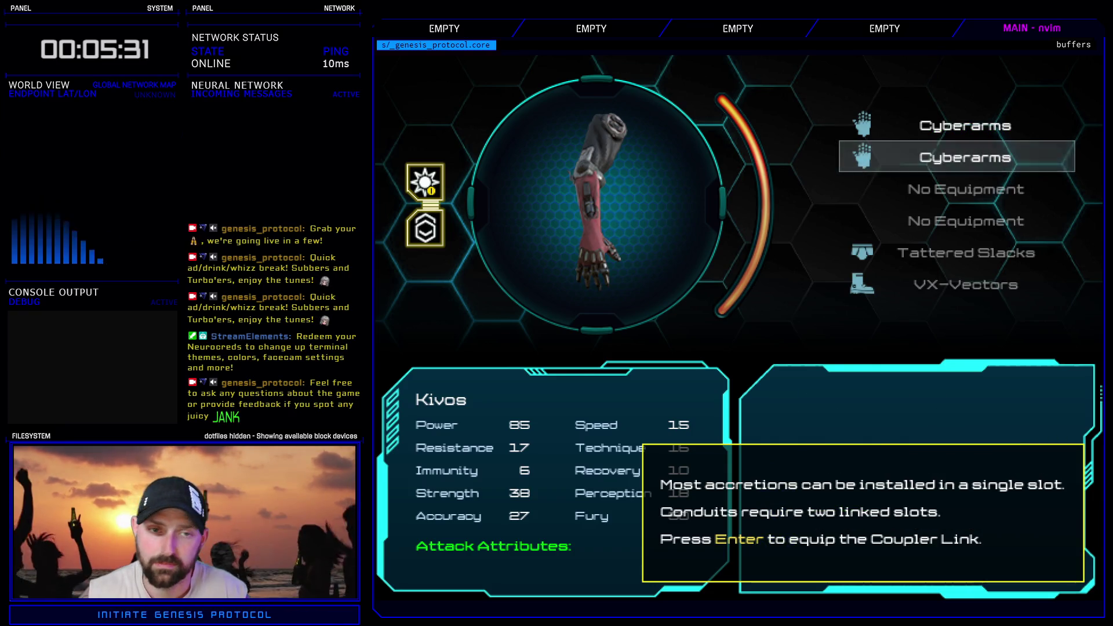
- Leave the loadout screen and end the playtest with Quit > Exit Game
{"action": "key", "text": "Escape"}
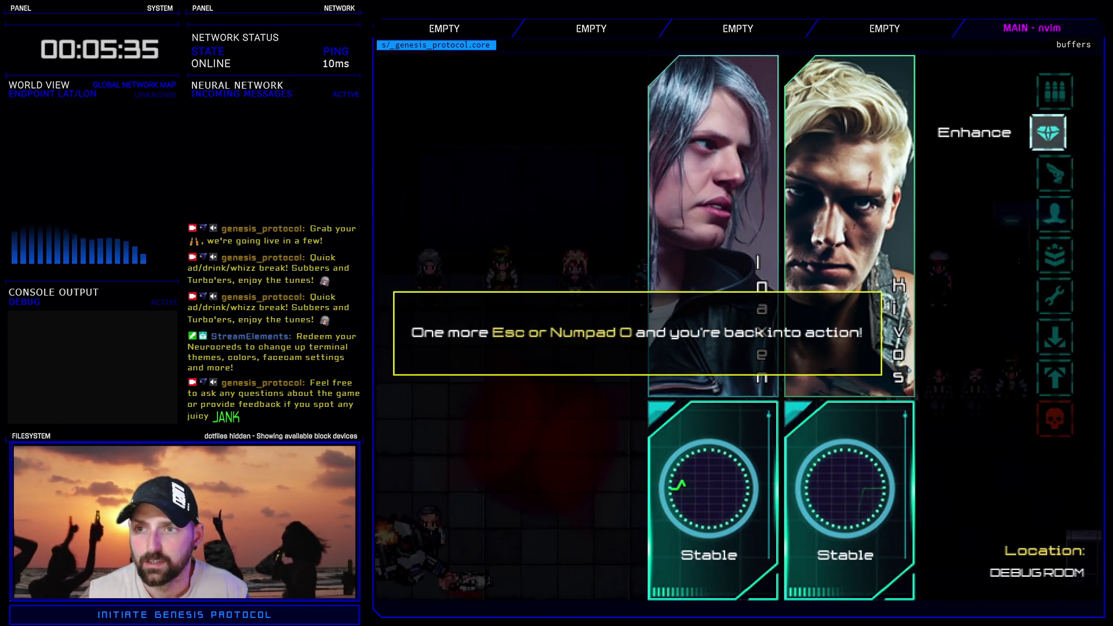
{"action": "key", "text": "Up"}
{"action": "key", "text": "Up"}
{"action": "key", "text": "Return"}
{"action": "key", "text": "Down"}
{"action": "key", "text": "Down"}
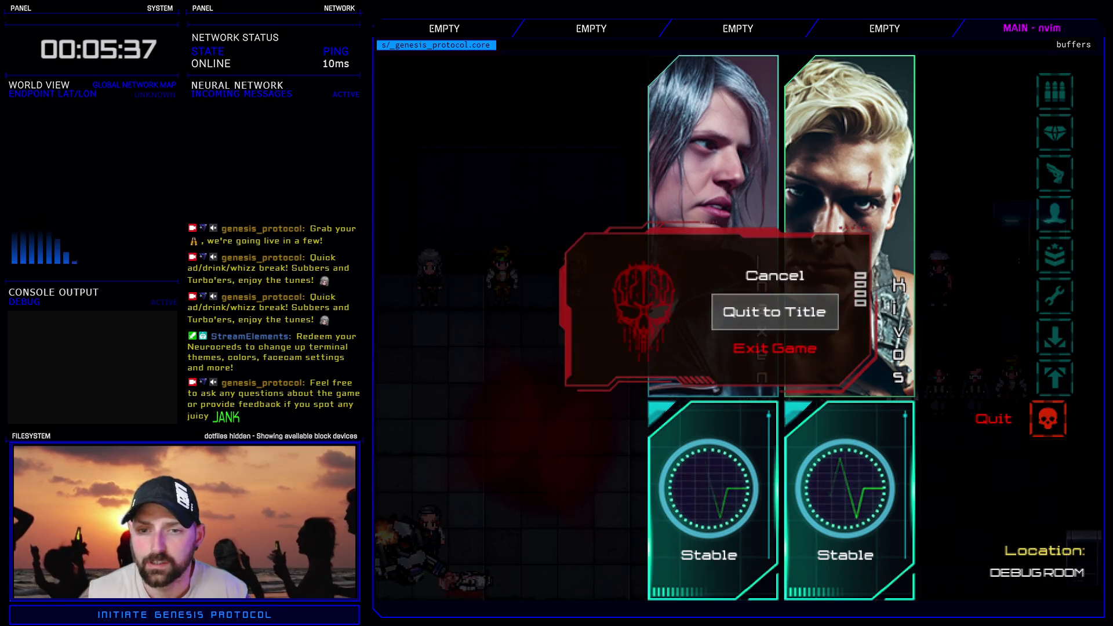
{"action": "key", "text": "Return"}
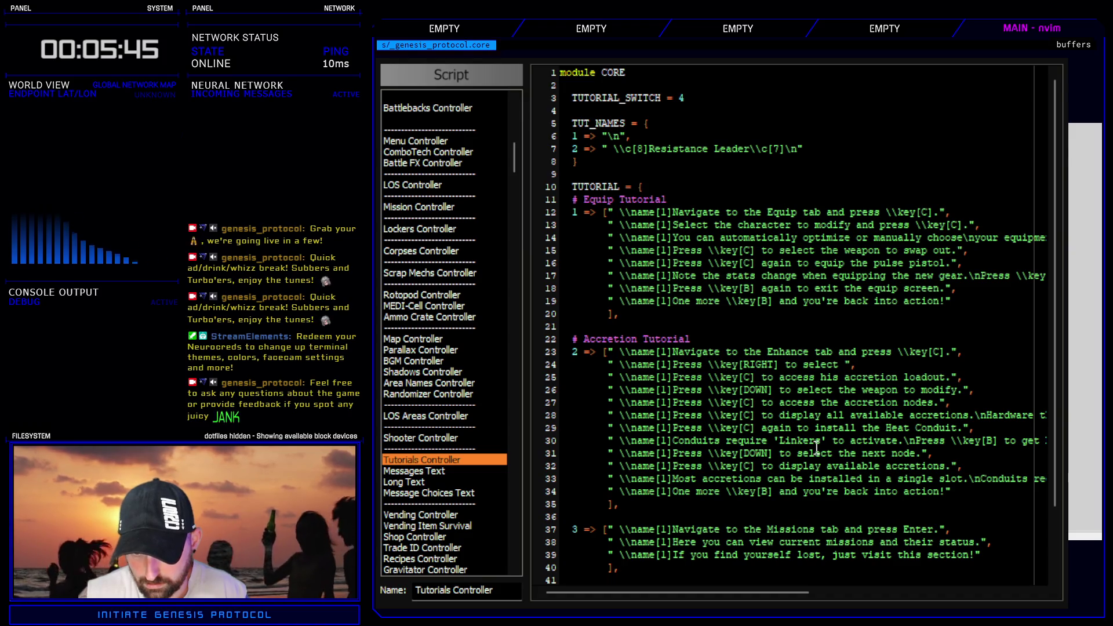
- Duplicate the closing tutorial line twice and rewrite line 34 to start with 'Press', dropping its old ending
{"action": "mouse_move", "coordinate": [796, 592]}
{"action": "left_mouse_down"}
{"action": "mouse_move", "coordinate": [1026, 603]}
{"action": "mouse_move", "coordinate": [787, 589]}
{"action": "left_mouse_up"}
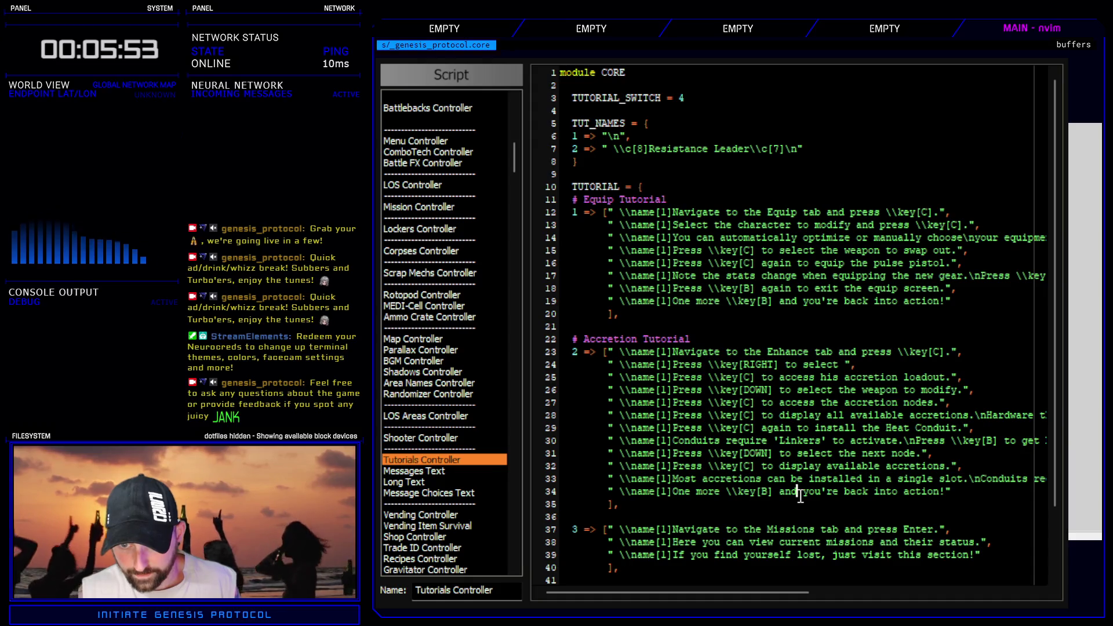
{"action": "key", "text": "y"}
{"action": "key", "text": "y"}
{"action": "key", "text": "p"}
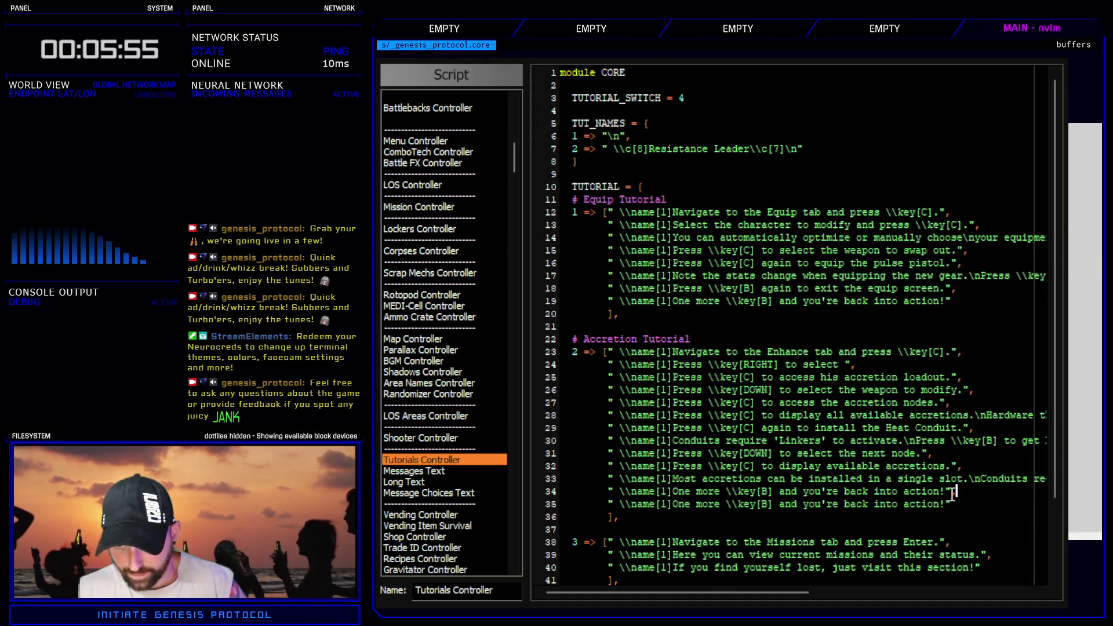
{"action": "key", "text": "p"}
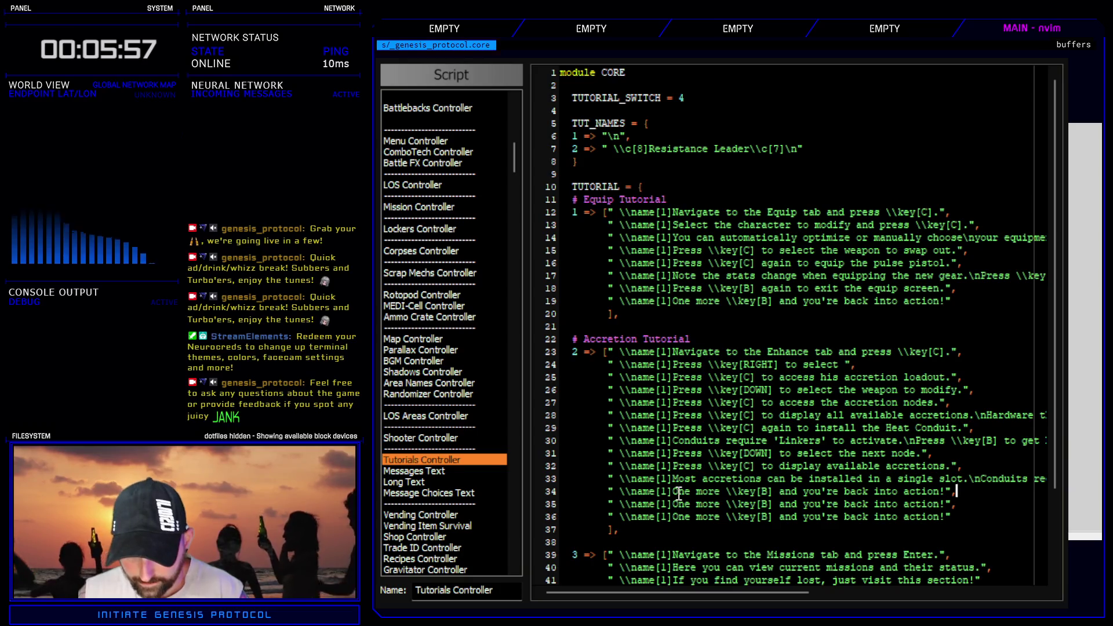
{"action": "mouse_move", "coordinate": [673, 491]}
{"action": "left_mouse_down"}
{"action": "mouse_move", "coordinate": [712, 494]}
{"action": "mouse_move", "coordinate": [681, 492]}
{"action": "left_mouse_up"}
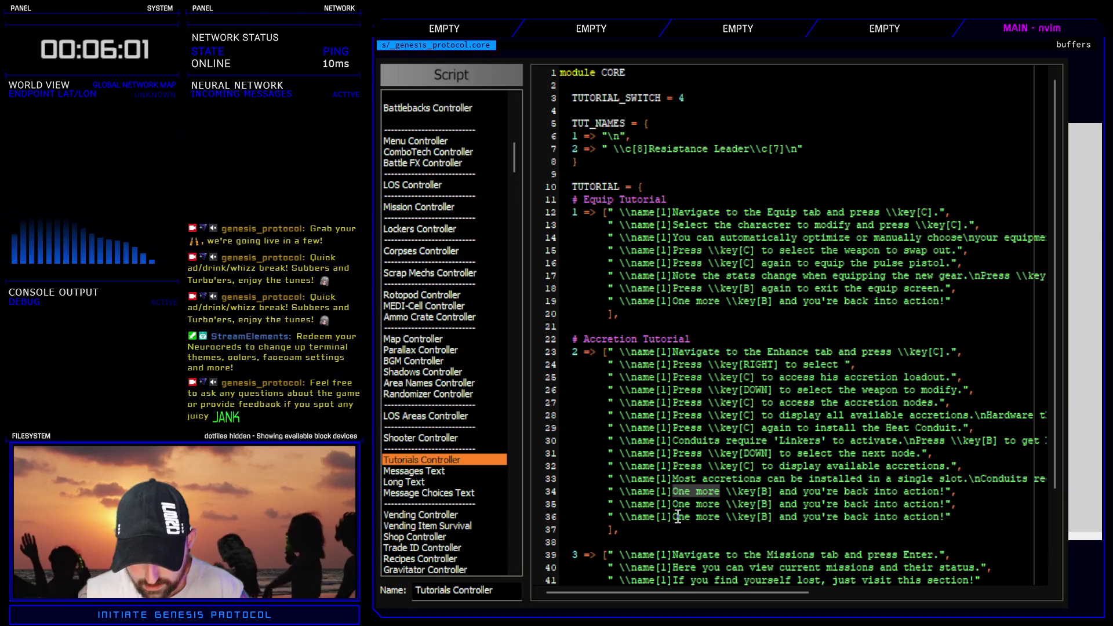
{"action": "type", "text": "Press"}
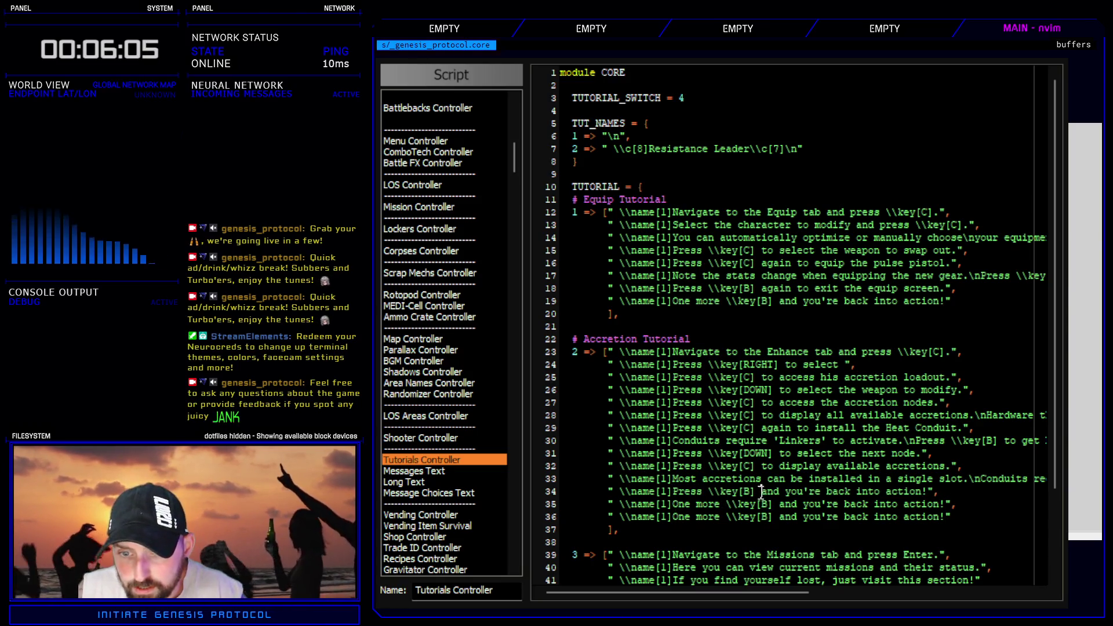
{"action": "left_click_drag", "start_coordinate": [761, 492], "coordinate": [918, 493]}
{"action": "key", "text": "BackSpace"}
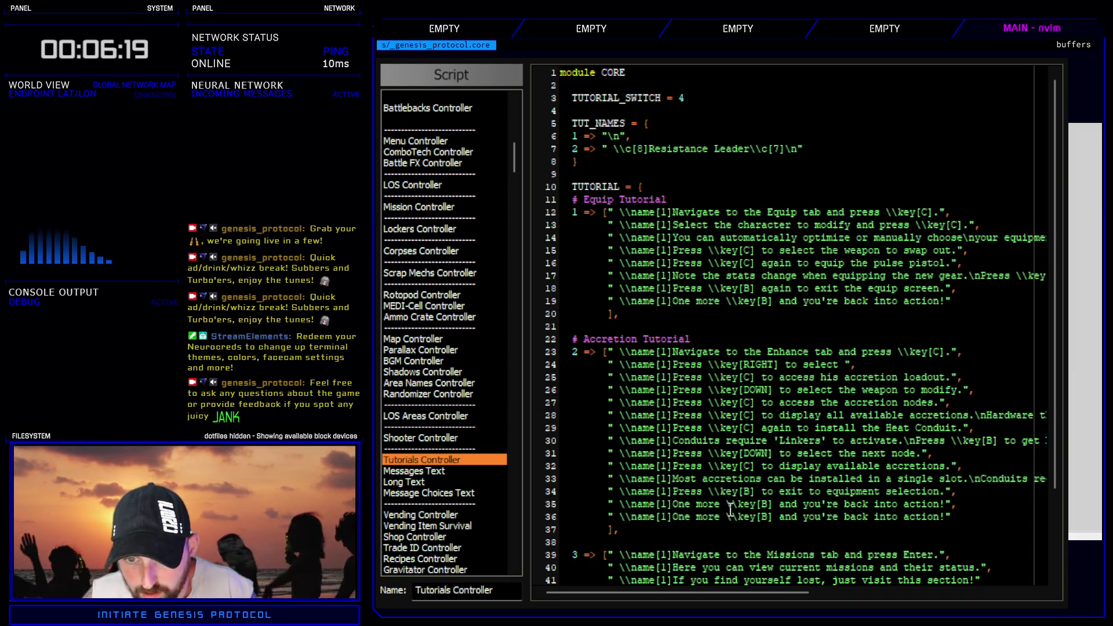
- Reword line 35 to 'Press \key[B] to get back to the main menu!'
{"action": "left_click_drag", "start_coordinate": [673, 503], "coordinate": [723, 504]}
{"action": "key", "text": "d"}
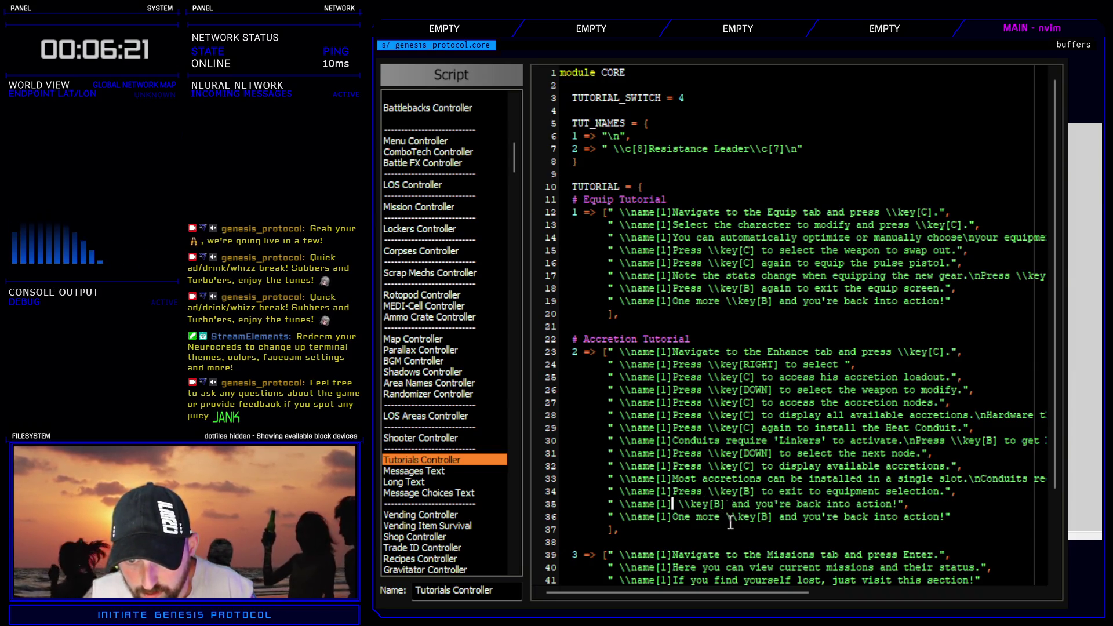
{"action": "key", "text": "Delete"}
{"action": "type", "text": "Press"}
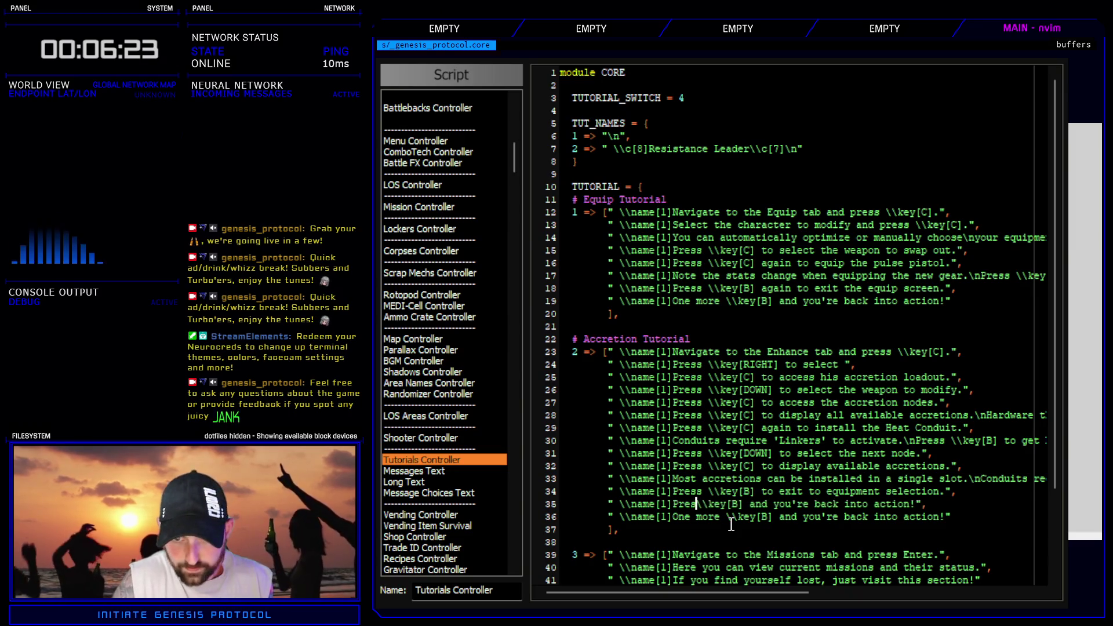
{"action": "left_click_drag", "start_coordinate": [761, 504], "coordinate": [917, 505]}
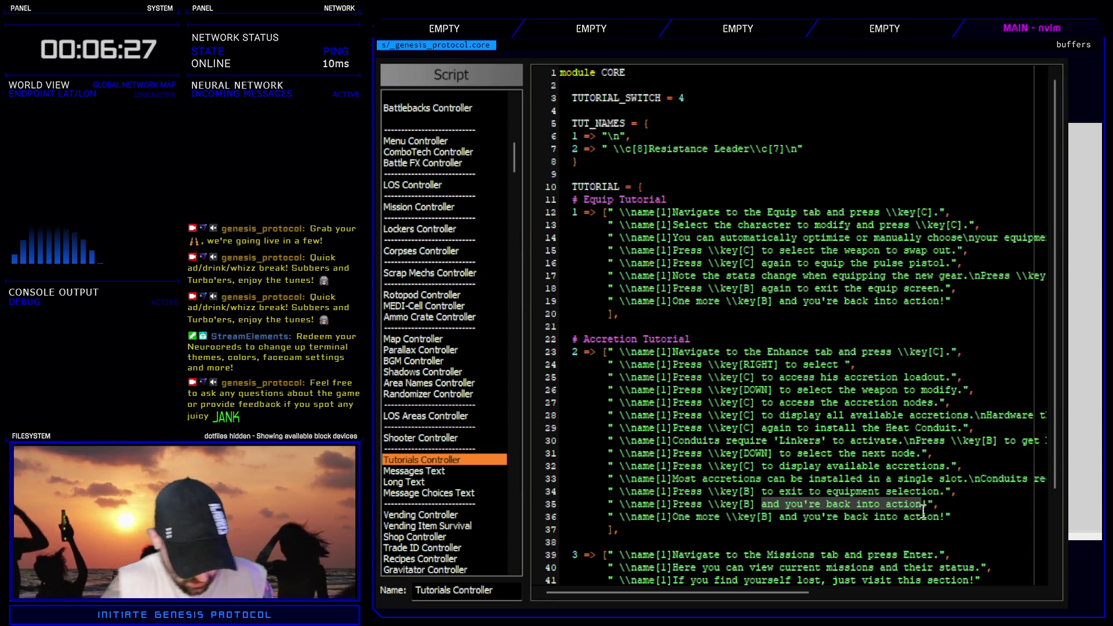
{"action": "type", "text": "cto g"}
{"action": "type", "text": "k to themai"}
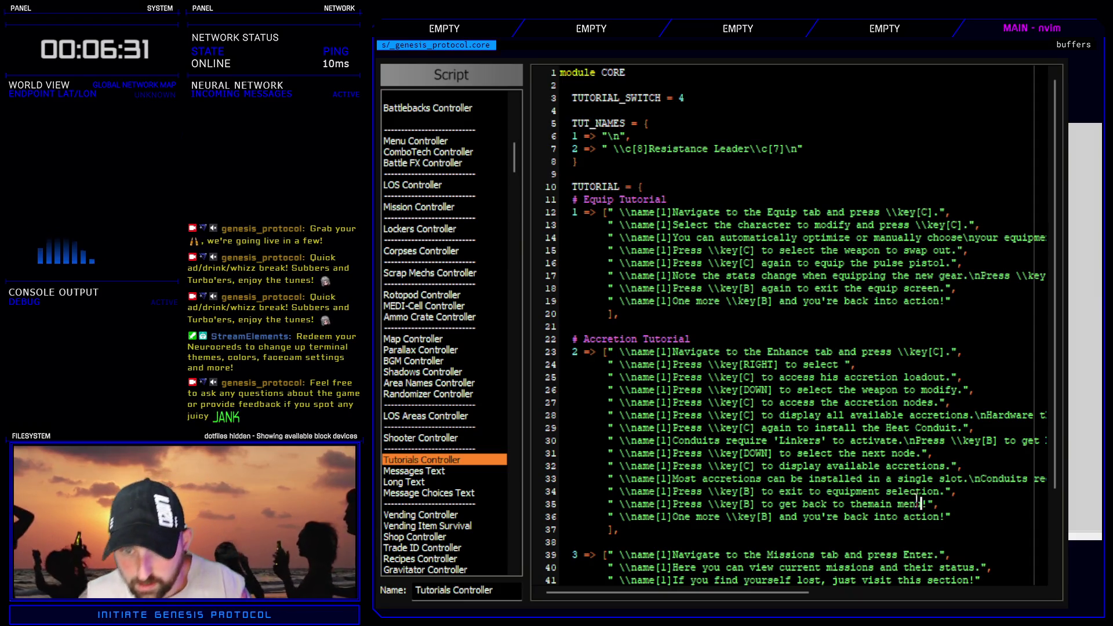
- Delete the duplicate line 36, fix 'the main' spacing, and close the Script Editor
{"action": "triple_click", "coordinate": [548, 519]}
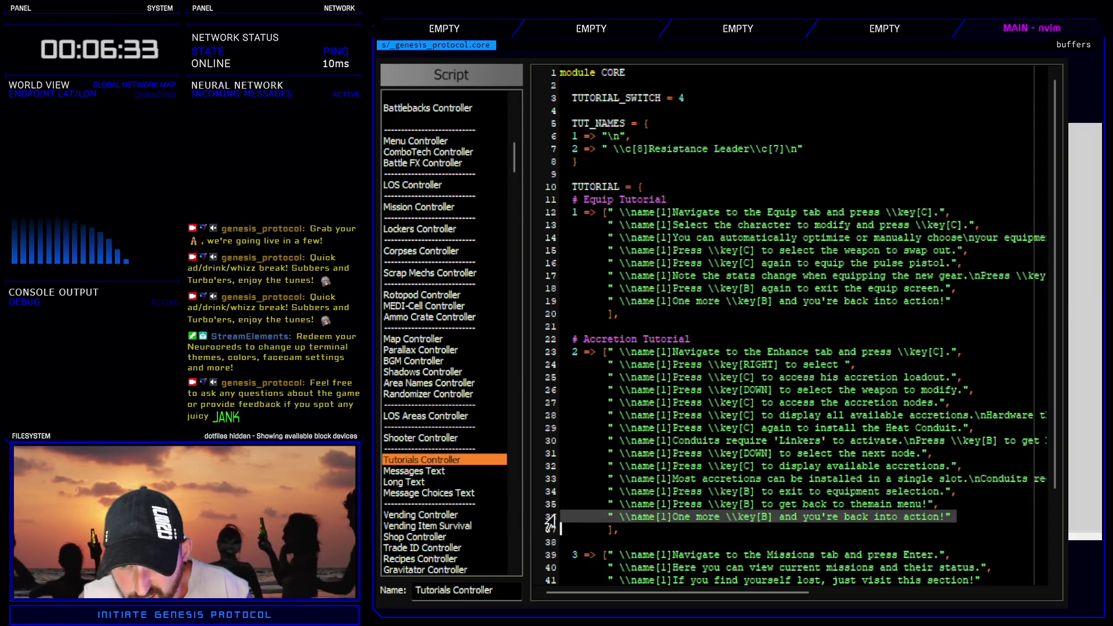
{"action": "key", "text": "d"}
{"action": "left_click", "coordinate": [873, 504]}
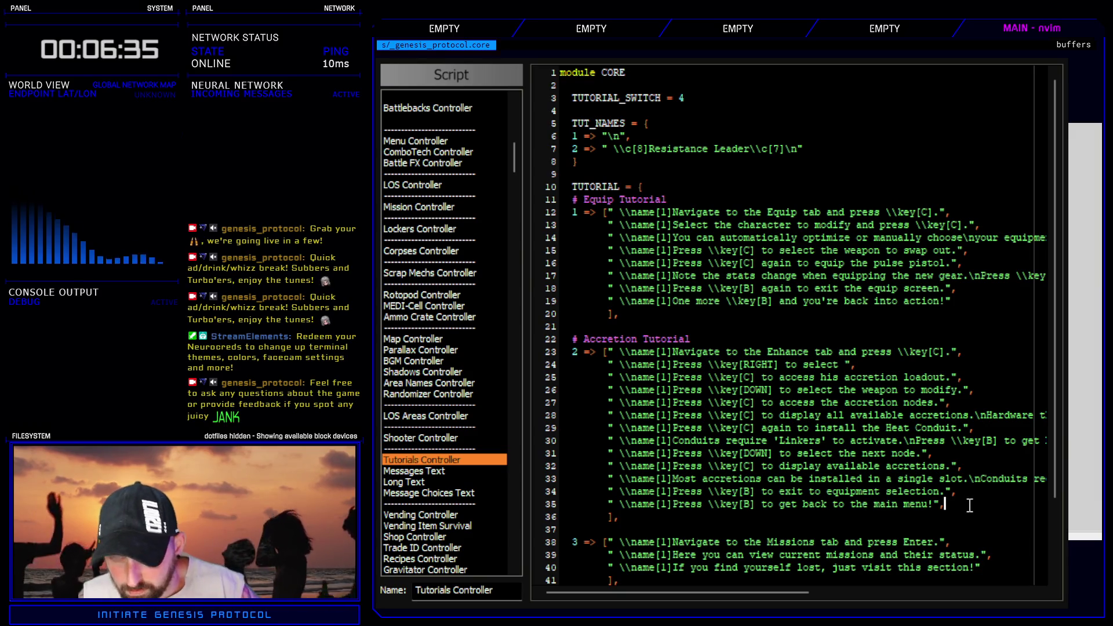
{"action": "key", "text": "F12"}
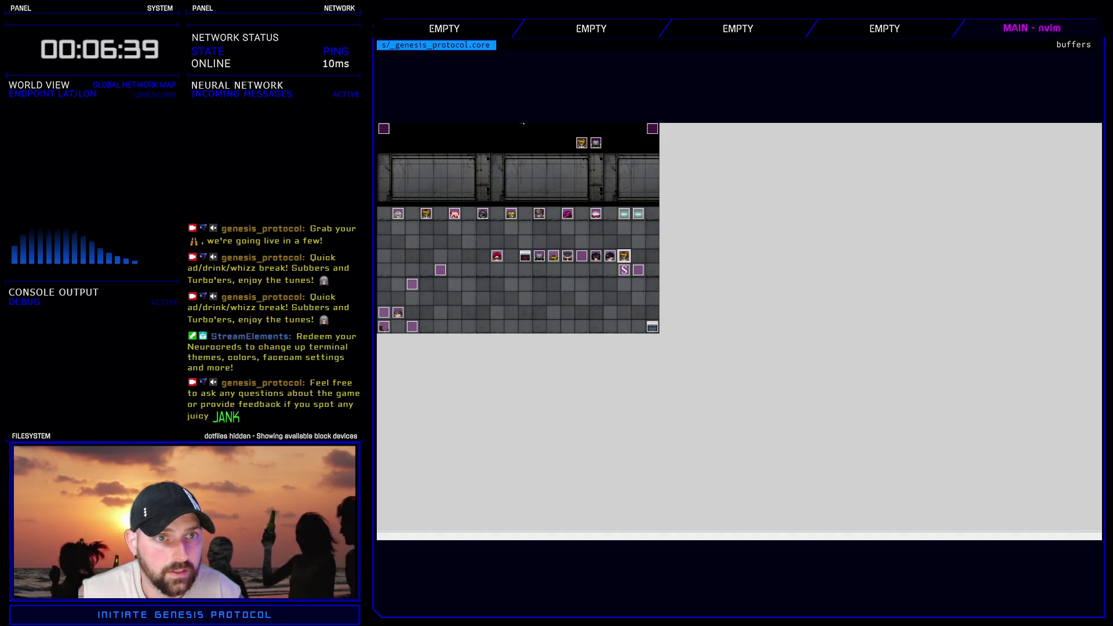
- Copy the close-message and tutorial_text(10) pair and paste it above the wait-for-B command
{"action": "key", "text": "alt+Tab"}
{"action": "scroll", "coordinate": [716, 407], "scroll_direction": "down", "scroll_amount": 6}
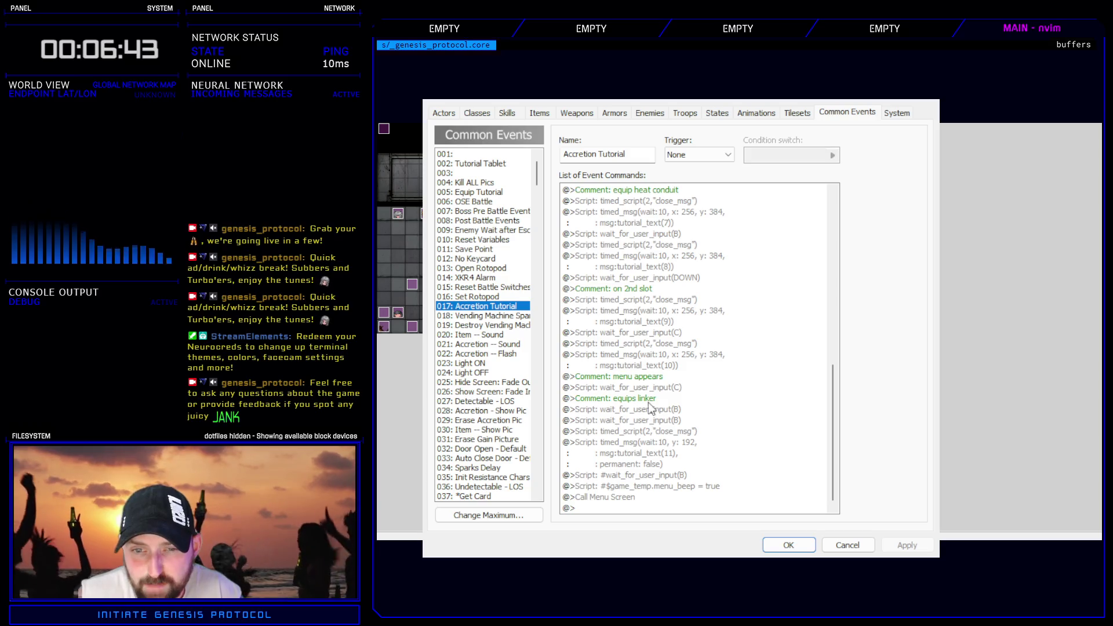
{"action": "left_click", "coordinate": [658, 344]}
{"action": "left_click", "coordinate": [660, 359], "text": "shift"}
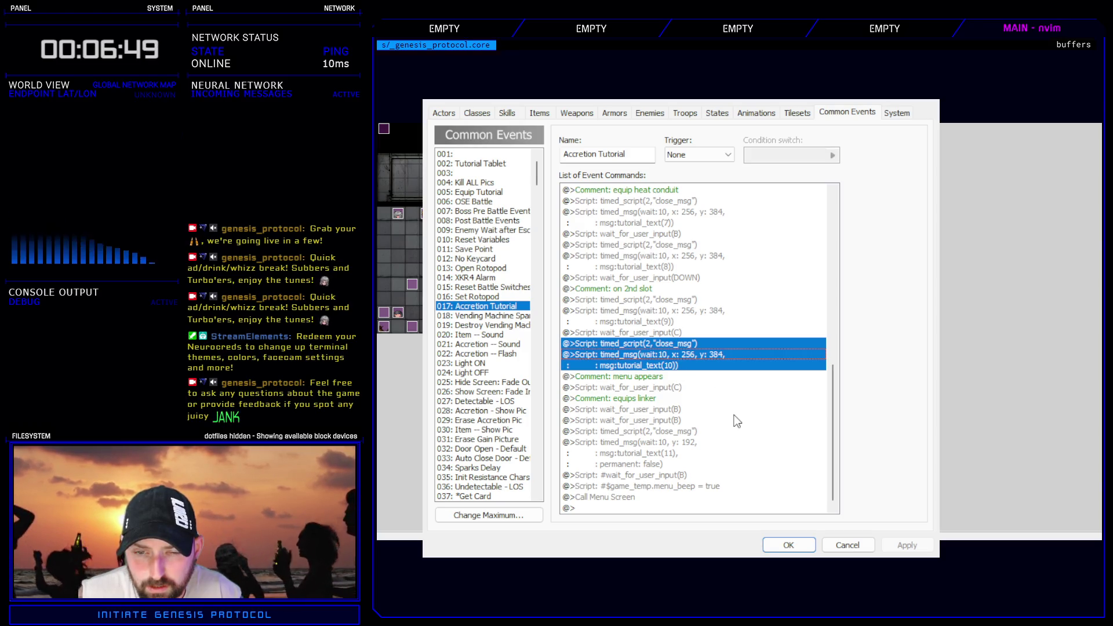
{"action": "left_click", "coordinate": [675, 388]}
{"action": "left_click", "coordinate": [667, 410]}
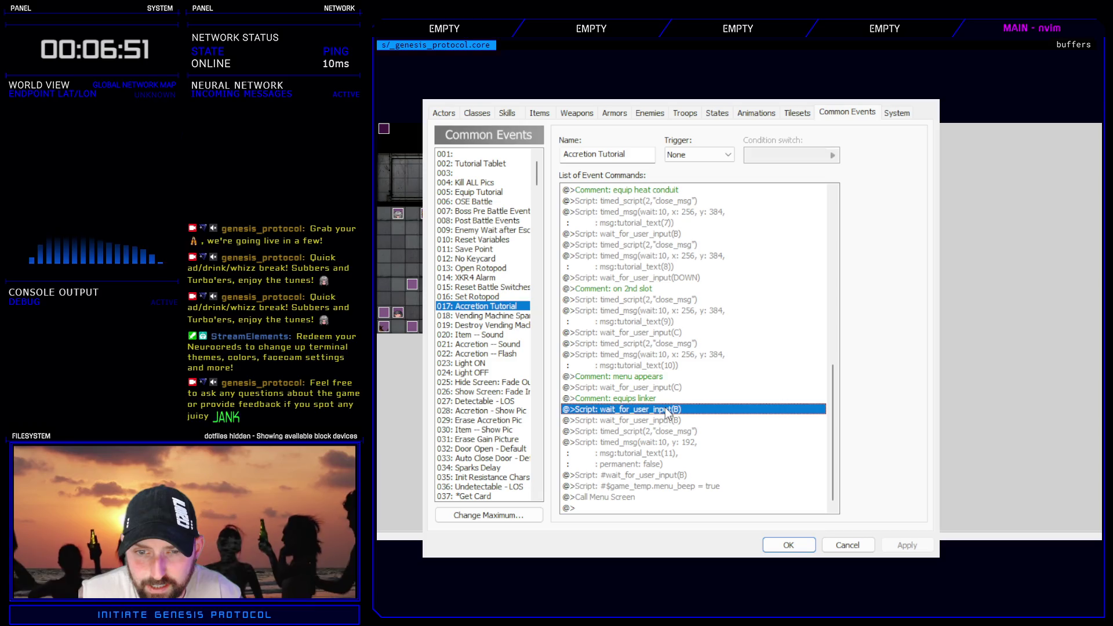
{"action": "key", "text": "ctrl+v"}
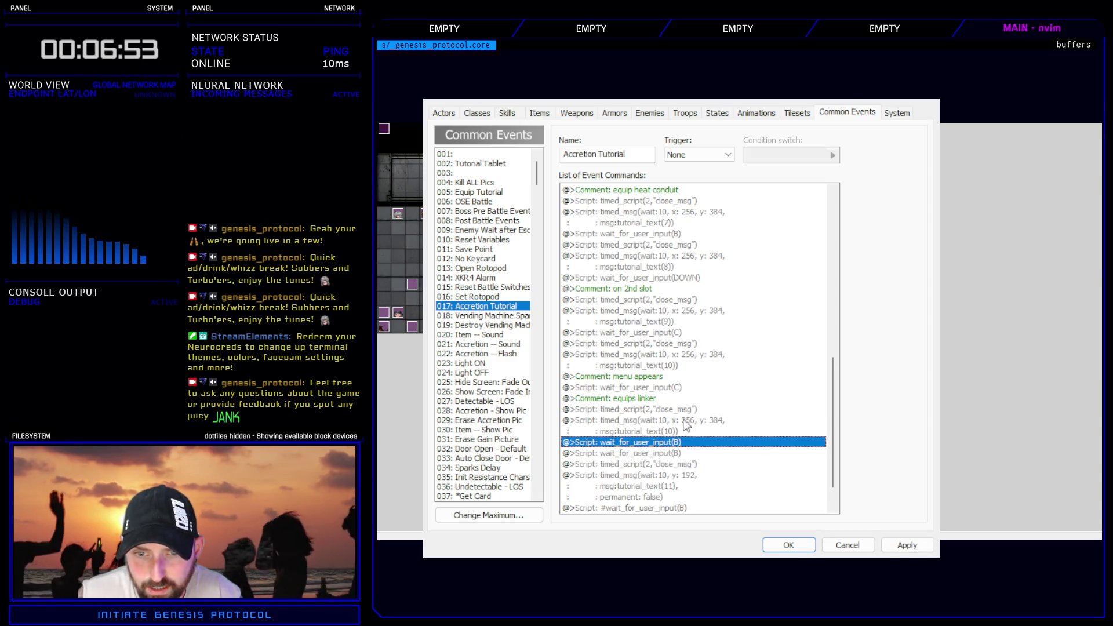
{"action": "left_click", "coordinate": [686, 421]}
- Change the pasted message to tutorial_text(11), then paste another pair set to tutorial_text(12)
{"action": "key", "text": "alt+Tab"}
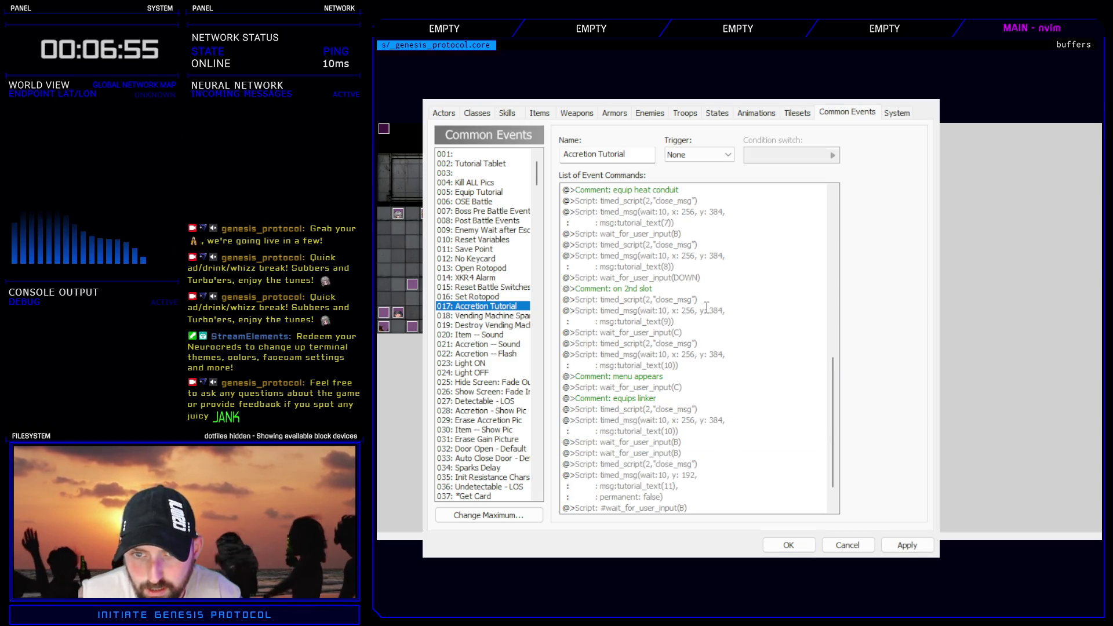
{"action": "left_click", "coordinate": [790, 357]}
{"action": "left_click", "coordinate": [660, 443]}
{"action": "left_click", "coordinate": [660, 454]}
{"action": "key", "text": "ctrl+v"}
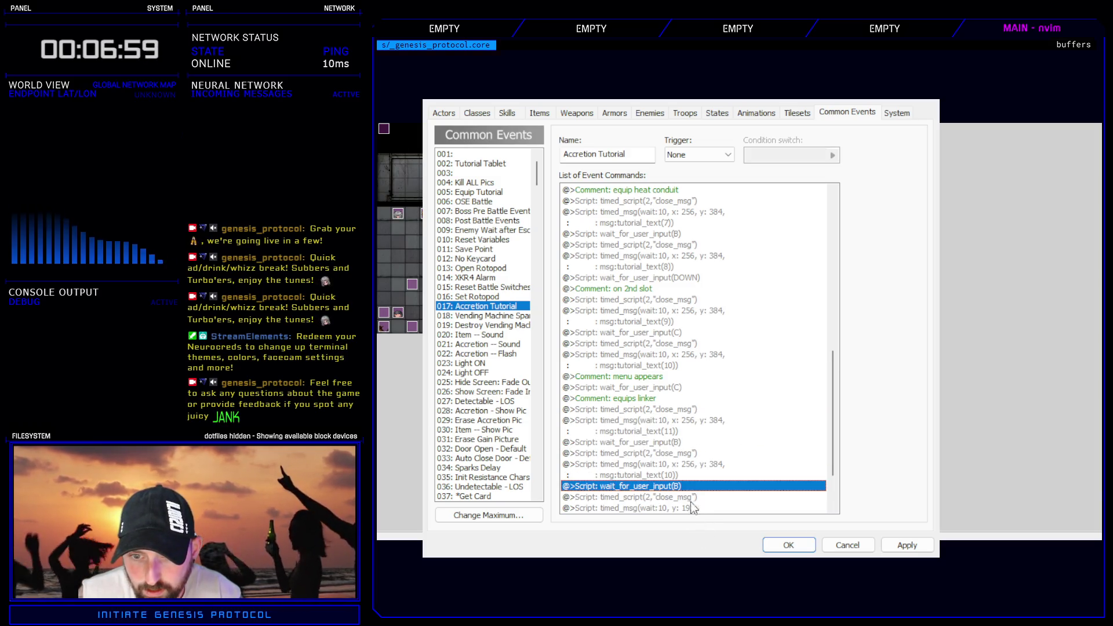
{"action": "left_click", "coordinate": [676, 464]}
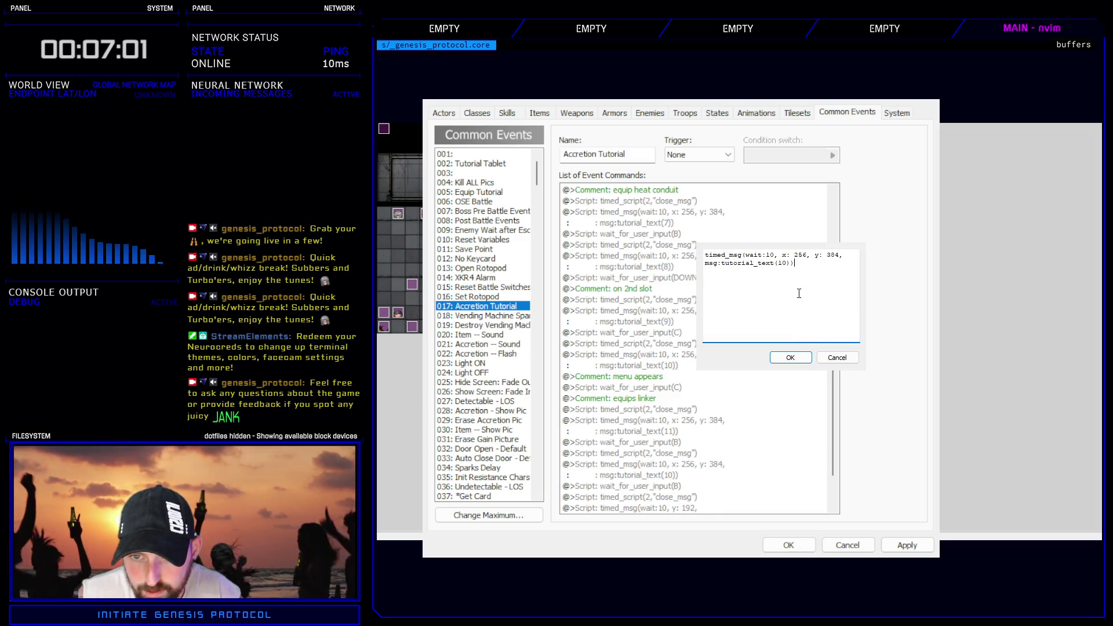
{"action": "left_click", "coordinate": [799, 354]}
- Delete the extra tutorial_text(12) message further down the event
{"action": "left_click", "coordinate": [661, 495]}
{"action": "scroll", "coordinate": [661, 493], "scroll_direction": "down", "scroll_amount": 2}
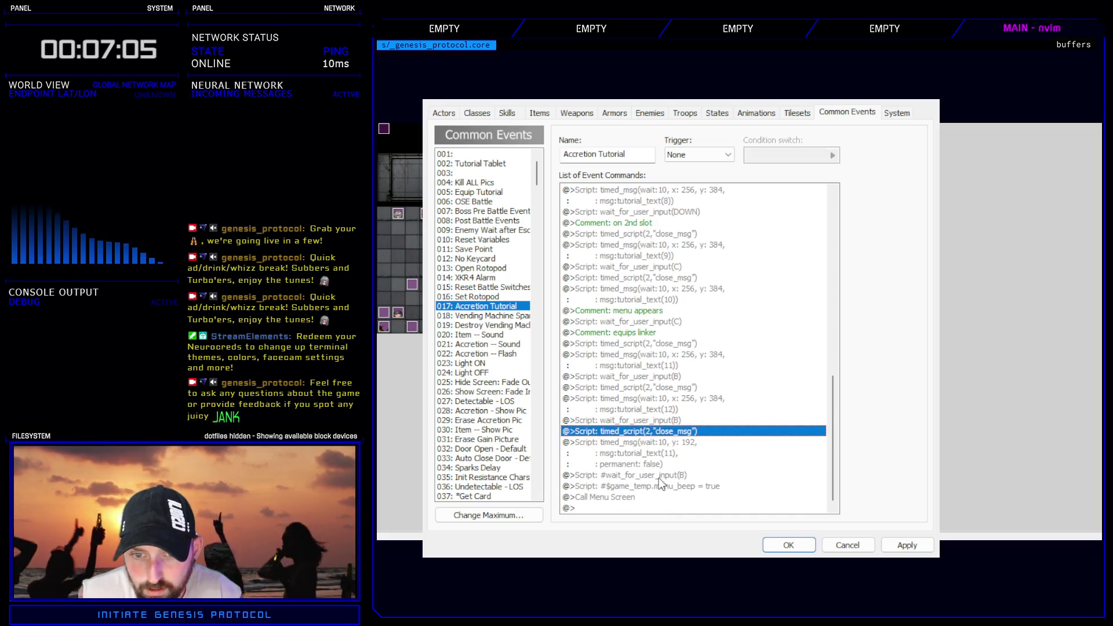
{"action": "left_click", "coordinate": [668, 443]}
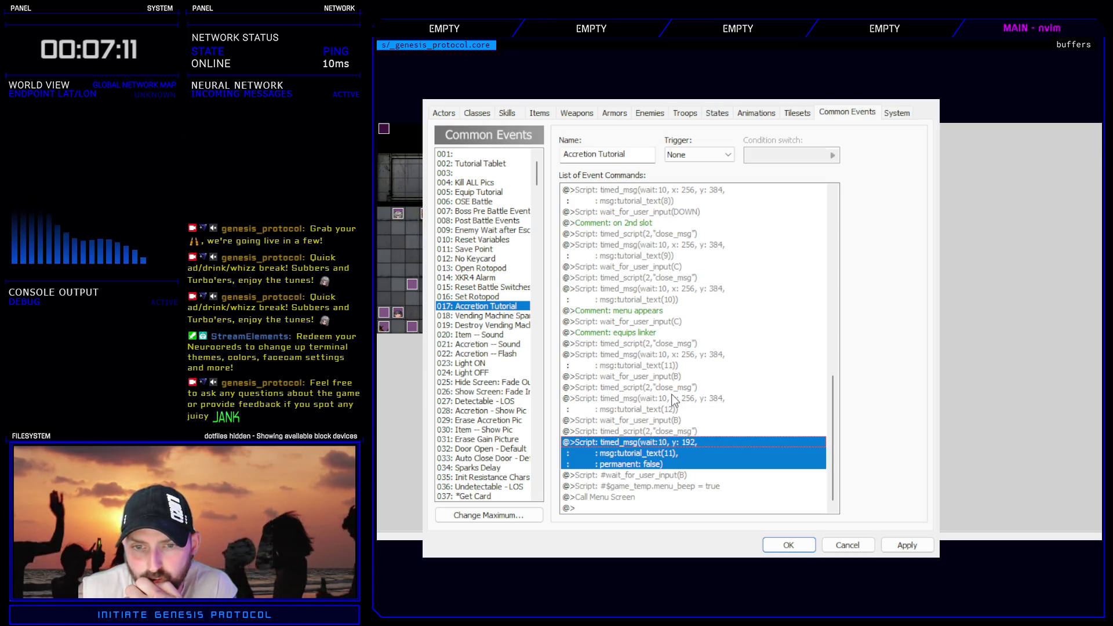
{"action": "left_click", "coordinate": [674, 398]}
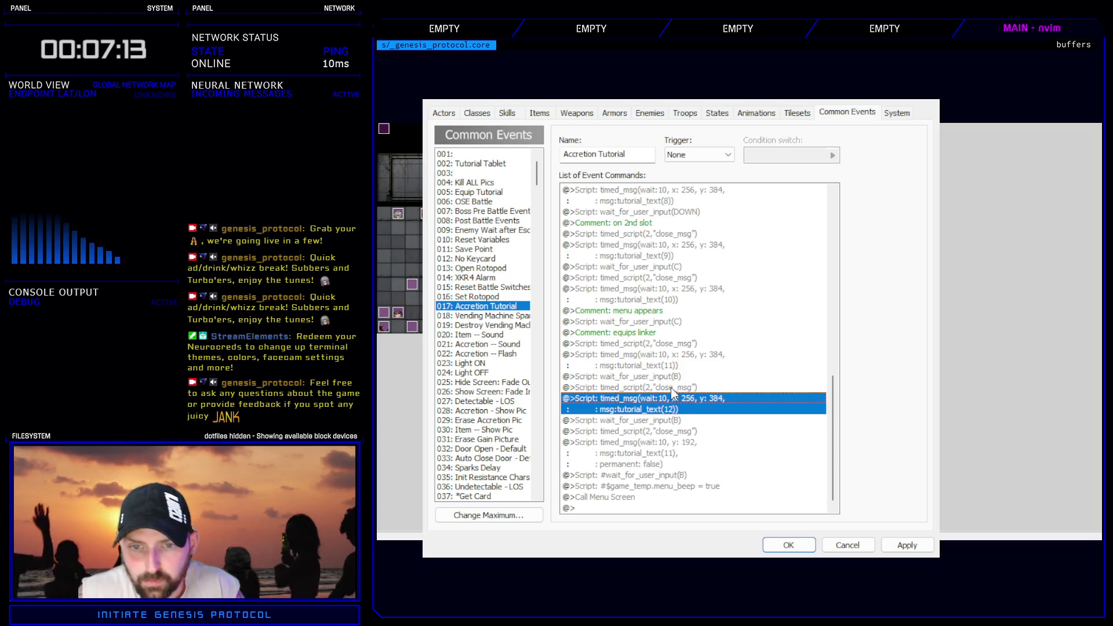
{"action": "key", "text": "Delete"}
- Move the y:192 message above the wait, delete the leftover close-message, set it to tutorial_text(12), and apply
{"action": "left_click", "coordinate": [674, 450]}
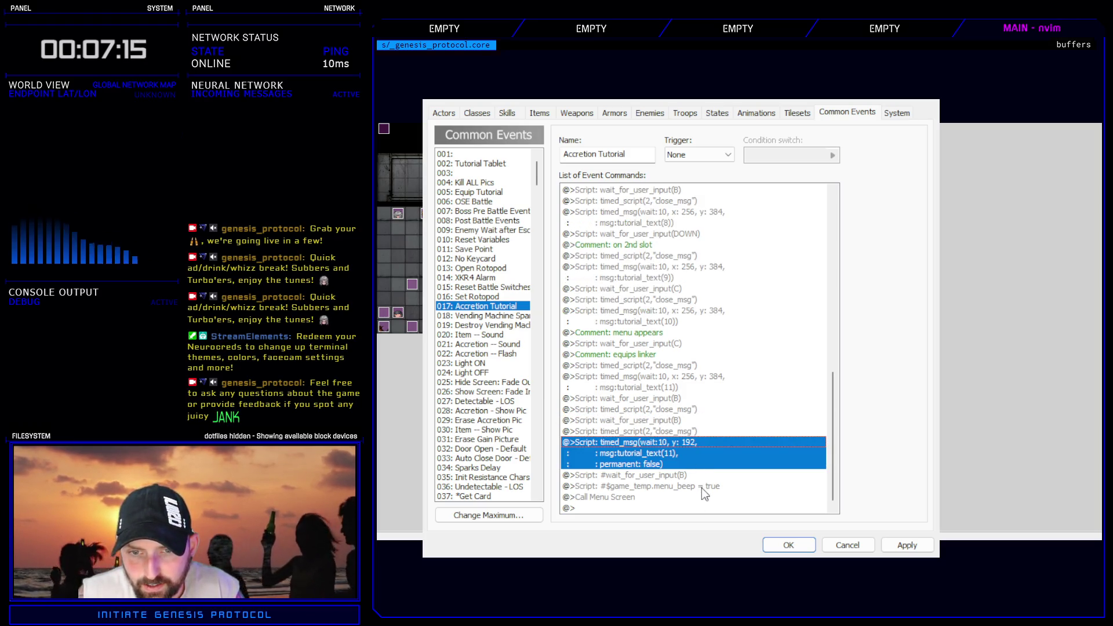
{"action": "key", "text": "Delete"}
{"action": "left_click", "coordinate": [658, 463]}
{"action": "key", "text": "Delete"}
{"action": "key", "text": "Up"}
{"action": "key", "text": "ctrl+v"}
{"action": "left_click", "coordinate": [676, 465]}
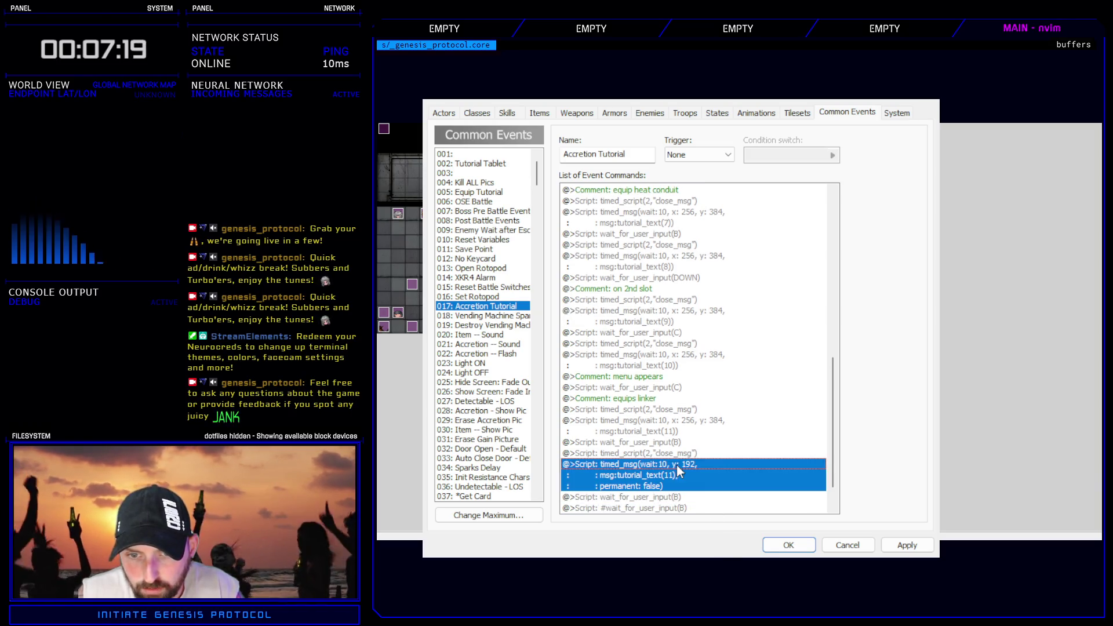
{"action": "key", "text": "Return"}
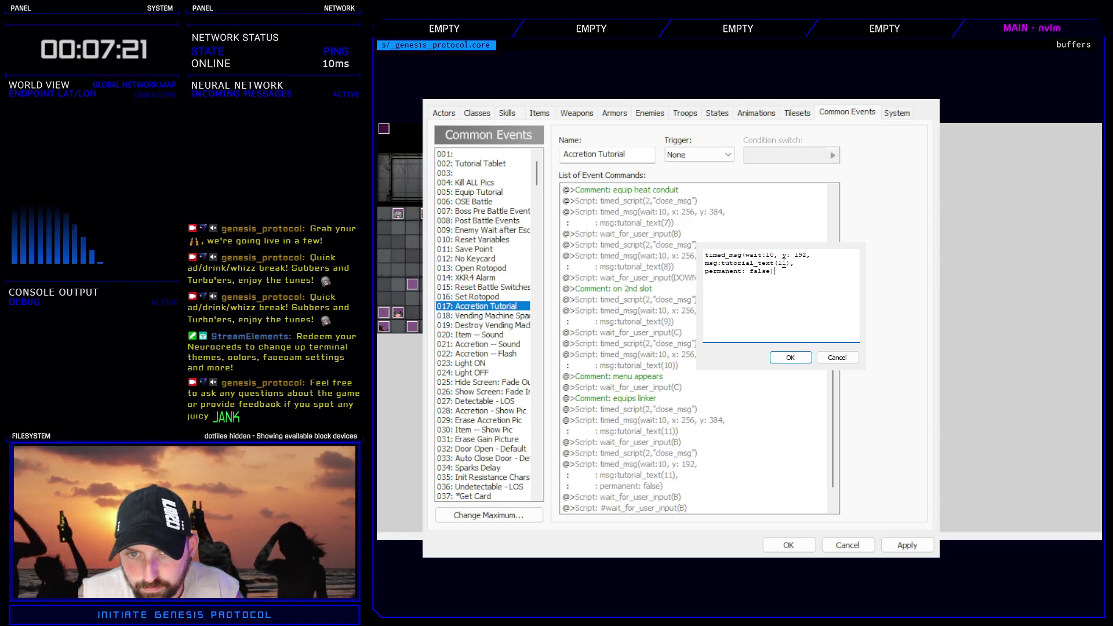
{"action": "left_click", "coordinate": [790, 357]}
{"action": "left_click", "coordinate": [907, 545]}
- Delete the commented-out wait-for-B command and close the database
{"action": "scroll", "coordinate": [744, 463], "scroll_direction": "down", "scroll_amount": 1}
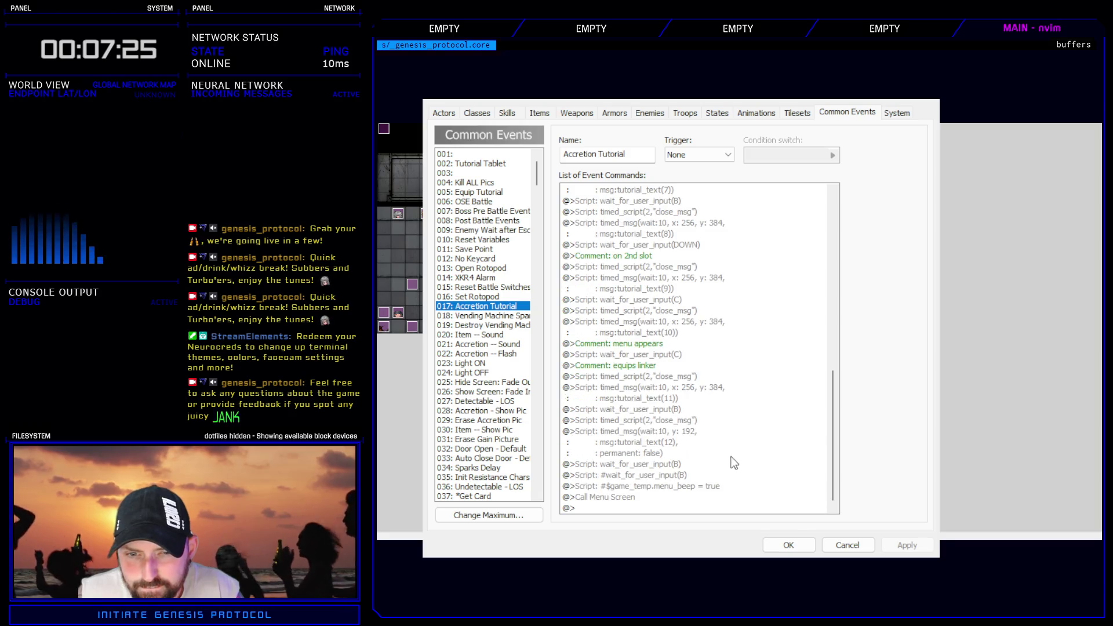
{"action": "left_click", "coordinate": [662, 476]}
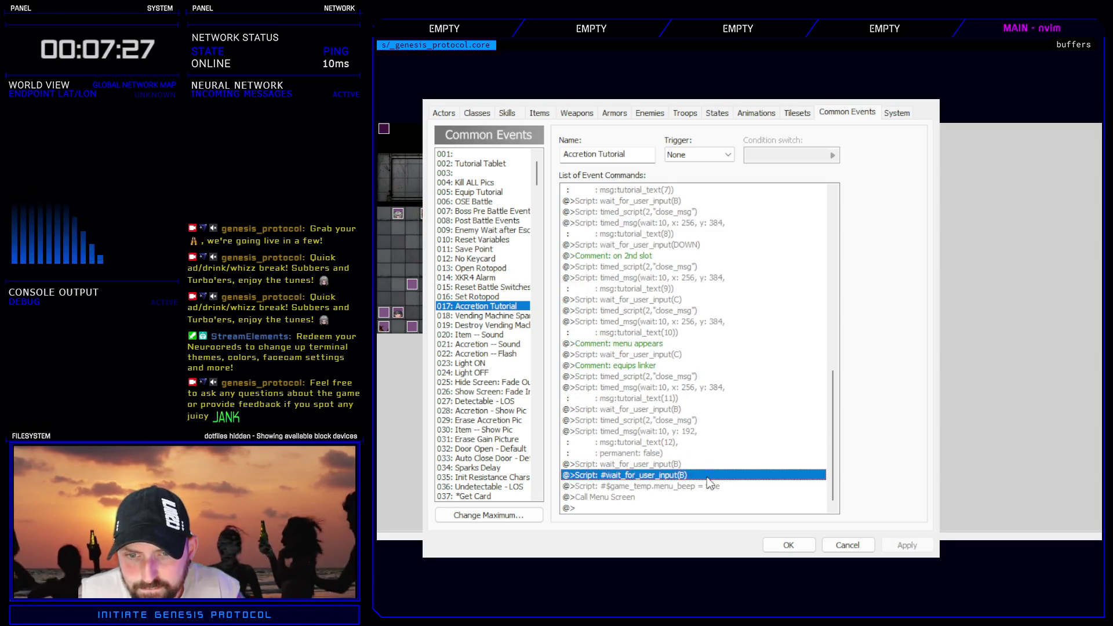
{"action": "key", "text": "Delete"}
{"action": "left_click", "coordinate": [788, 545]}
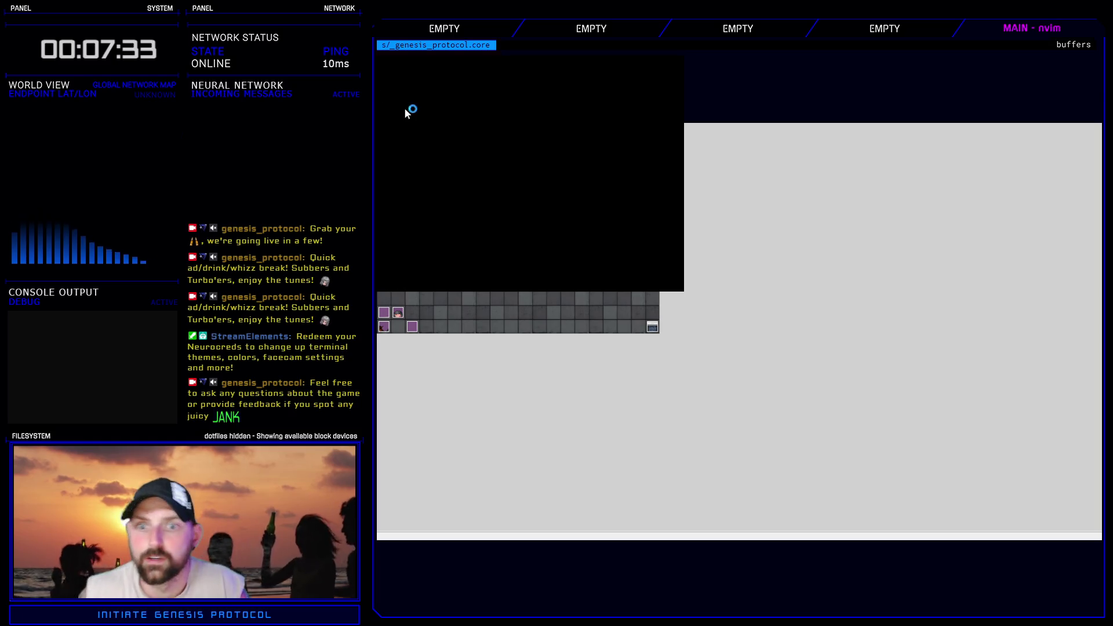
- Start a Normal game and open Kivos's accretion loadout from the Enhance section
{"action": "key", "text": "Return"}
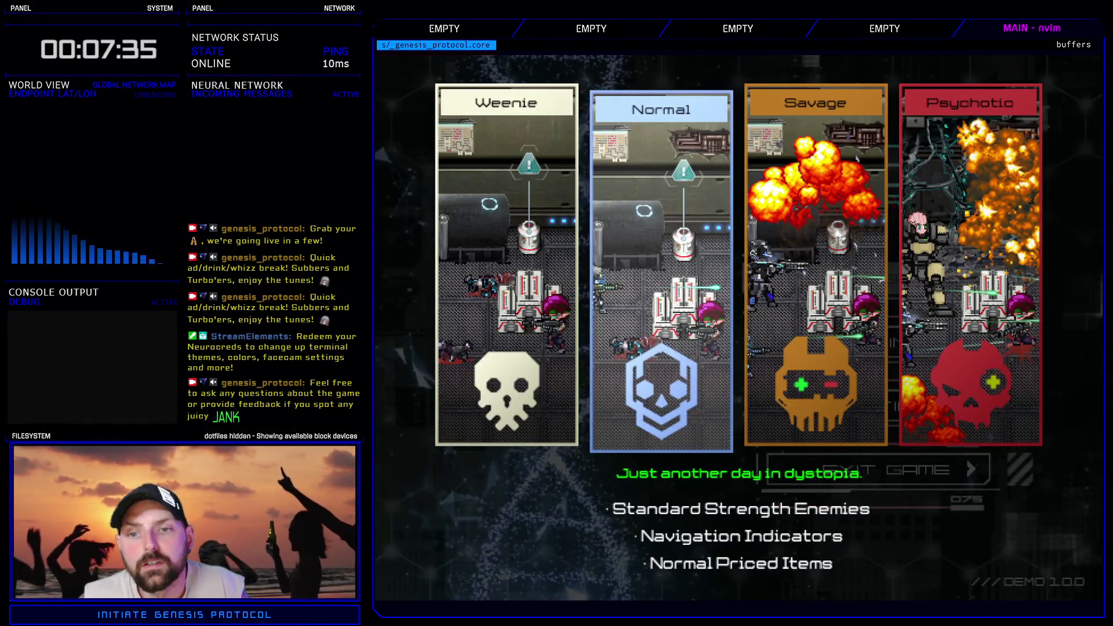
{"action": "key", "text": "Return"}
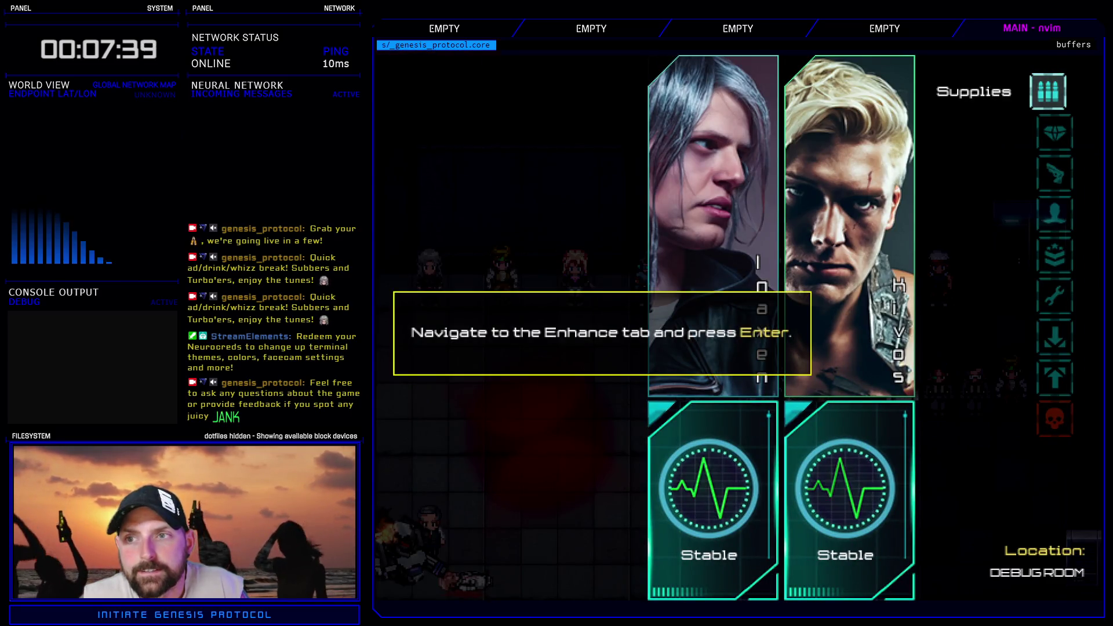
{"action": "key", "text": "Down"}
{"action": "key", "text": "Return"}
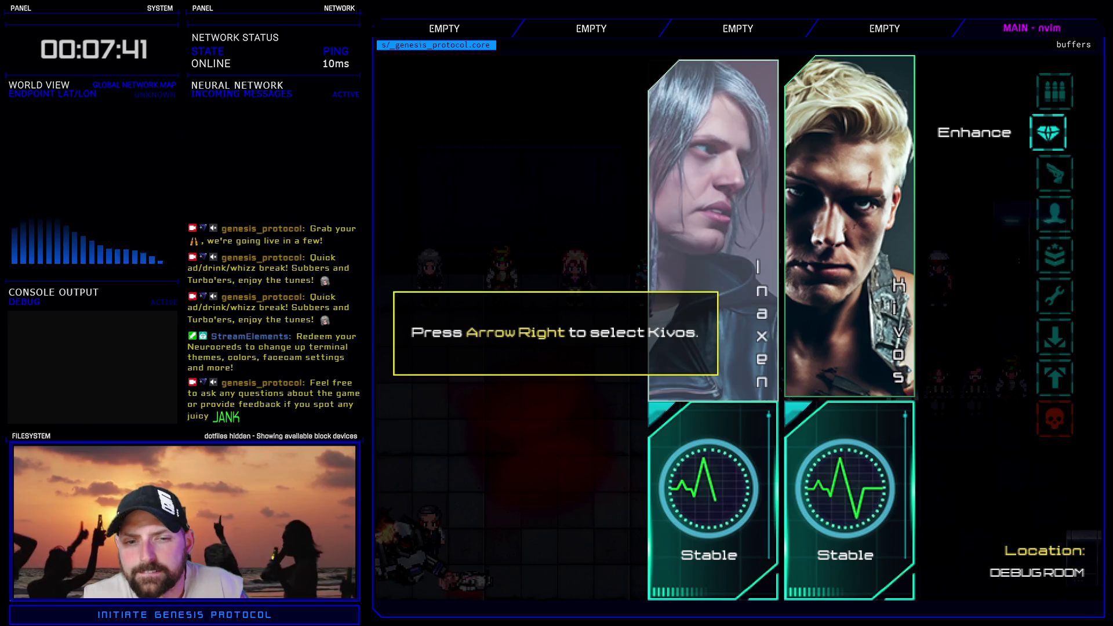
{"action": "key", "text": "Right"}
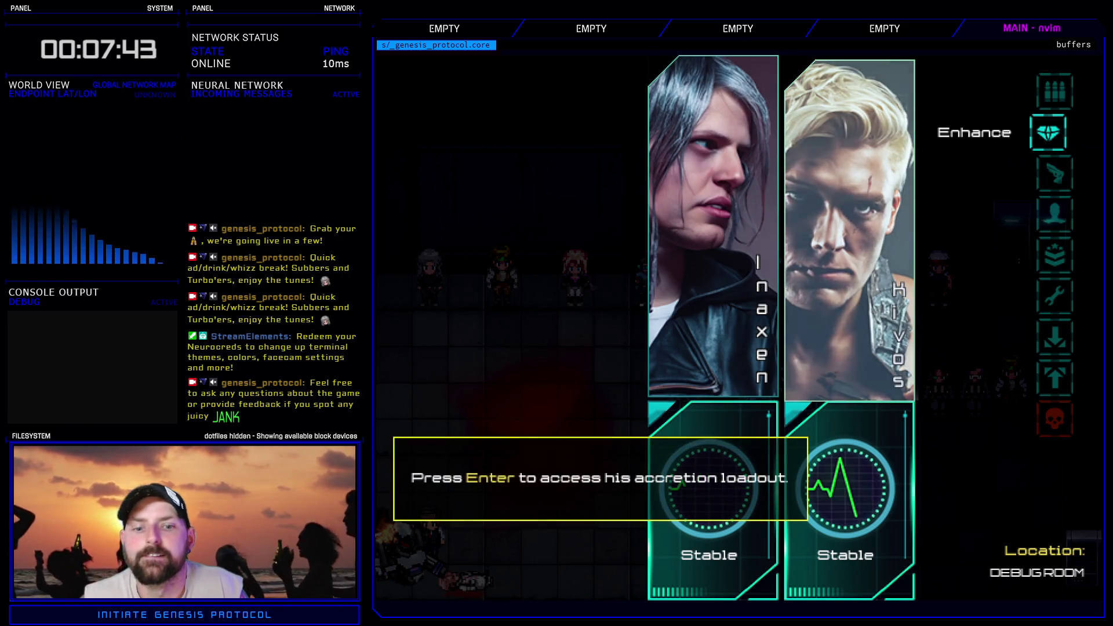
{"action": "key", "text": "Return"}
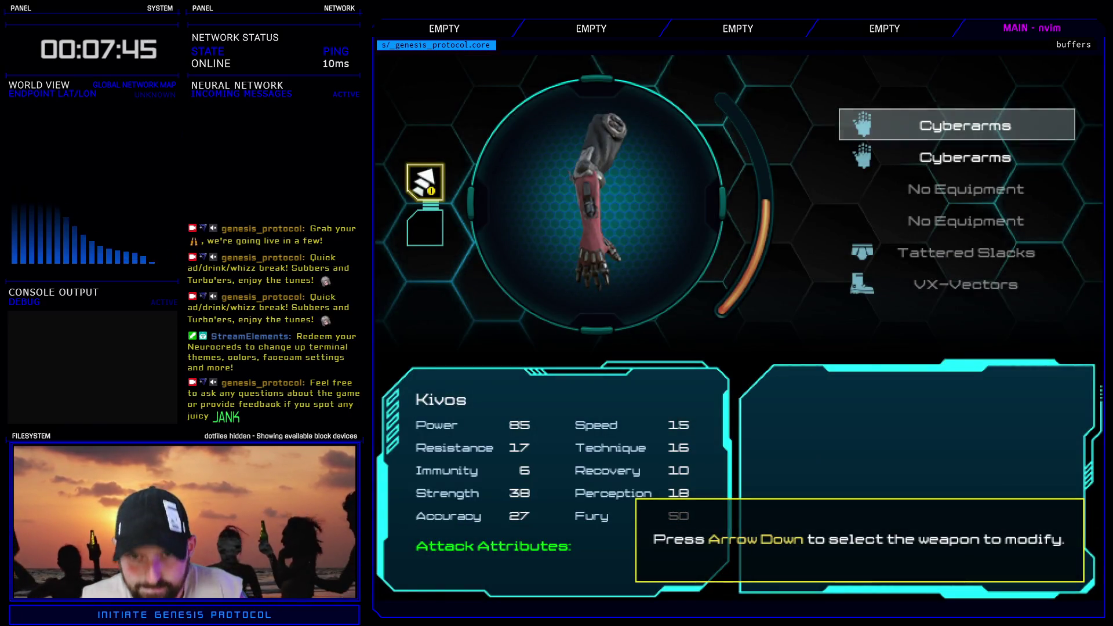
- Install the Heat Conduit and Coupler Link in the second Cyberarms' first two nodes
{"action": "key", "text": "Down"}
{"action": "key", "text": "Return"}
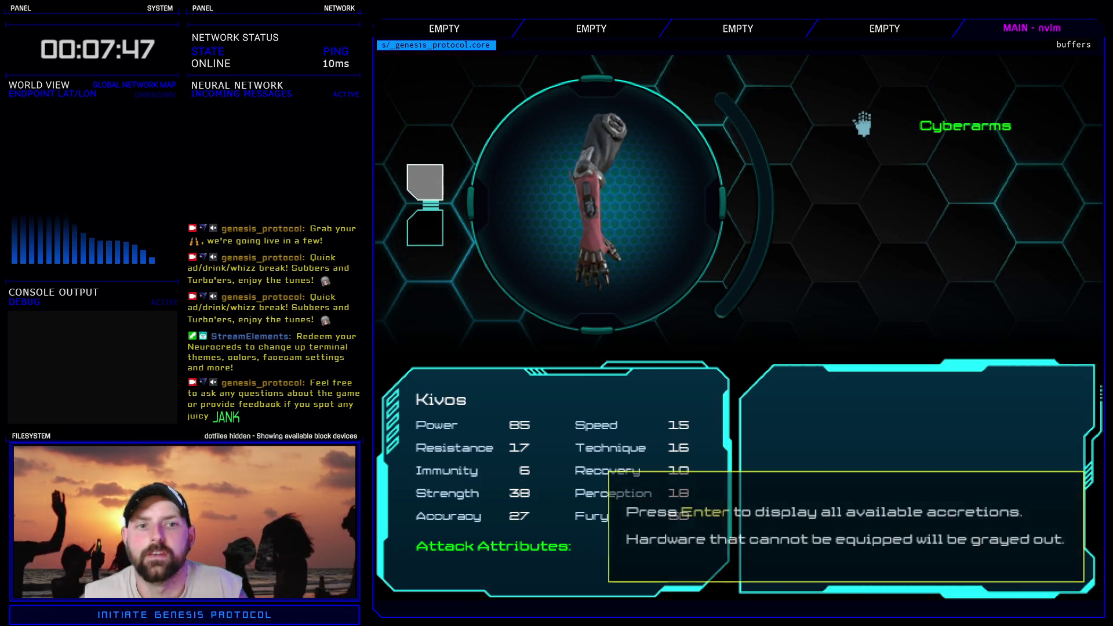
{"action": "key", "text": "Return"}
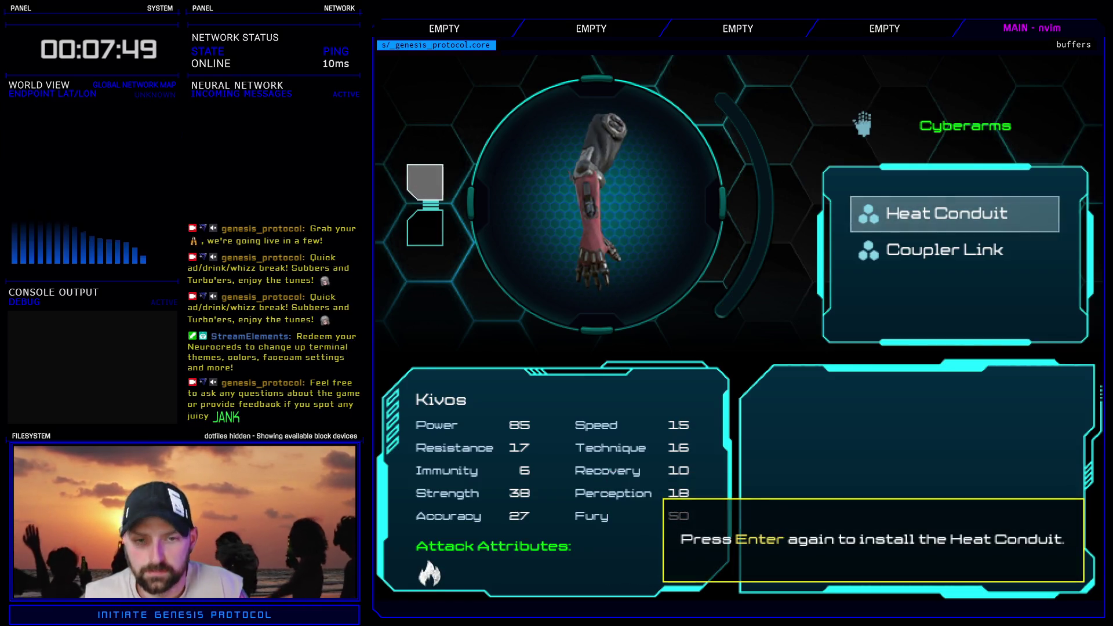
{"action": "key", "text": "Return"}
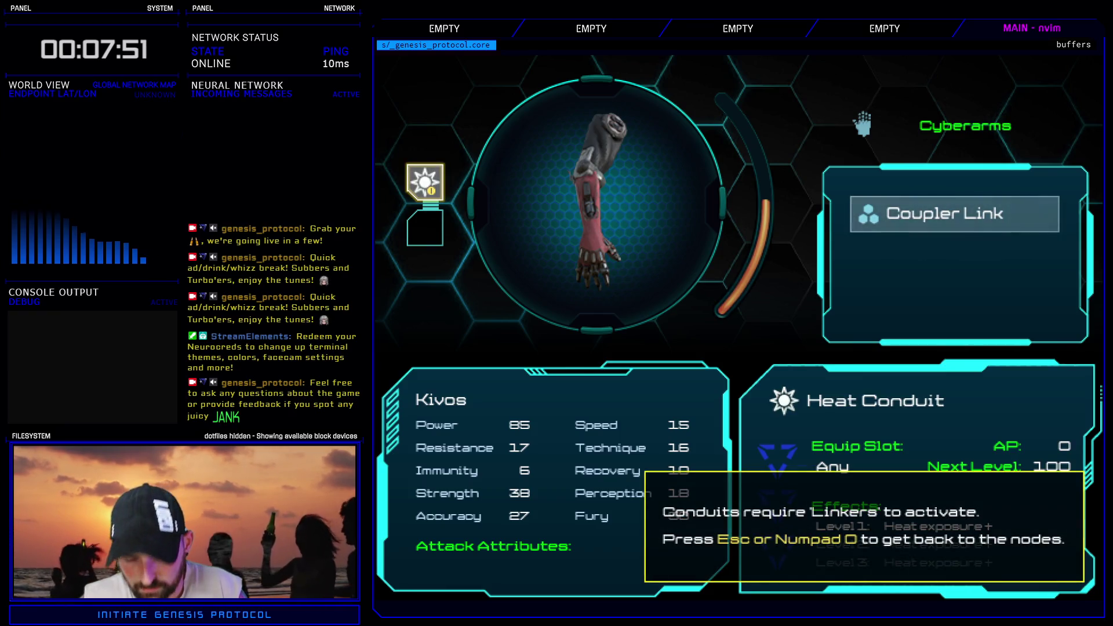
{"action": "key", "text": "Escape"}
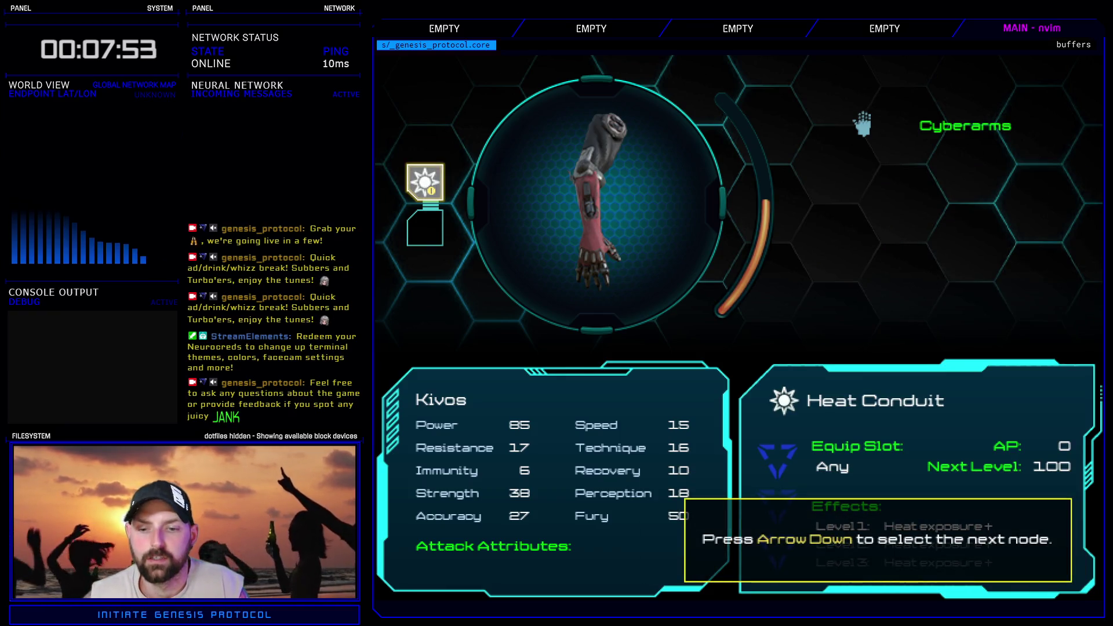
{"action": "key", "text": "Down"}
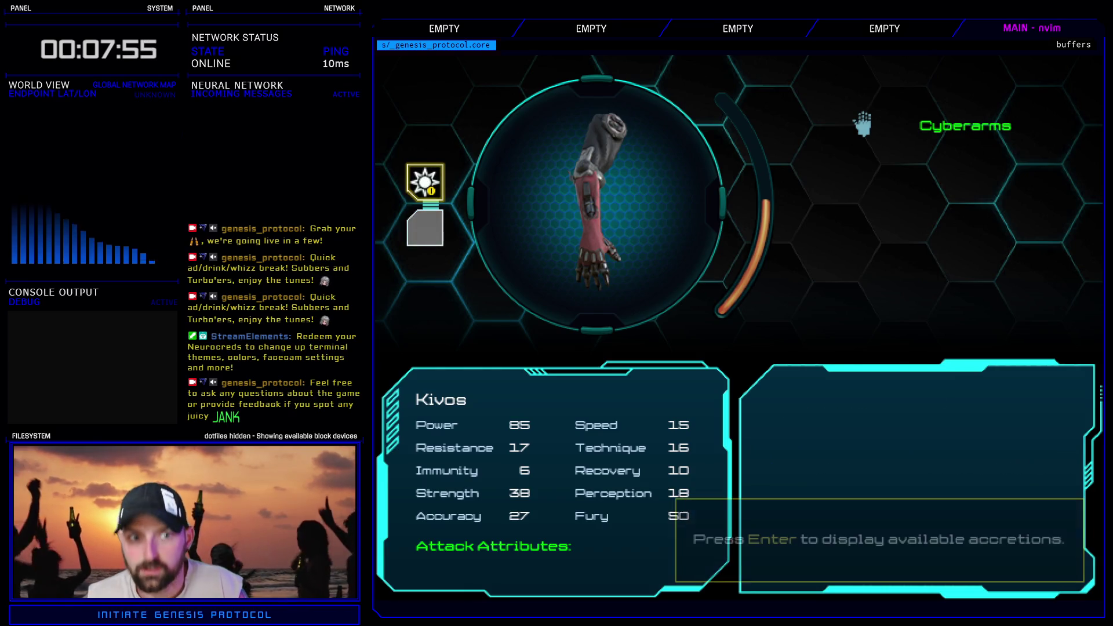
{"action": "key", "text": "Return"}
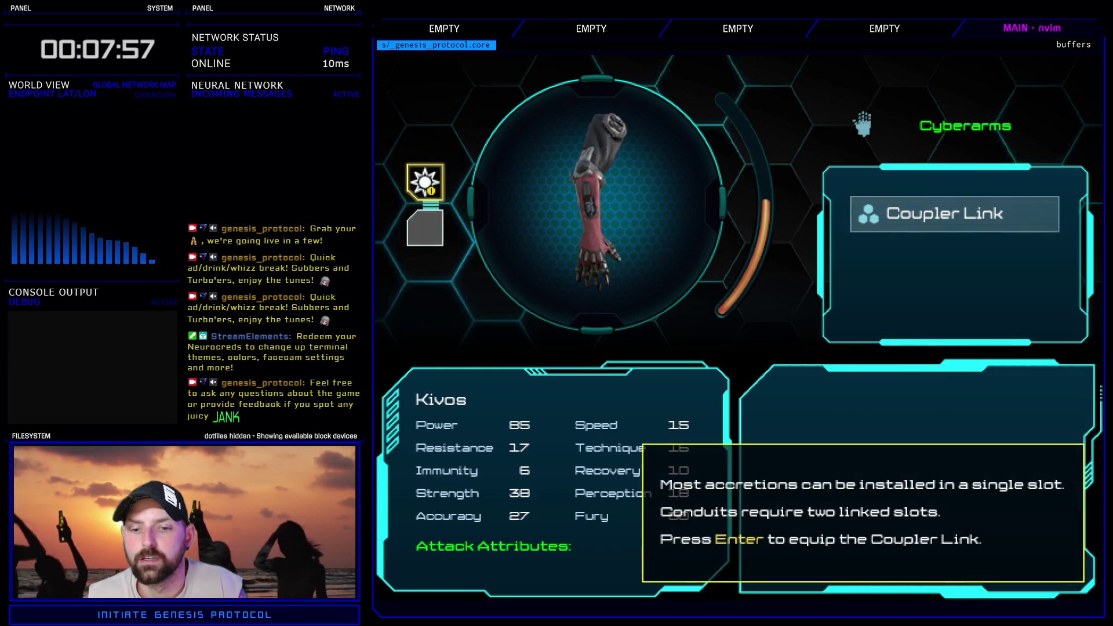
{"action": "key", "text": "Return"}
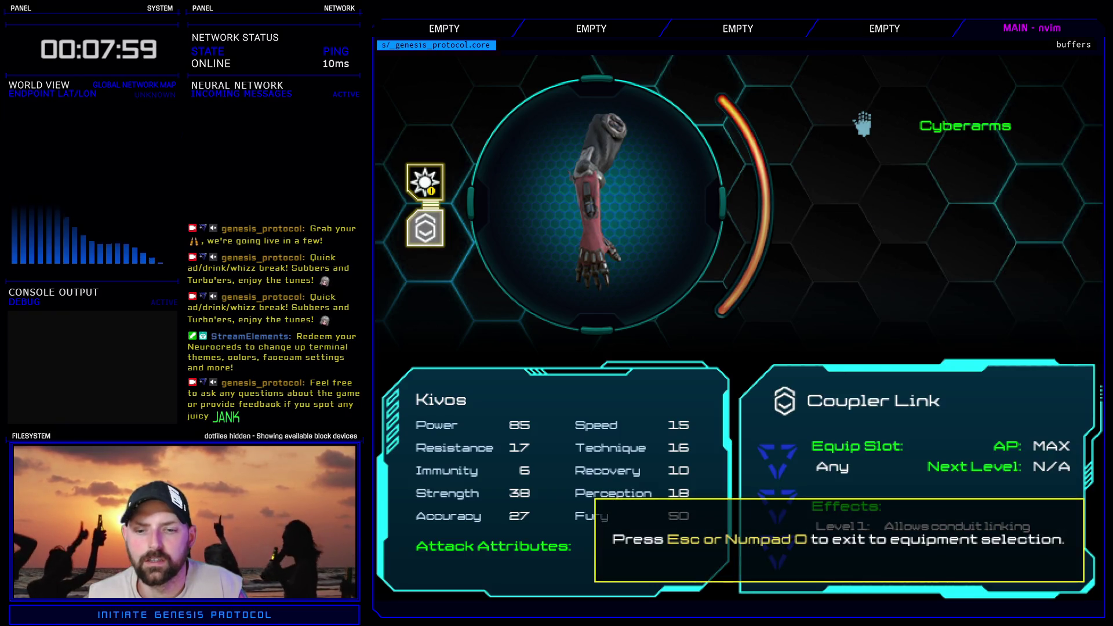
{"action": "key", "text": "Escape"}
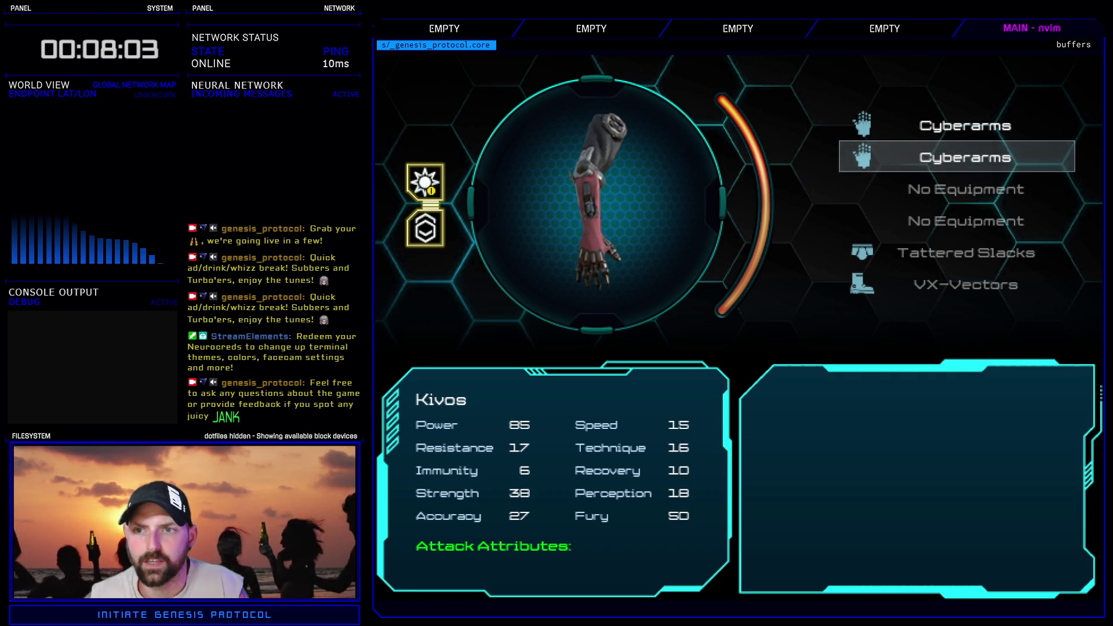
- Close the equipment screen and exit the playtest via Quit > Exit Game
{"action": "key", "text": "Escape"}
{"action": "key", "text": "Up"}
{"action": "key", "text": "Return"}
{"action": "key", "text": "Down"}
{"action": "key", "text": "Down"}
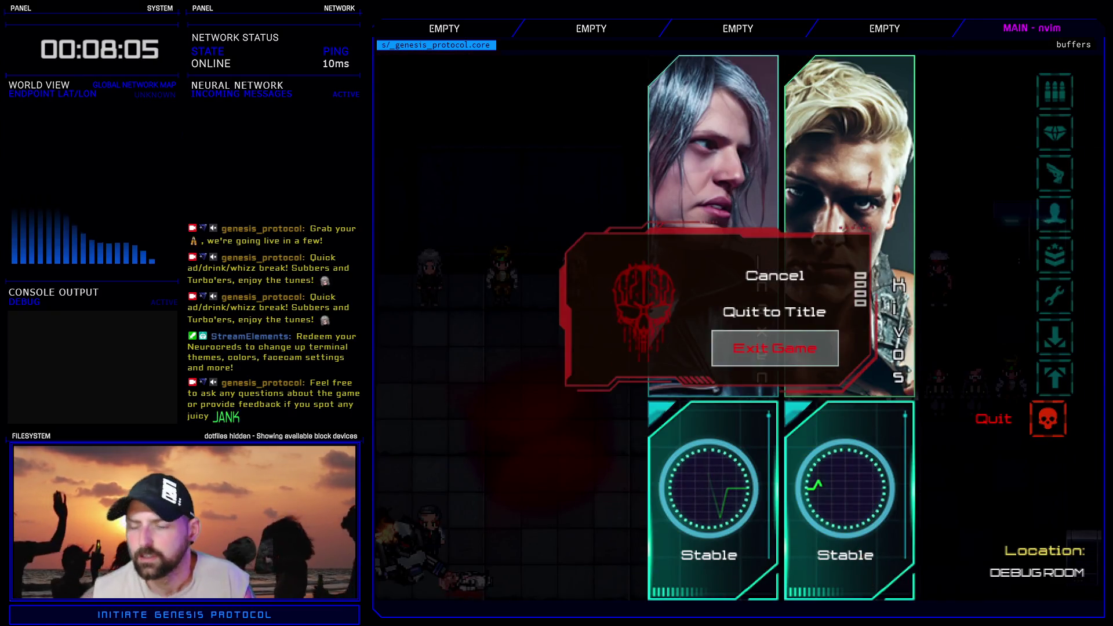
{"action": "key", "text": "Return"}
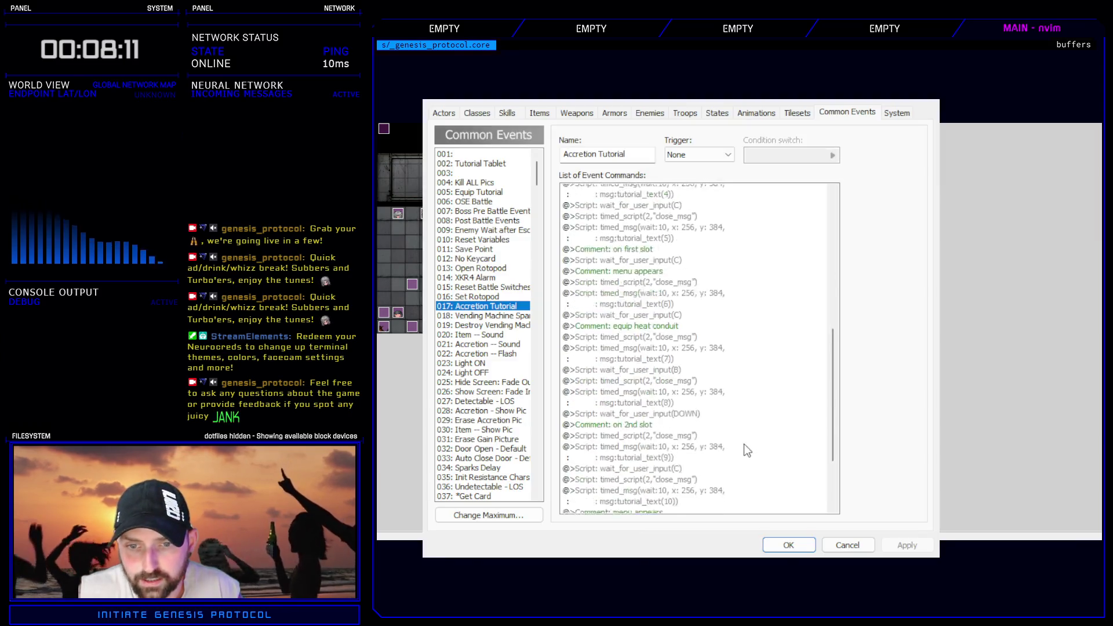
- Paste a copy of the x:256, y:384 tutorial_text(11) message at the old tutorial_text(12) command, change it to 12, and save
{"action": "key", "text": "F9"}
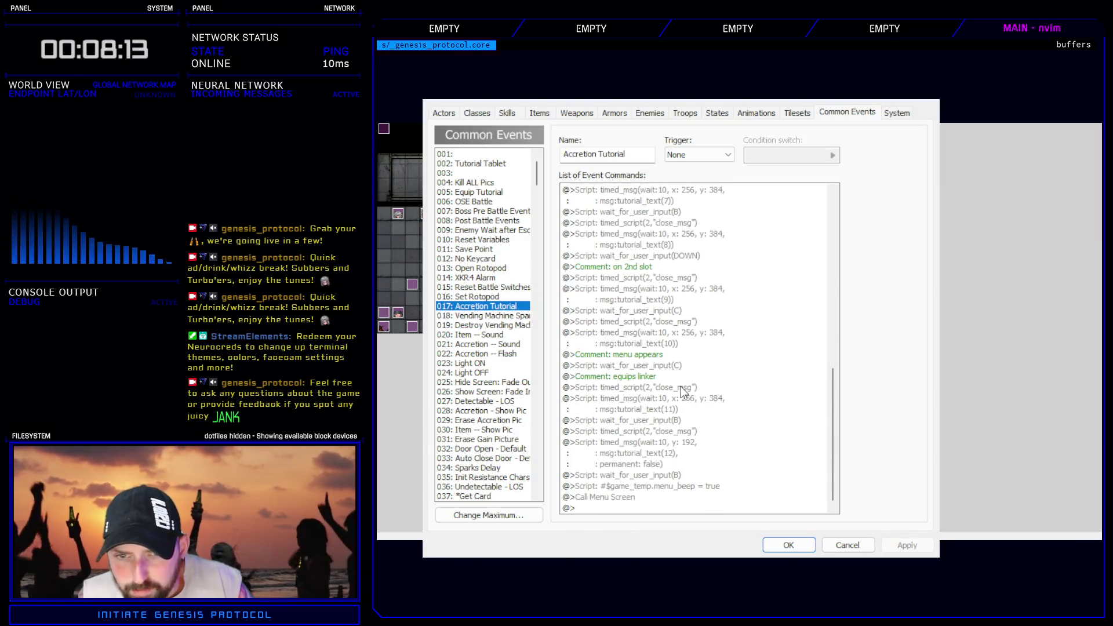
{"action": "left_click", "coordinate": [683, 400]}
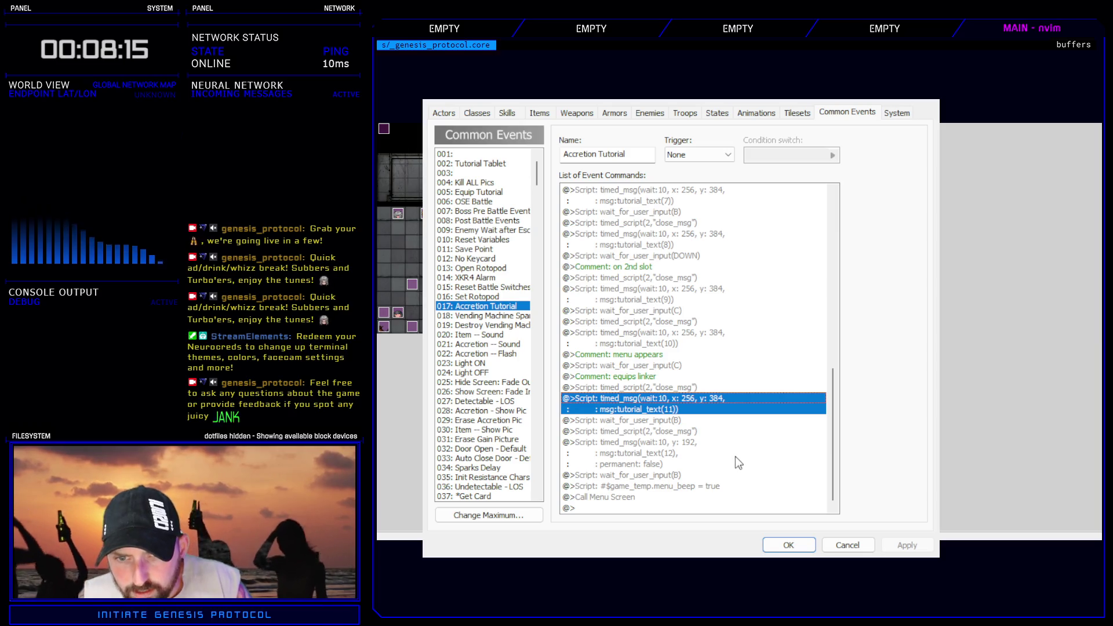
{"action": "left_click", "coordinate": [674, 452]}
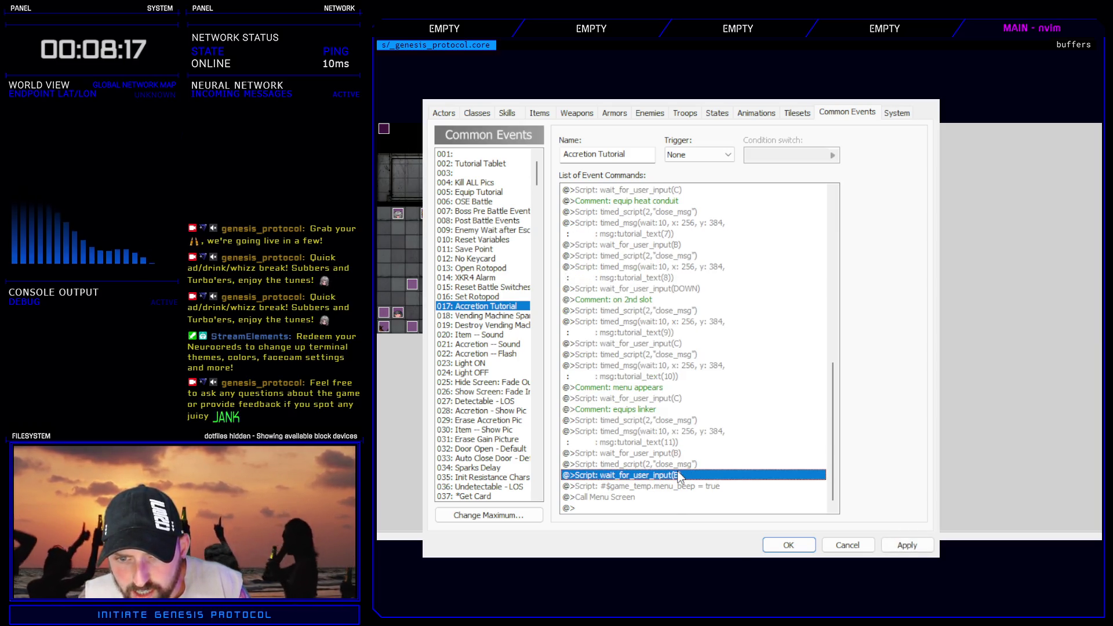
{"action": "key", "text": "ctrl+v"}
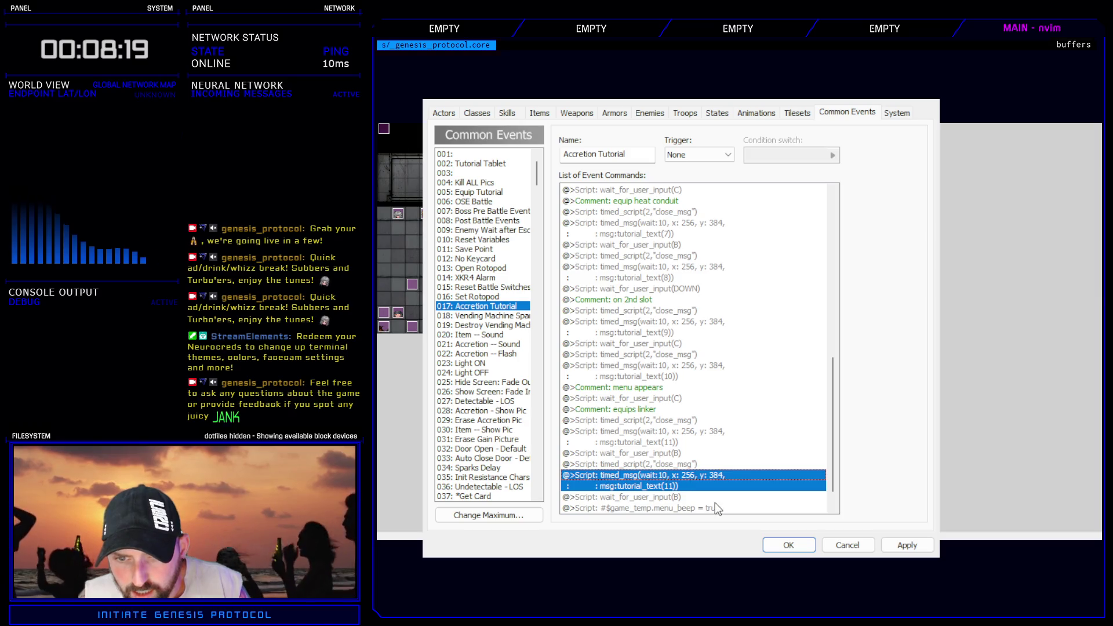
{"action": "key", "text": "Return"}
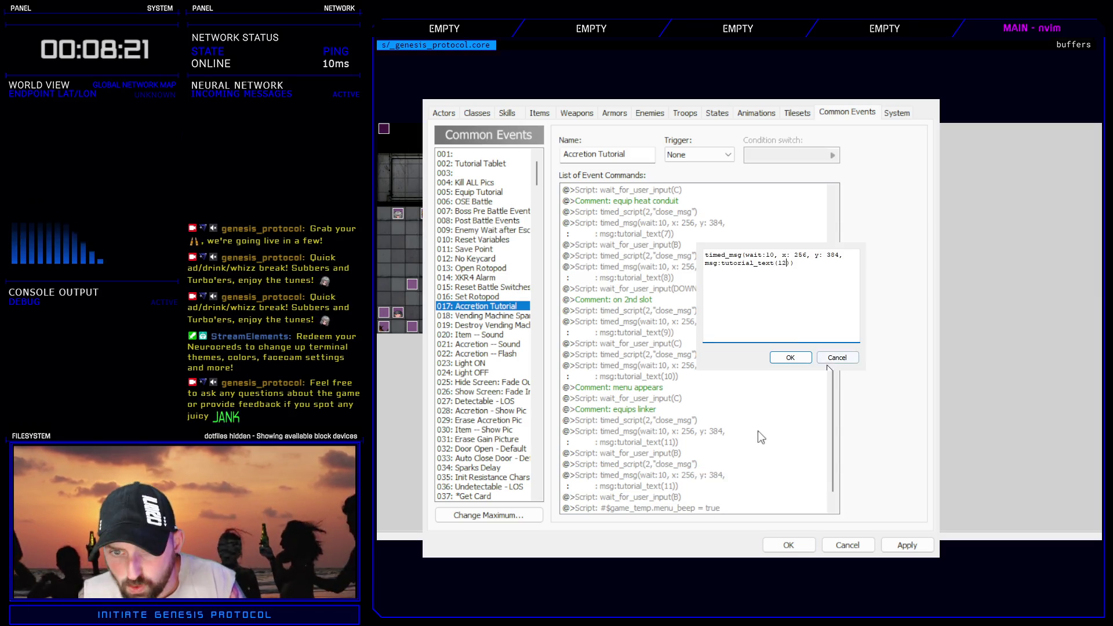
{"action": "key", "text": "Return"}
{"action": "left_click", "coordinate": [813, 546]}
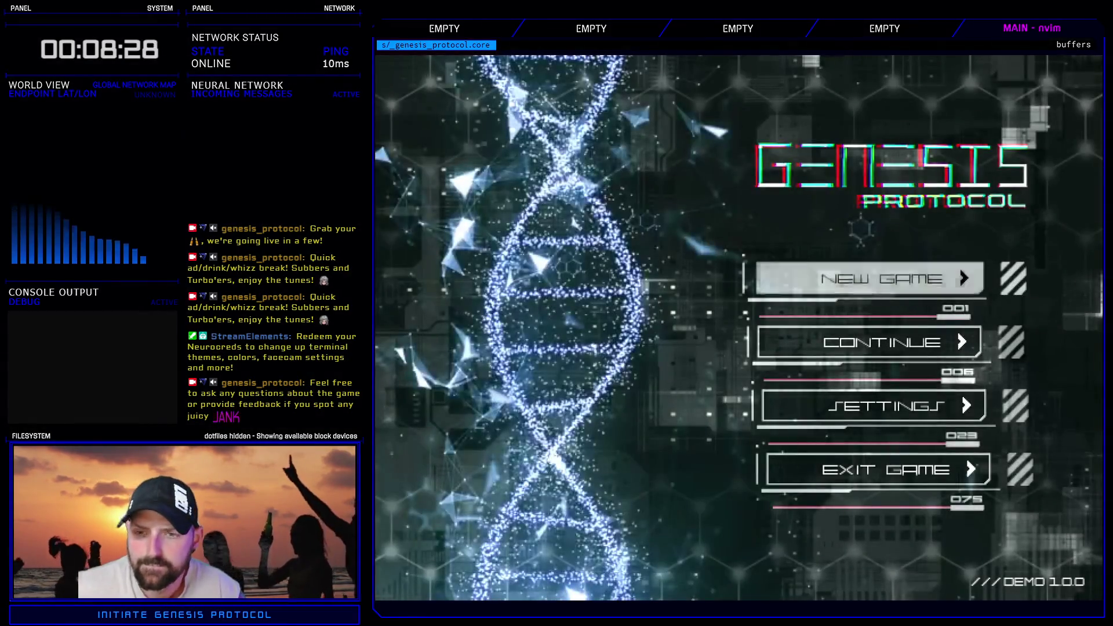
- Start a new Normal game and open the Enhance tab to reach the Kivos selection prompt
{"action": "left_click", "coordinate": [884, 276]}
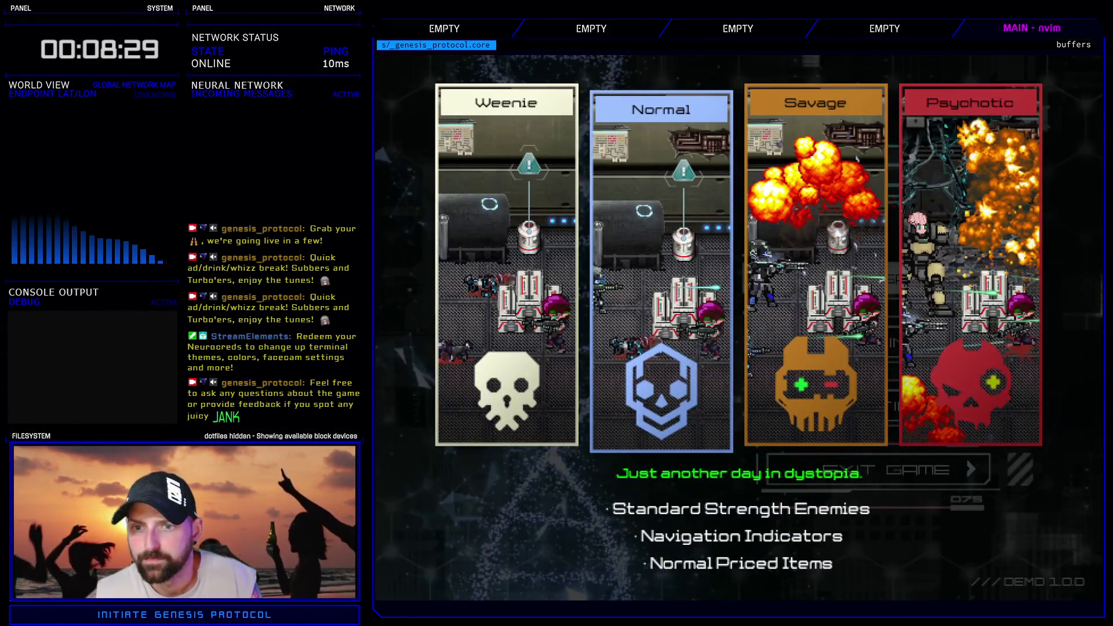
{"action": "key", "text": "Return"}
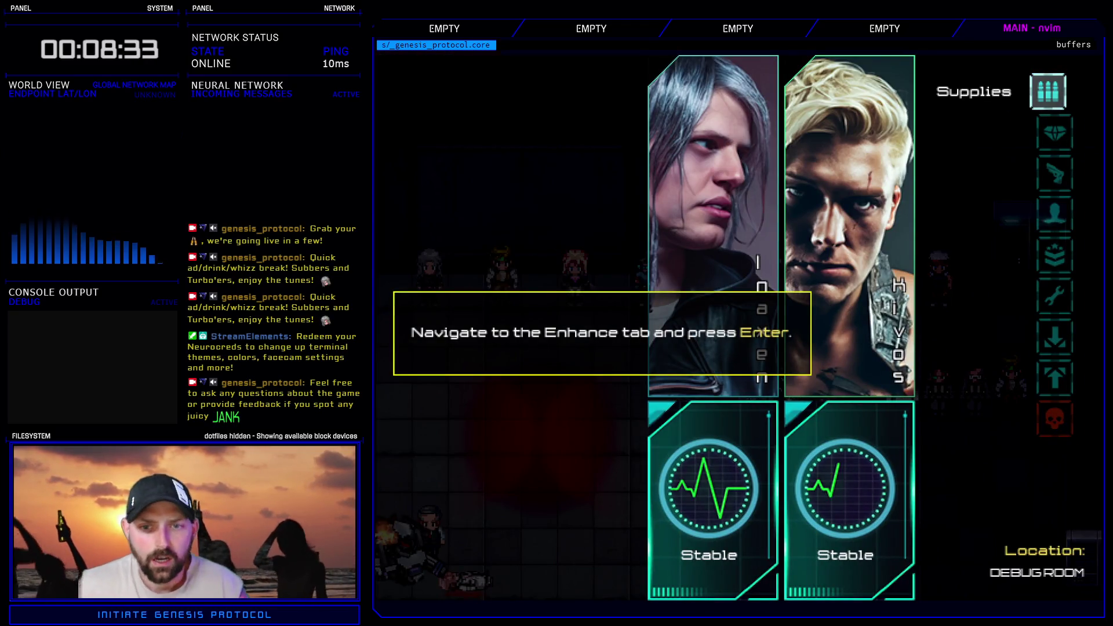
{"action": "key", "text": "Down"}
{"action": "key", "text": "Return"}
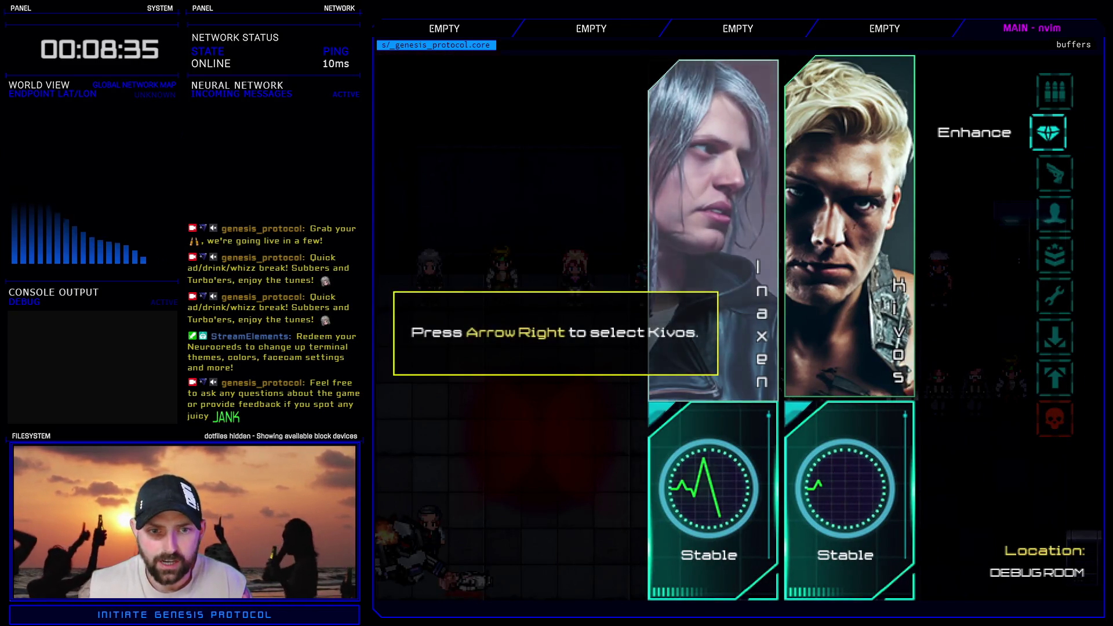